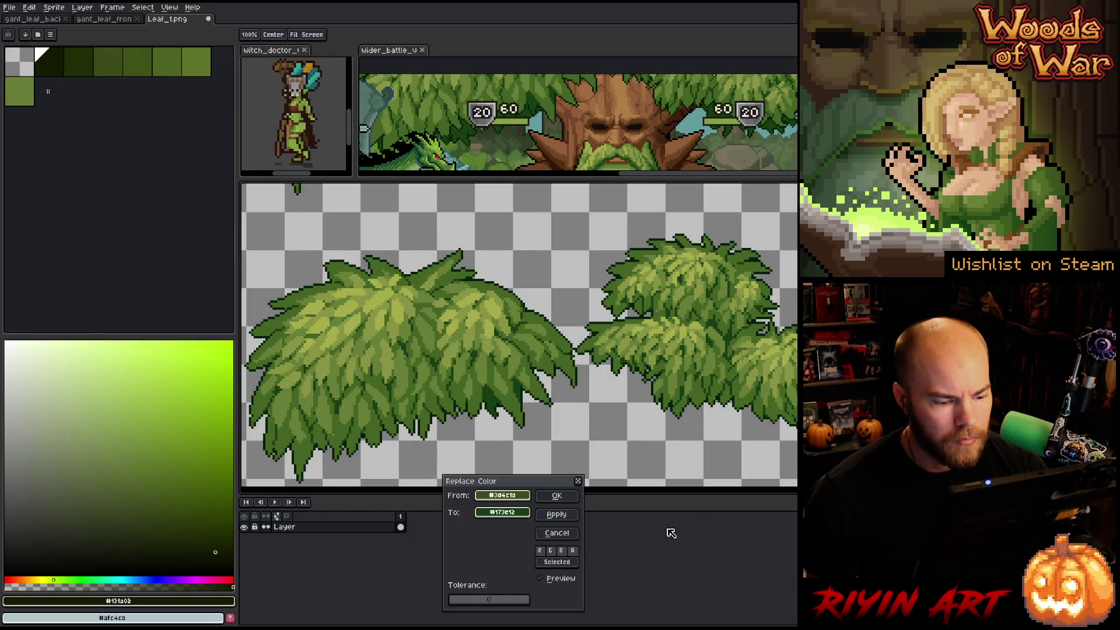
- Discard the pending replacement and set up replacing leaf green #3d4c1a with dark green #173e12
click(563, 533)
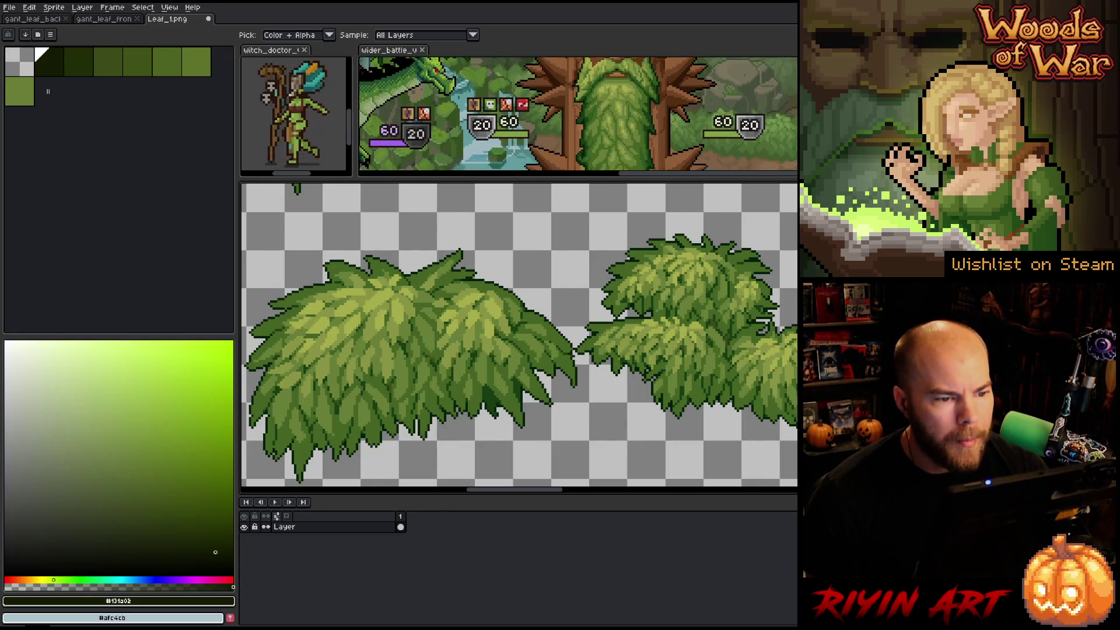
click(479, 350)
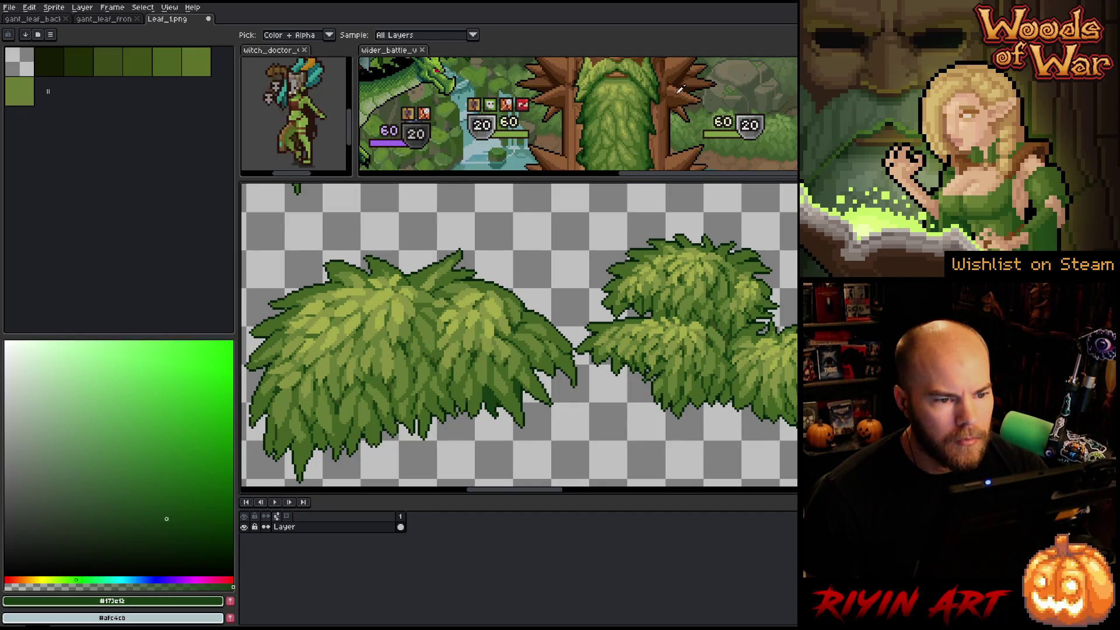
key(ctrl+Tab)
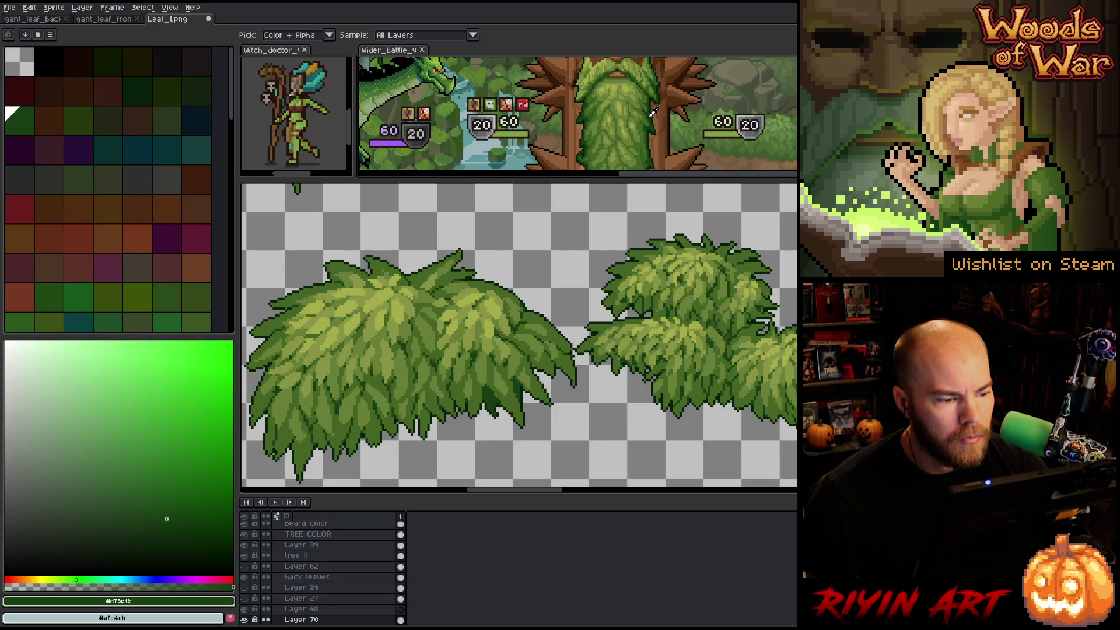
click(437, 354)
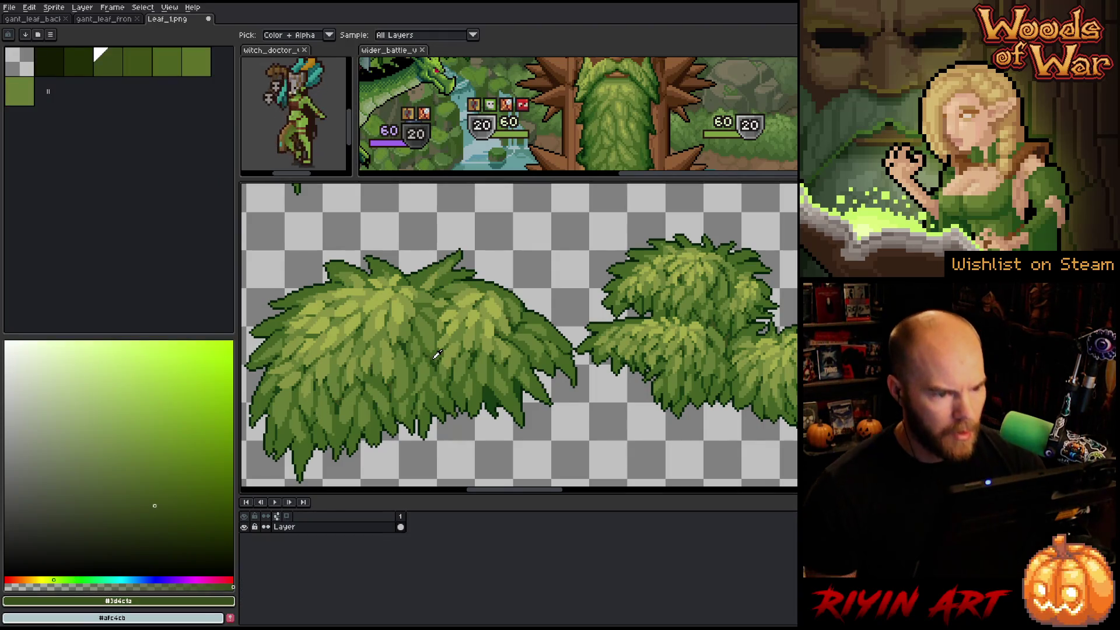
key(shift+r)
click(615, 71)
drag(615, 71, 653, 99)
- Try several darker and lighter sampled greens as the replacement and compare them on the bush
click(654, 98)
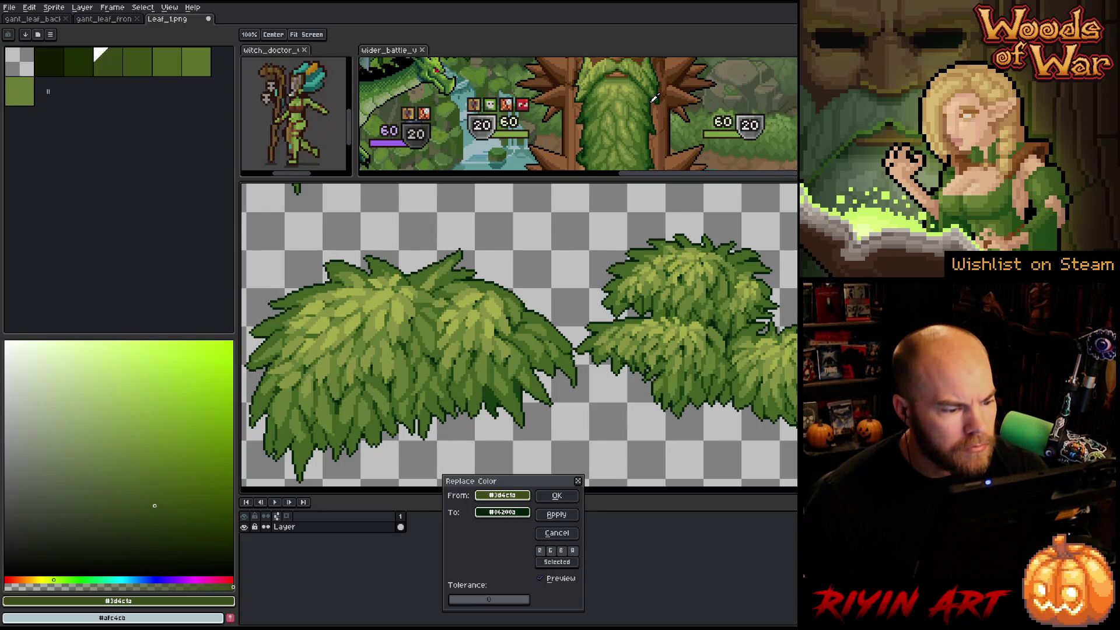
click(653, 126)
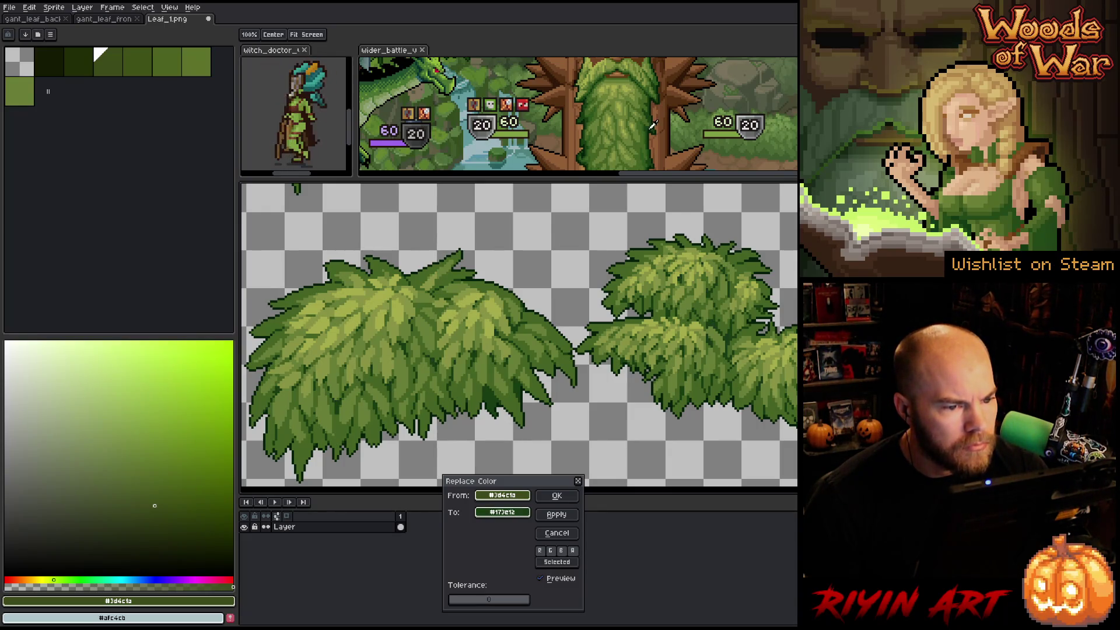
click(651, 125)
click(651, 126)
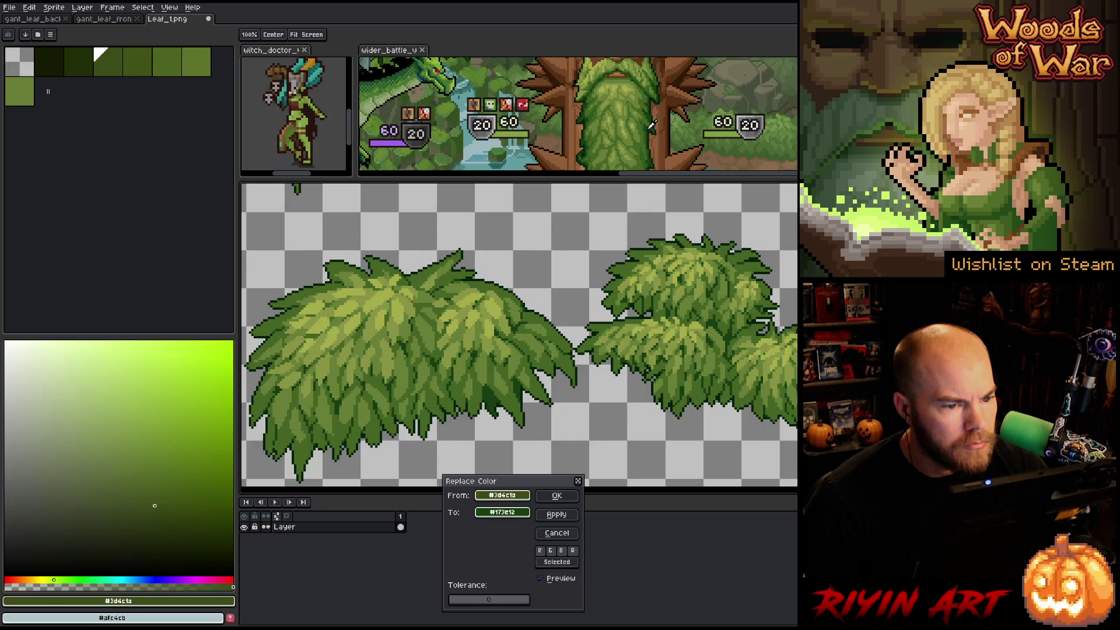
click(592, 283)
click(496, 418)
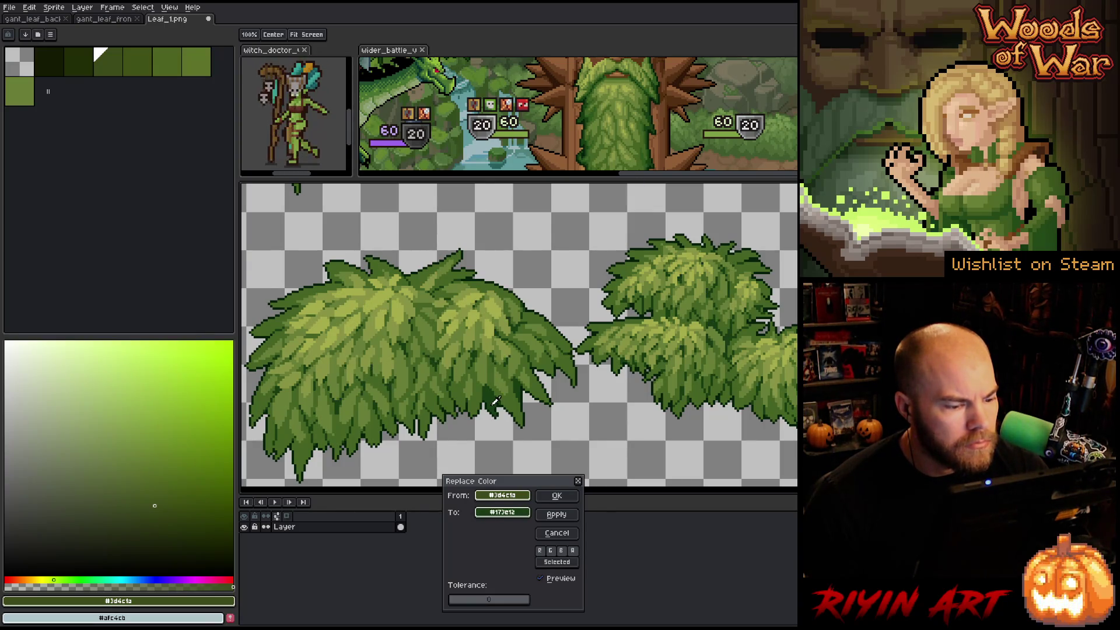
- Tune the replacement colour in HSL to roughly hue 139, lightness 12
click(502, 512)
click(540, 530)
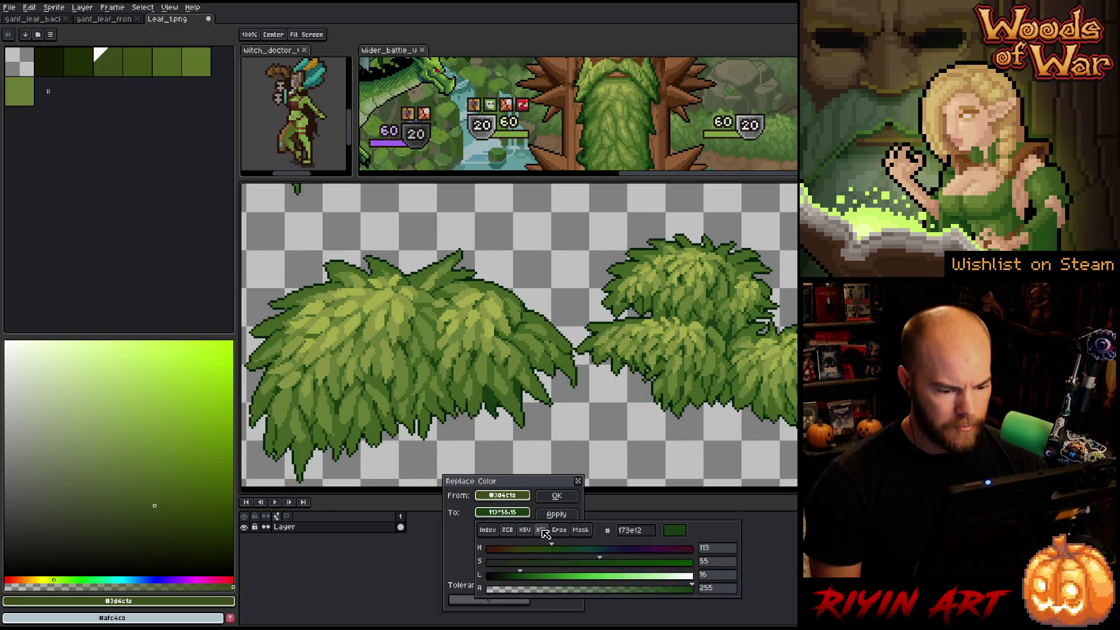
click(555, 550)
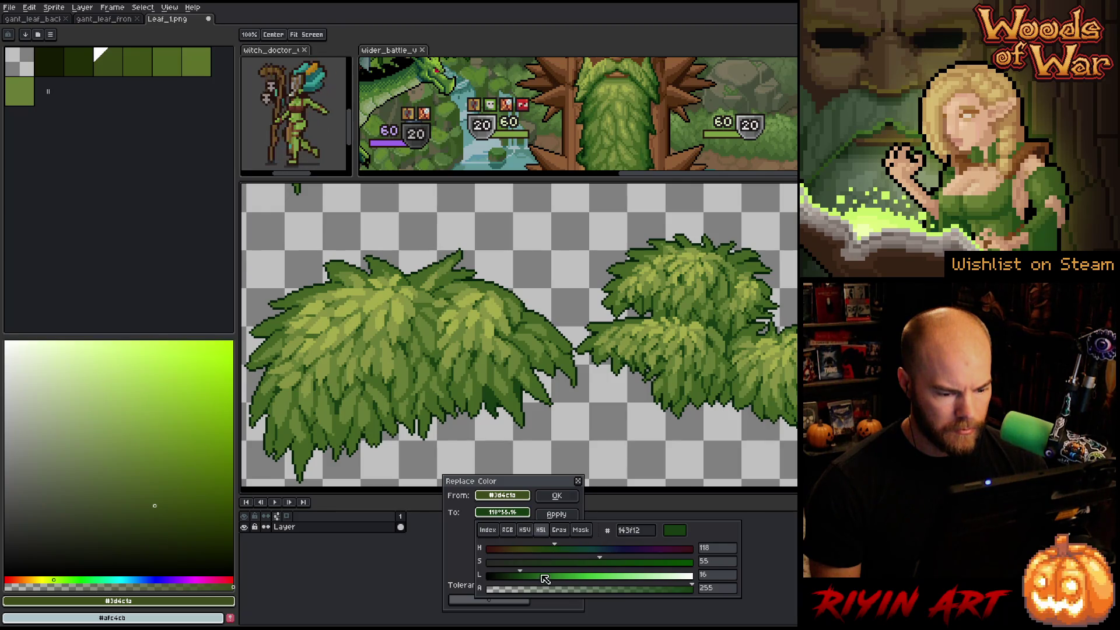
click(518, 576)
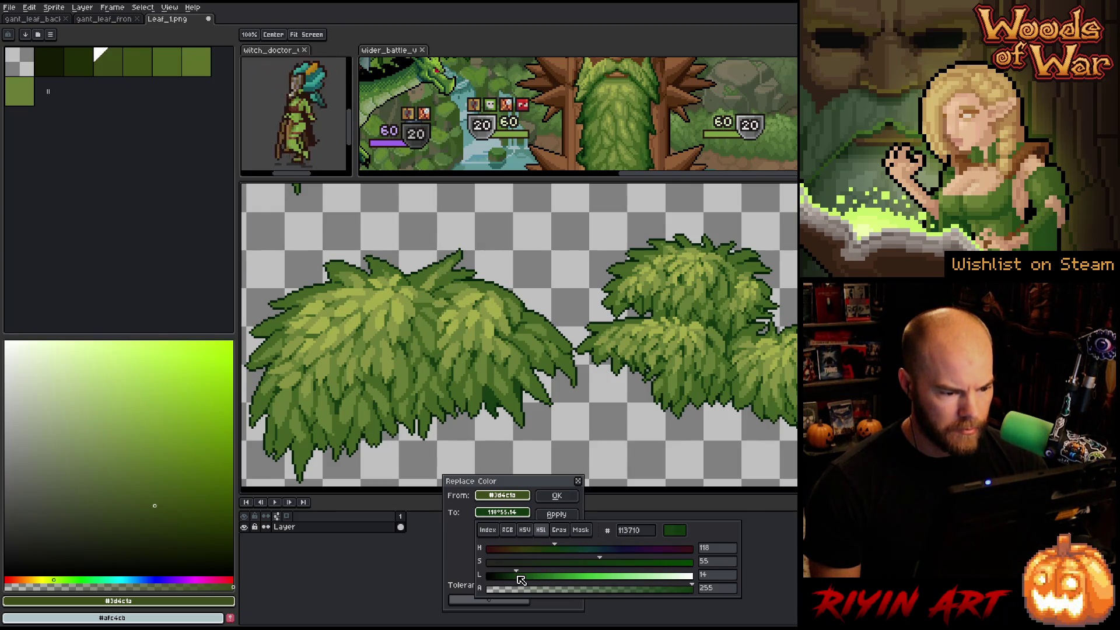
click(515, 576)
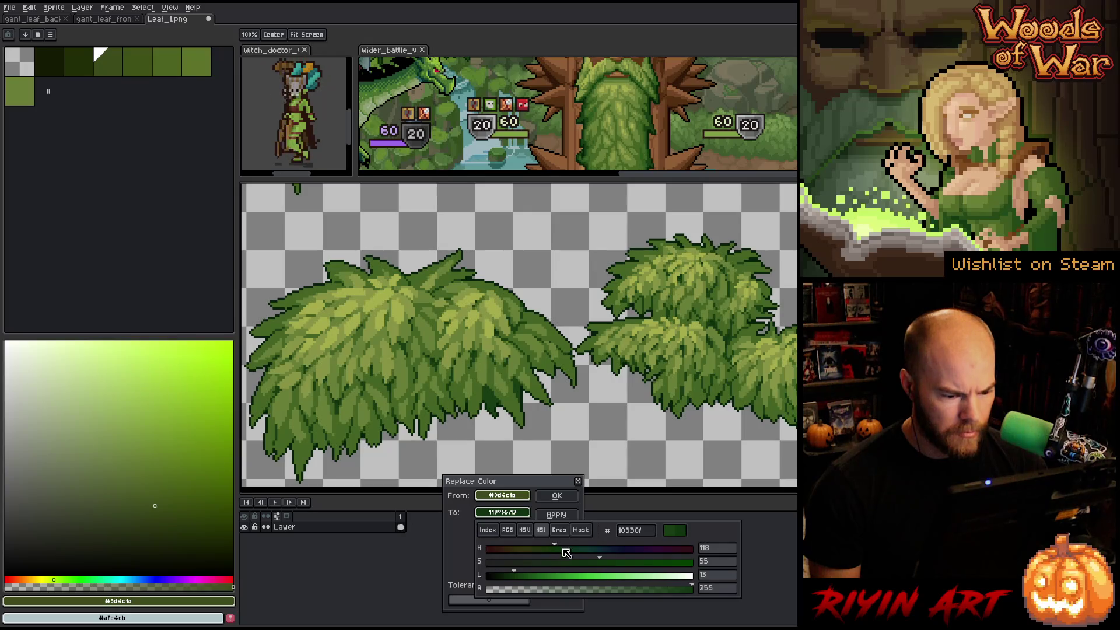
click(564, 553)
drag(565, 554, 607, 563)
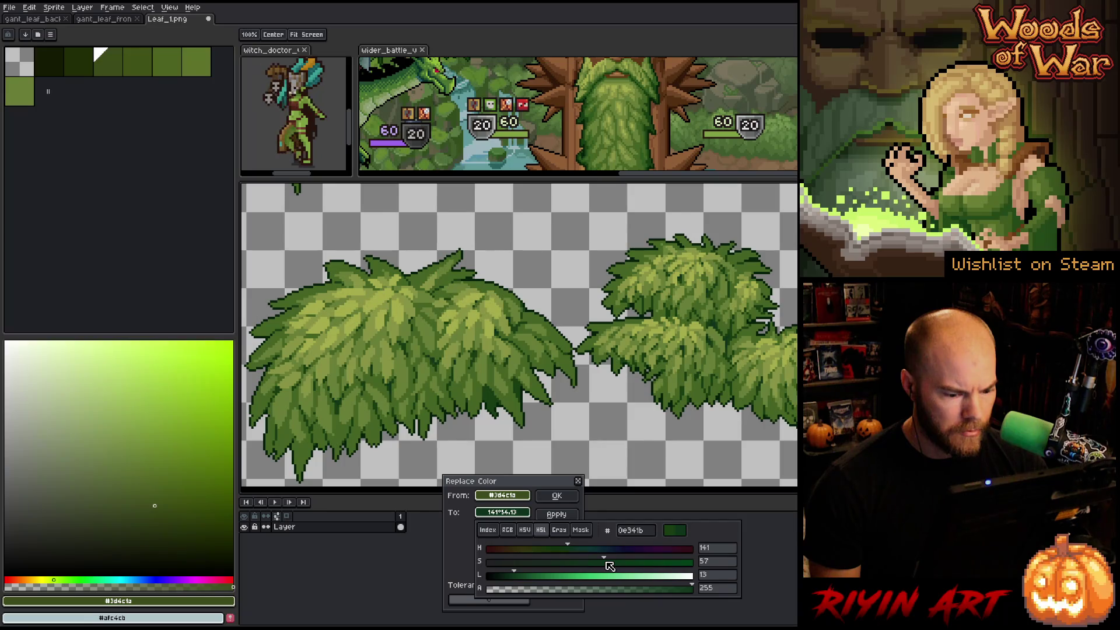
drag(517, 579, 512, 580)
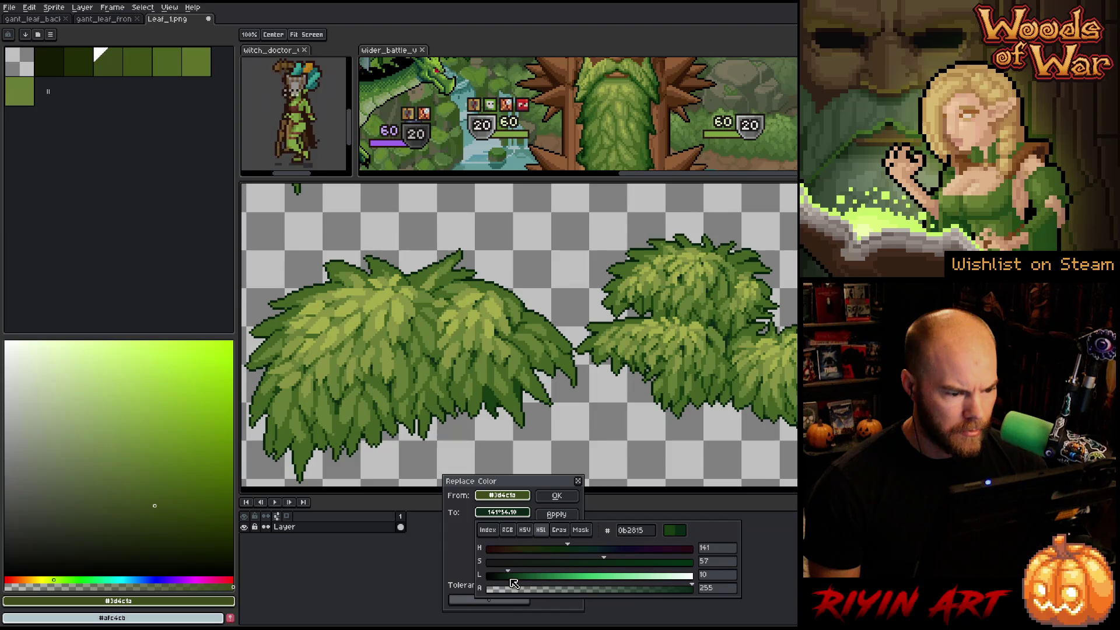
drag(513, 584, 517, 584)
drag(570, 552, 570, 554)
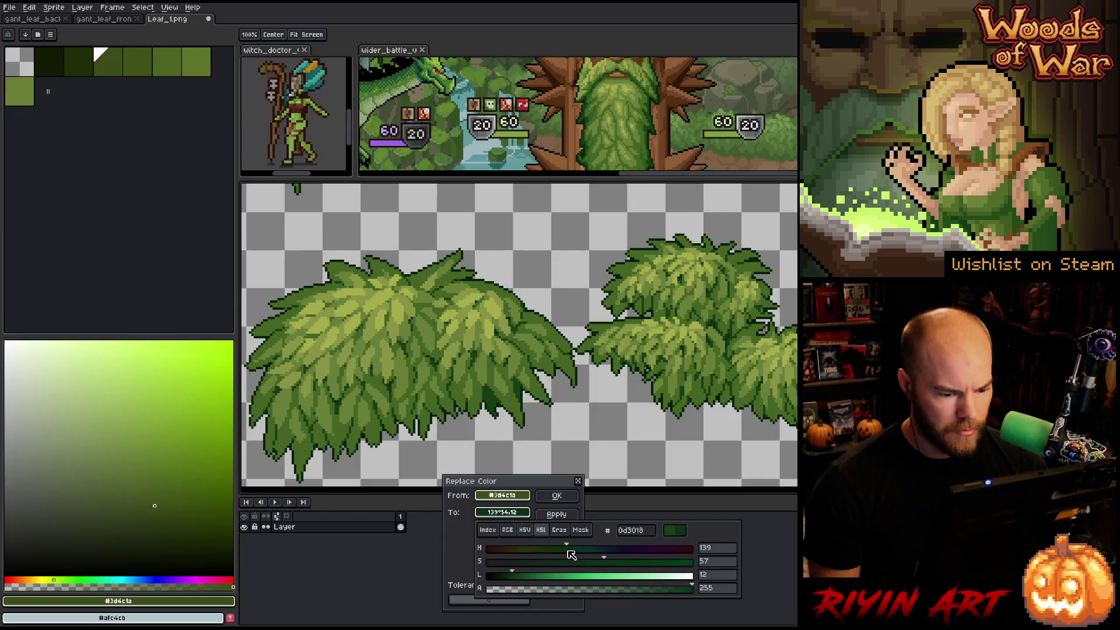
- Apply the hand-tuned dark green in place of #3d4c1a on the leaves
click(543, 506)
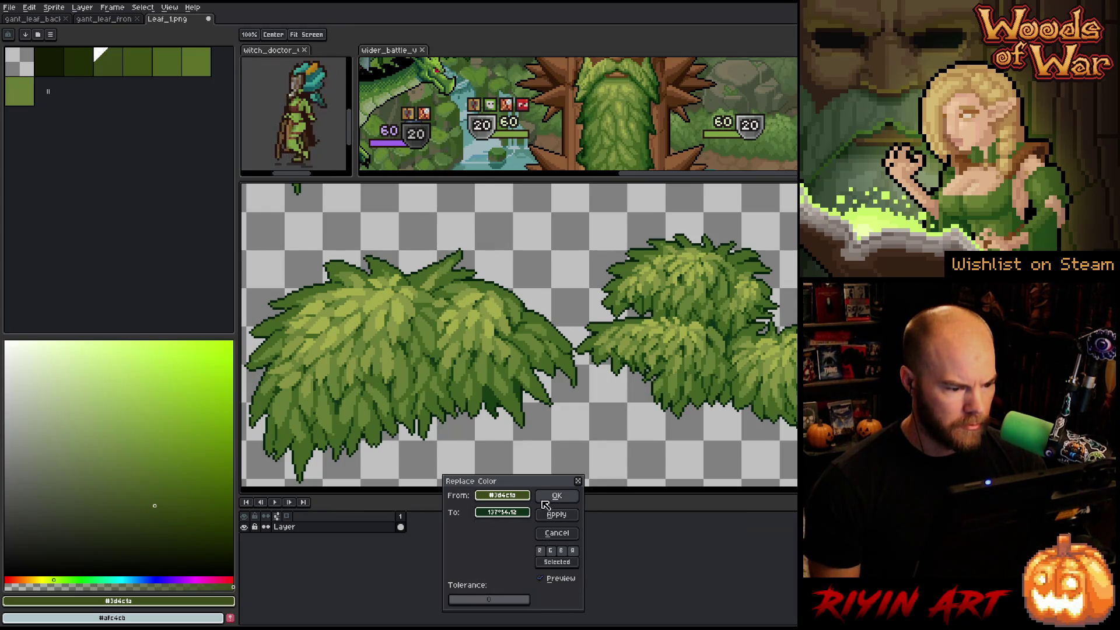
click(548, 498)
key(i)
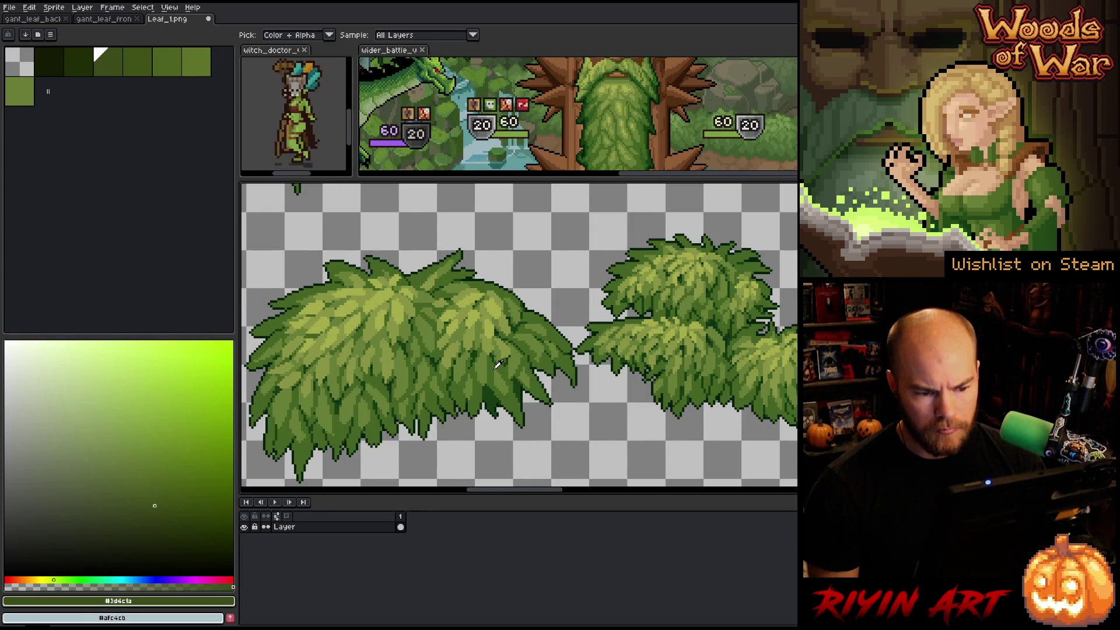
- Sample leaf greens #a5ab4a, #899443 and #677e37, then nudge the drawing colour's hue
scroll(498, 363, down, 1)
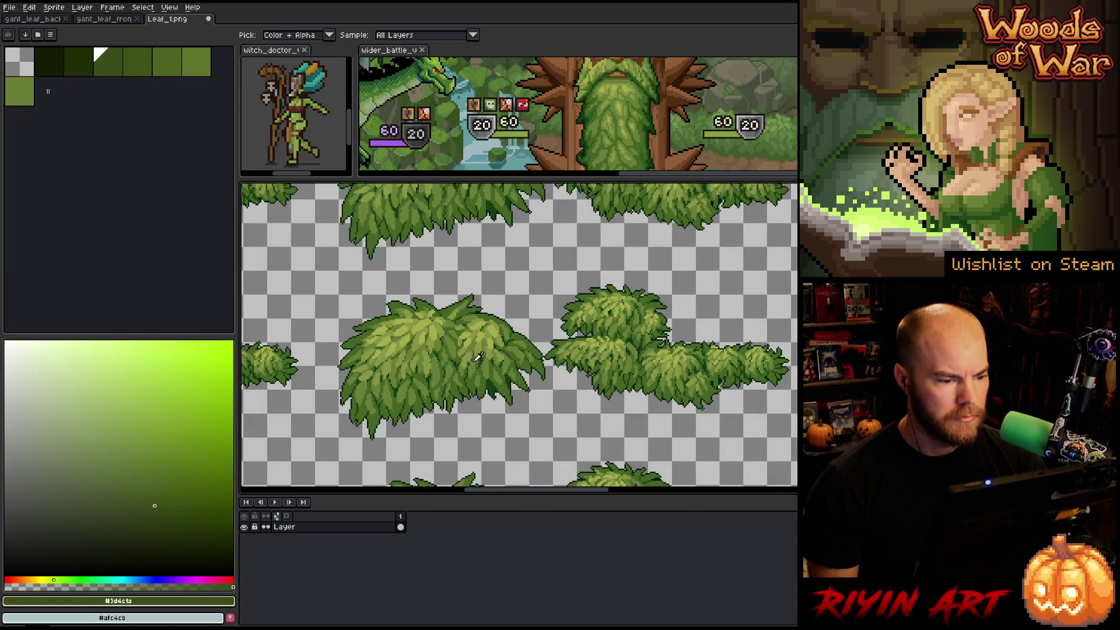
scroll(475, 356, up, 2)
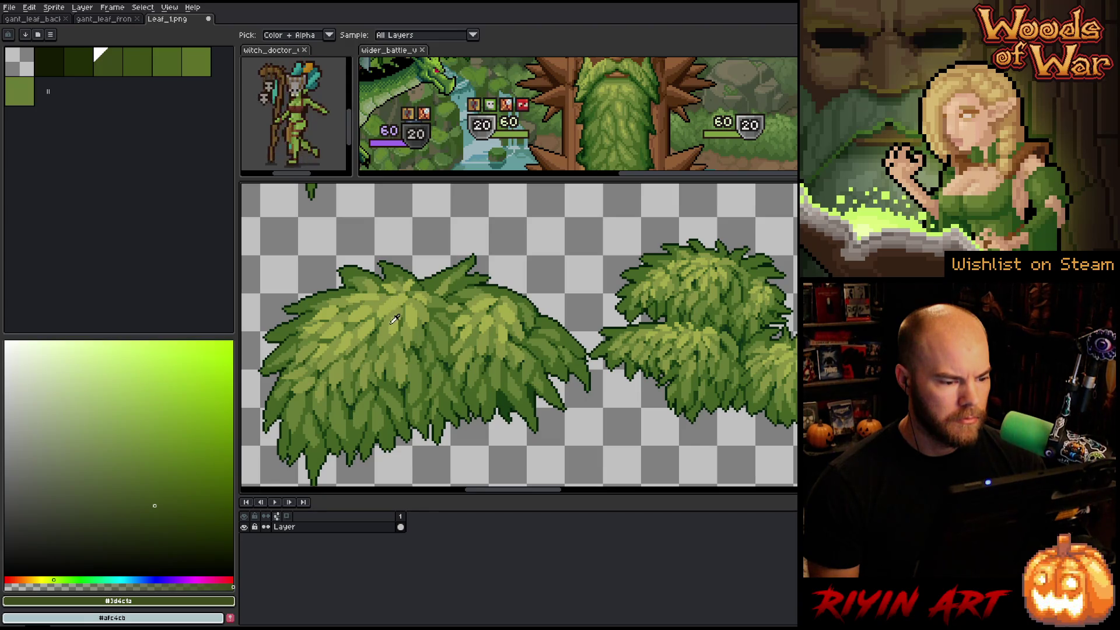
click(401, 319)
click(395, 323)
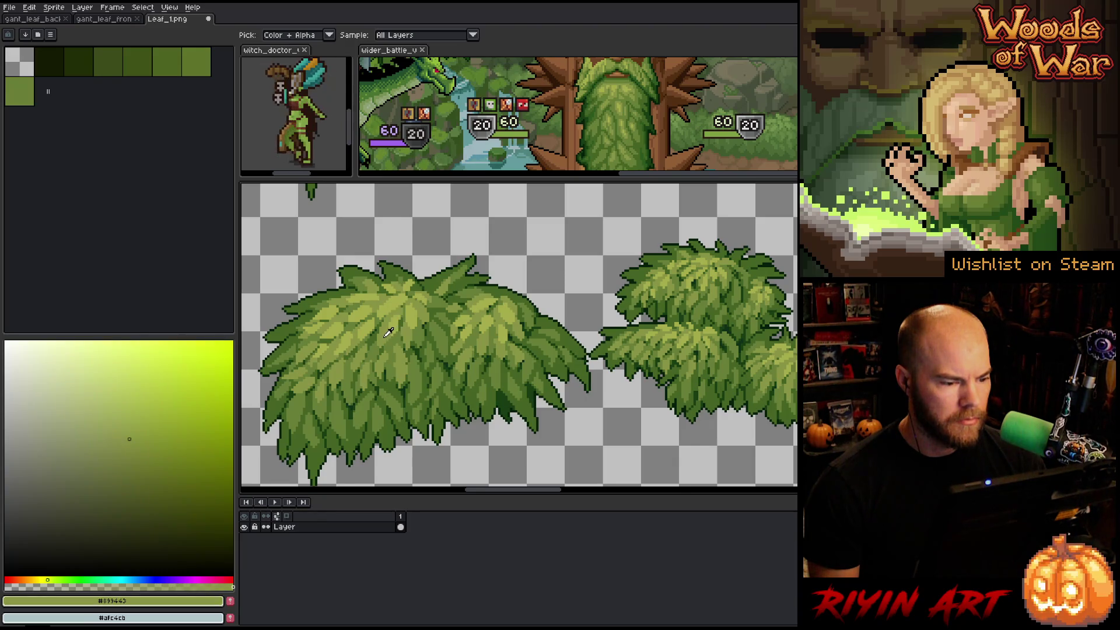
click(376, 352)
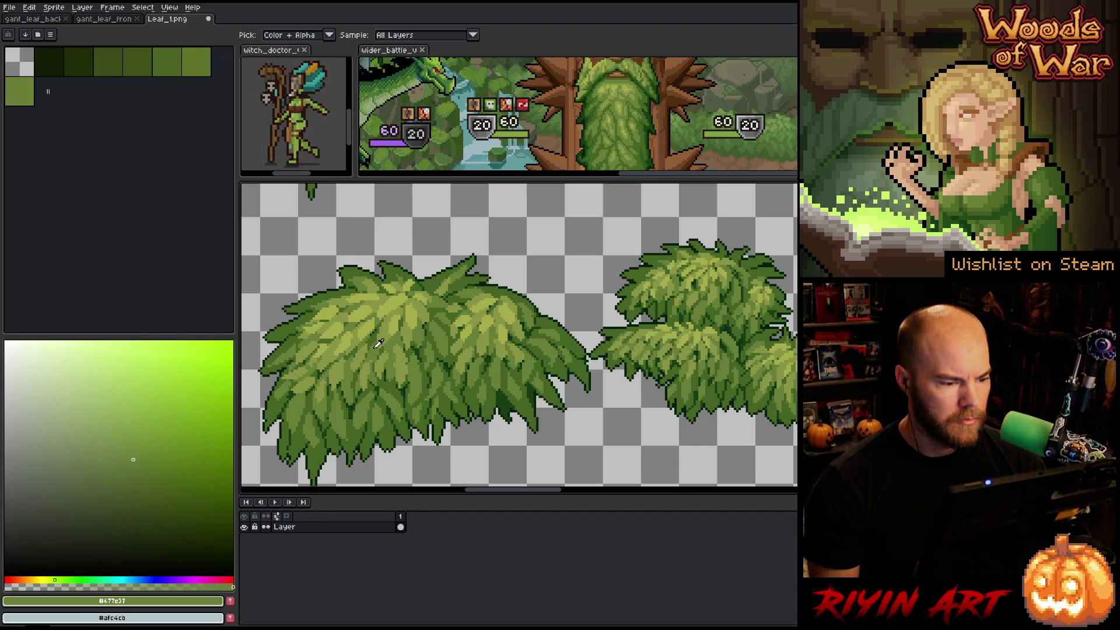
click(386, 331)
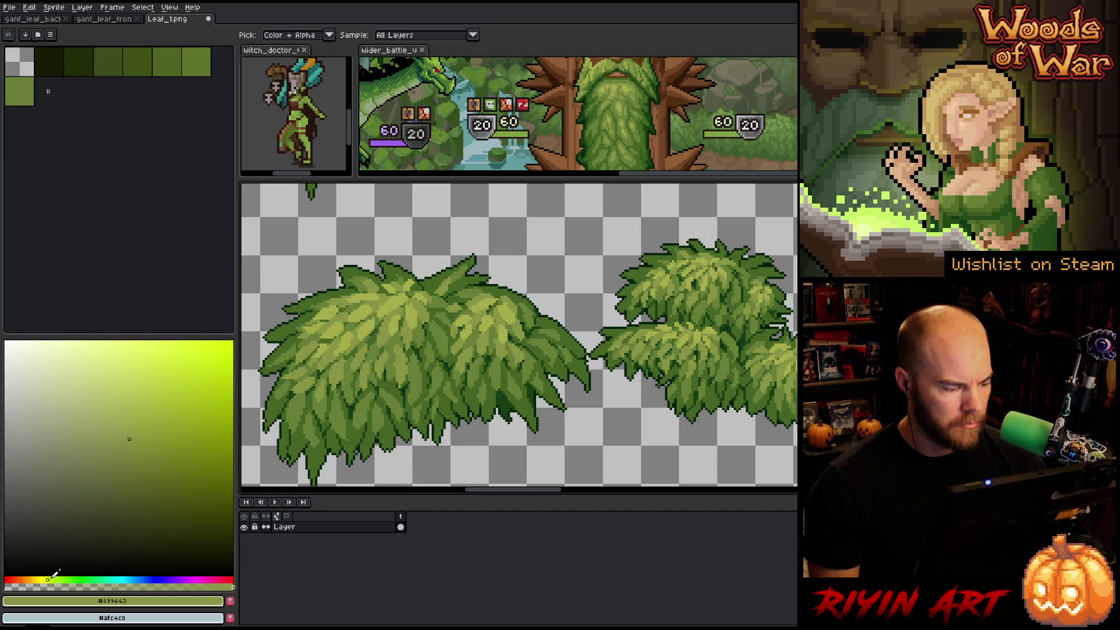
click(50, 579)
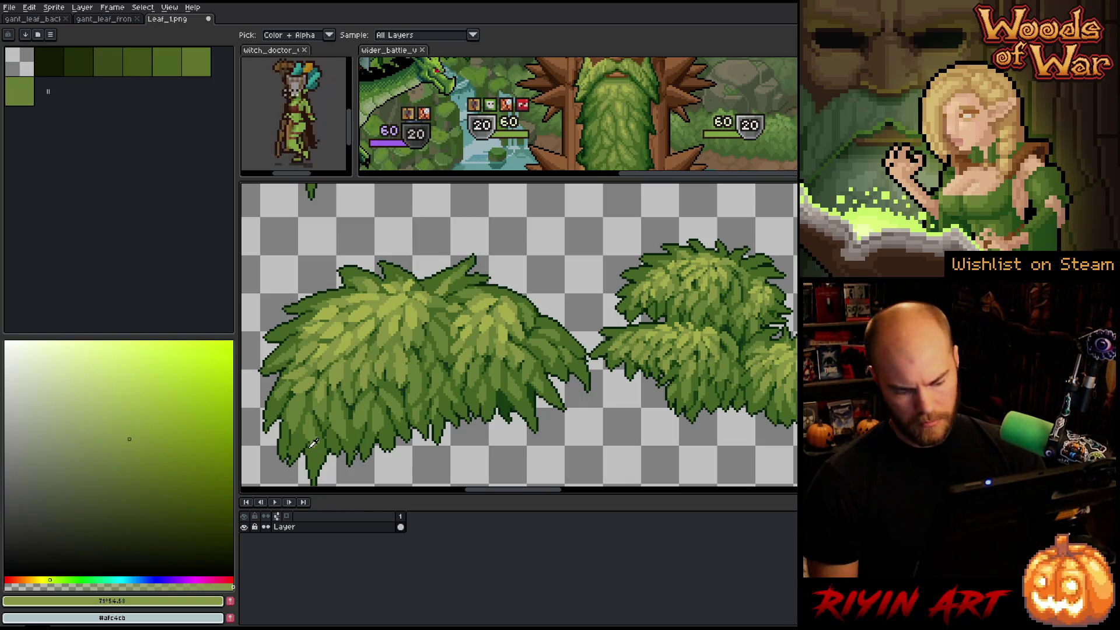
- Open Replace Color with #899443 as the colour to replace
key(shift+r)
click(396, 329)
click(390, 326)
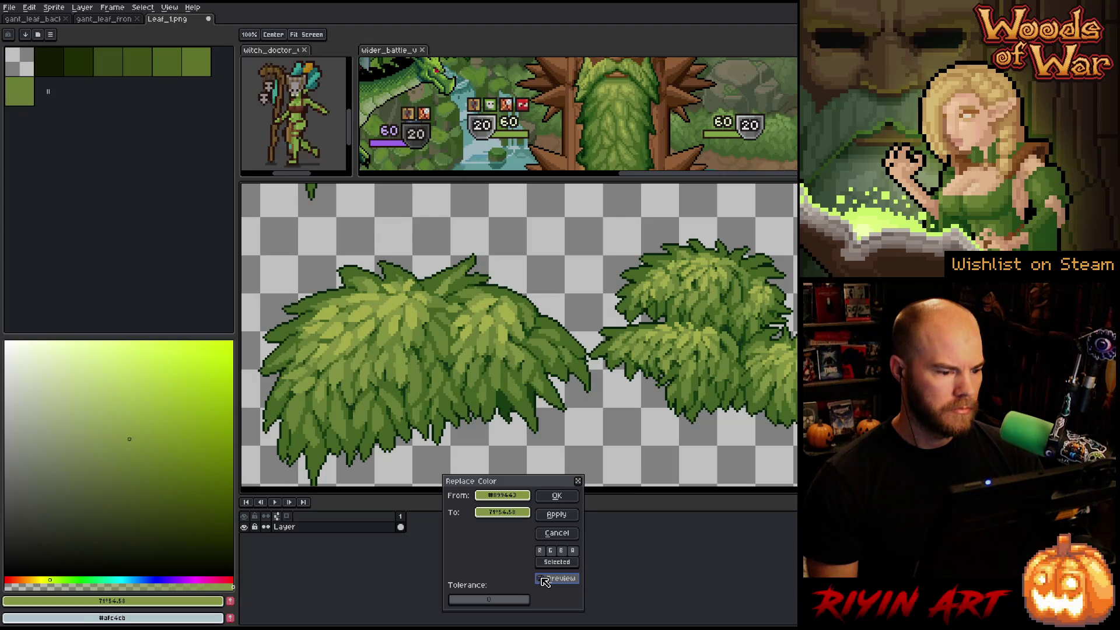
- Shift the replacement colour's hue in HSV and apply it to the #899443 highlights
click(521, 514)
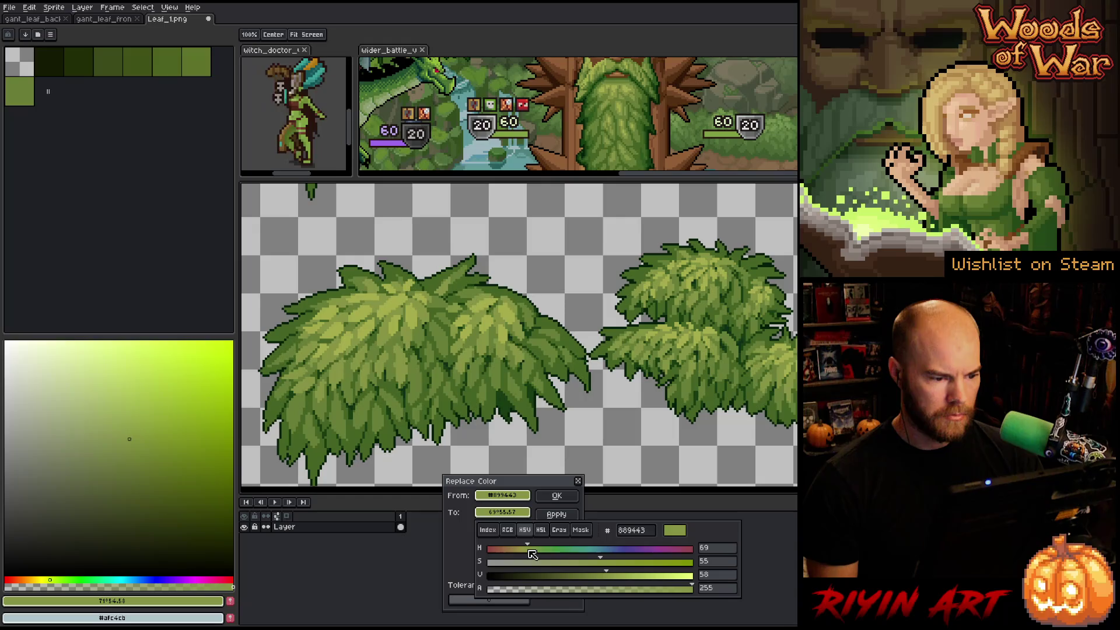
click(469, 569)
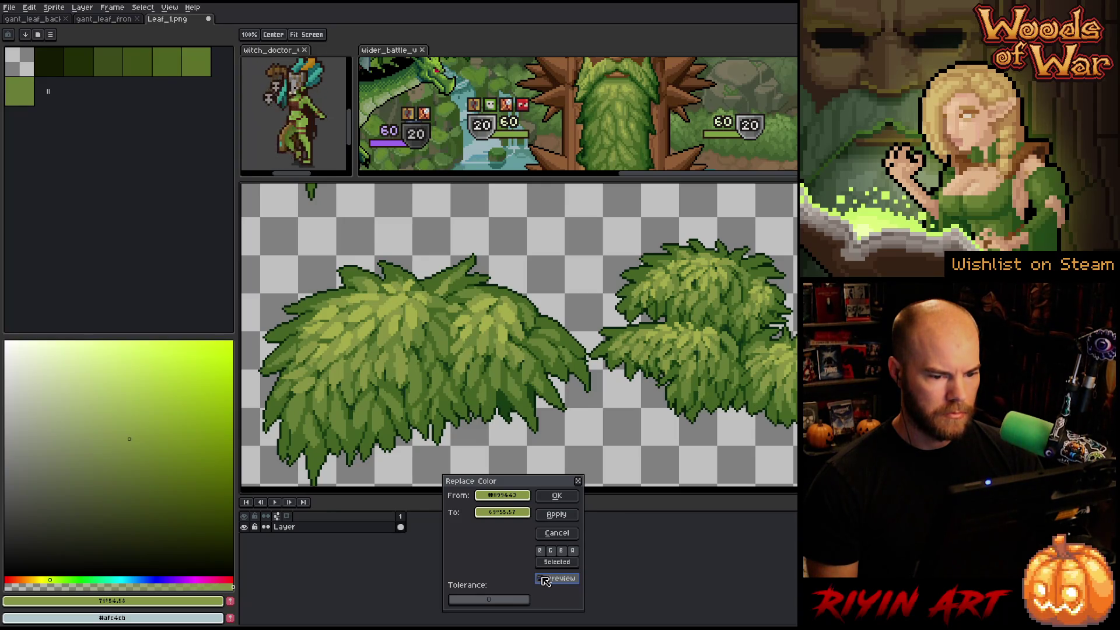
click(556, 495)
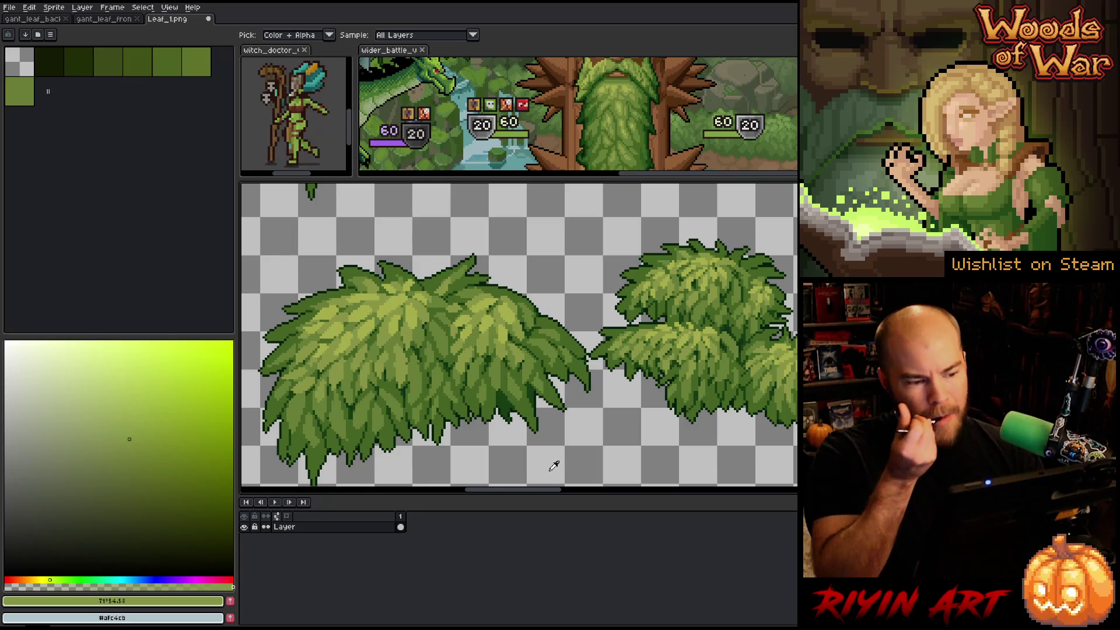
- Save Leaf_1.png and move it into its own pane beside the giant leaf sprite
scroll(555, 457, down, 2)
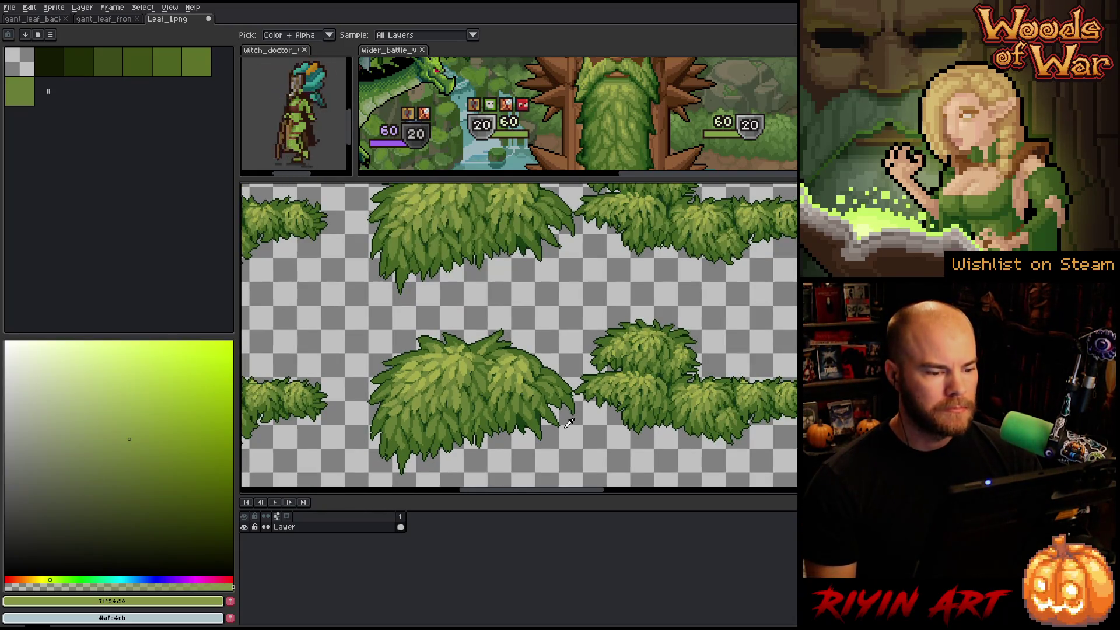
key(ctrl+s)
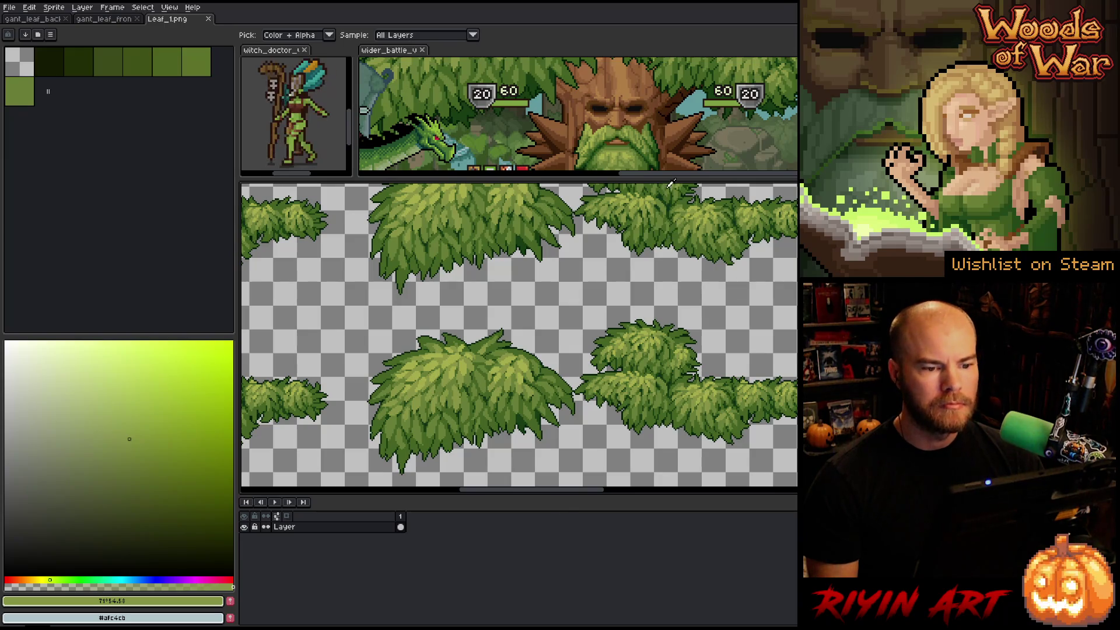
drag(669, 179, 691, 179)
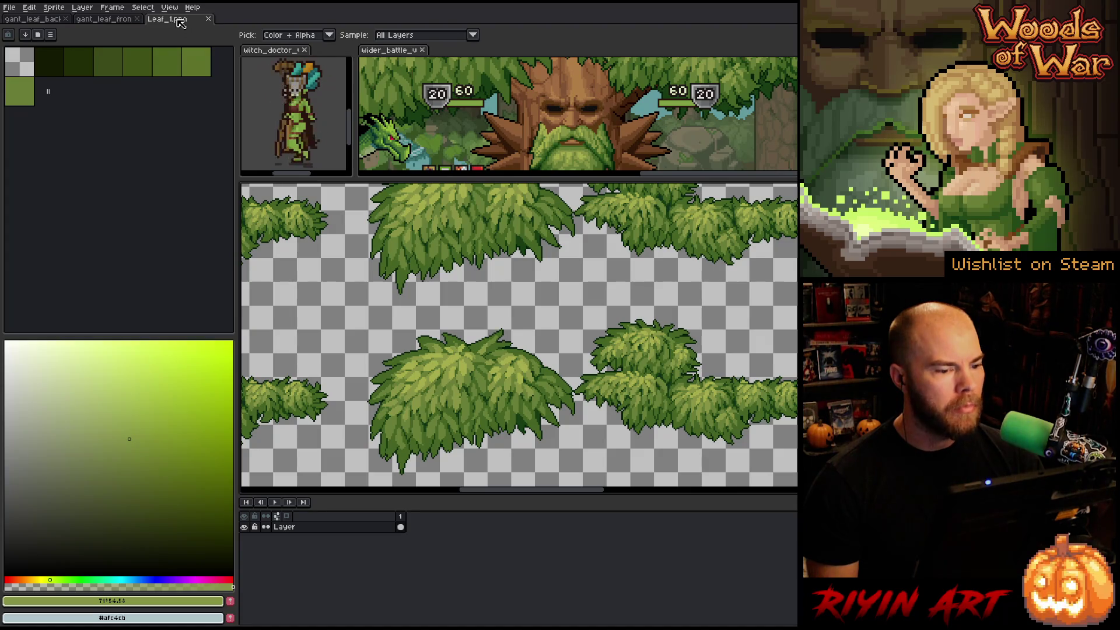
drag(182, 22, 410, 199)
- Switch to the front leaf sprite, zoom into its leaf clumps and sample mid green #617d37
scroll(493, 250, up, 3)
scroll(493, 250, down, 3)
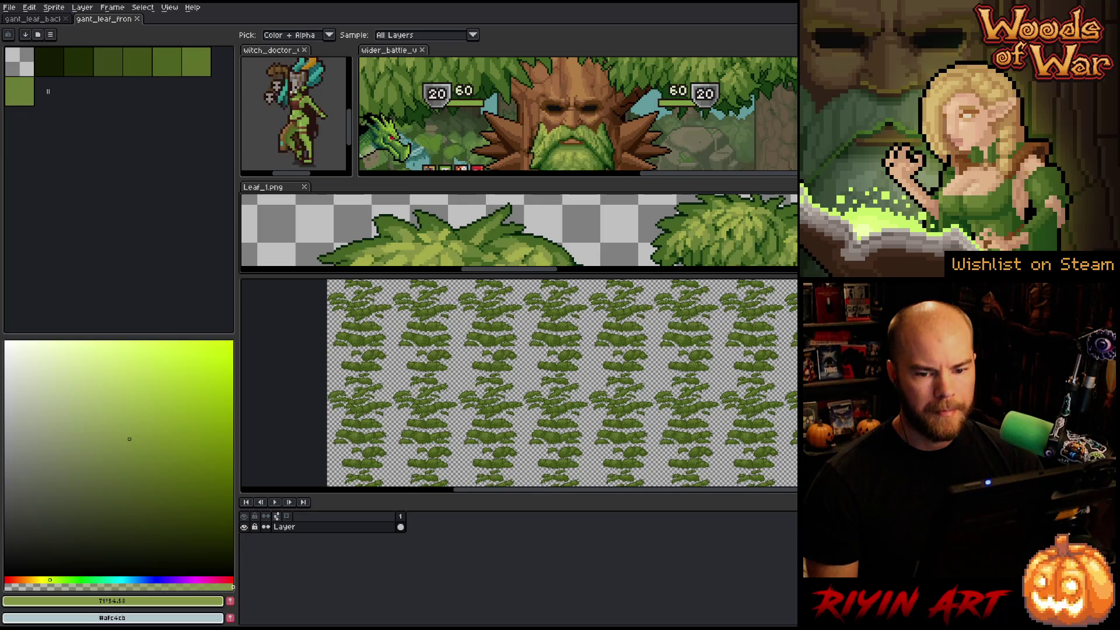
scroll(493, 250, up, 4)
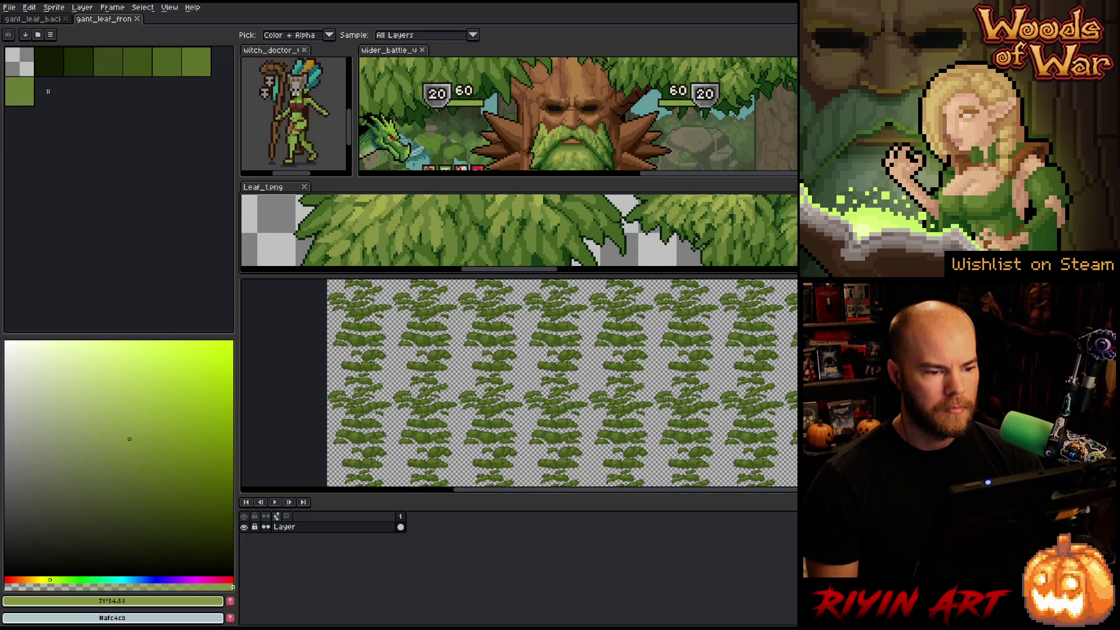
scroll(500, 228, down, 1)
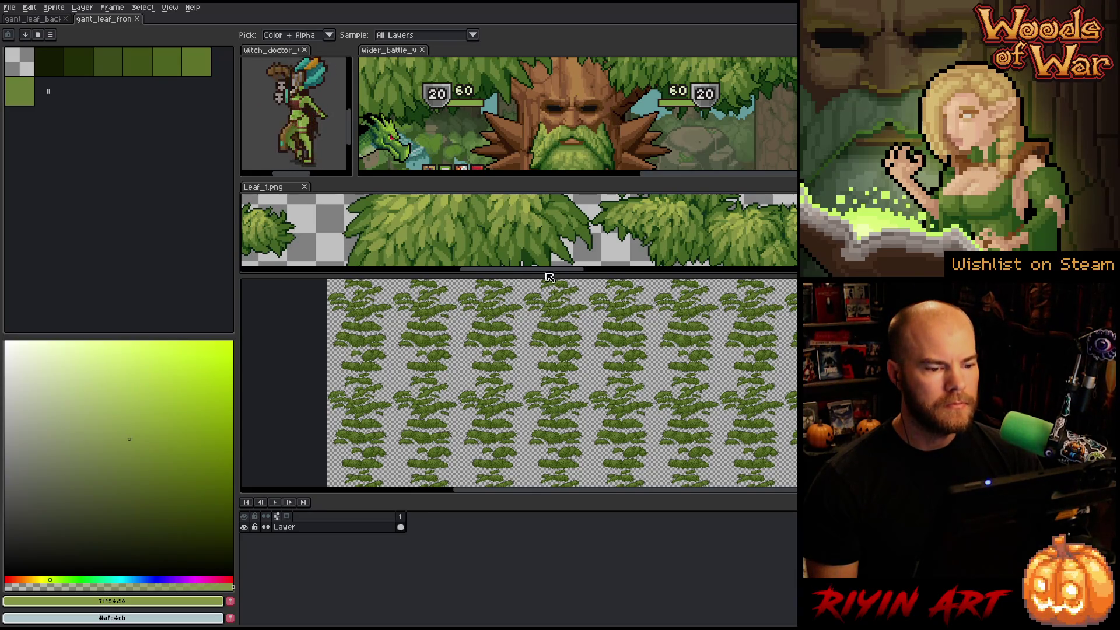
drag(559, 272, 571, 272)
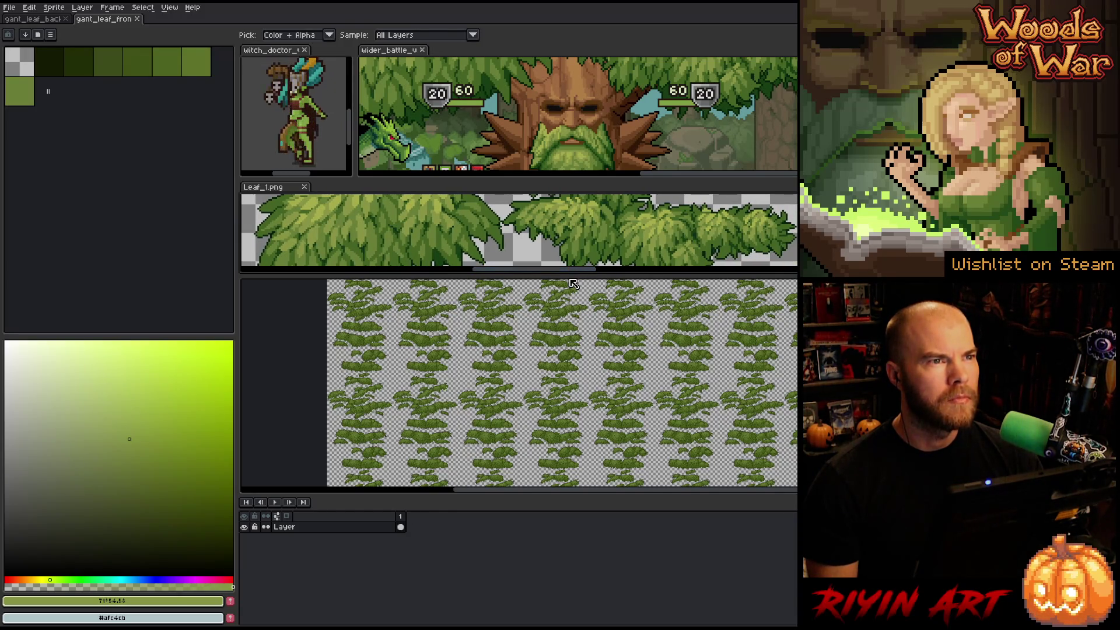
click(100, 22)
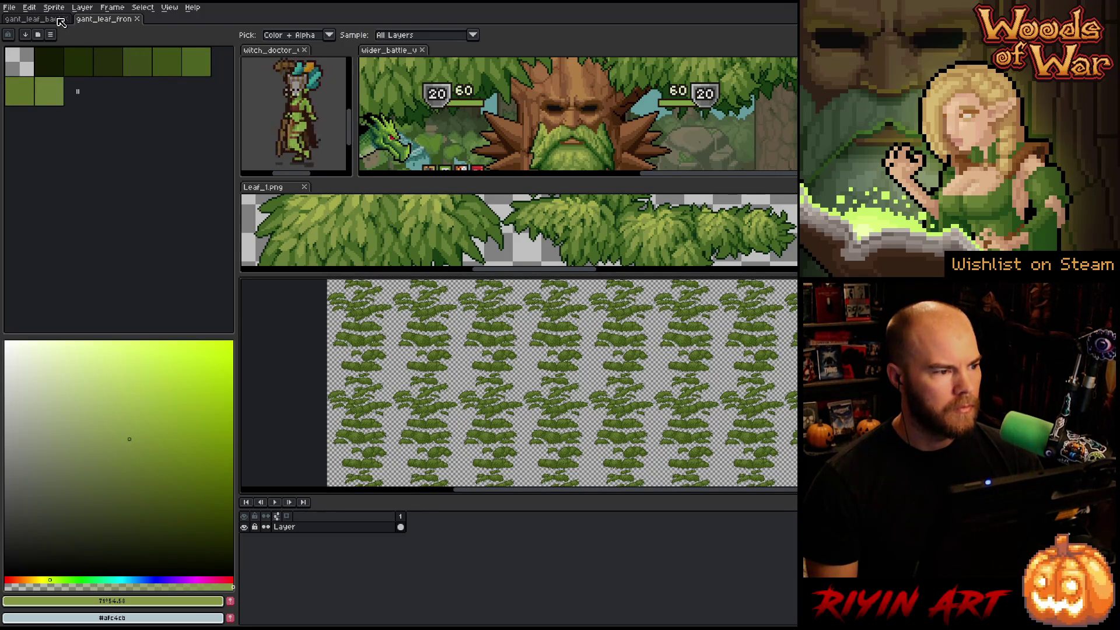
scroll(500, 357, up, 3)
scroll(514, 407, up, 2)
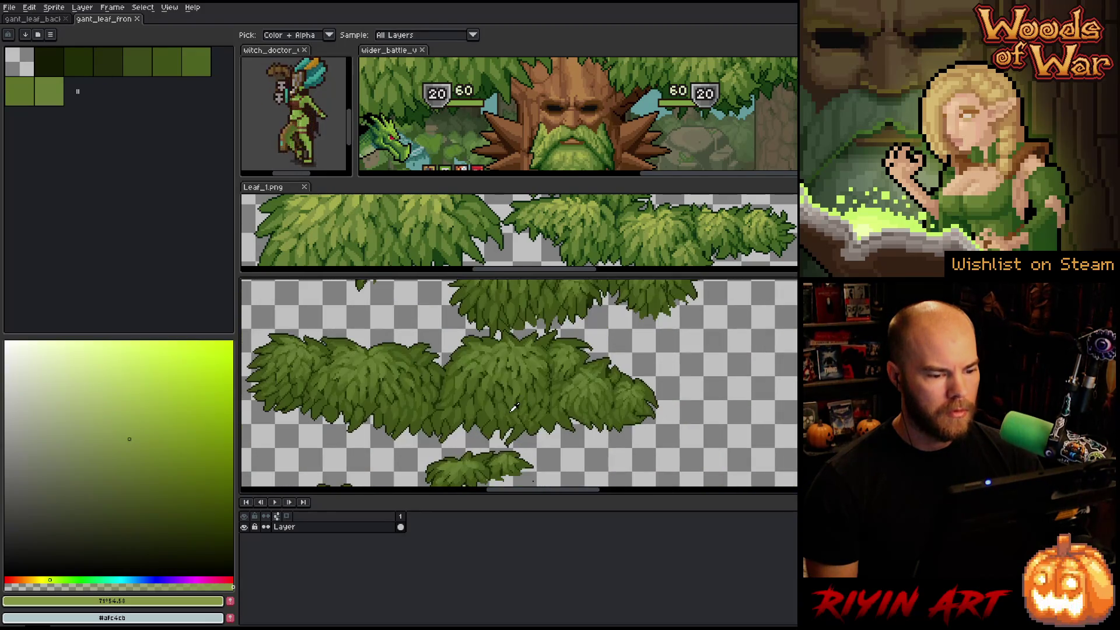
scroll(406, 410, up, 1)
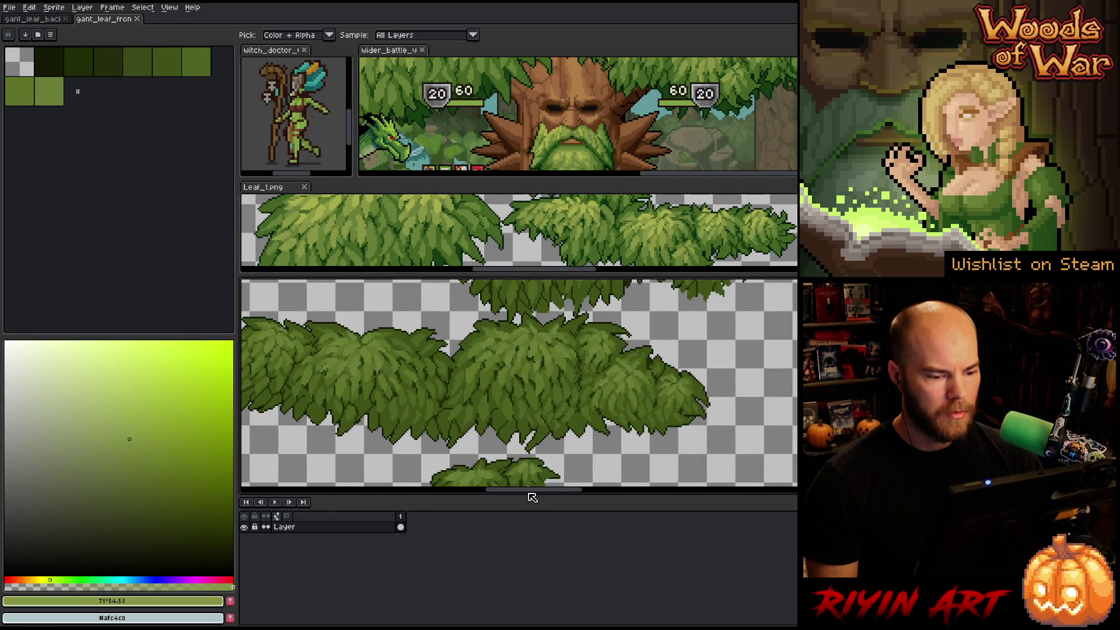
mouse_move(533, 496)
mouse_down()
mouse_move(517, 496)
mouse_move(527, 489)
mouse_up()
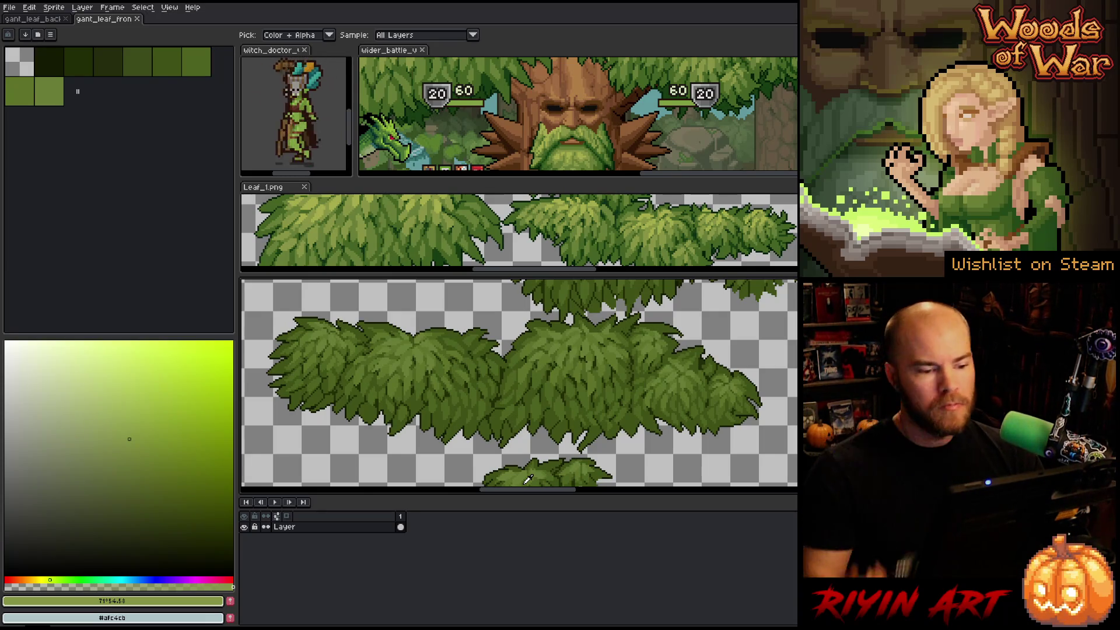
click(585, 347)
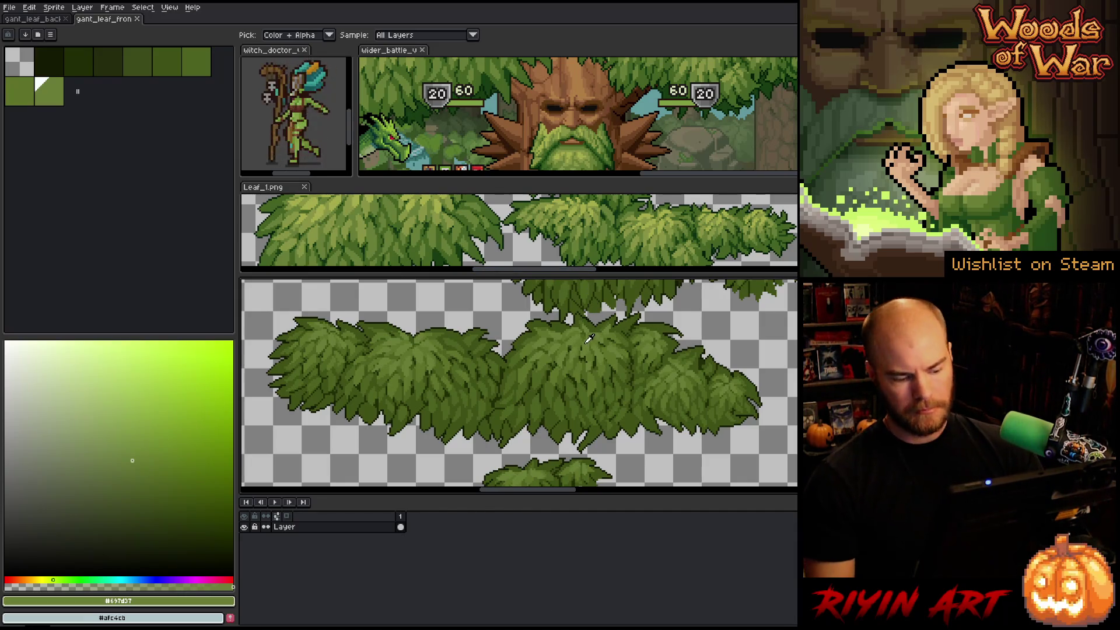
- Replace the first two sampled leaf greens with greens picked from the Leaf_1.png reference
key(shift+r)
click(534, 436)
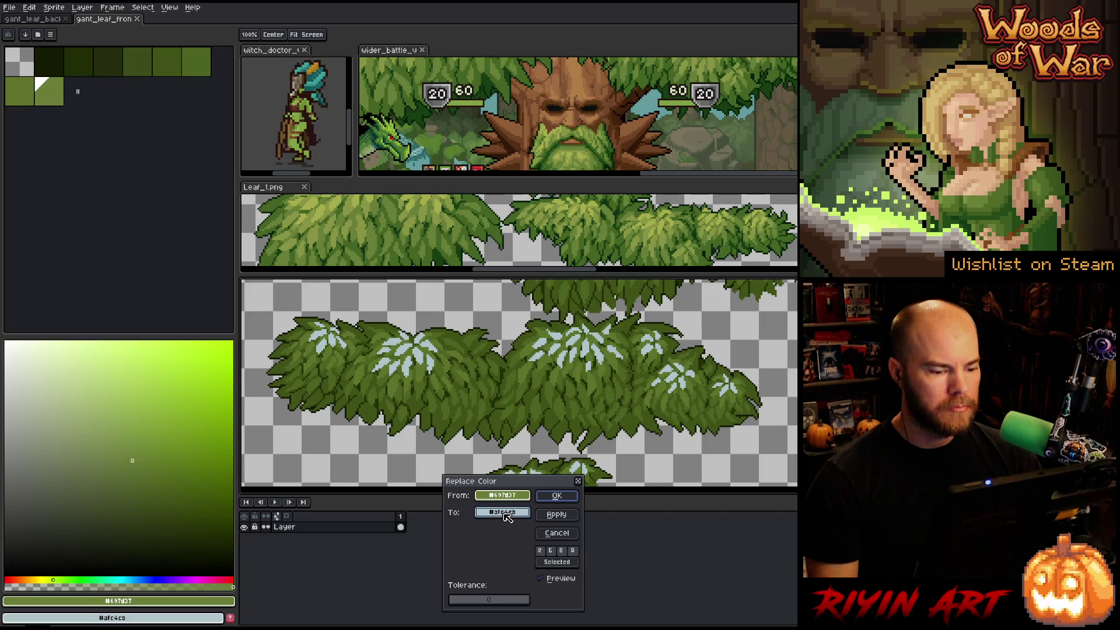
click(433, 241)
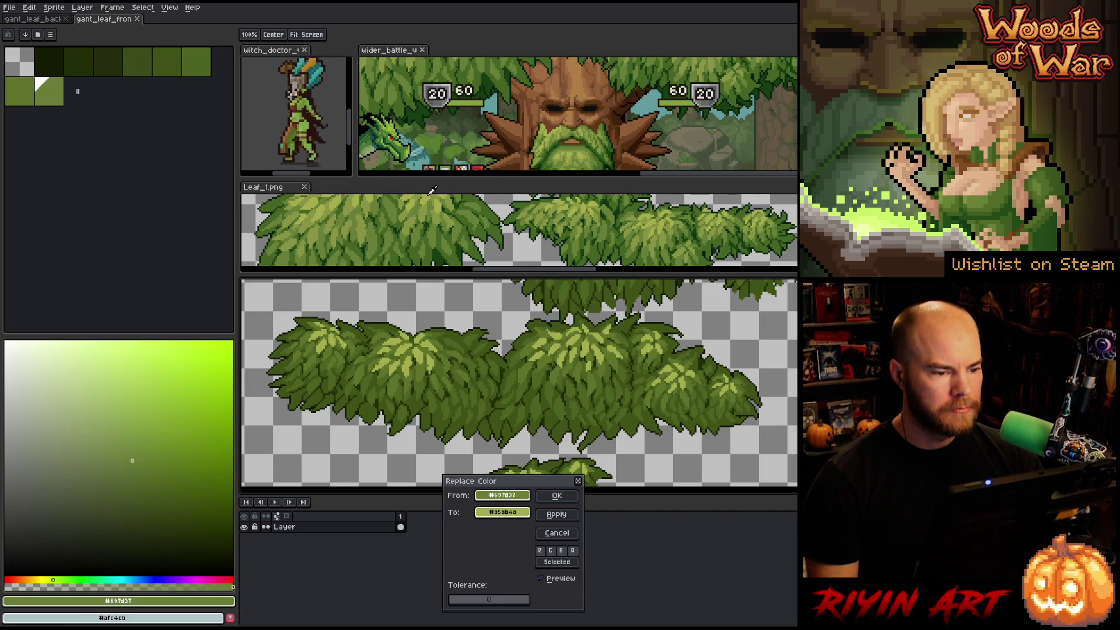
click(557, 495)
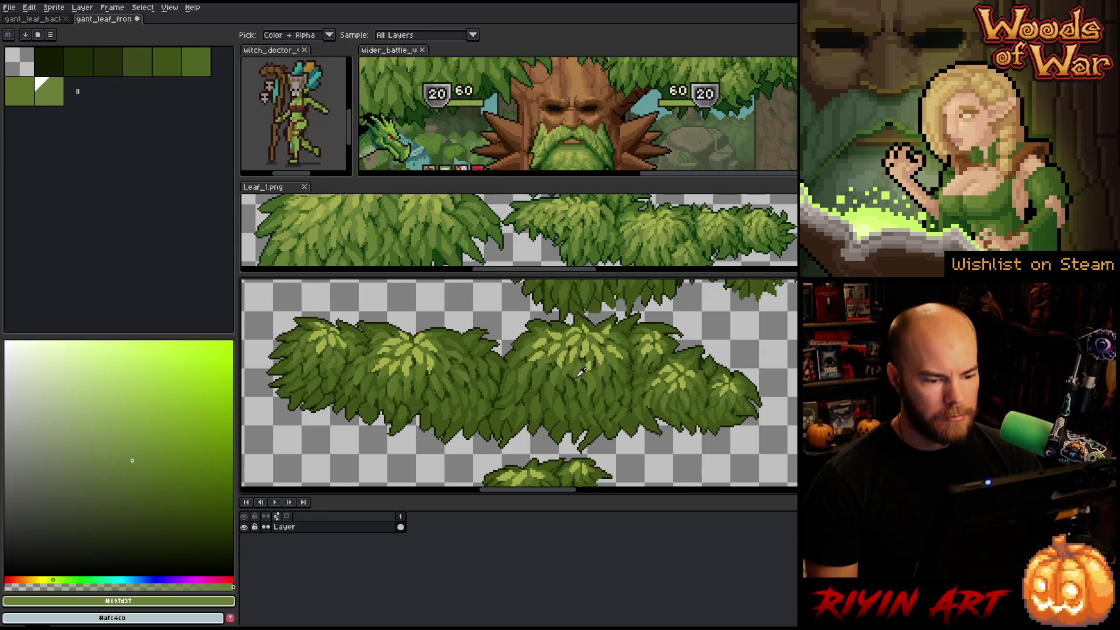
click(592, 436)
key(shift+r)
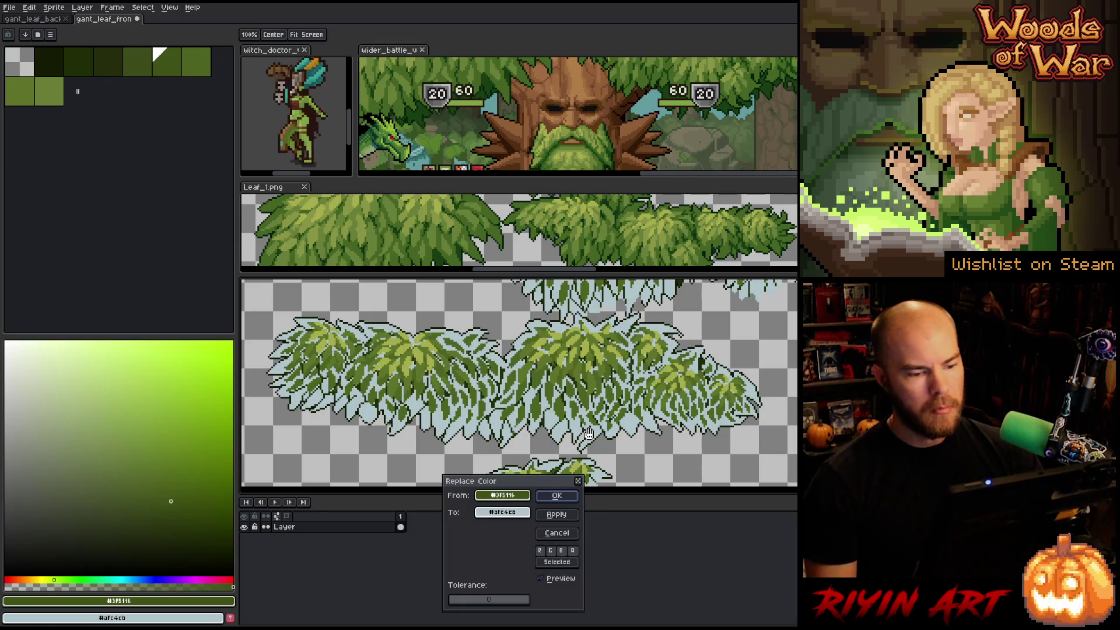
drag(518, 512, 480, 245)
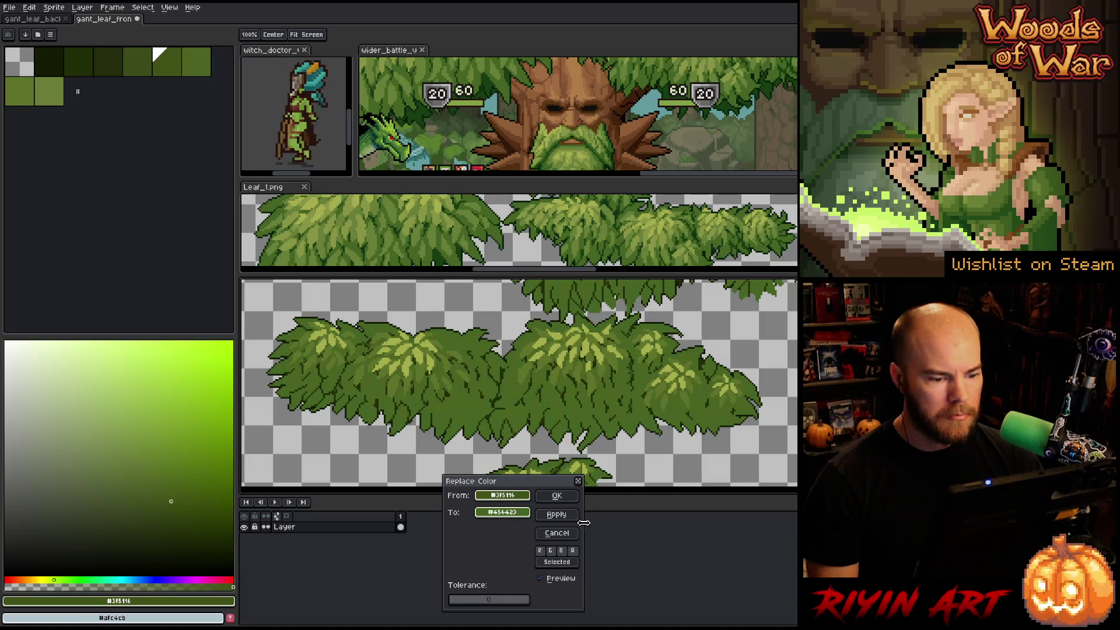
click(557, 495)
- Replace two more leaf greens with greens taken from the reference leaves
key(i)
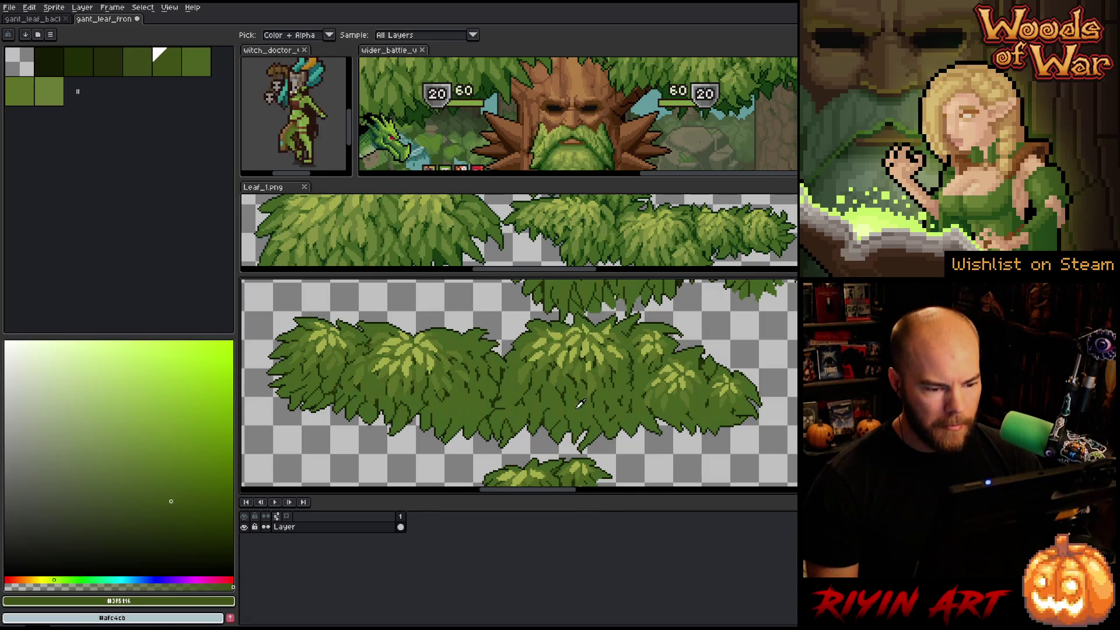
click(577, 405)
key(shift+r)
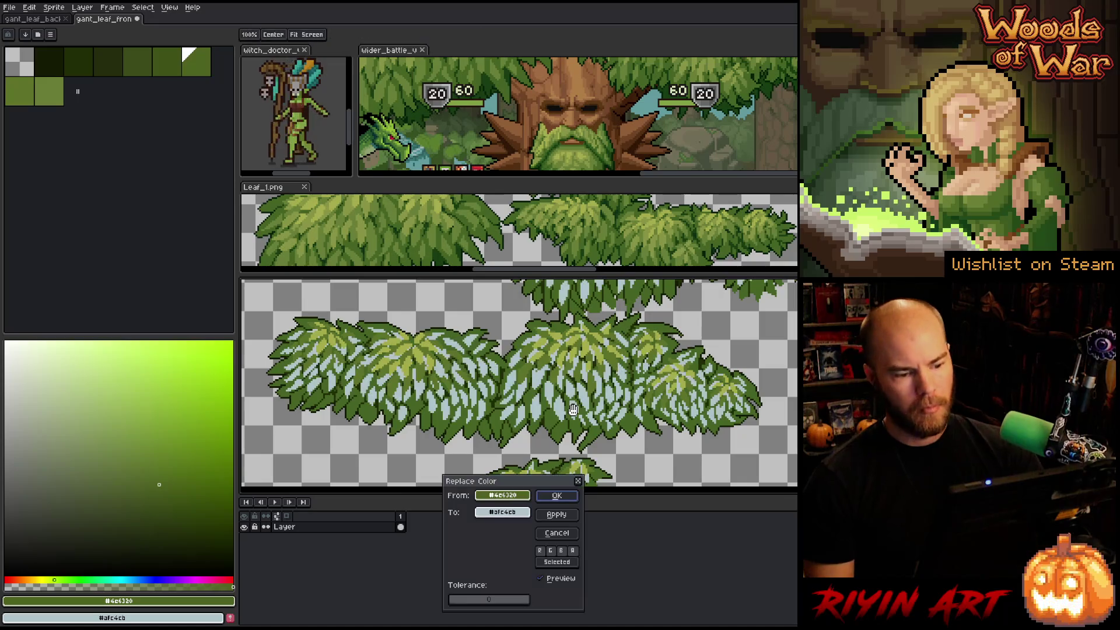
drag(502, 512, 437, 229)
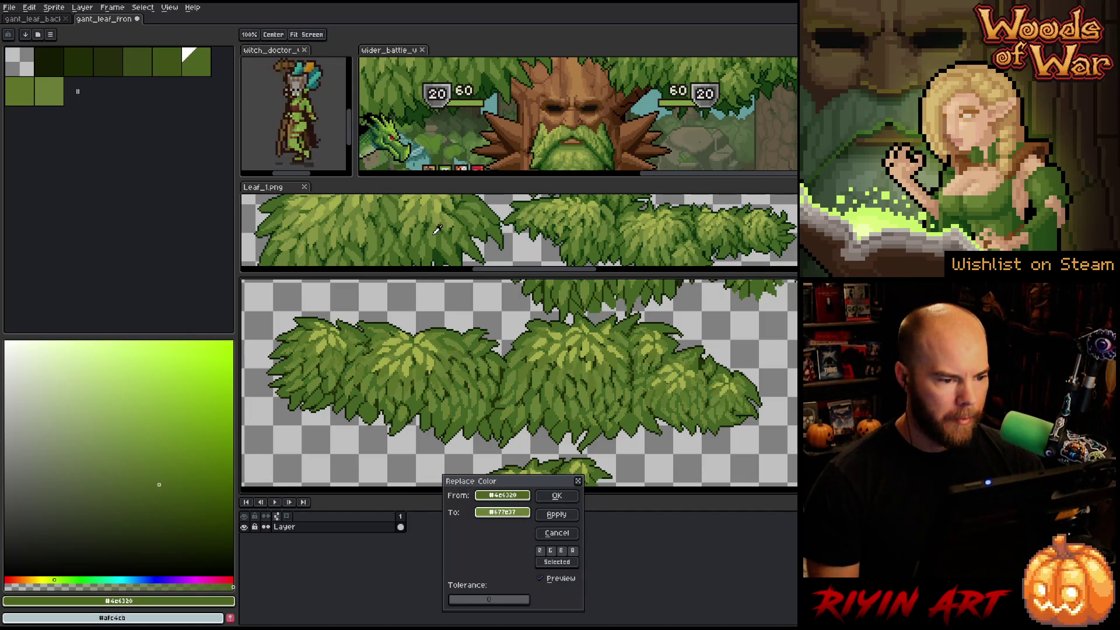
click(556, 496)
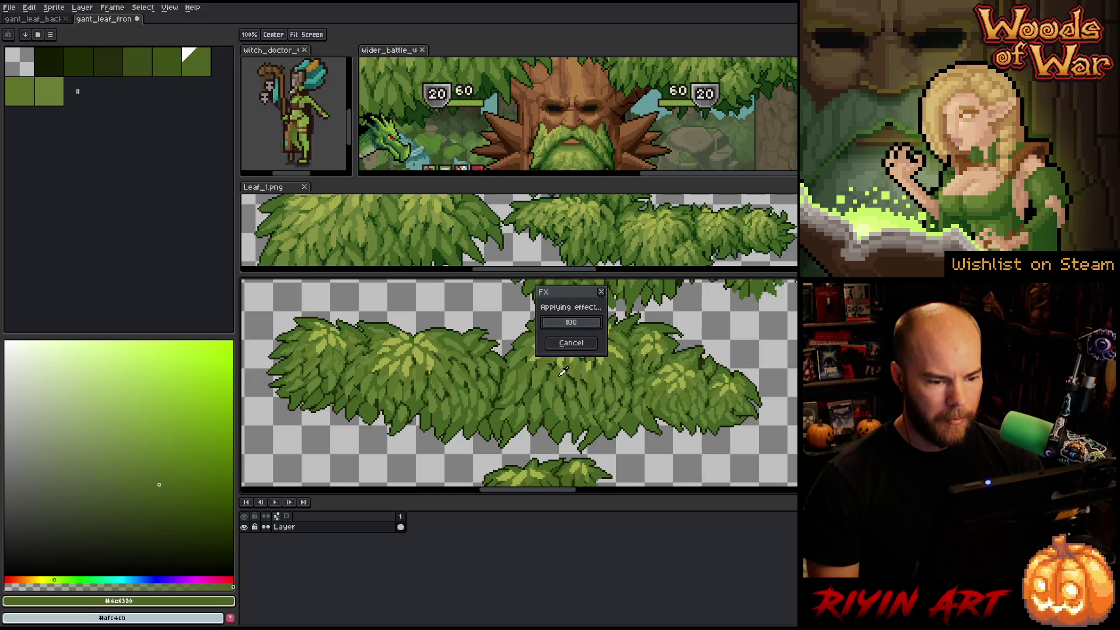
click(557, 372)
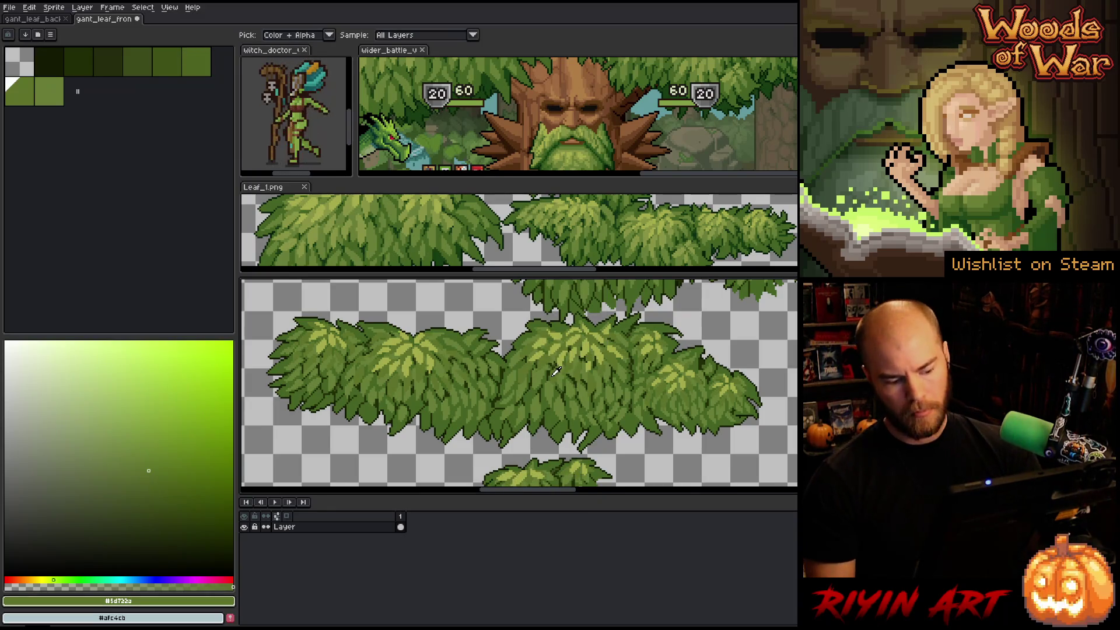
key(shift+r)
mouse_move(502, 512)
mouse_down()
mouse_move(408, 350)
mouse_move(421, 209)
mouse_move(443, 237)
mouse_up()
click(551, 504)
- Replace the darker leaf green with a deep green from the reference leaves
key(i)
scroll(546, 419, up, 3)
scroll(546, 419, up, 2)
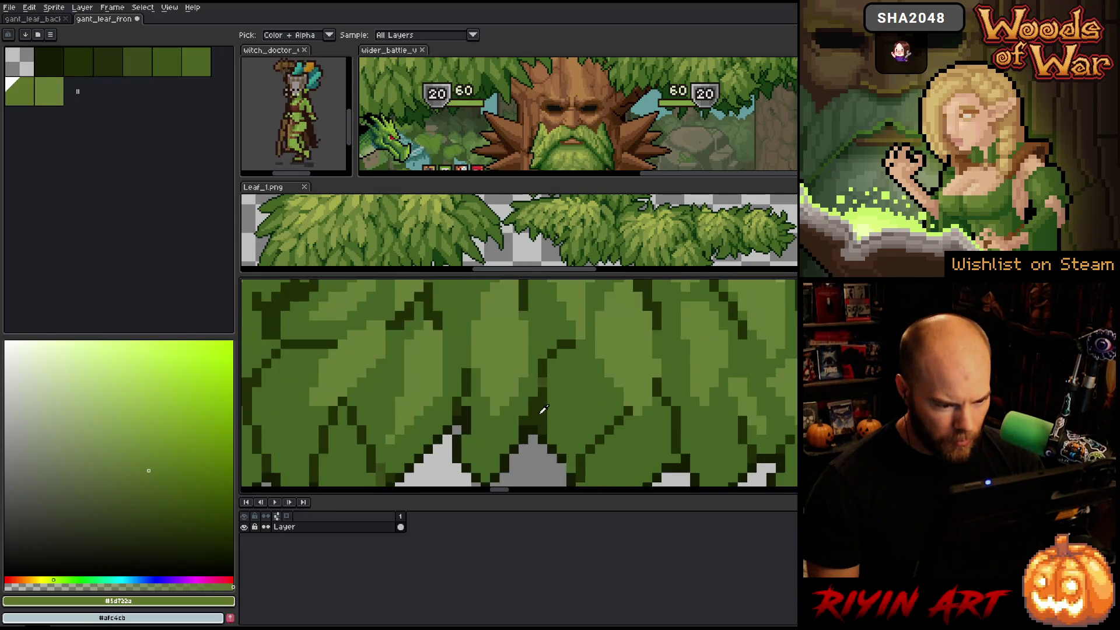
scroll(544, 412, down, 4)
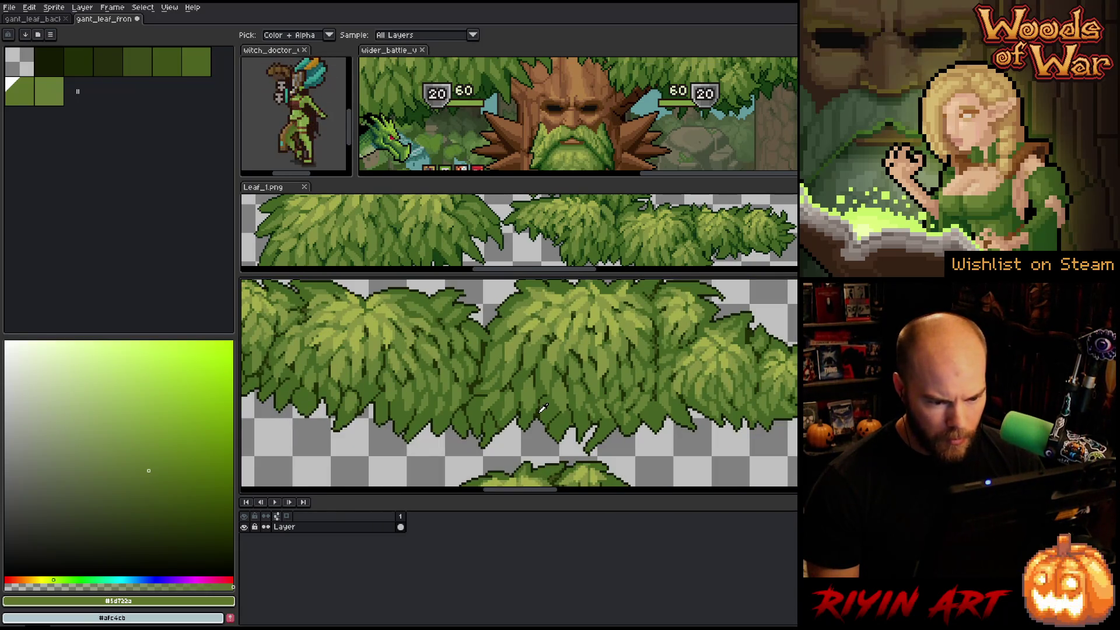
scroll(667, 349, up, 3)
click(607, 353)
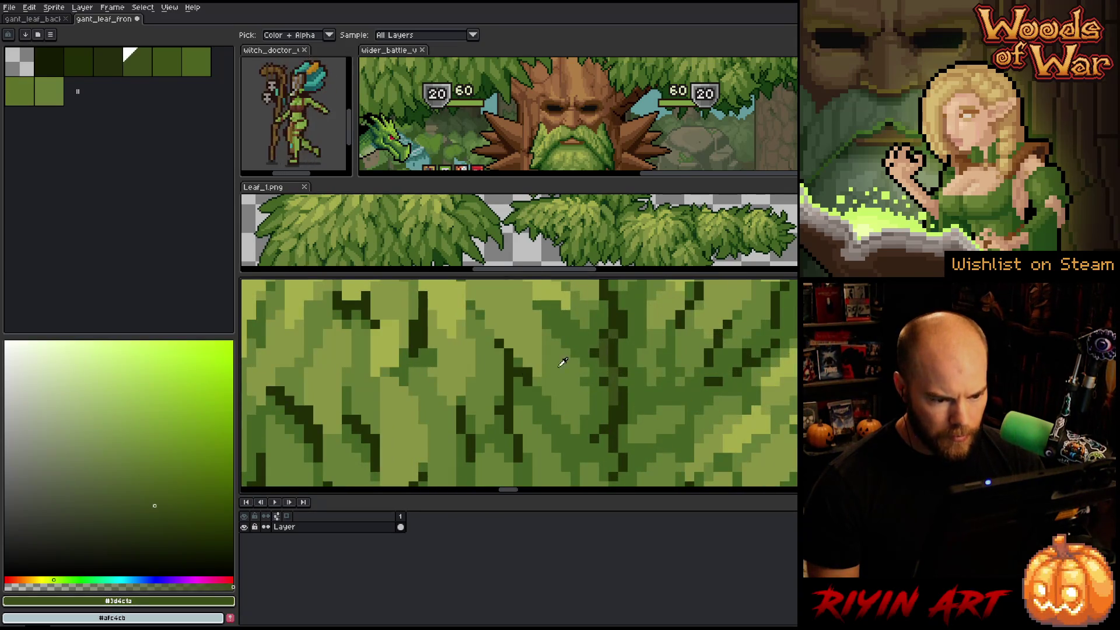
scroll(606, 356, down, 4)
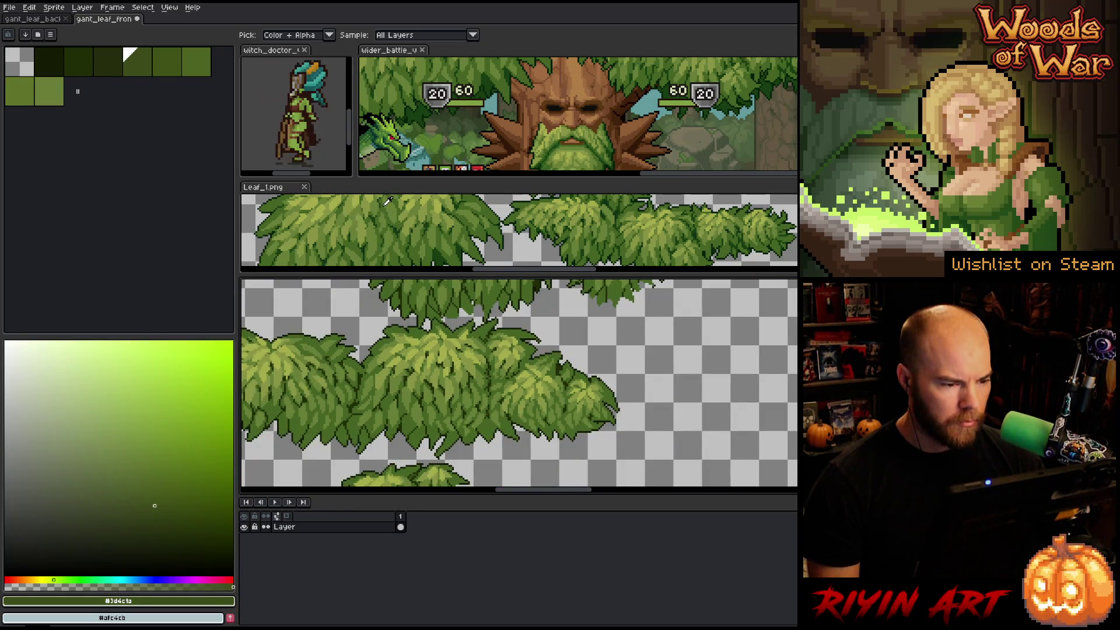
scroll(381, 208, up, 4)
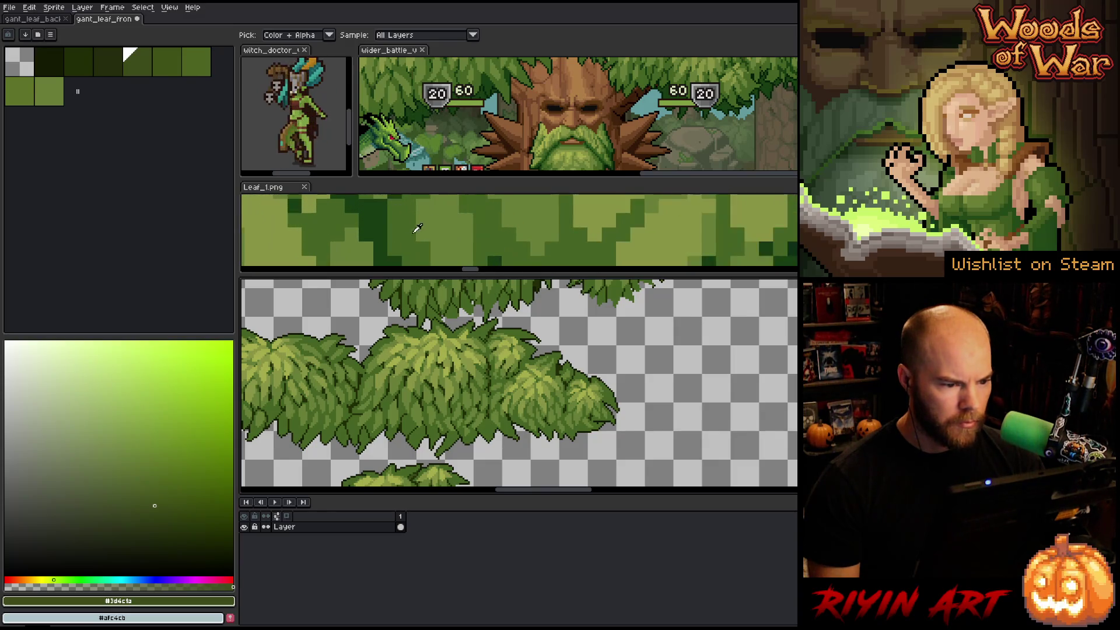
scroll(559, 233, up, 2)
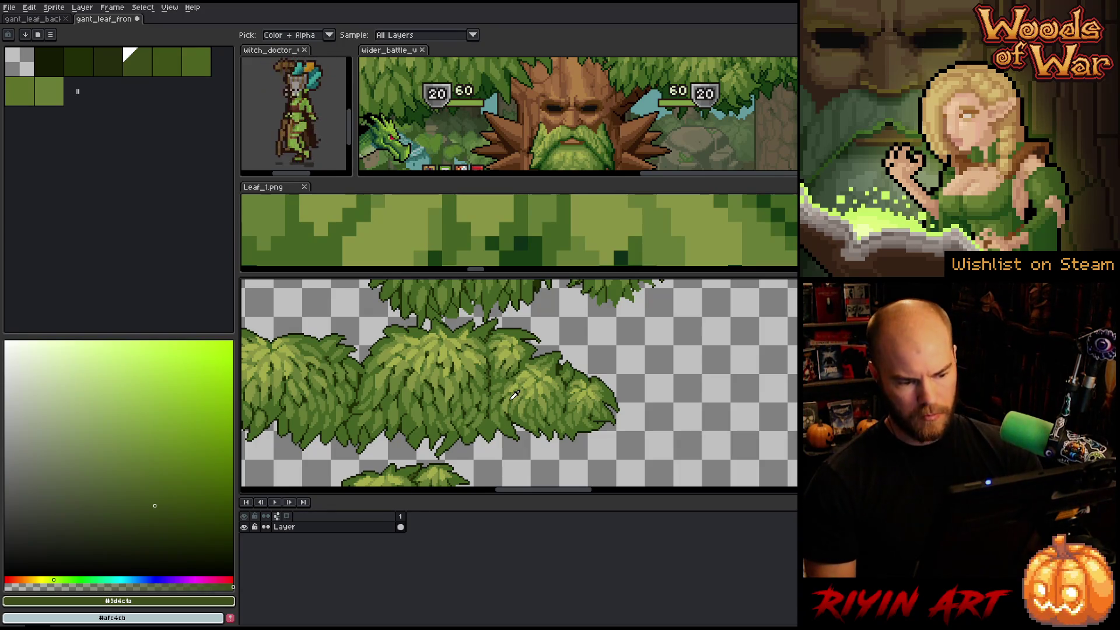
key(shift+r)
click(525, 238)
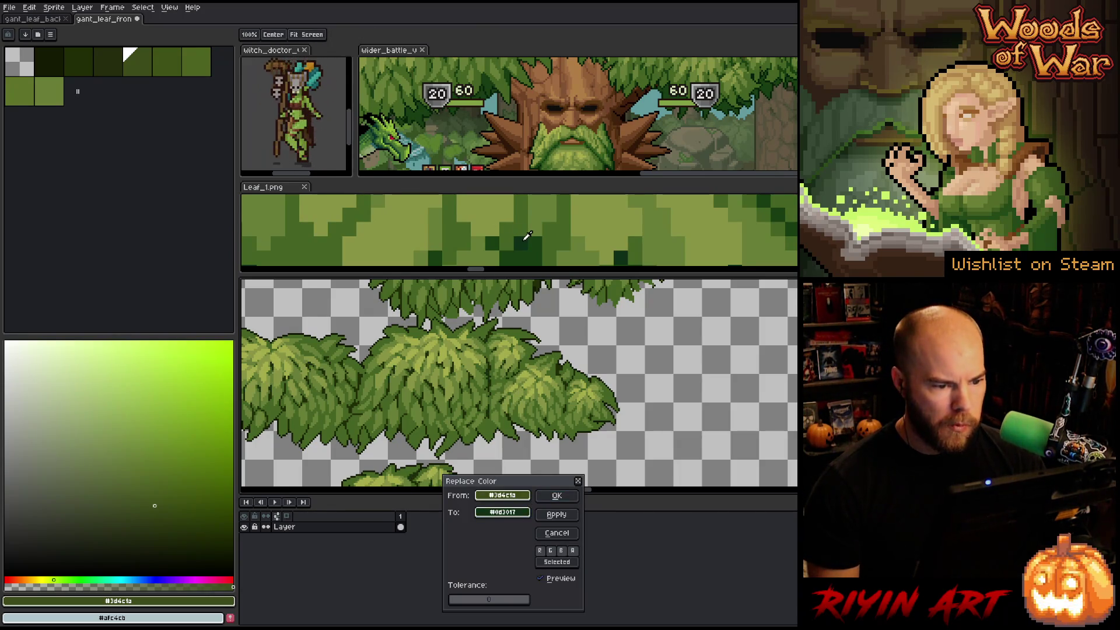
click(558, 497)
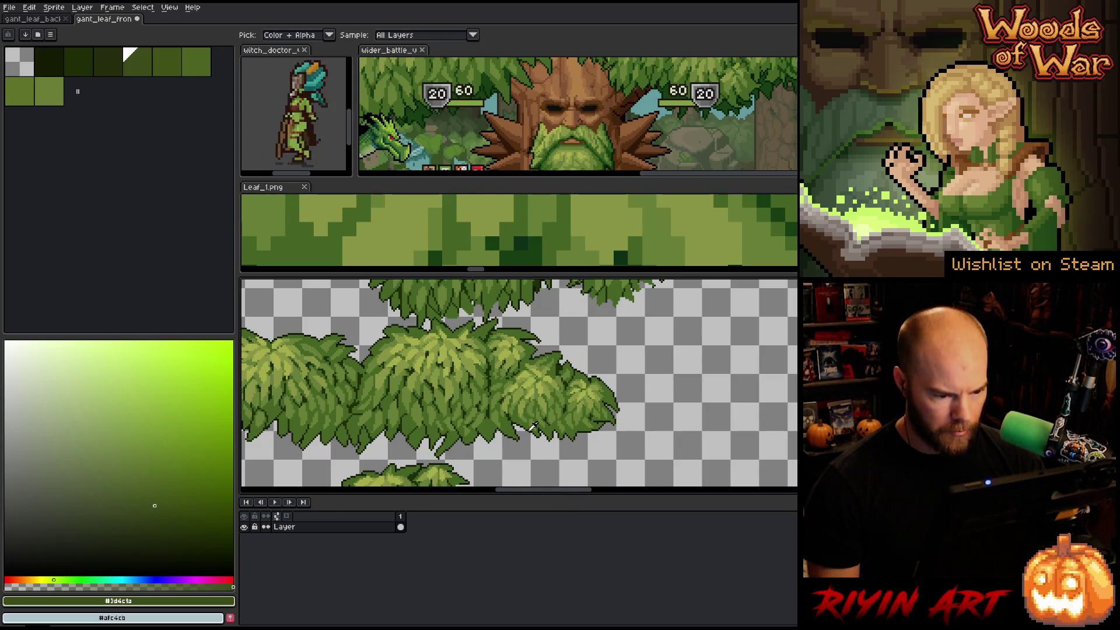
- Replace the darkest outline green #131a02 with a dark reference green
scroll(532, 426, up, 2)
click(529, 420)
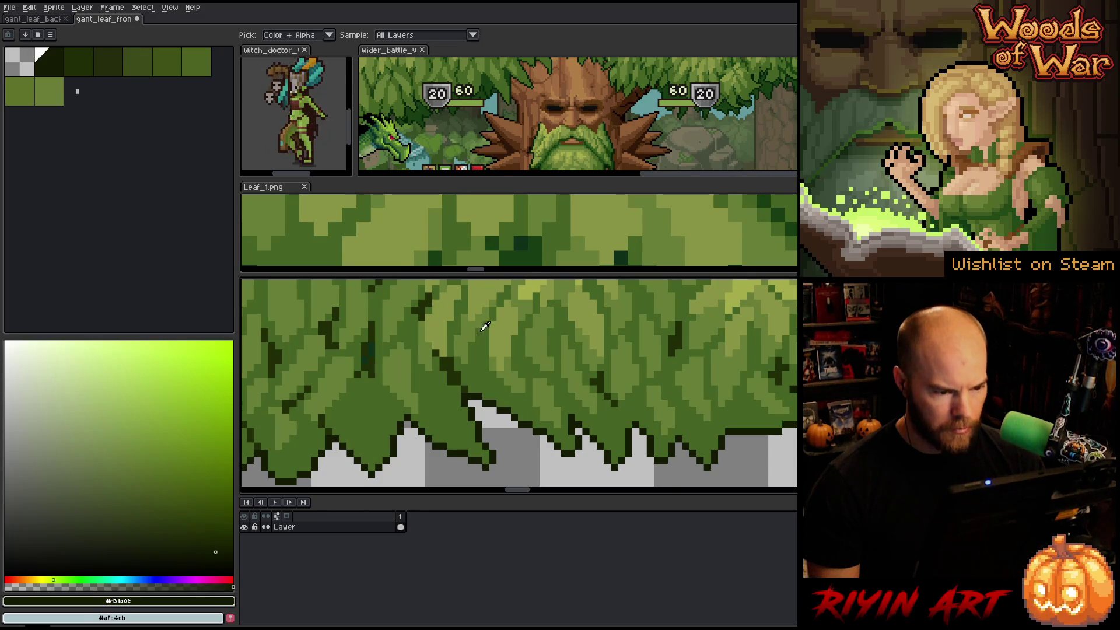
scroll(484, 325, down, 3)
scroll(515, 230, up, 3)
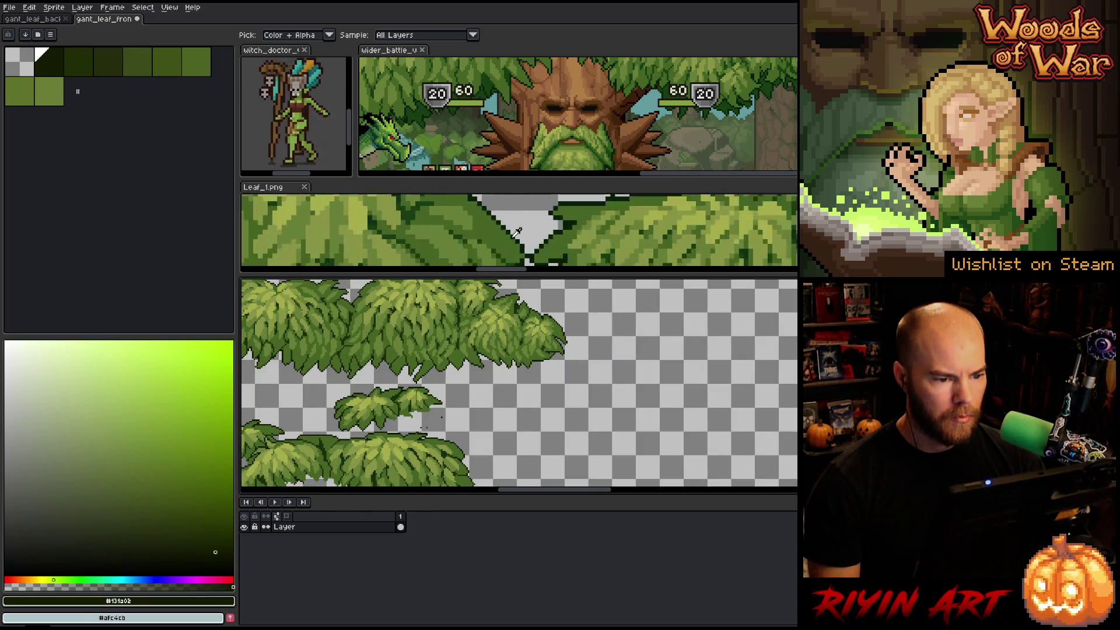
scroll(516, 230, up, 2)
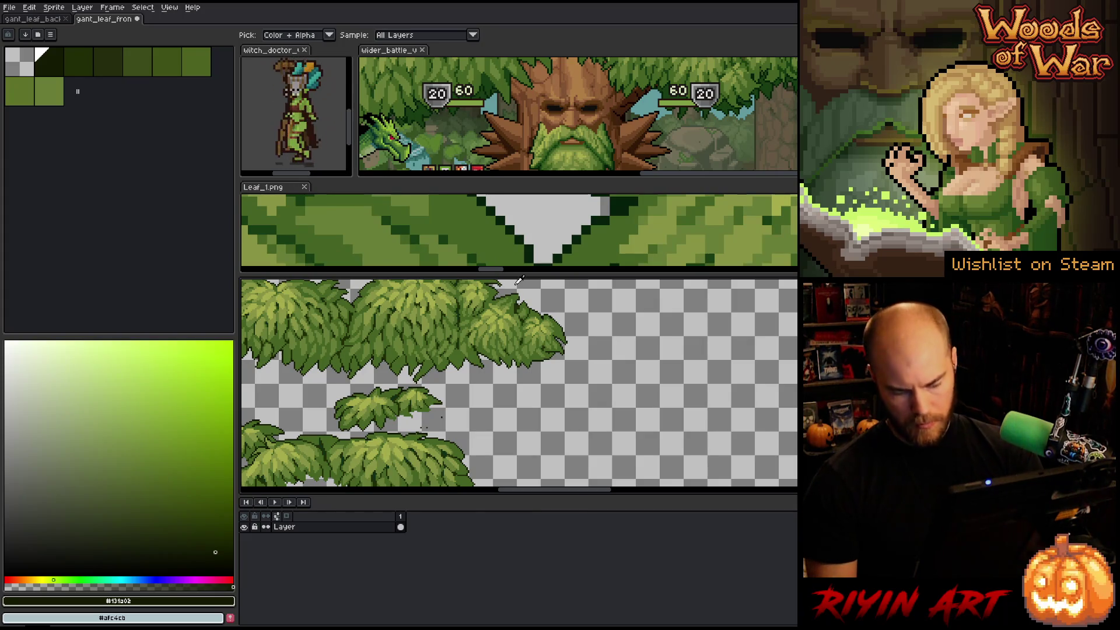
key(shift+r)
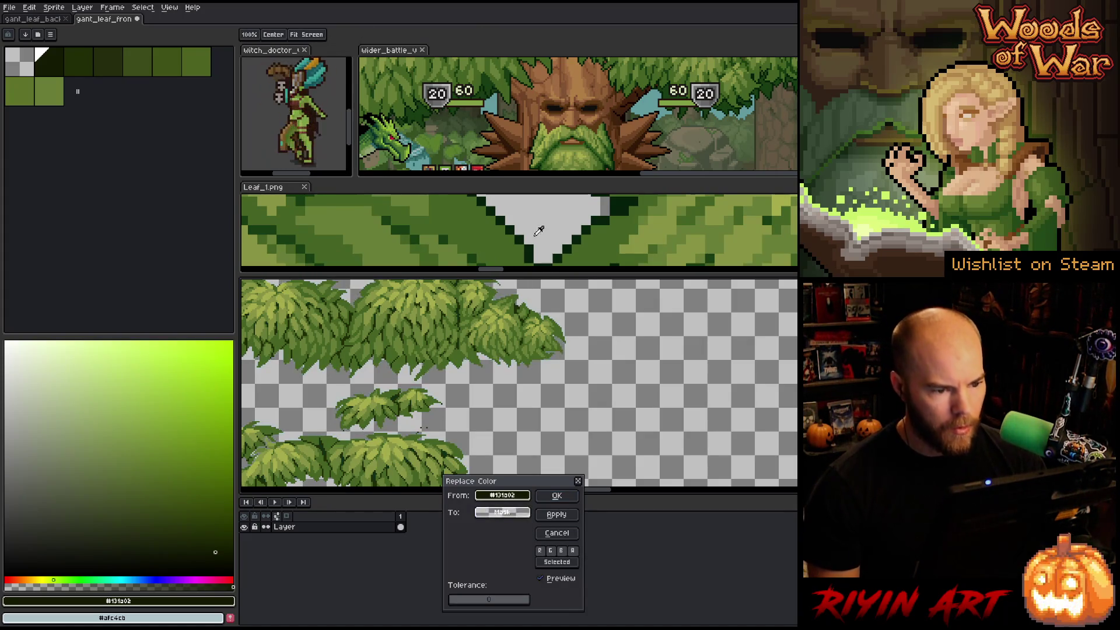
click(535, 245)
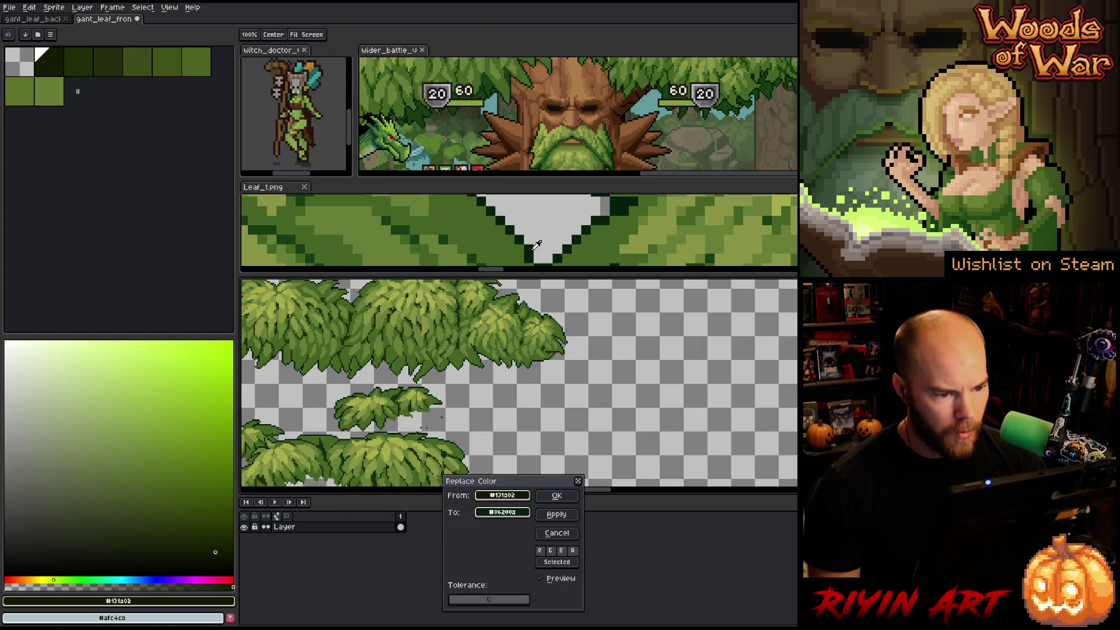
click(556, 496)
right_click(536, 285)
click(572, 322)
scroll(528, 439, down, 3)
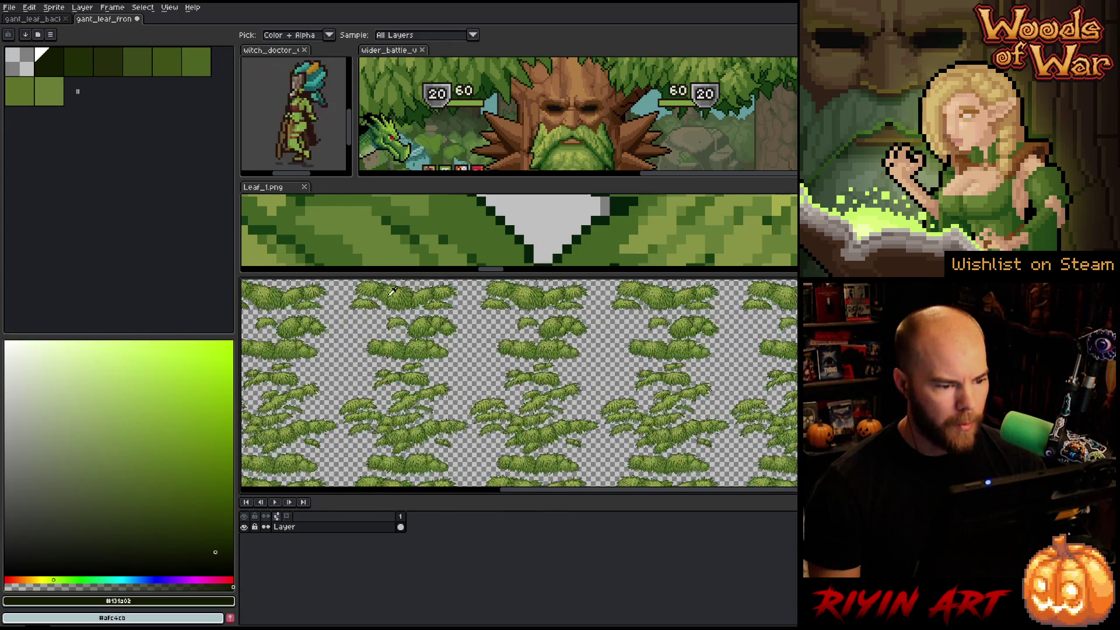
scroll(384, 236, down, 2)
scroll(384, 236, up, 3)
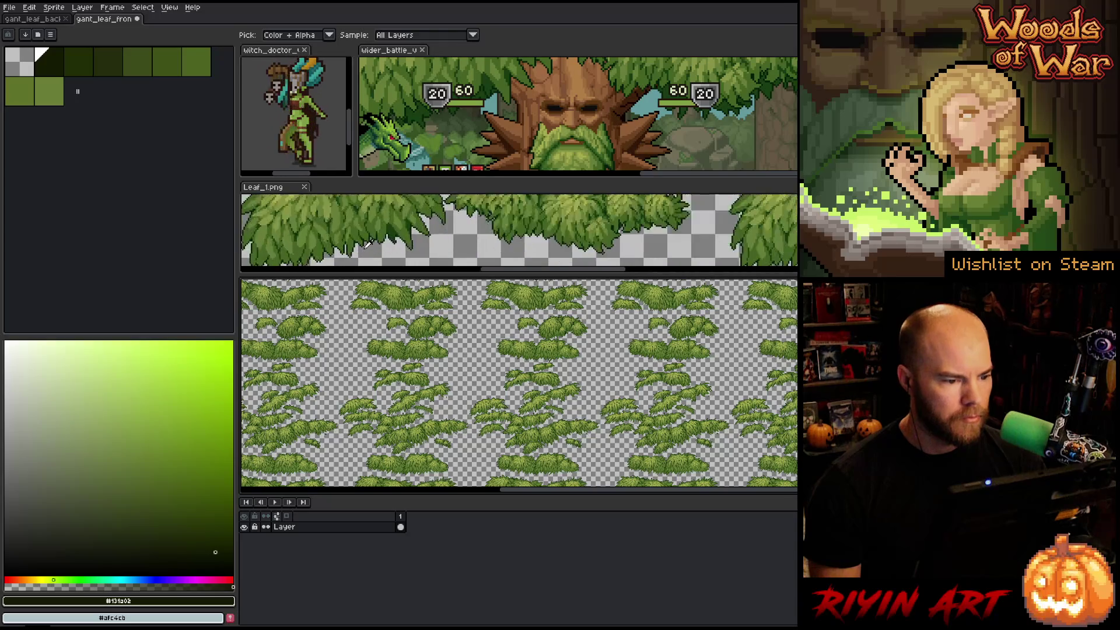
scroll(400, 357, up, 3)
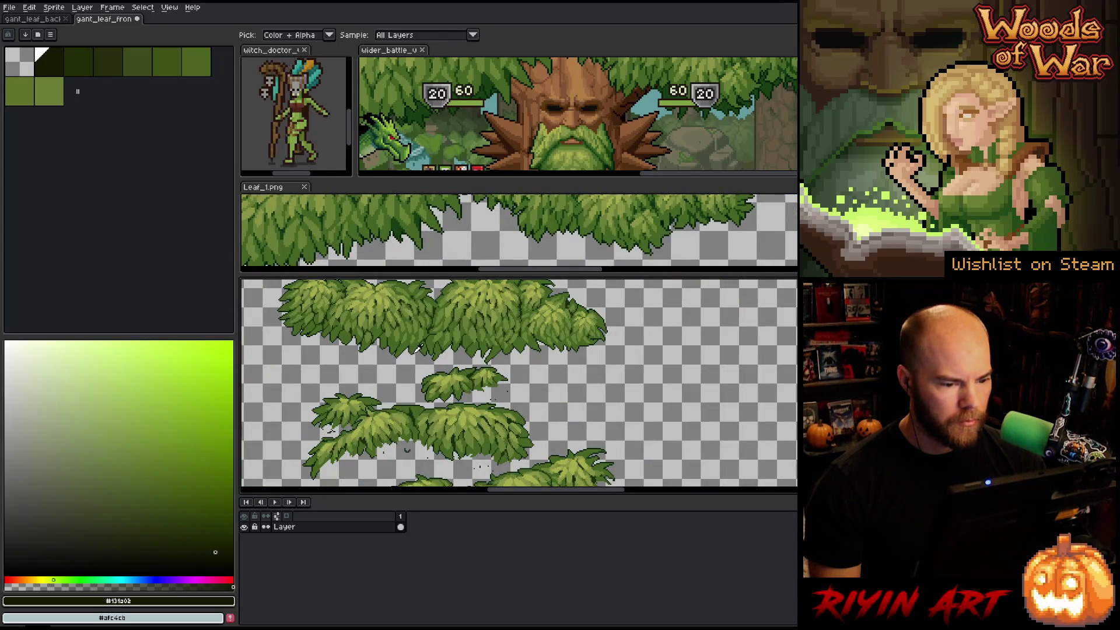
scroll(500, 419, down, 4)
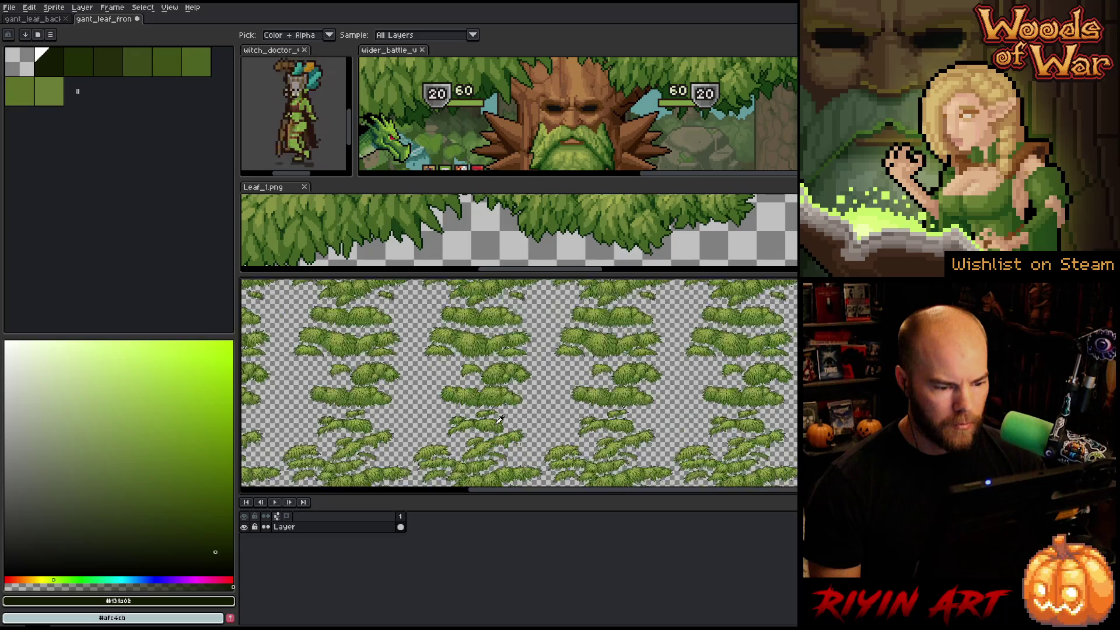
scroll(499, 446, up, 4)
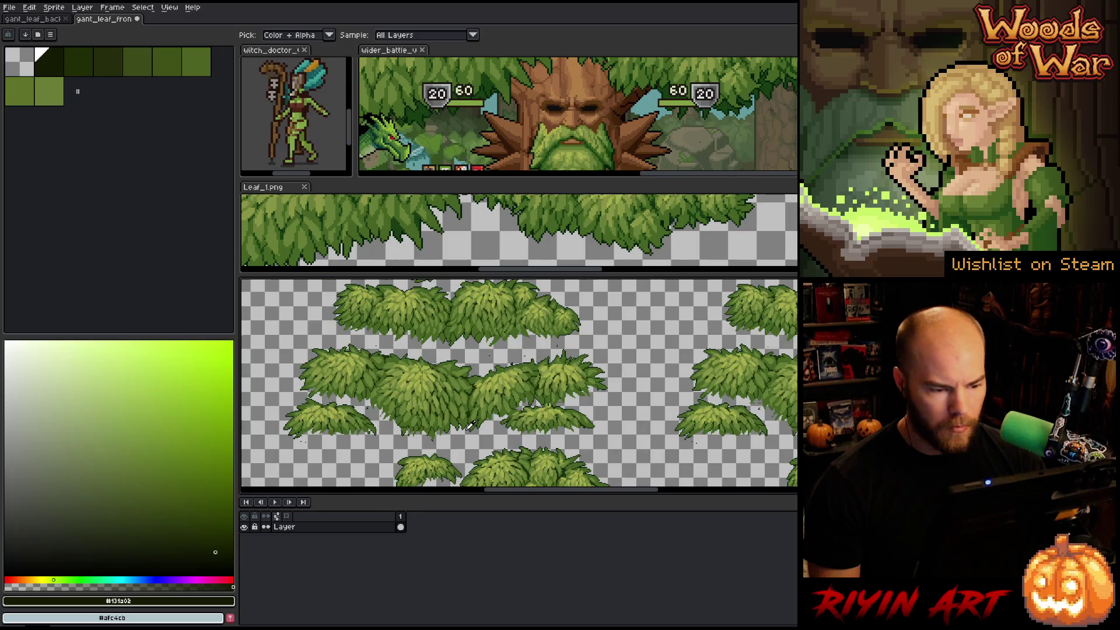
scroll(471, 424, up, 2)
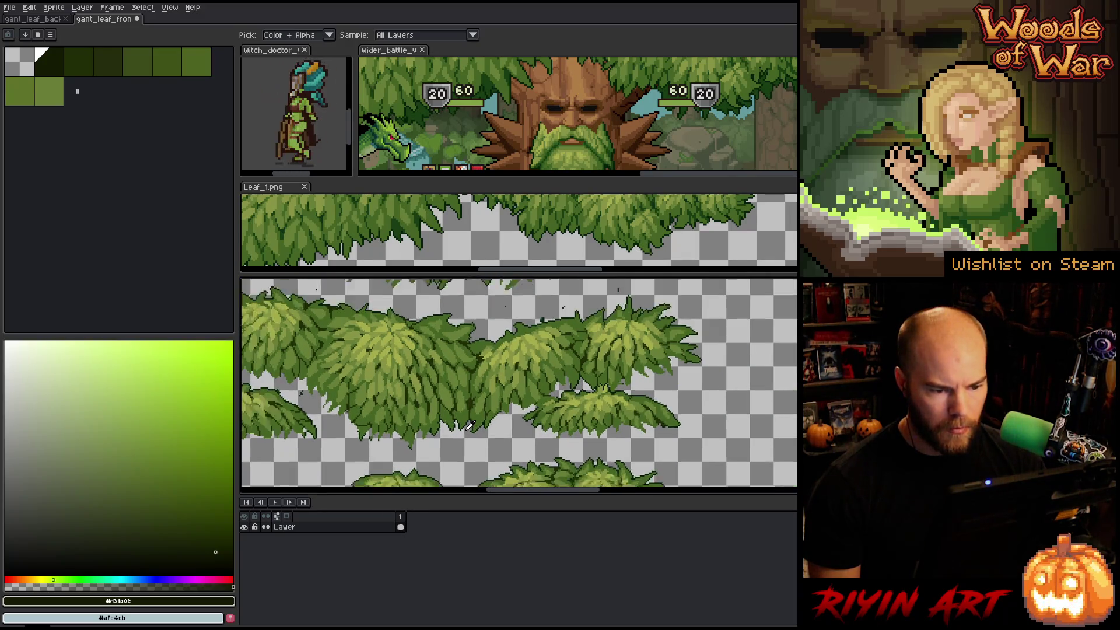
scroll(464, 379, down, 3)
scroll(453, 281, up, 3)
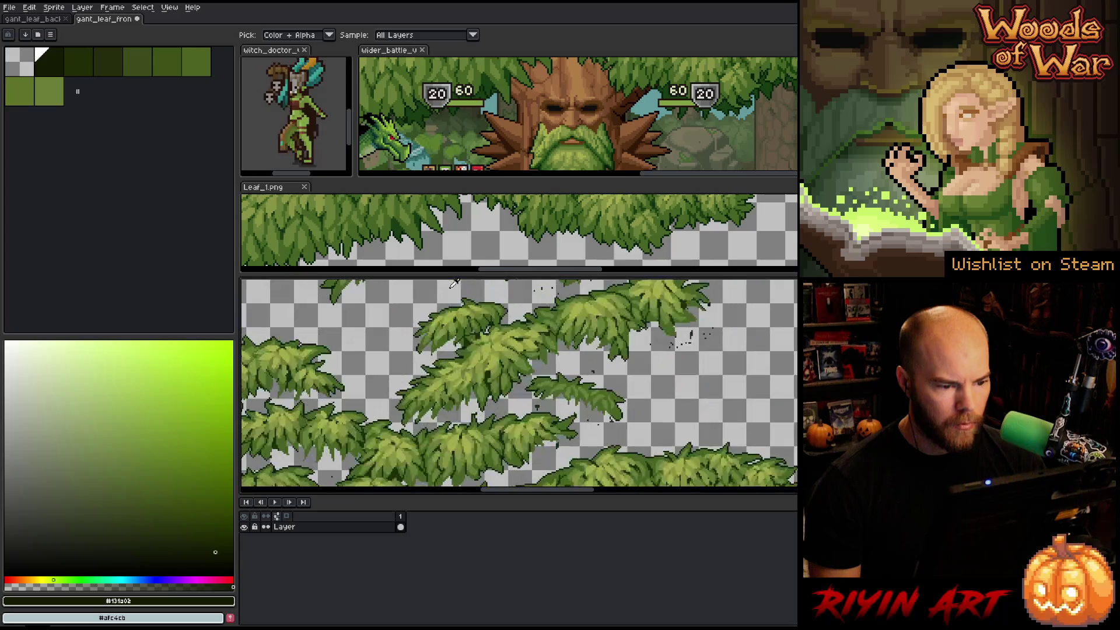
scroll(465, 294, down, 3)
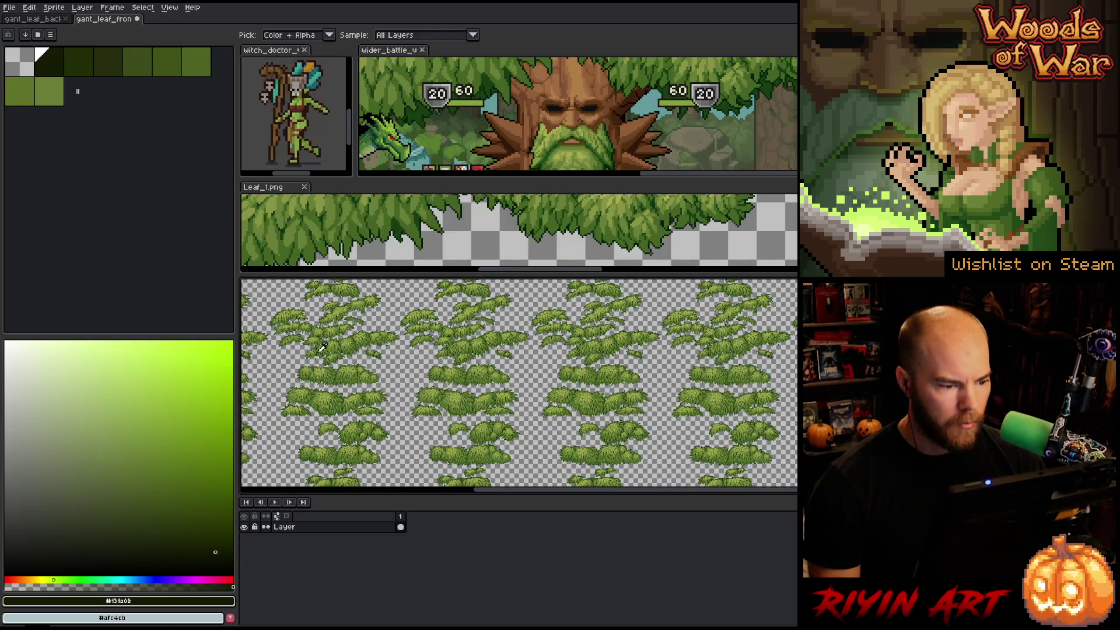
scroll(322, 347, up, 5)
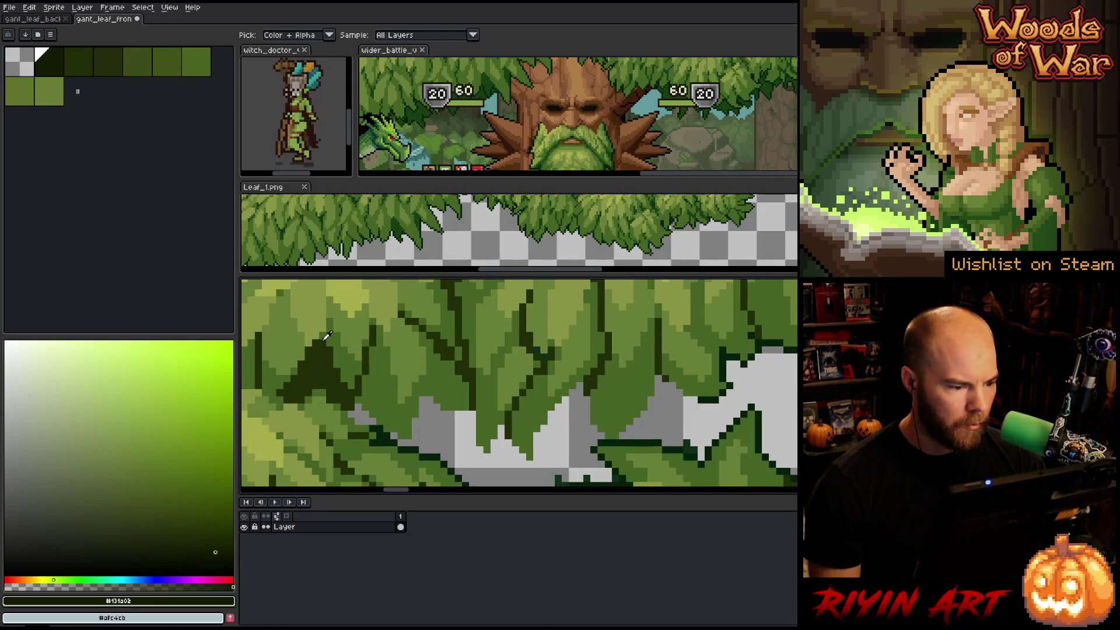
scroll(330, 364, down, 3)
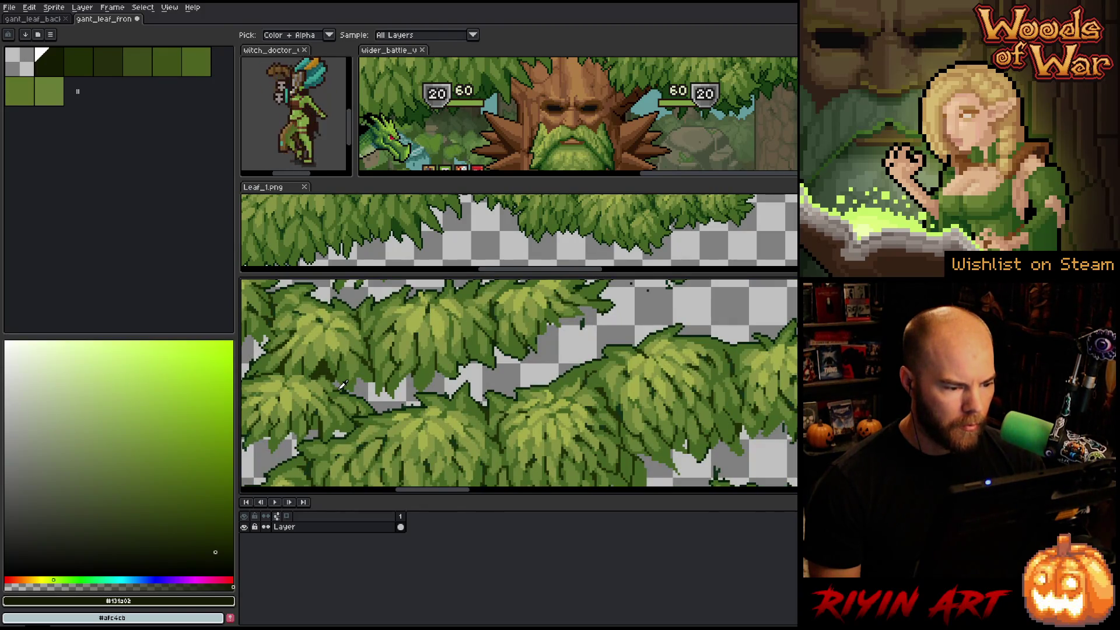
scroll(342, 390, down, 2)
scroll(332, 403, up, 4)
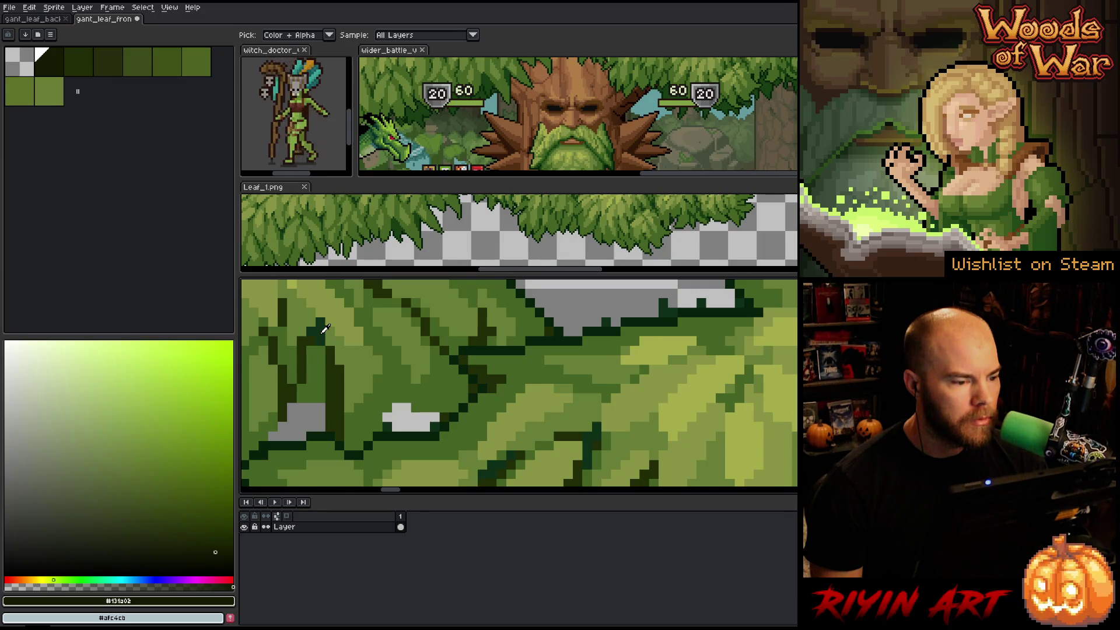
scroll(324, 328, down, 3)
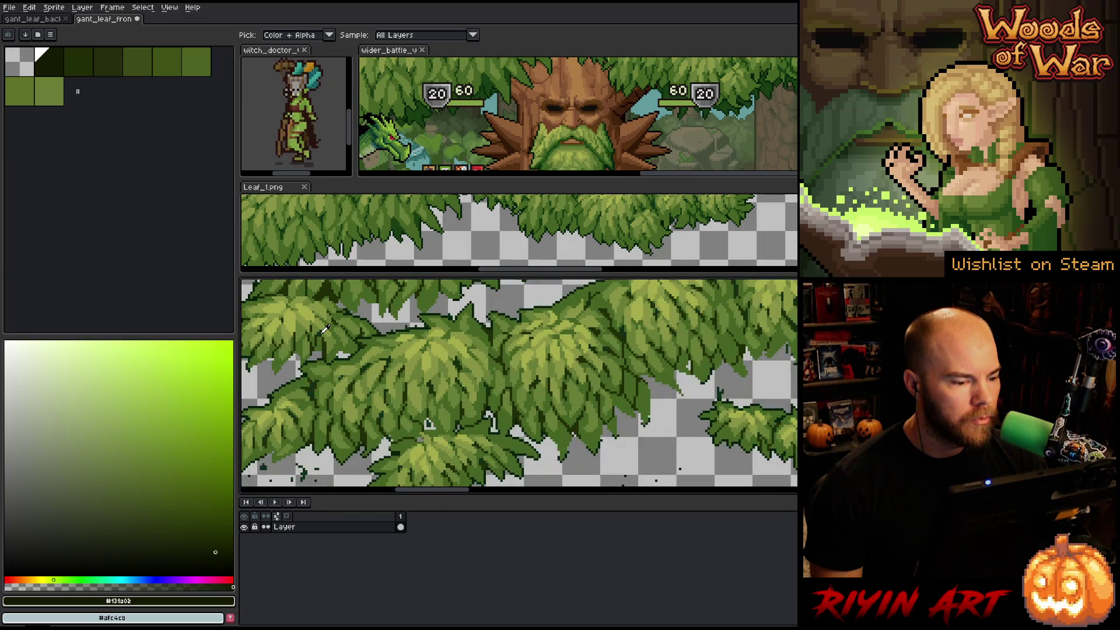
scroll(325, 328, down, 2)
scroll(333, 412, up, 2)
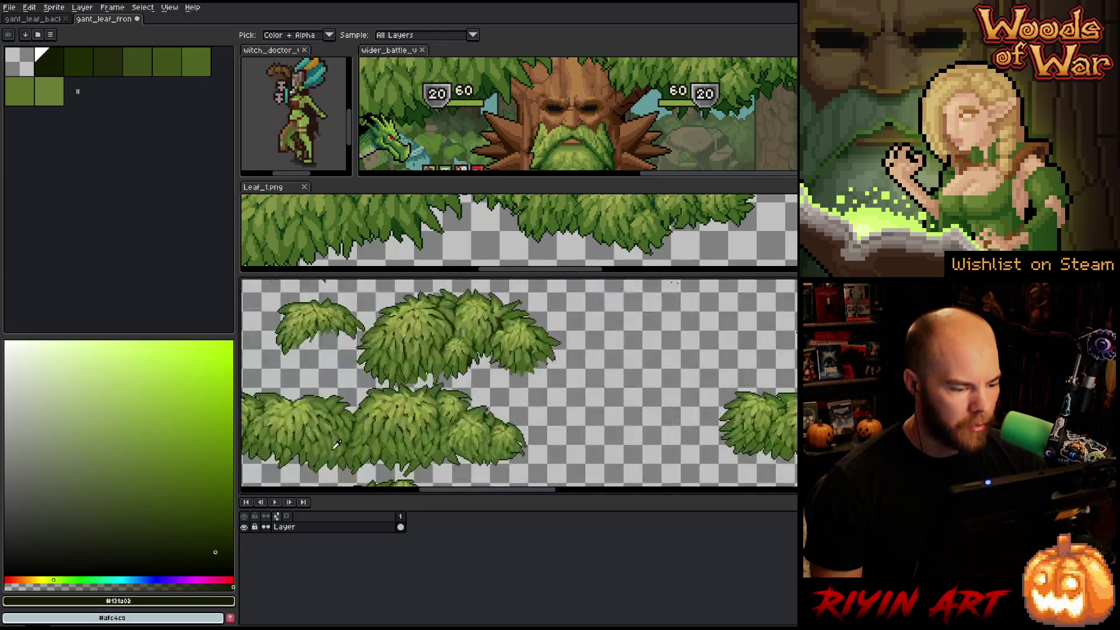
scroll(330, 444, up, 1)
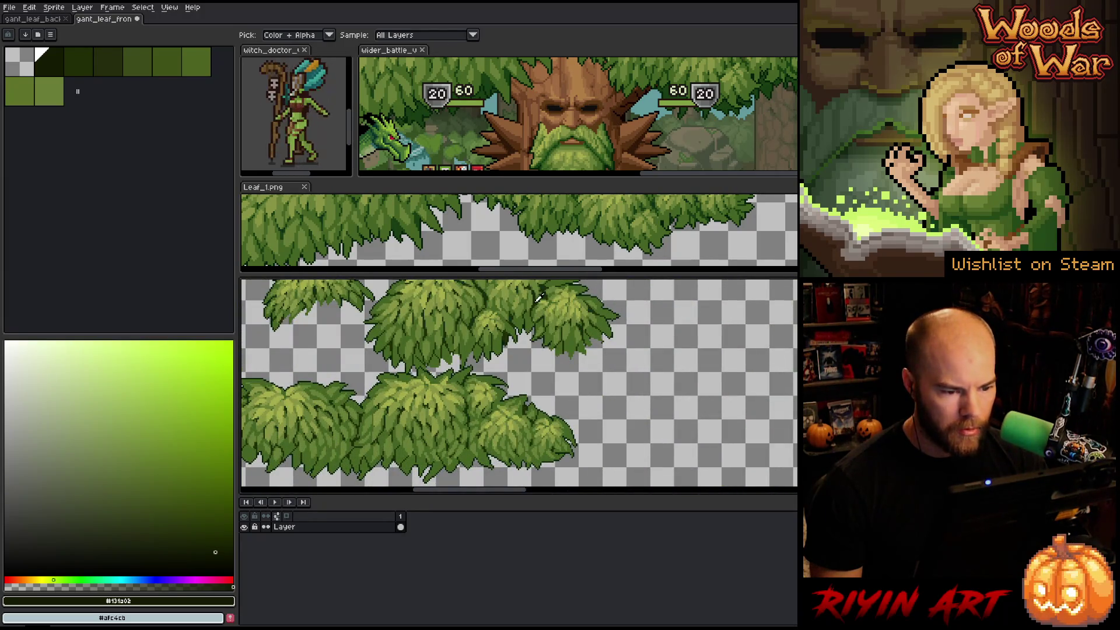
scroll(474, 345, up, 2)
scroll(490, 290, up, 1)
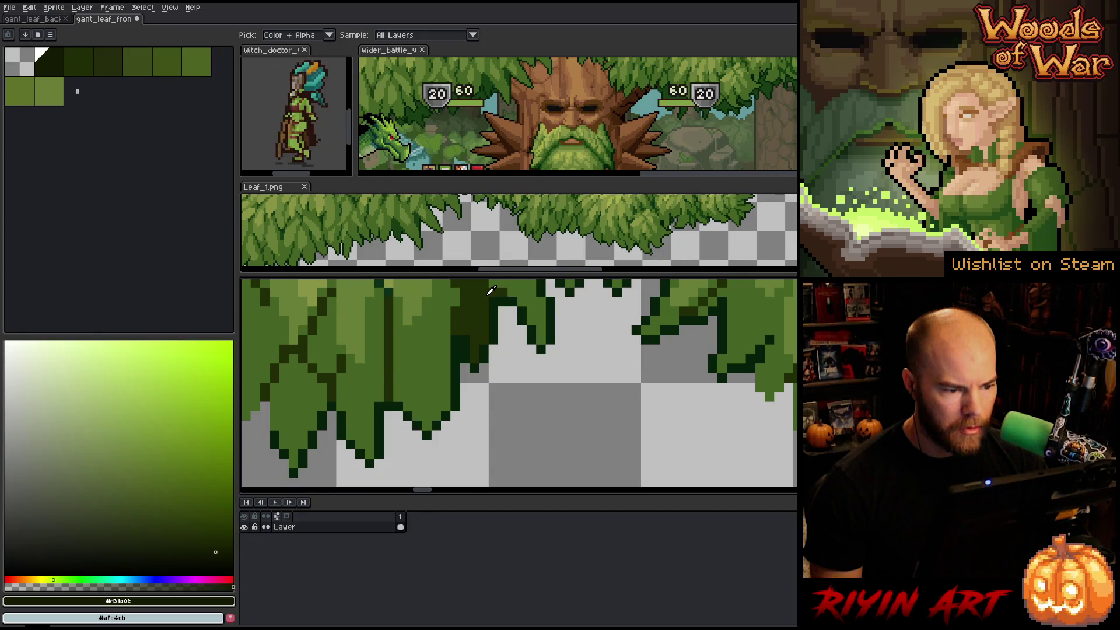
scroll(490, 290, down, 1)
- Replace the second dark green #212d06 with #173e12
click(484, 301)
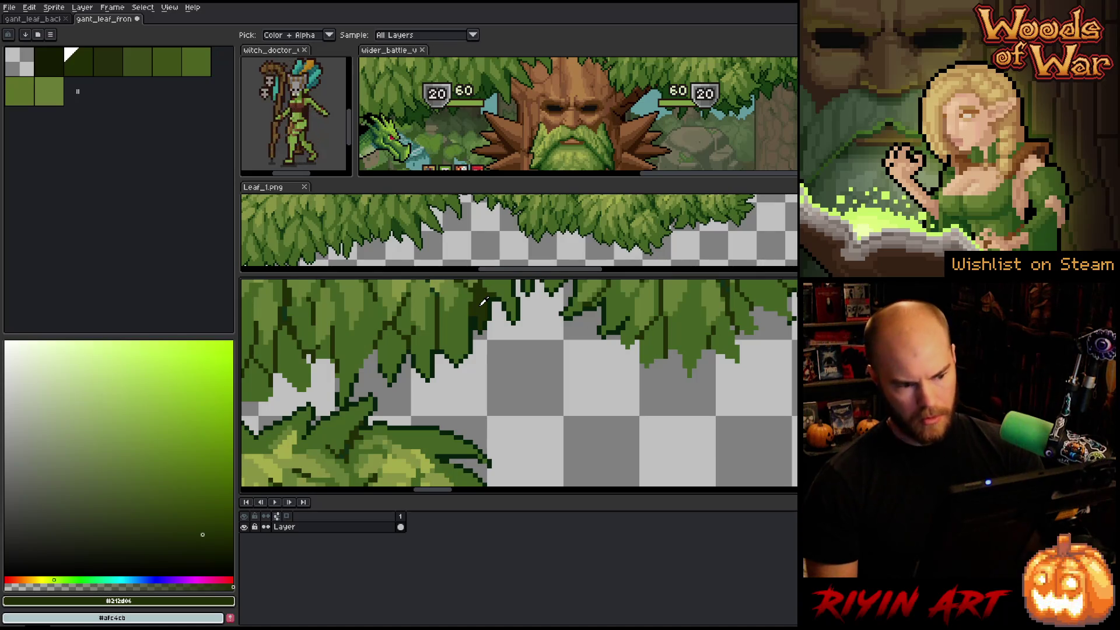
key(shift+r)
mouse_move(502, 512)
mouse_down()
mouse_move(403, 262)
mouse_move(399, 224)
mouse_up()
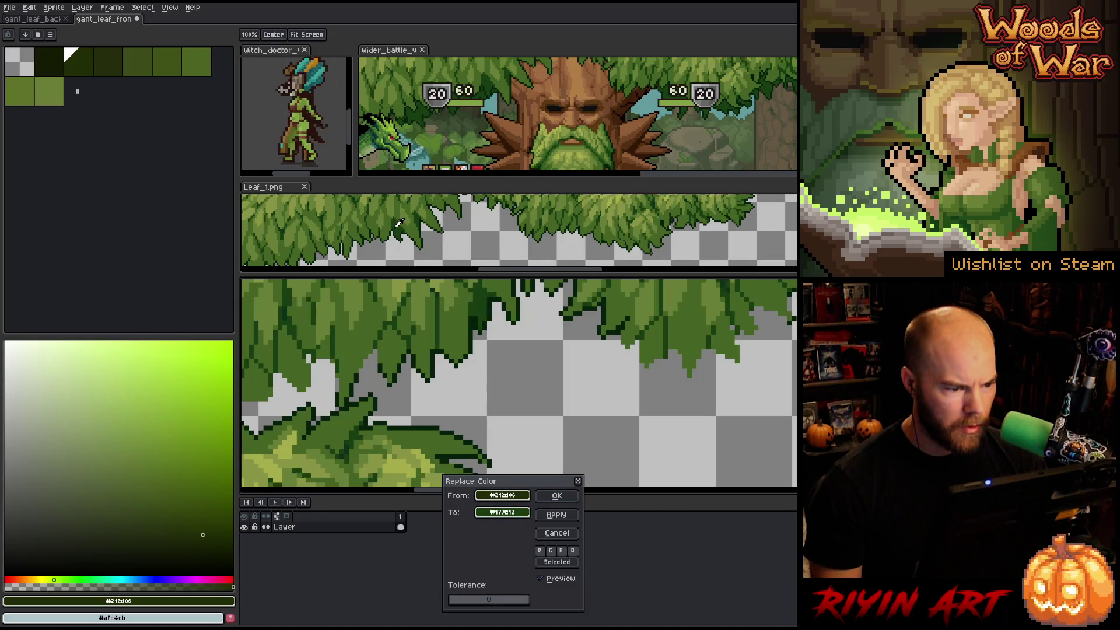
click(557, 495)
- Pan around the front leaf sprite and reference to inspect the recoloured clumps
scroll(423, 356, down, 3)
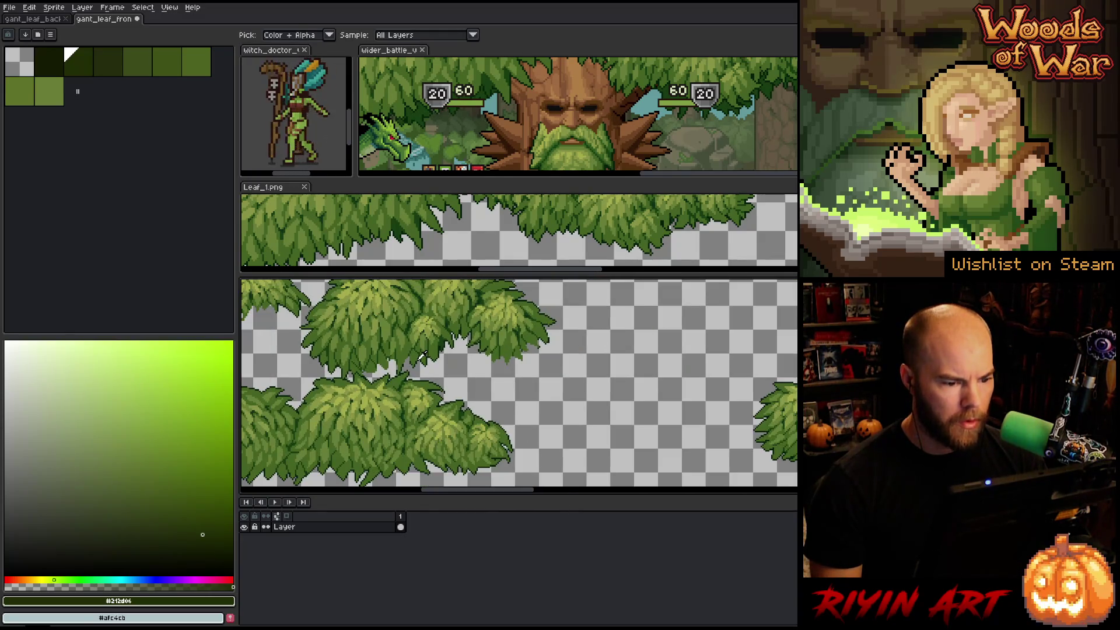
scroll(369, 345, up, 5)
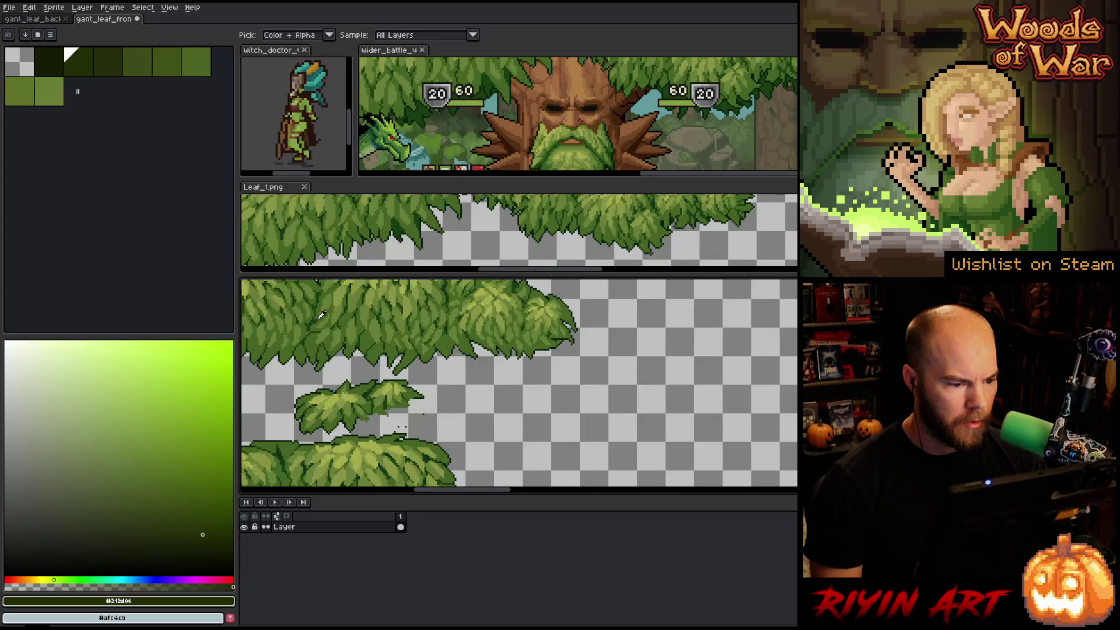
scroll(306, 305, up, 2)
scroll(325, 311, down, 3)
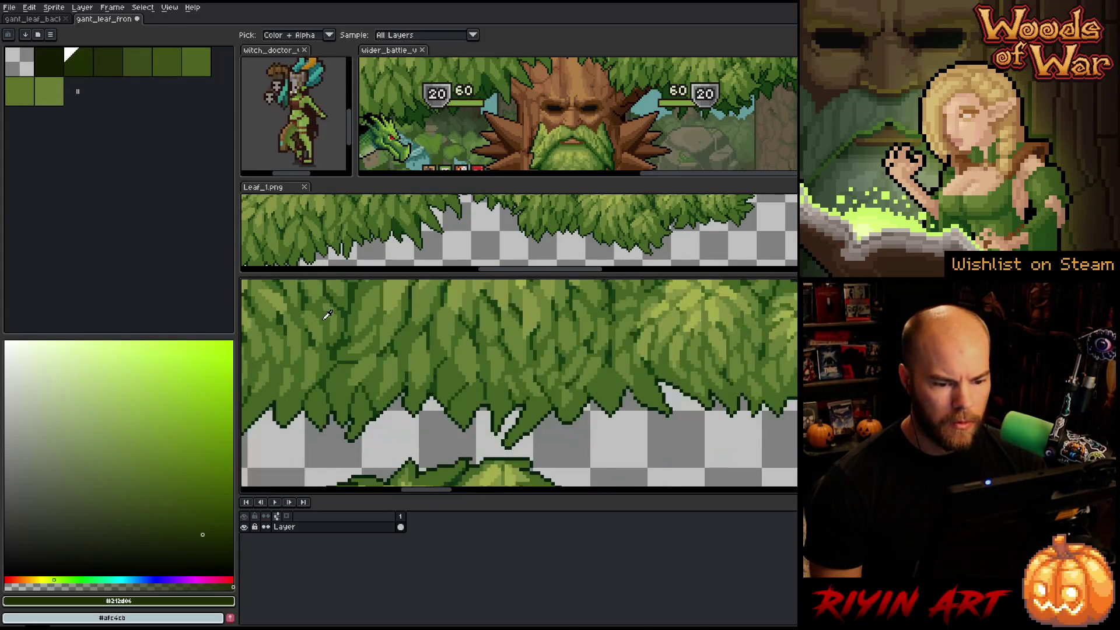
mouse_move(412, 360)
mouse_down()
mouse_move(528, 495)
mouse_move(524, 575)
mouse_move(522, 547)
mouse_up()
scroll(534, 267, down, 2)
drag(535, 267, 553, 291)
mouse_move(520, 382)
mouse_down()
mouse_move(555, 408)
mouse_move(567, 388)
mouse_up()
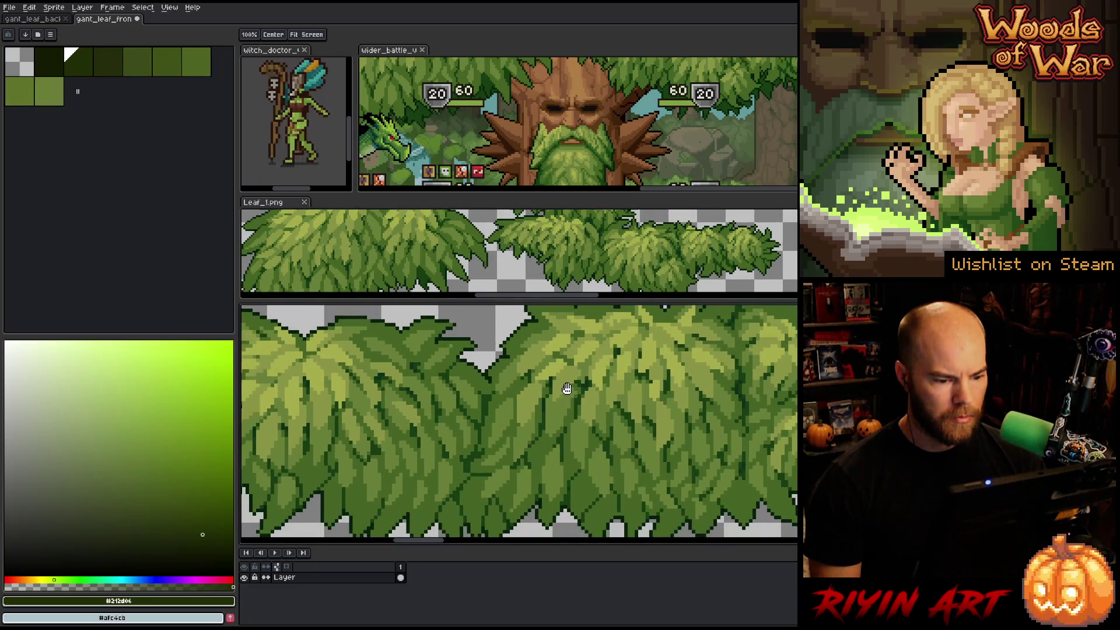
scroll(566, 388, down, 2)
scroll(569, 467, up, 3)
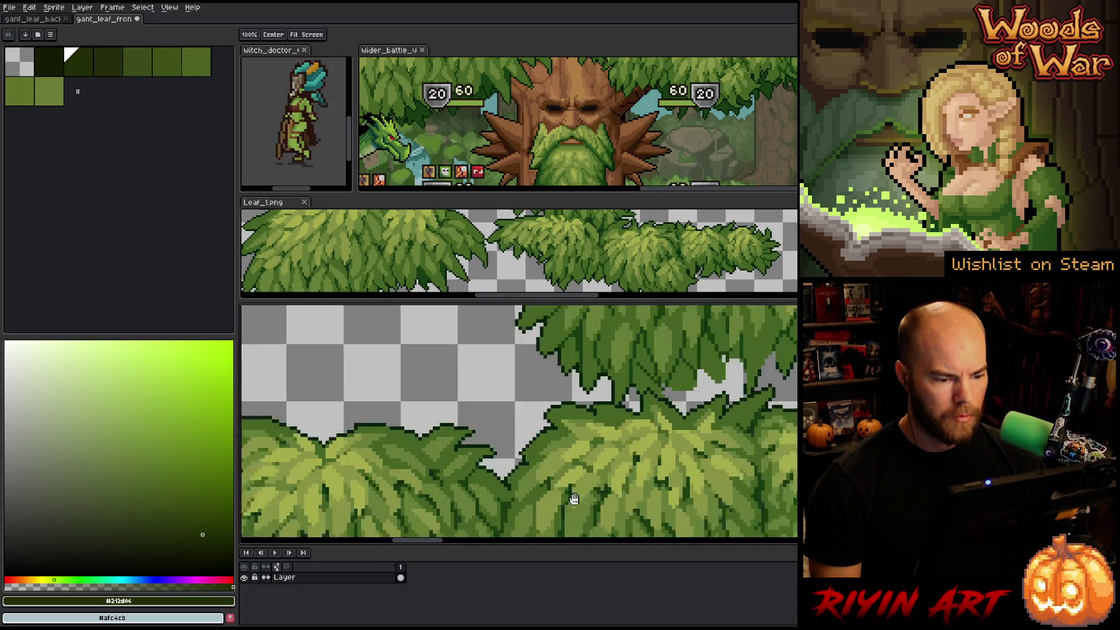
mouse_move(569, 472)
mouse_down()
mouse_move(488, 485)
mouse_move(510, 462)
mouse_move(411, 453)
mouse_move(500, 468)
mouse_move(452, 498)
mouse_move(546, 384)
mouse_move(418, 368)
mouse_move(496, 445)
mouse_up()
scroll(487, 442, down, 5)
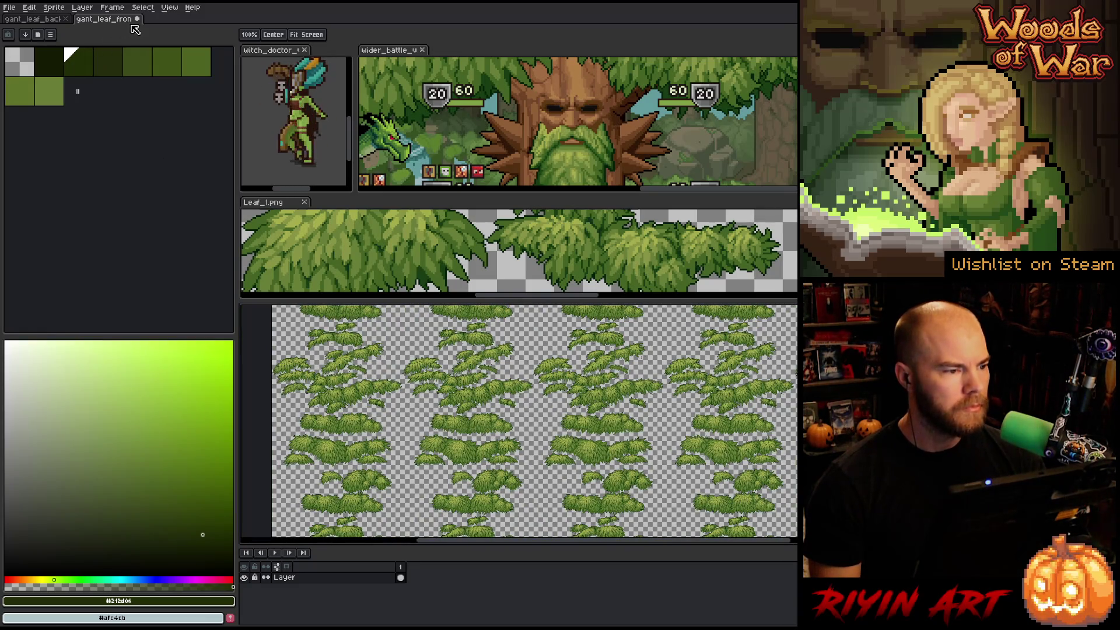
- Save and close the front leaf sprite, then zoom into the back leaf sprite
key(ctrl+s)
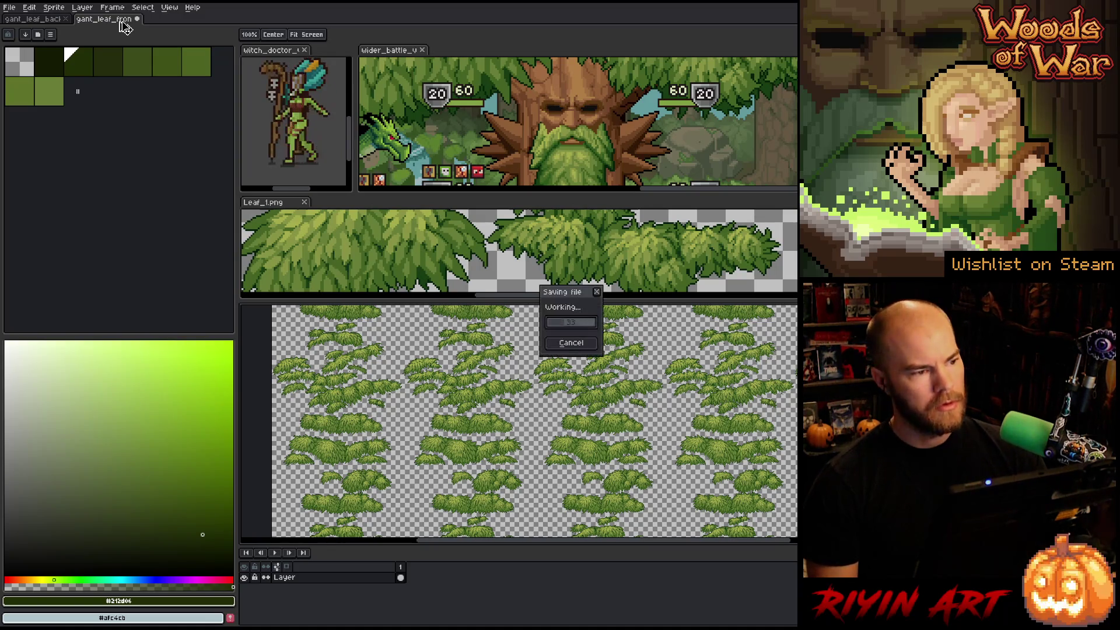
click(137, 19)
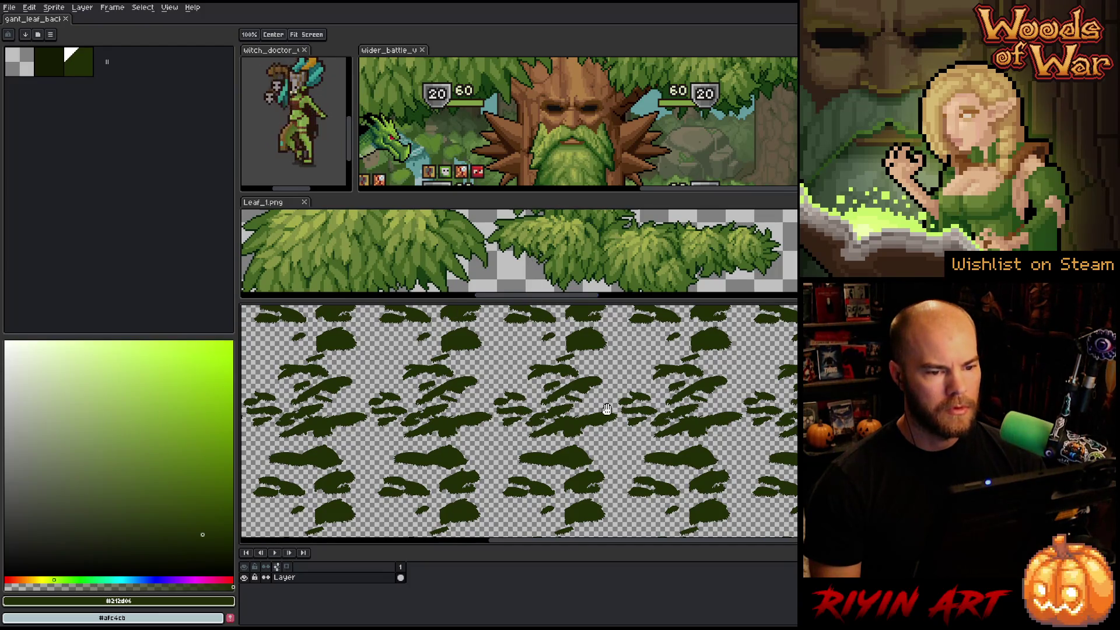
scroll(607, 408, up, 4)
scroll(552, 471, up, 2)
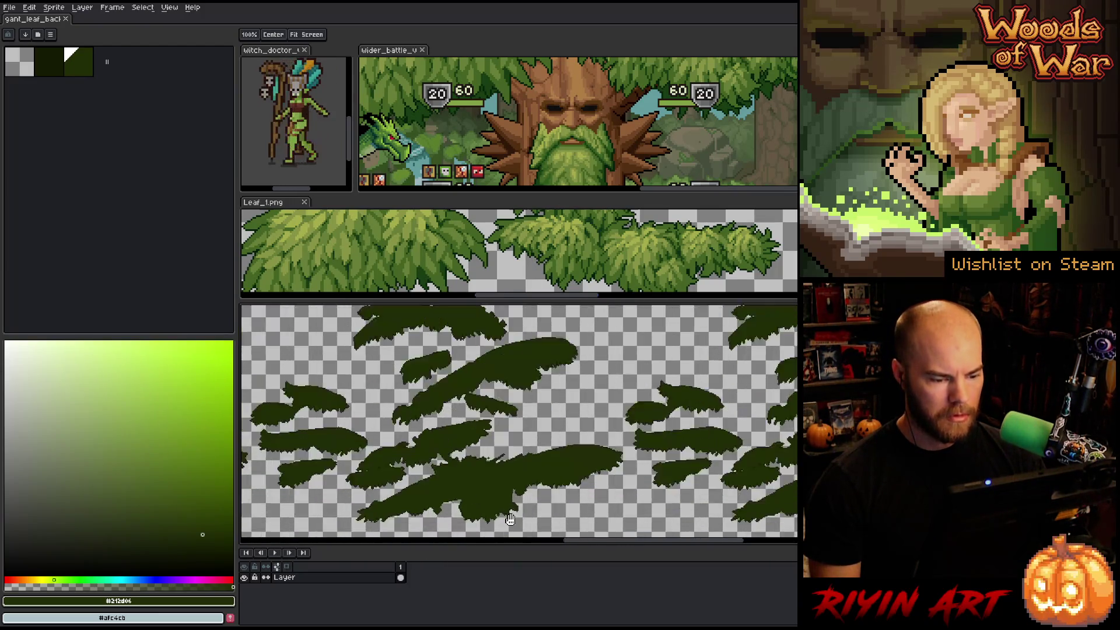
key(b)
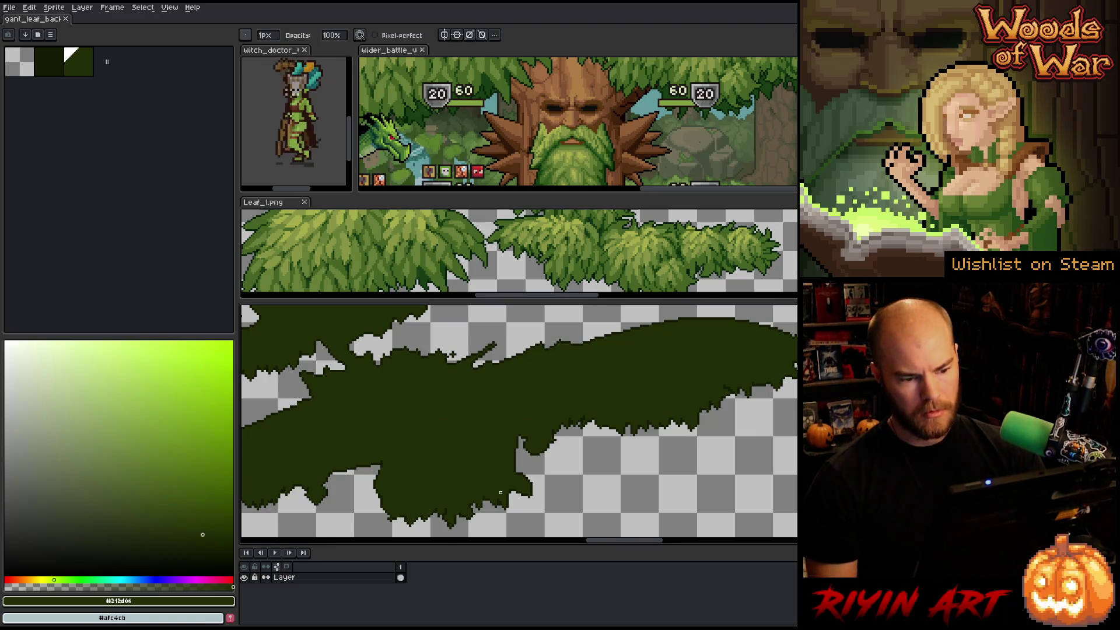
key(i)
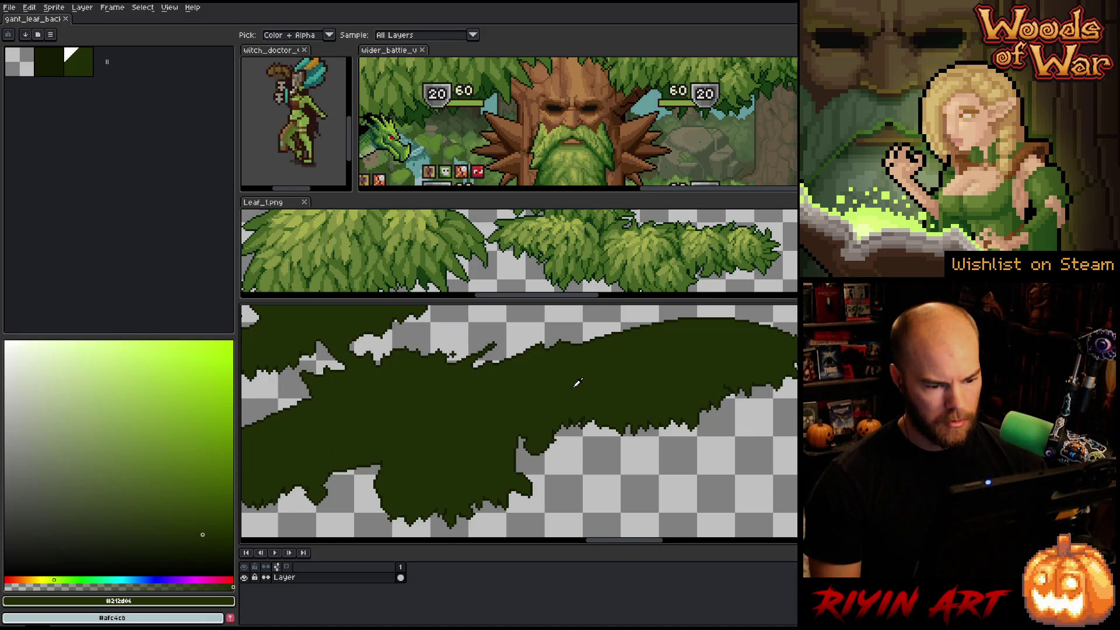
key(shift+r)
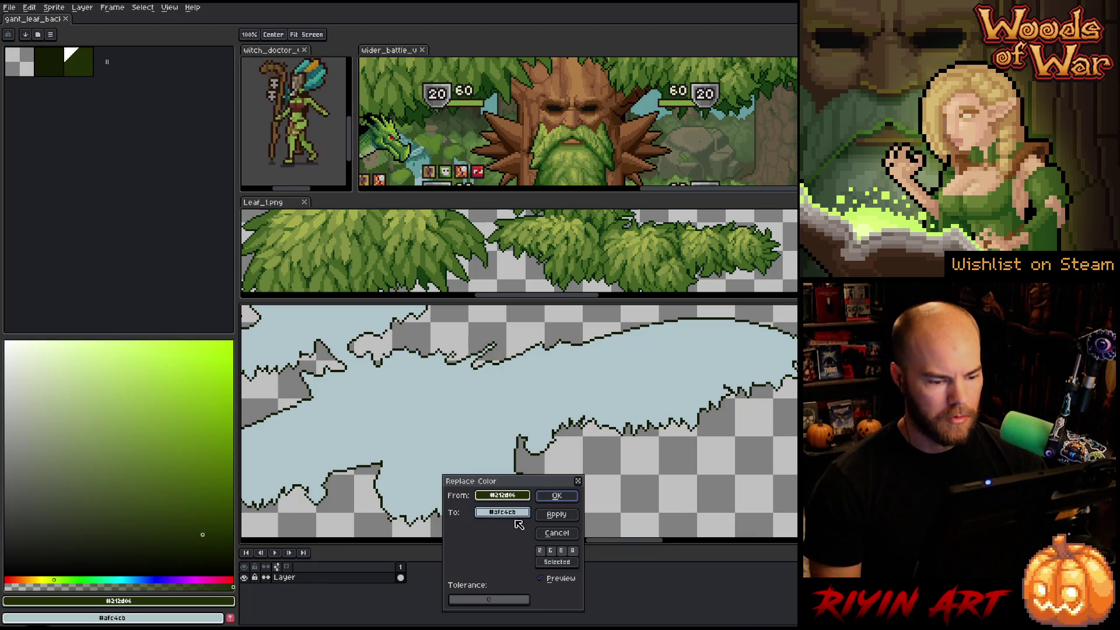
- Recolour #212d06 to #173e12 and outline #131a02 to #062003, then save and close the sprite
mouse_move(519, 507)
mouse_down()
mouse_move(607, 233)
mouse_move(671, 93)
mouse_move(464, 88)
mouse_move(419, 110)
mouse_up()
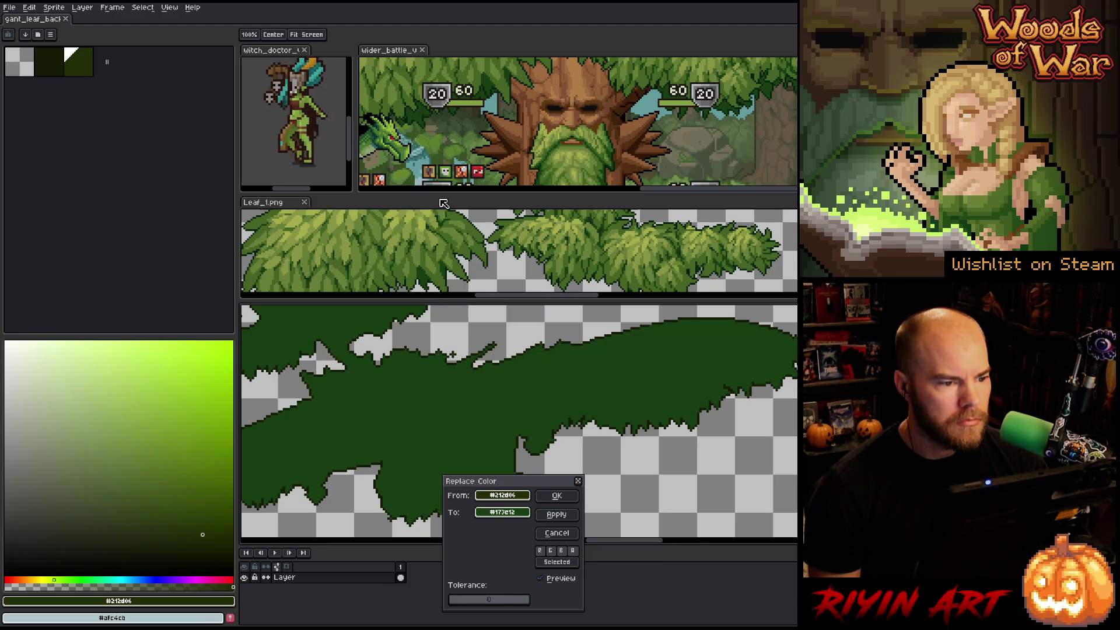
click(556, 495)
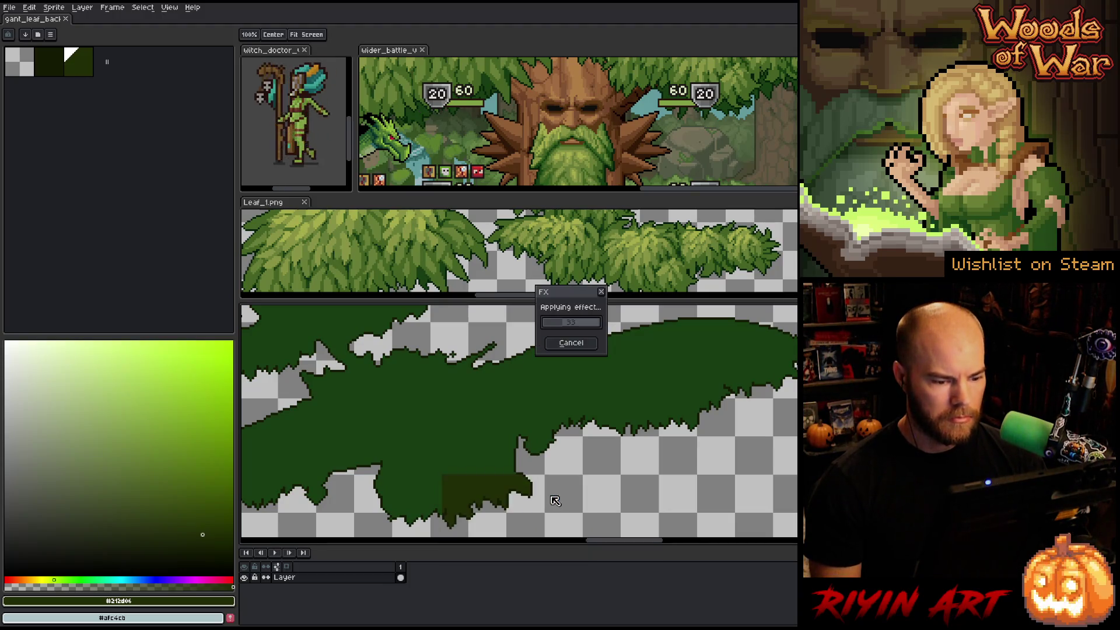
click(518, 461)
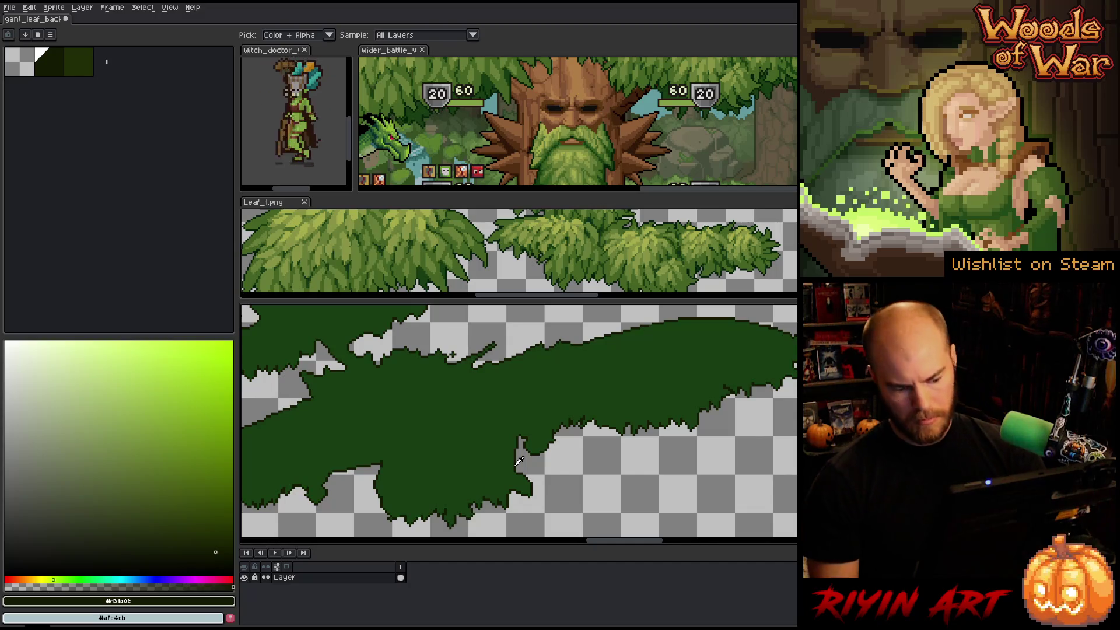
key(shift+r)
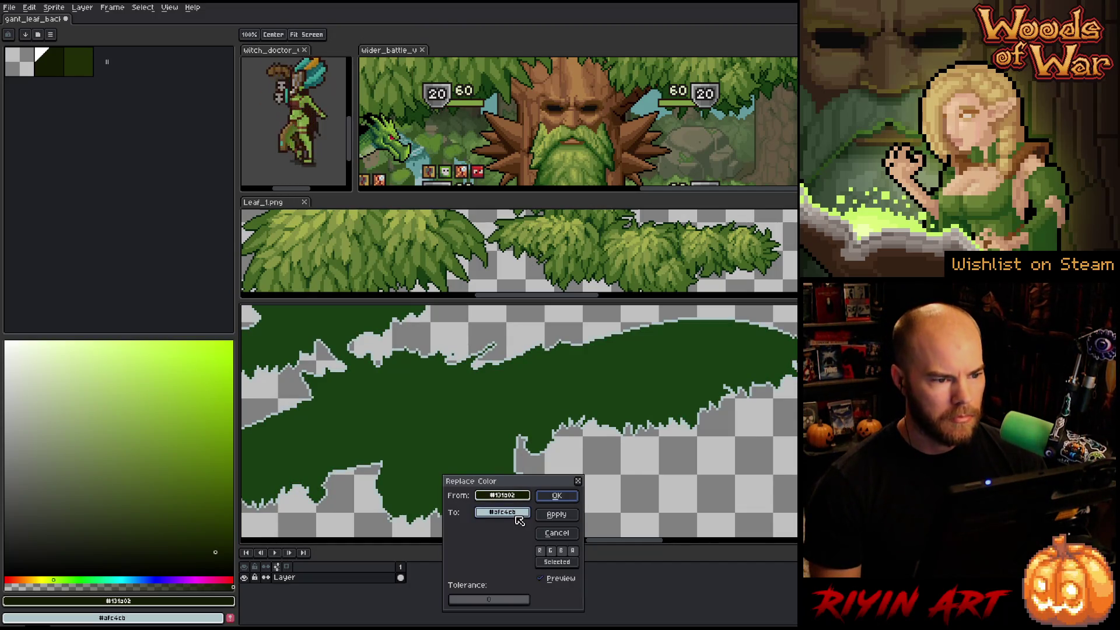
click(519, 513)
text(#062008)
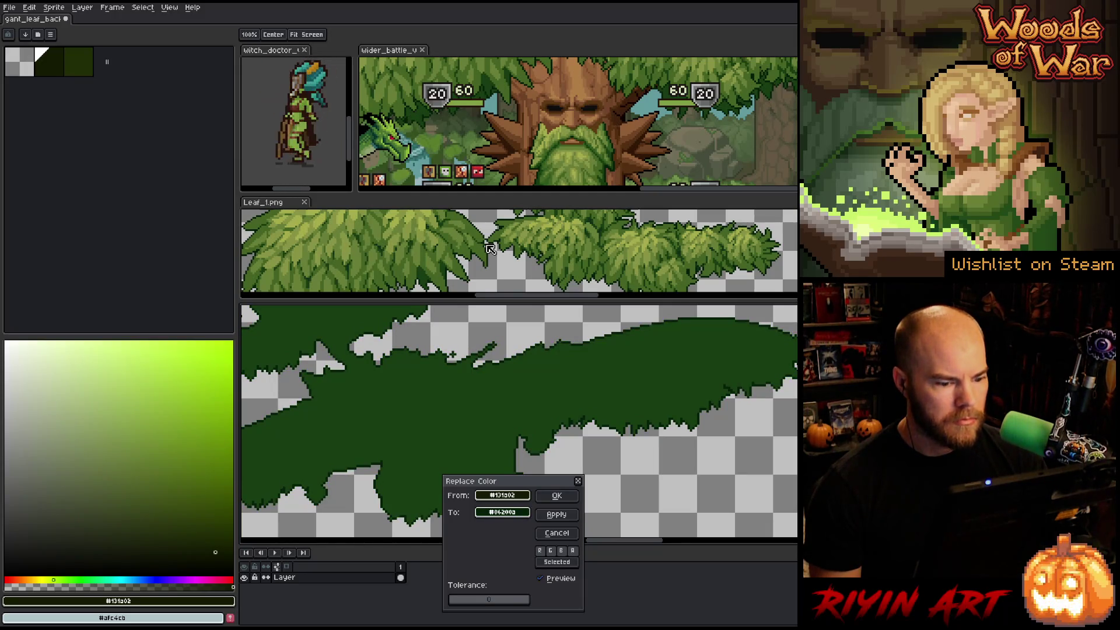
click(557, 495)
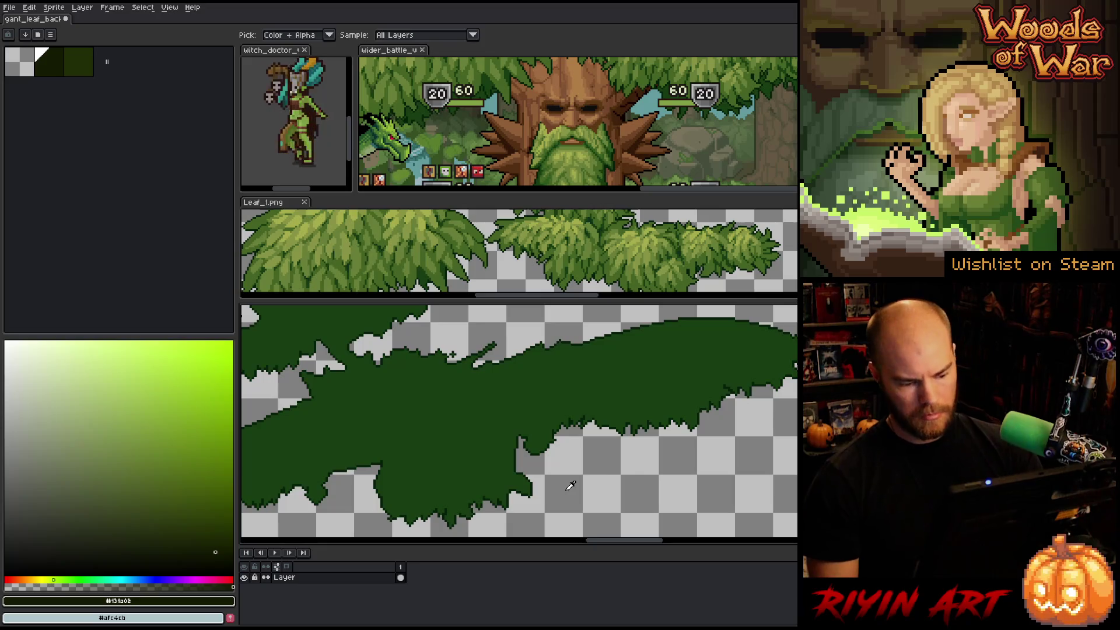
key(ctrl+s)
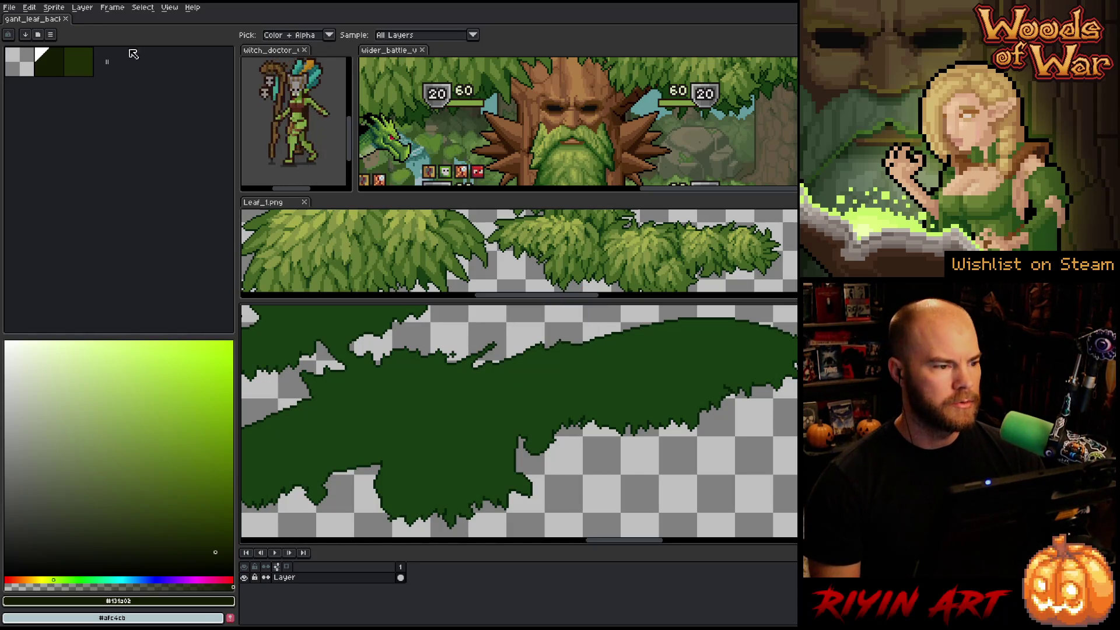
click(65, 19)
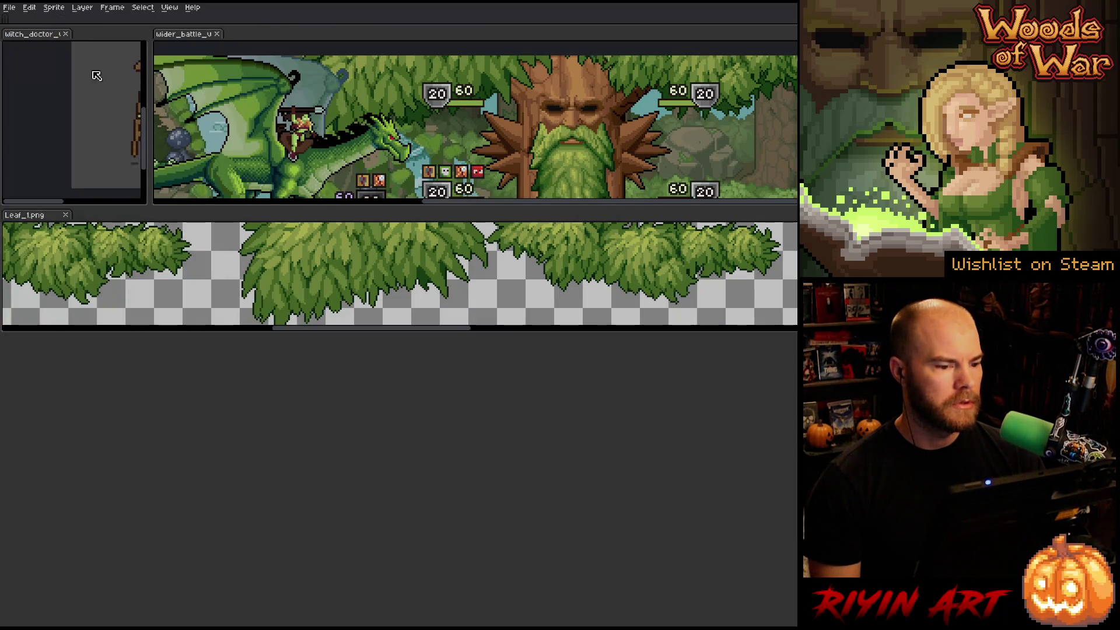
- Close Leaf_1.png and re-dock the wider battle scene as the main document, zoomed to fit
click(65, 214)
drag(181, 34, 207, 22)
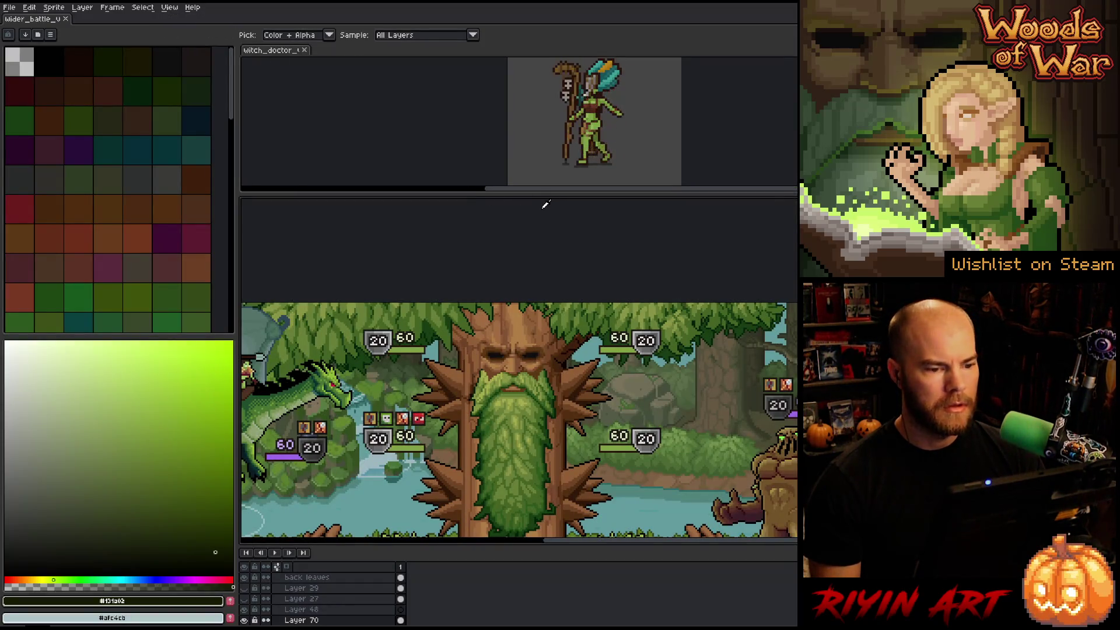
scroll(489, 458, down, 2)
scroll(488, 458, up, 1)
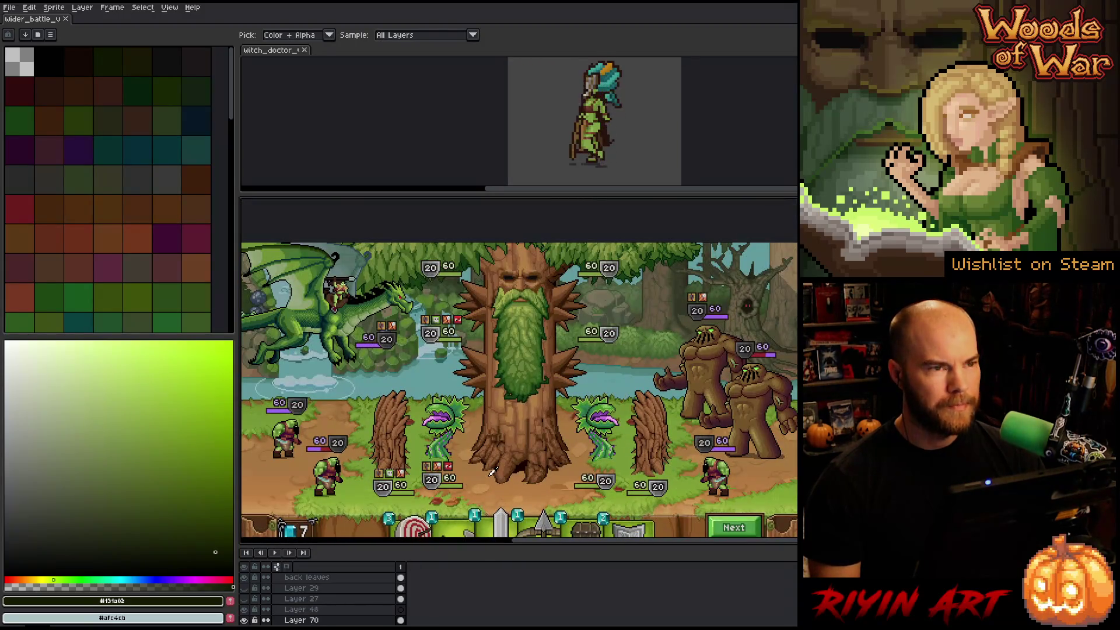
drag(642, 189, 735, 189)
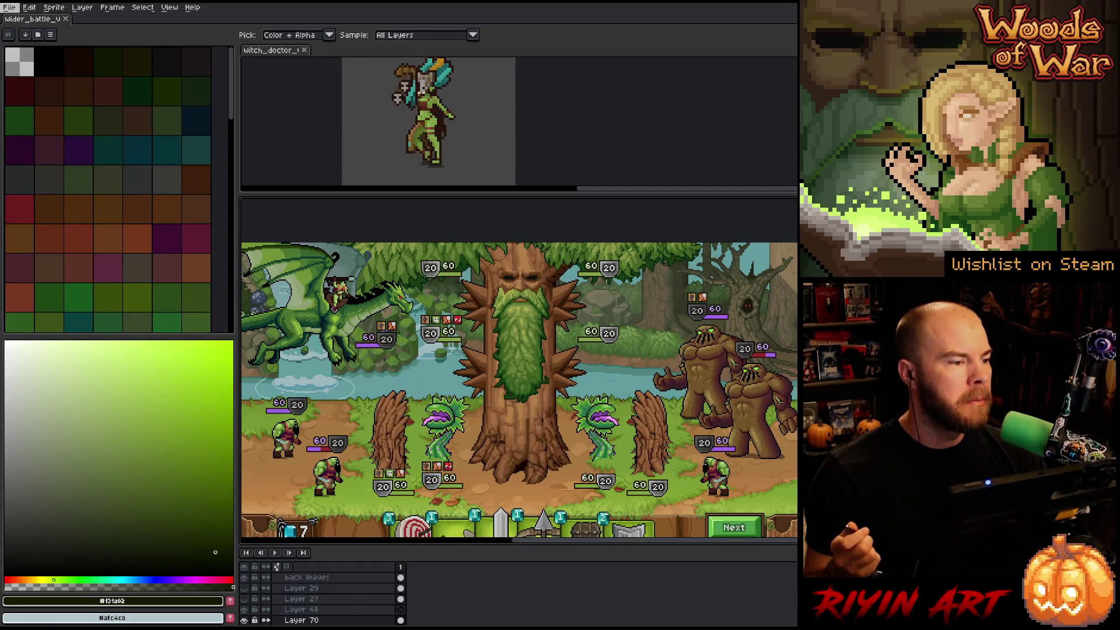
- Open Barricade_v7.aseprite from the TreeAbilities folder
click(9, 7)
click(17, 31)
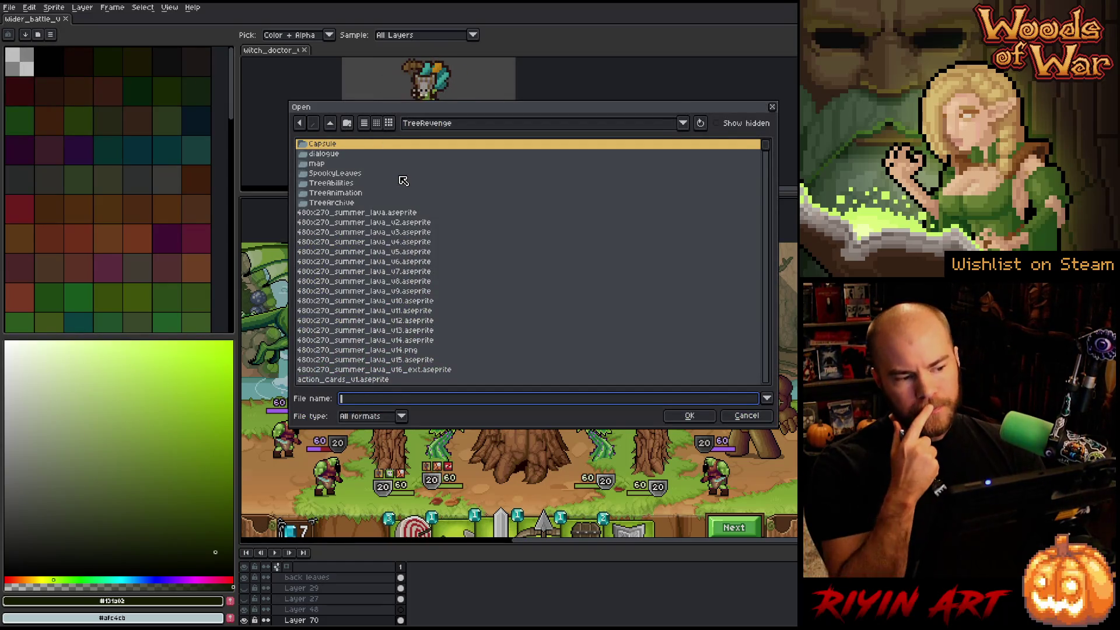
double_click(335, 188)
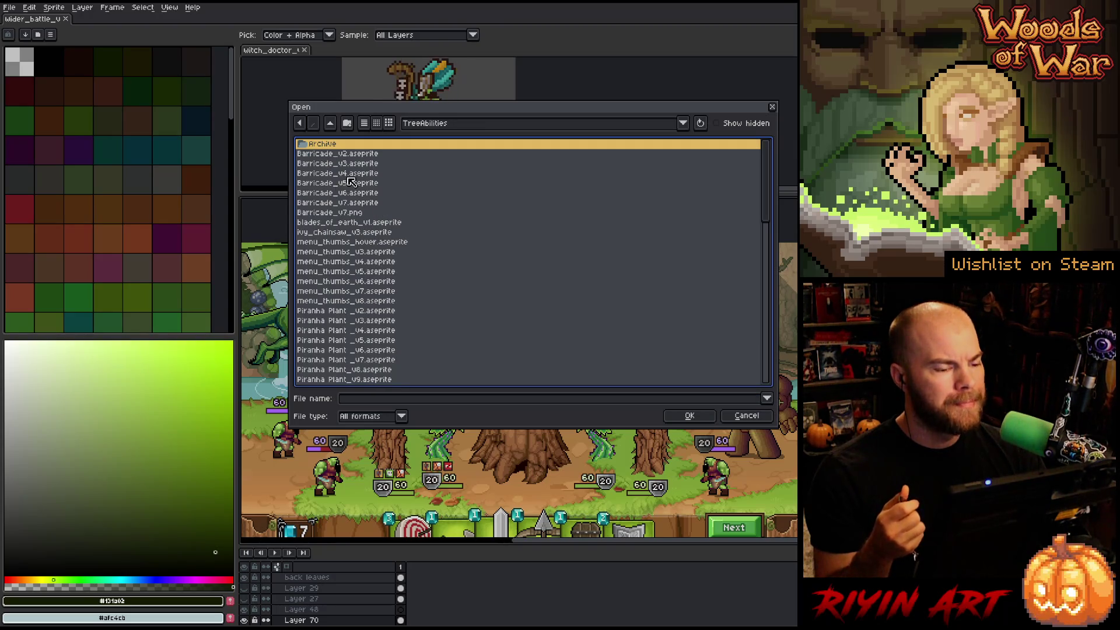
click(370, 205)
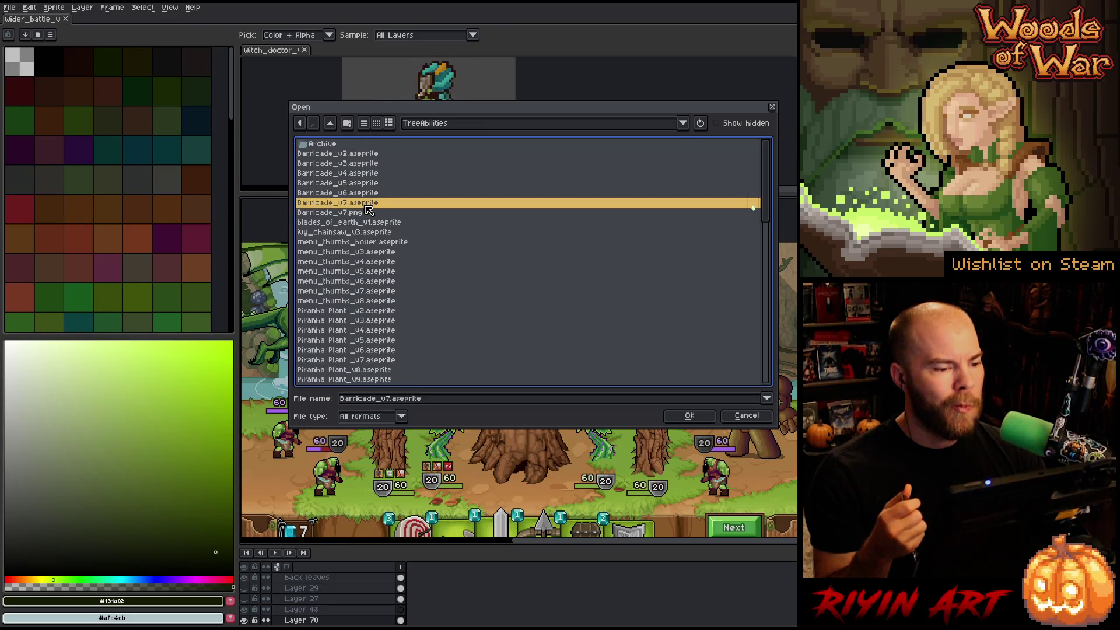
double_click(366, 204)
- Select the barricade's opening intro frames on the timeline, then bring up the Open dialog again
scroll(772, 370, up, 5)
scroll(716, 335, down, 1)
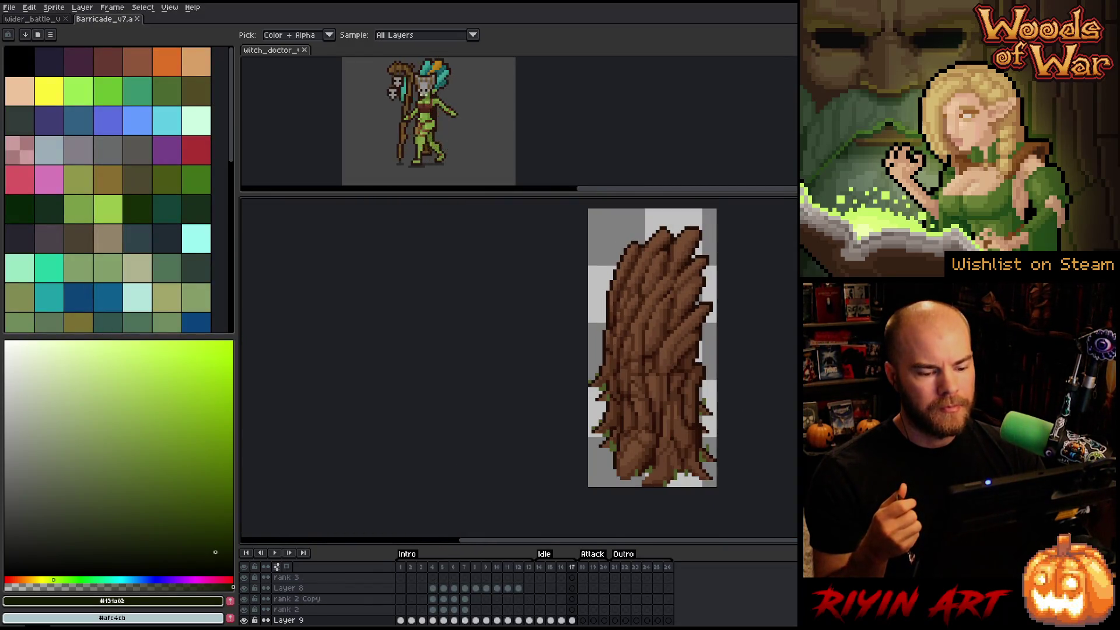
scroll(713, 344, up, 1)
drag(581, 549, 640, 547)
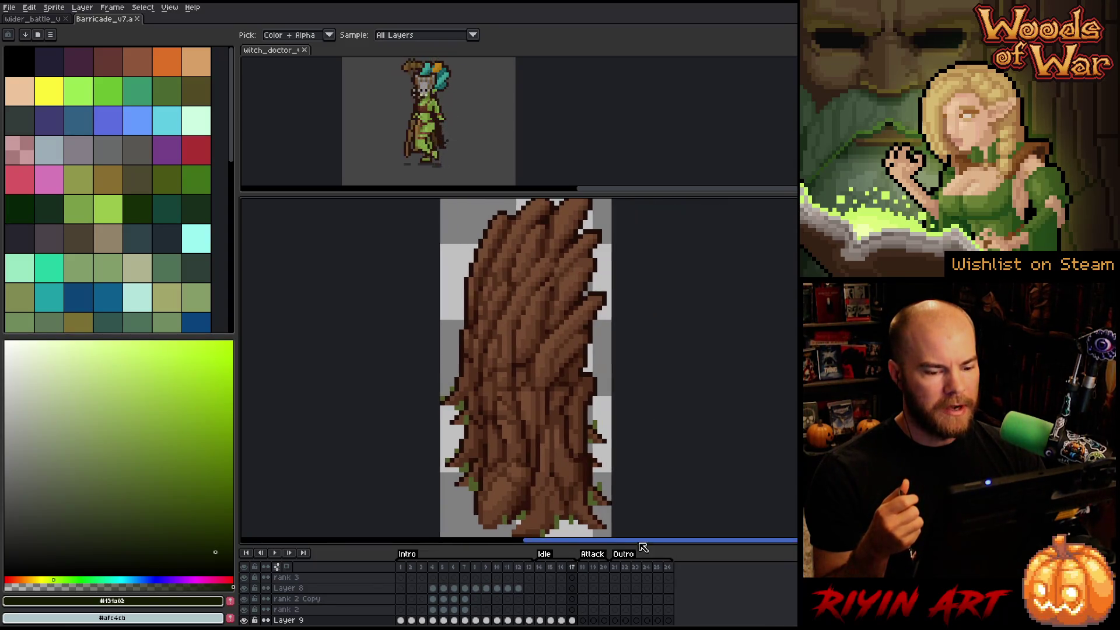
scroll(636, 547, down, 1)
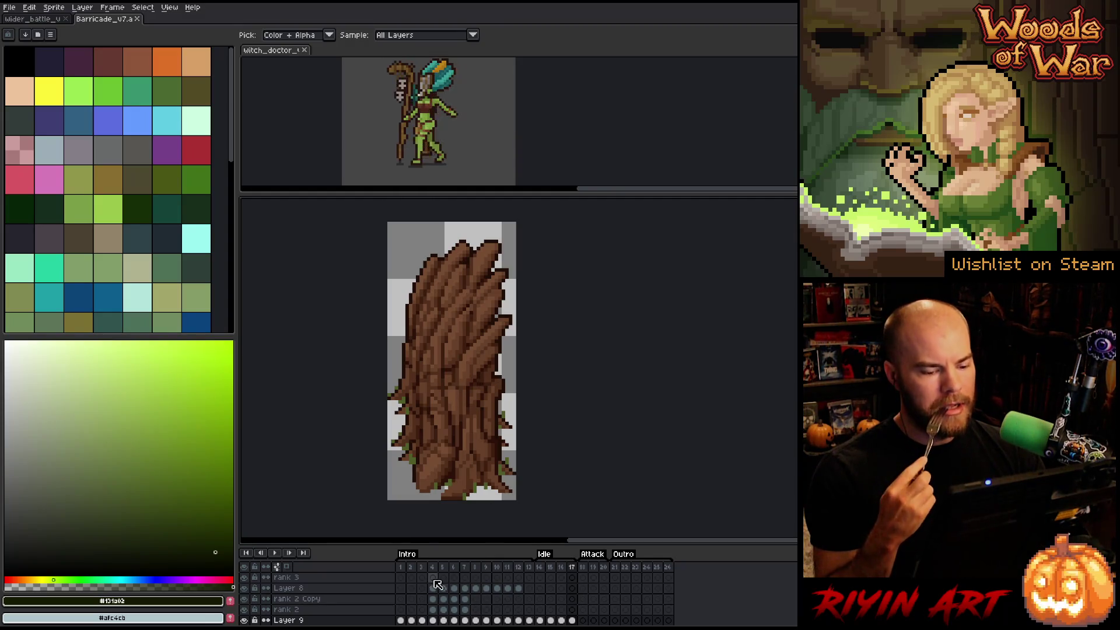
mouse_move(400, 567)
mouse_down()
mouse_move(625, 563)
mouse_move(442, 579)
mouse_move(403, 575)
mouse_move(642, 565)
mouse_move(473, 577)
mouse_up()
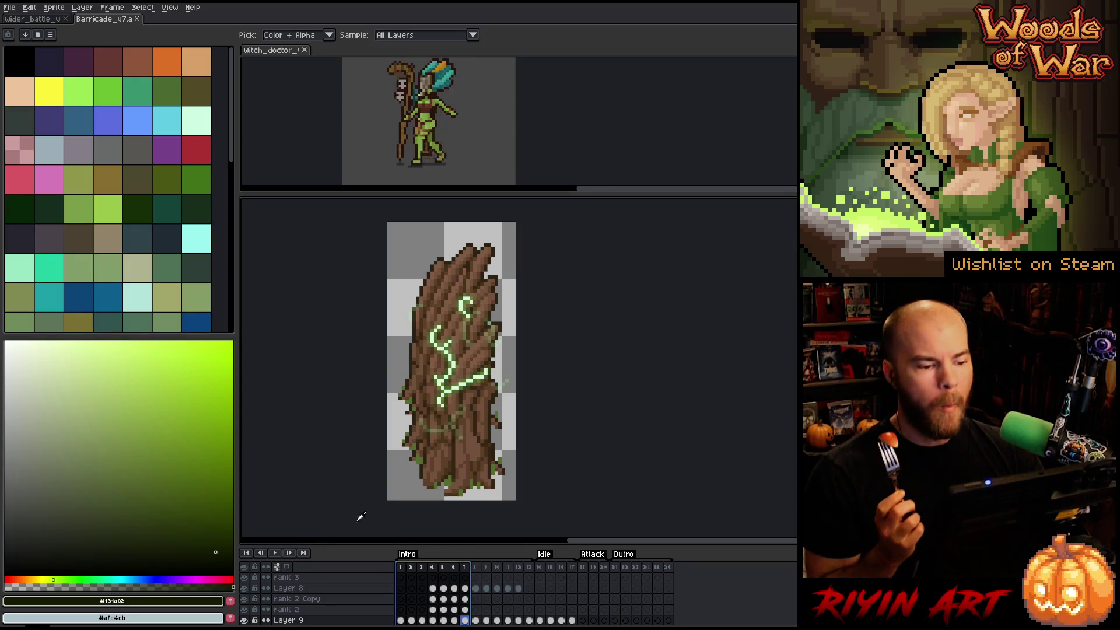
scroll(370, 386, down, 2)
scroll(409, 379, up, 1)
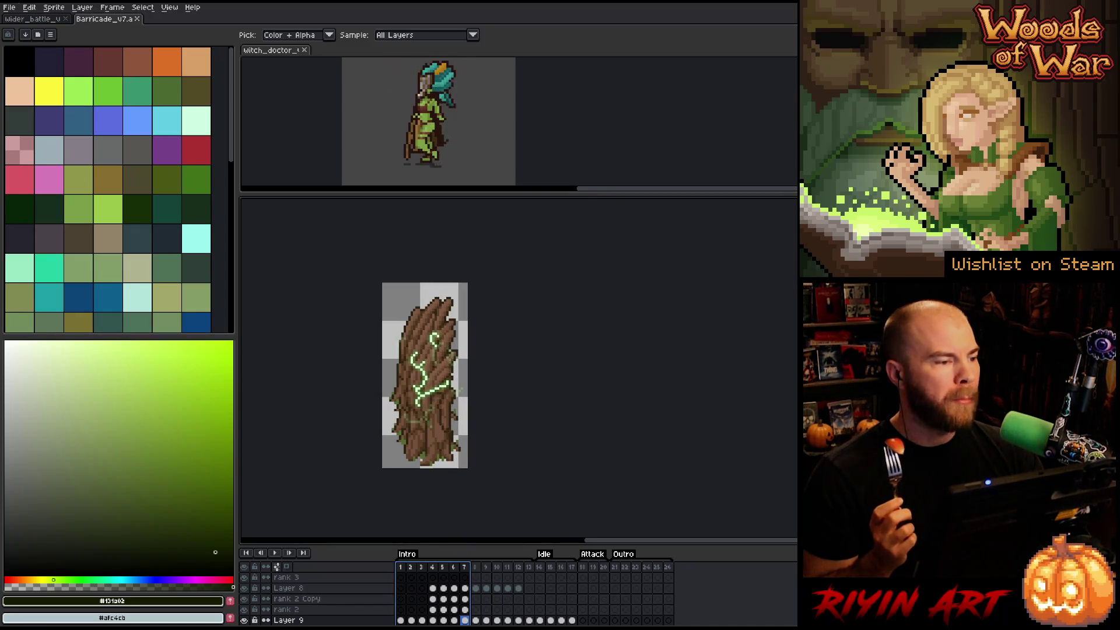
click(9, 7)
click(95, 36)
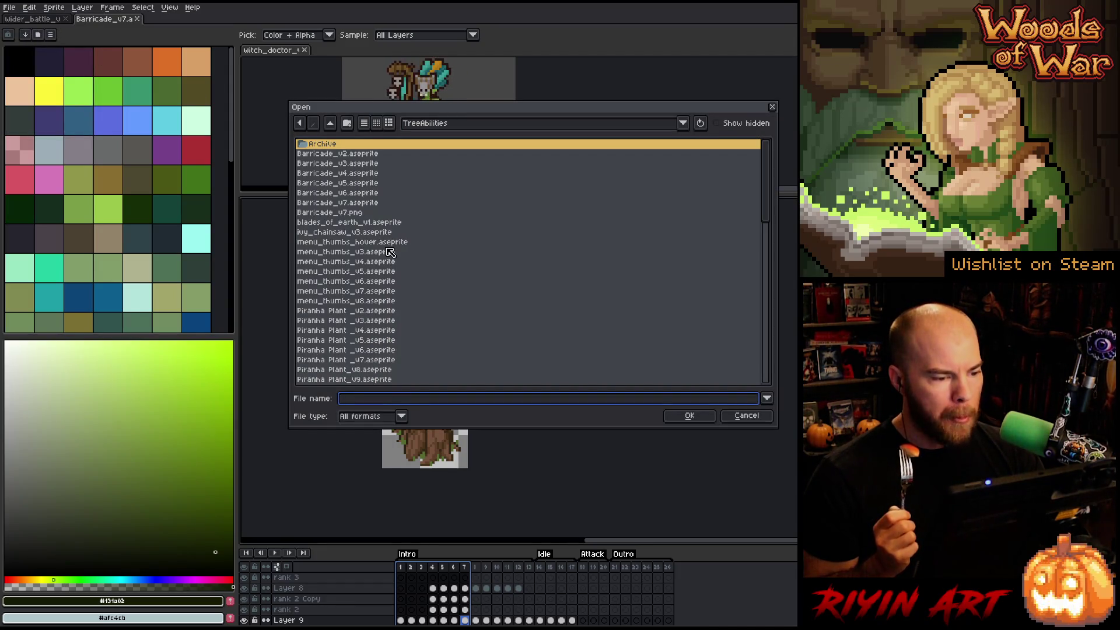
- Open the Piranha Plant animation and select frames 71 through 83
scroll(391, 261, down, 4)
double_click(381, 292)
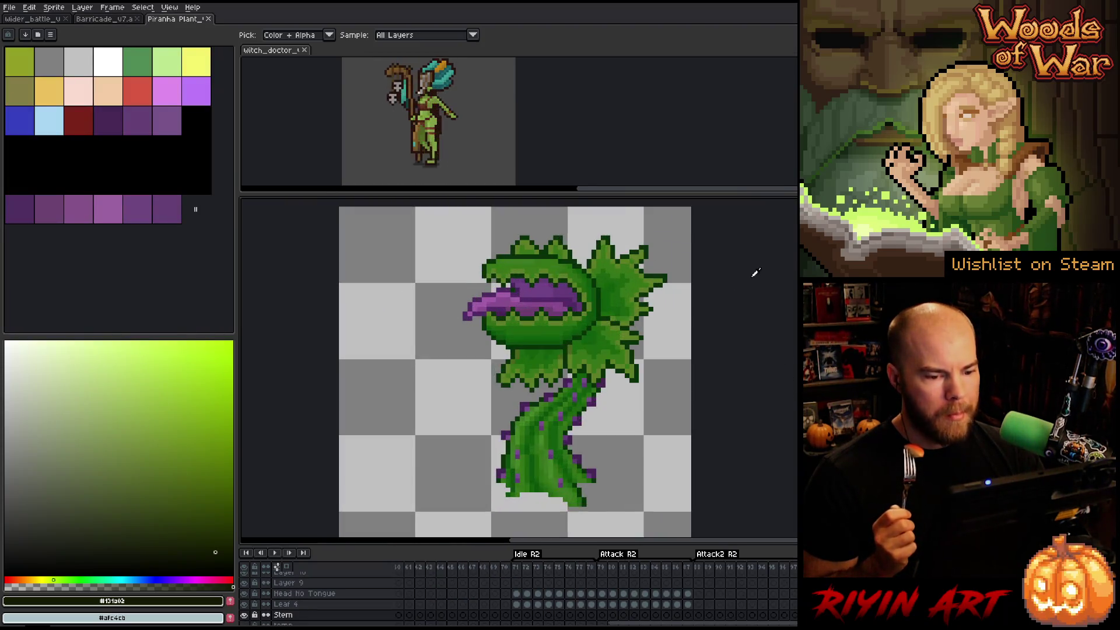
click(522, 569)
mouse_move(523, 569)
mouse_down()
mouse_move(782, 560)
mouse_move(614, 566)
mouse_up()
click(10, 19)
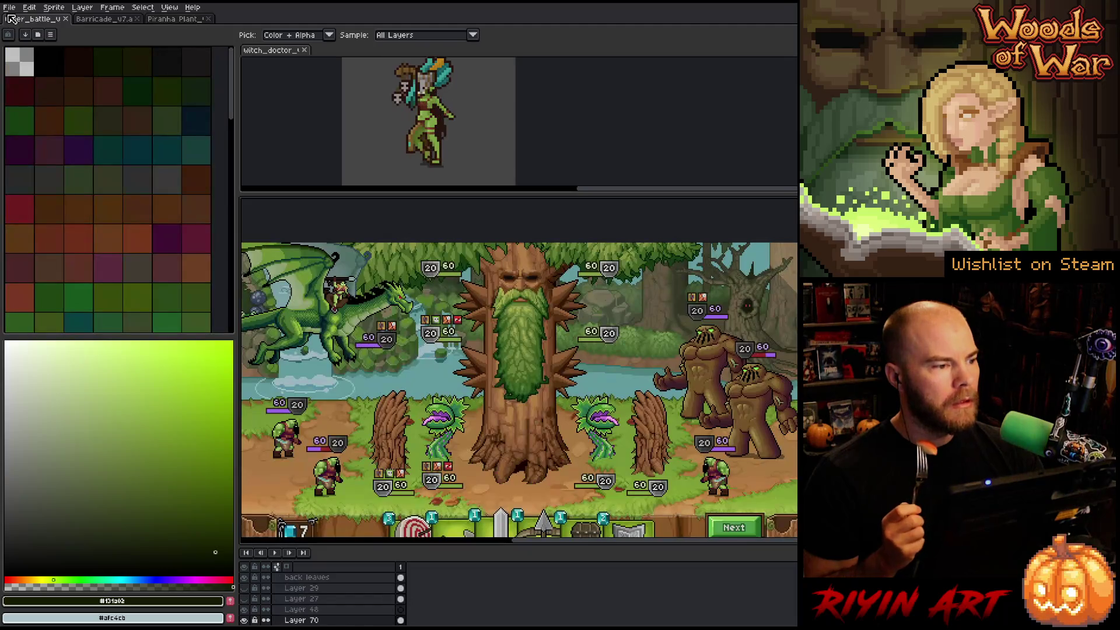
click(176, 19)
- Open Spike_projectile_tier1_v4 as another document
click(10, 7)
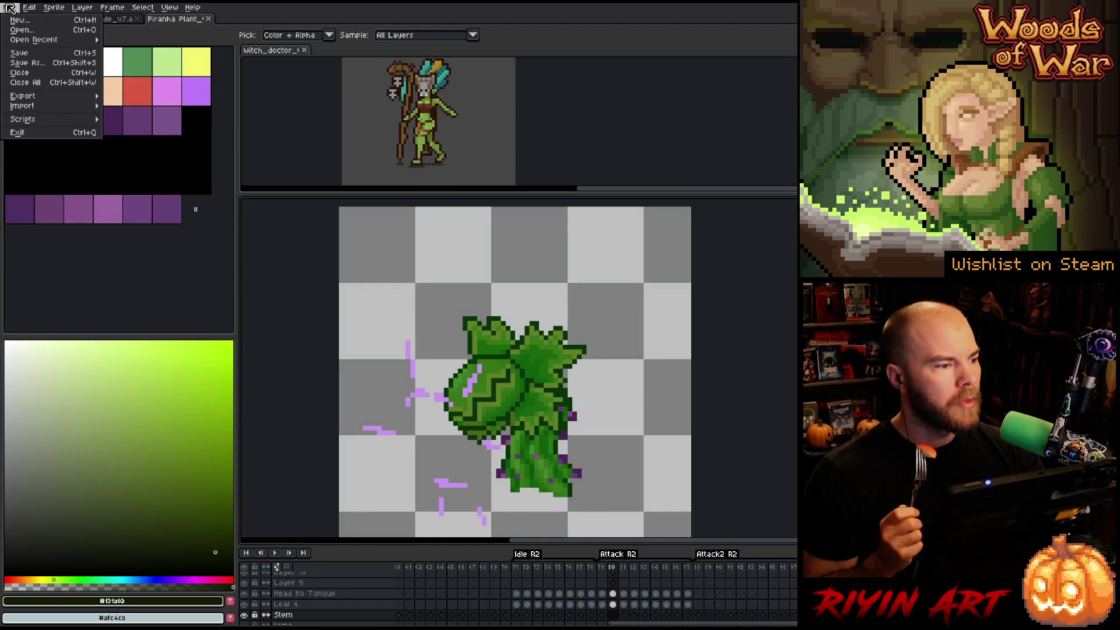
click(21, 29)
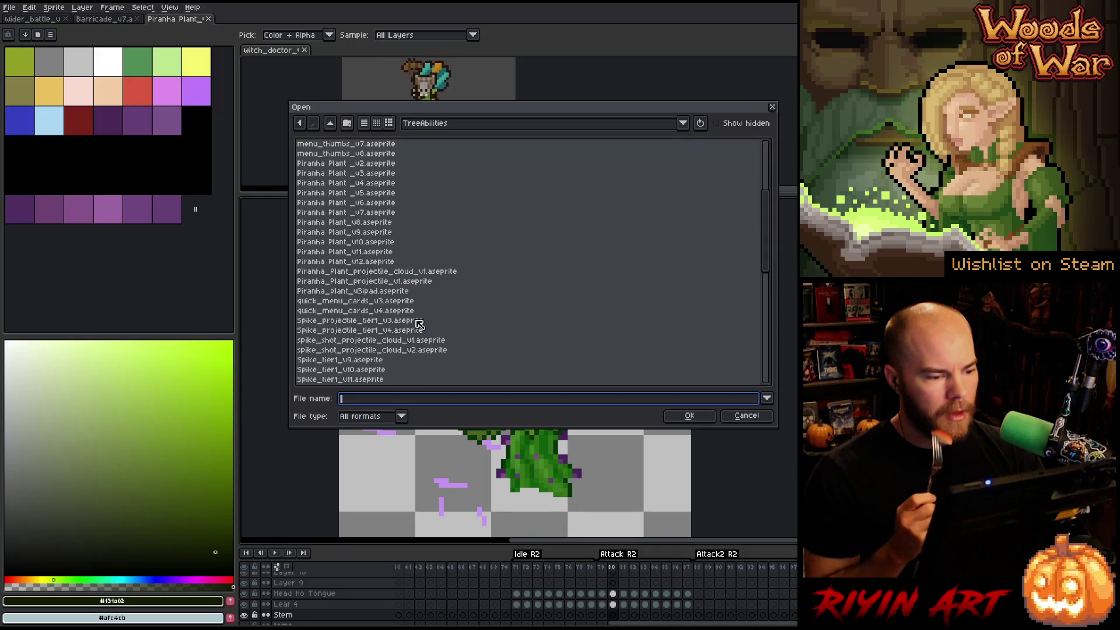
double_click(383, 332)
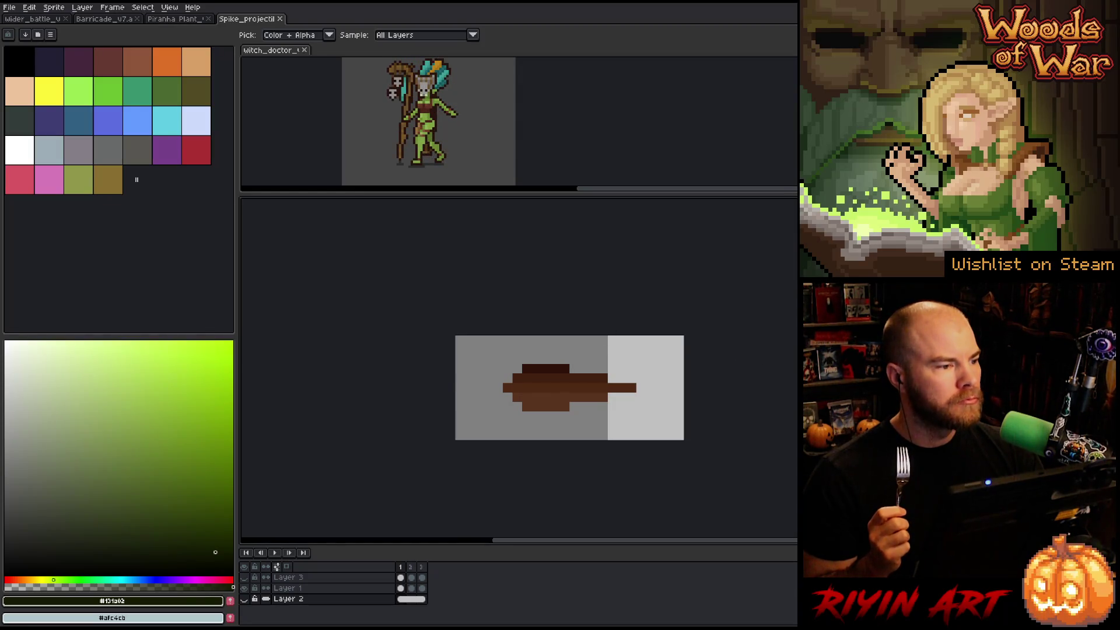
- Open Spike_tier1_v16.aseprite as a new document
click(9, 7)
click(23, 29)
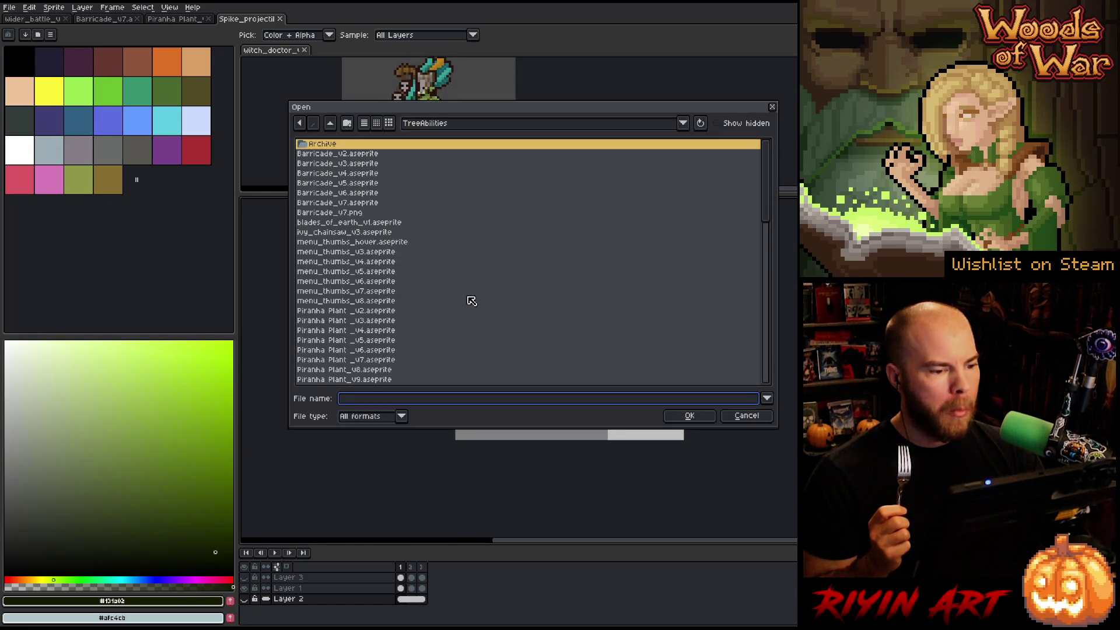
scroll(472, 301, down, 10)
click(373, 281)
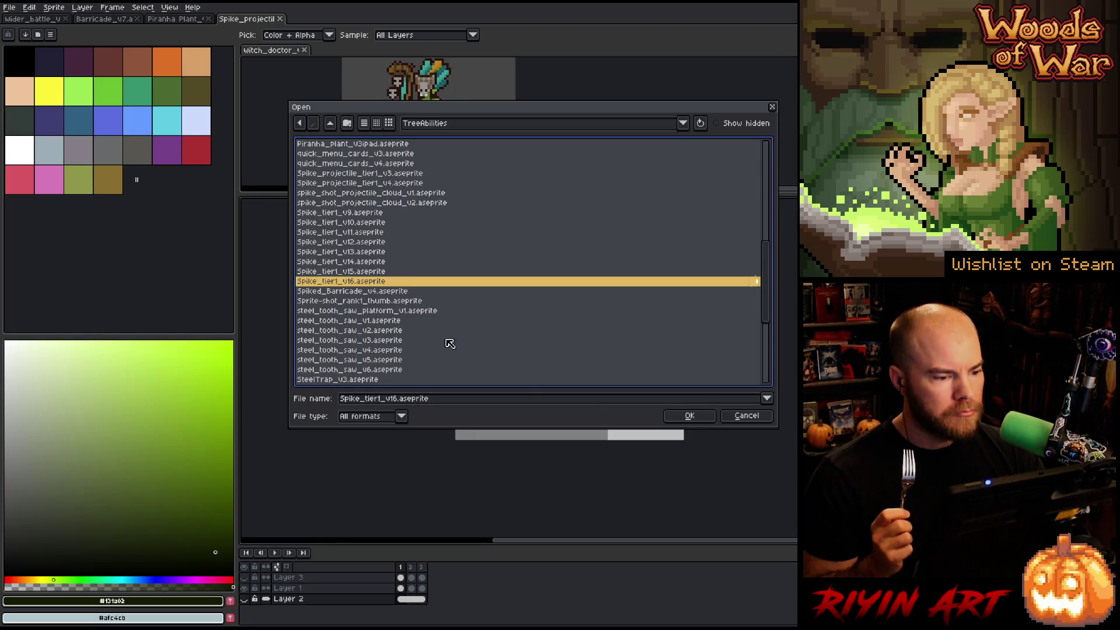
click(689, 415)
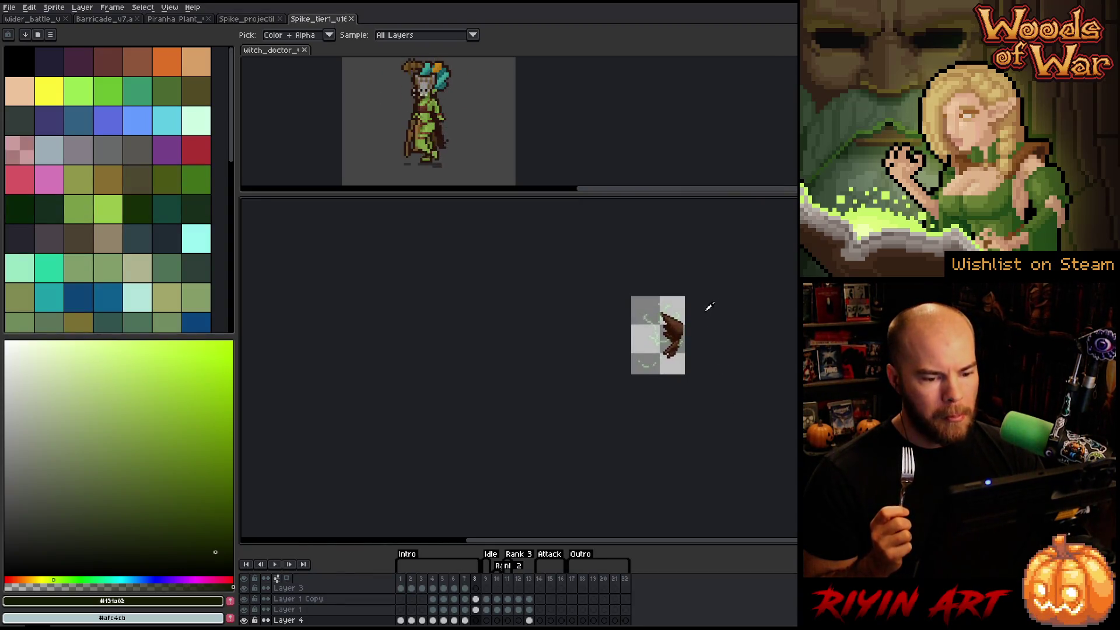
scroll(709, 307, up, 3)
- Find and open Spiked_Barricade_v4.aseprite from the file list
click(10, 7)
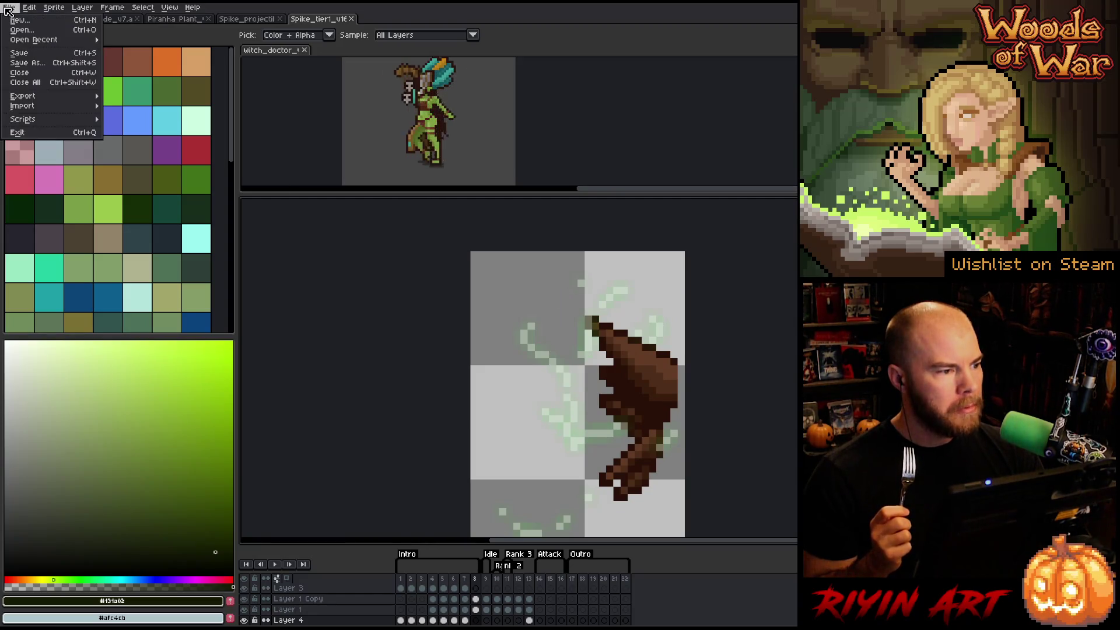
click(22, 30)
scroll(424, 319, down, 5)
scroll(423, 318, down, 3)
scroll(423, 319, down, 4)
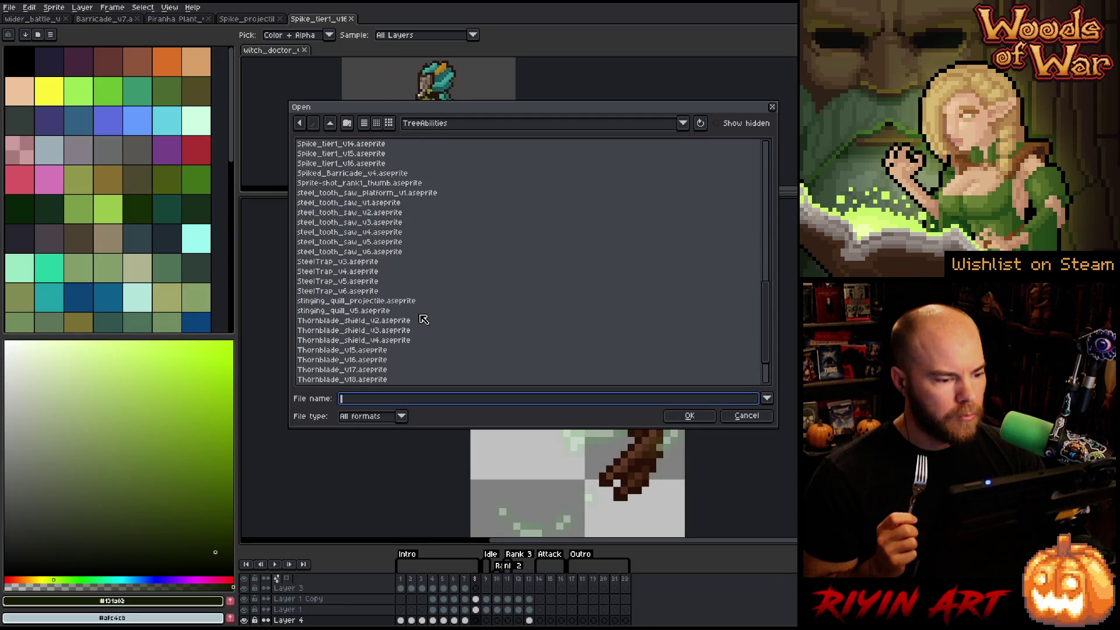
scroll(424, 318, down, 2)
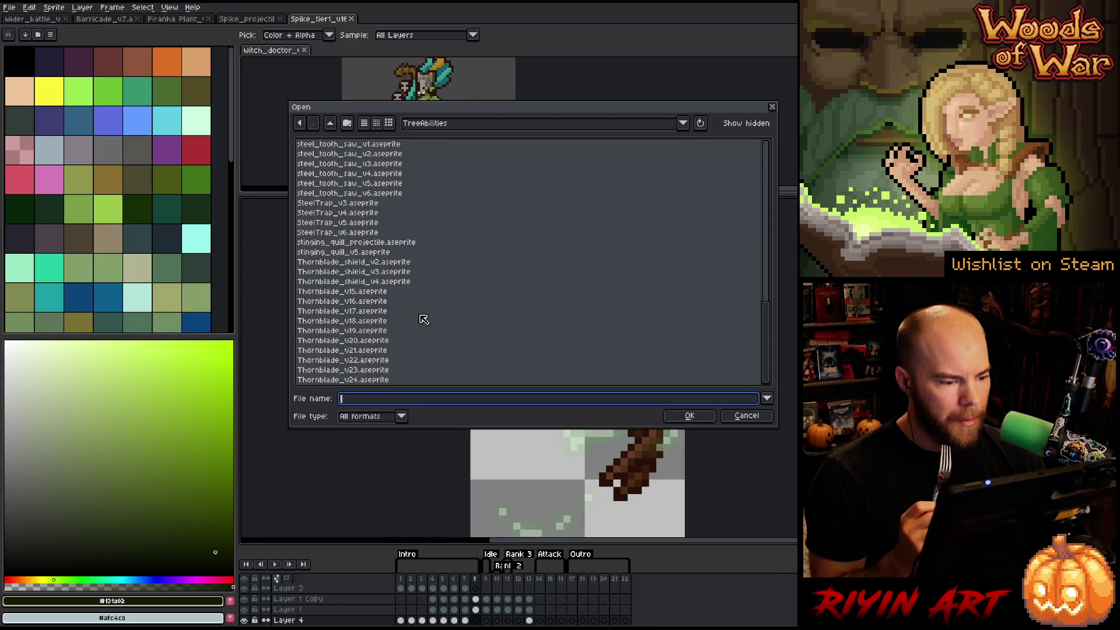
scroll(423, 318, up, 4)
scroll(425, 324, up, 4)
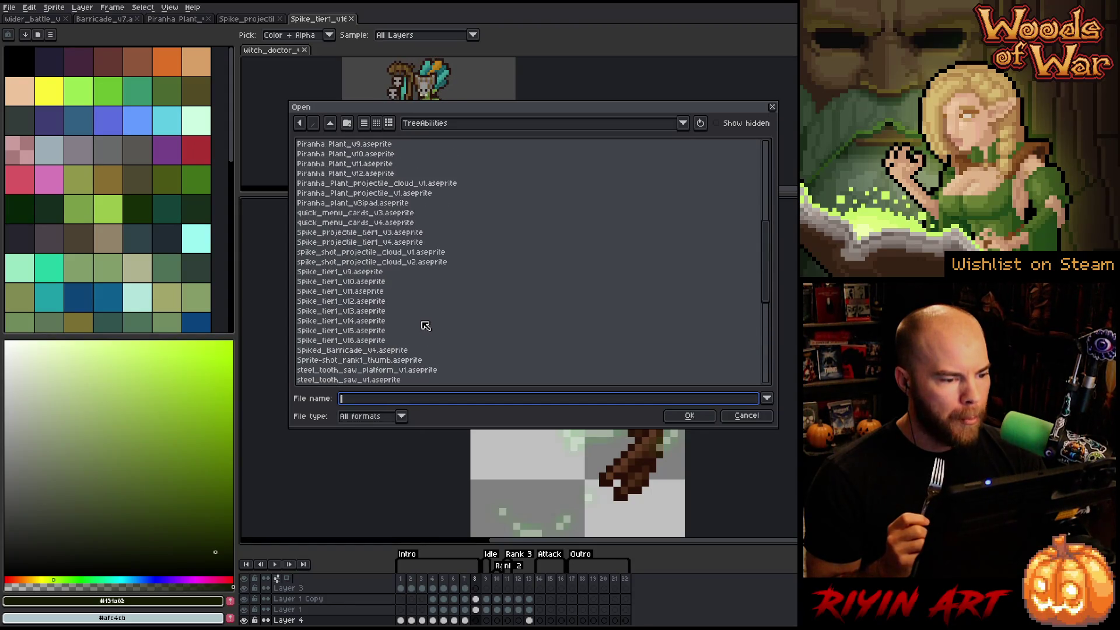
click(357, 352)
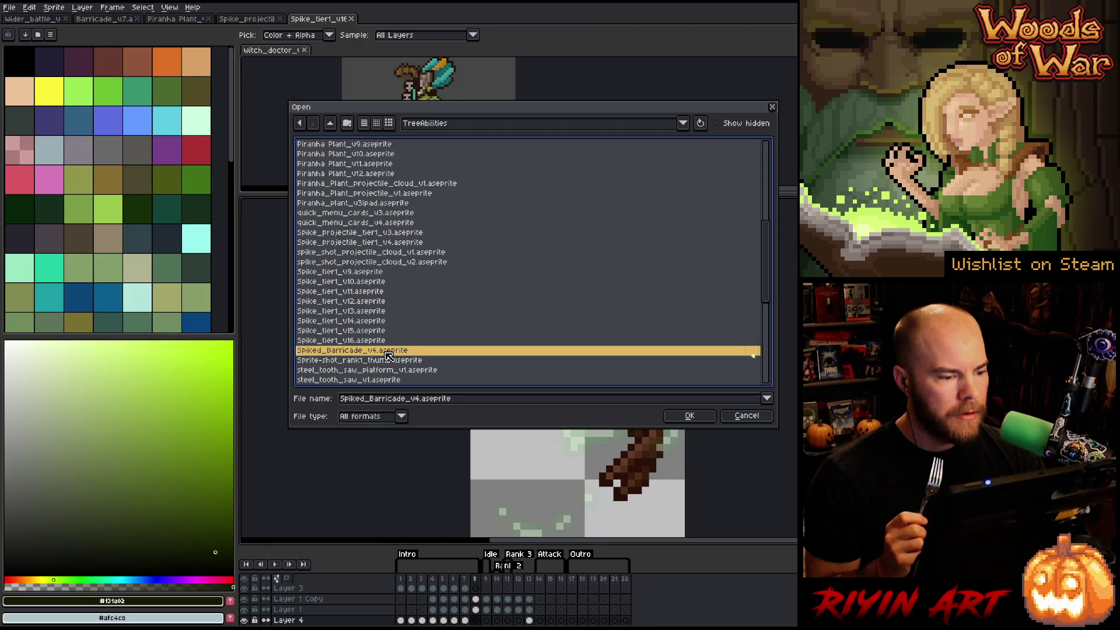
scroll(389, 356, up, 8)
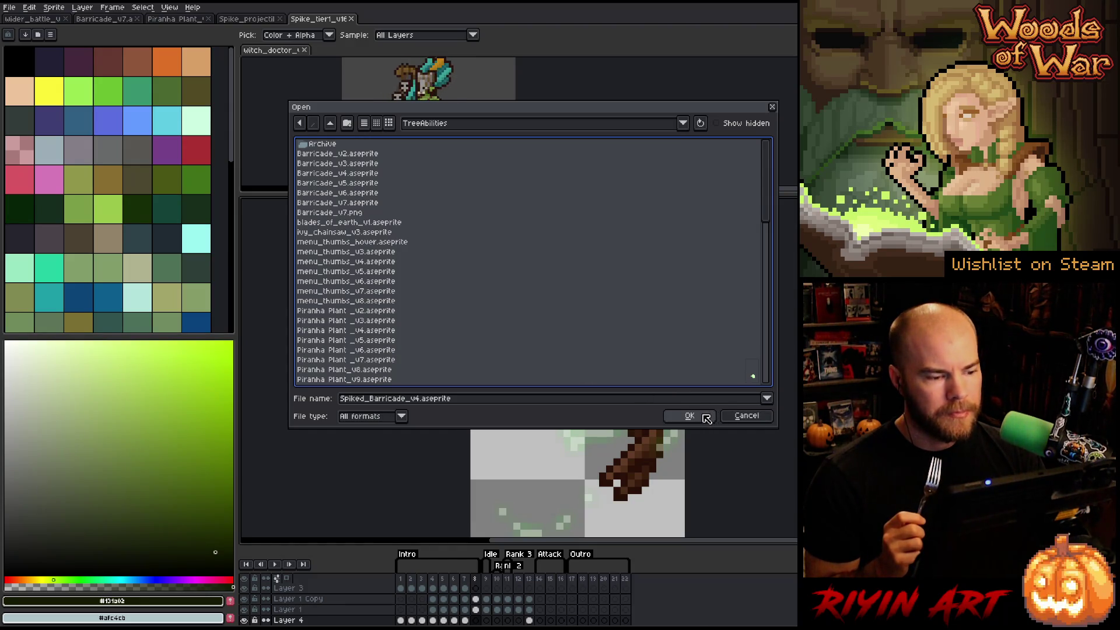
scroll(550, 318, down, 9)
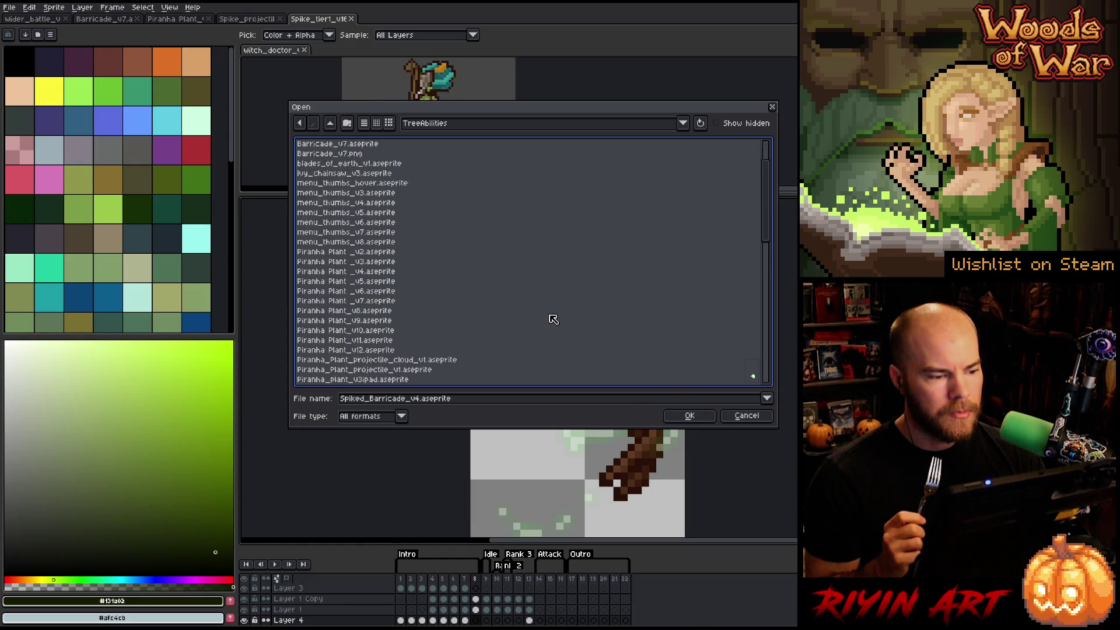
click(690, 415)
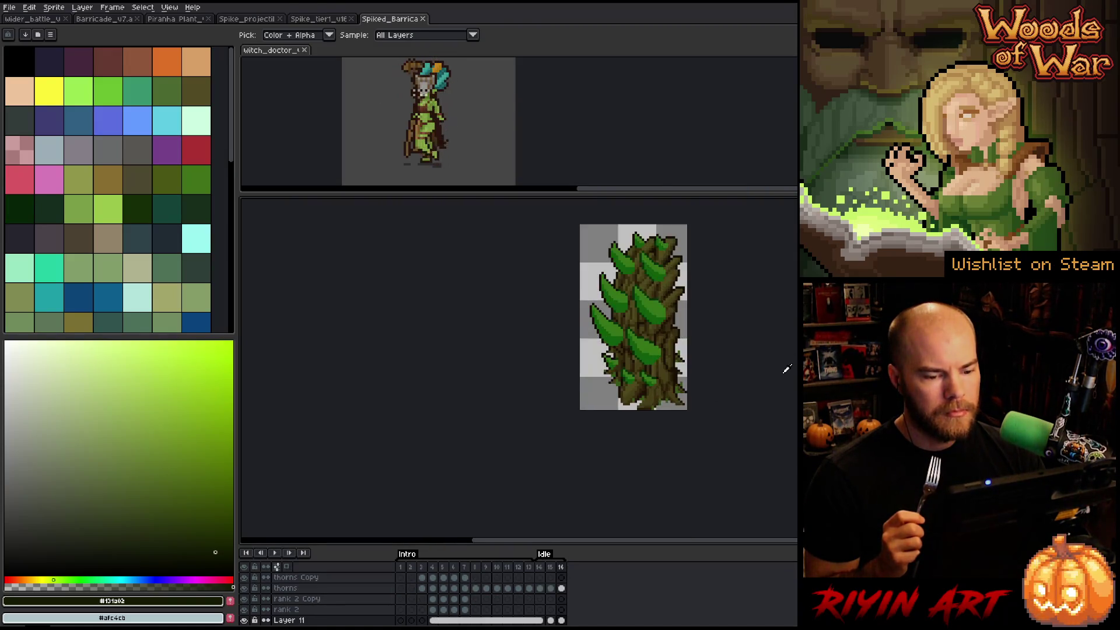
- Zoom and pan over the green-spiked thorn sprite, then switch to the Wider_battle mockup
scroll(687, 311, down, 1)
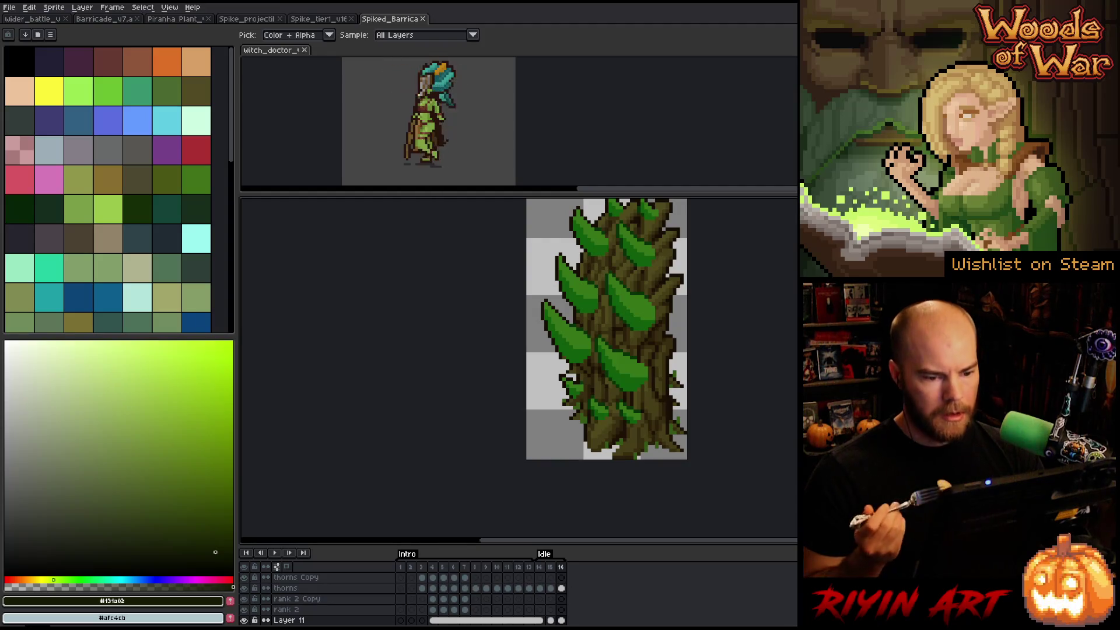
scroll(687, 309, down, 3)
scroll(687, 307, up, 4)
scroll(687, 307, down, 1)
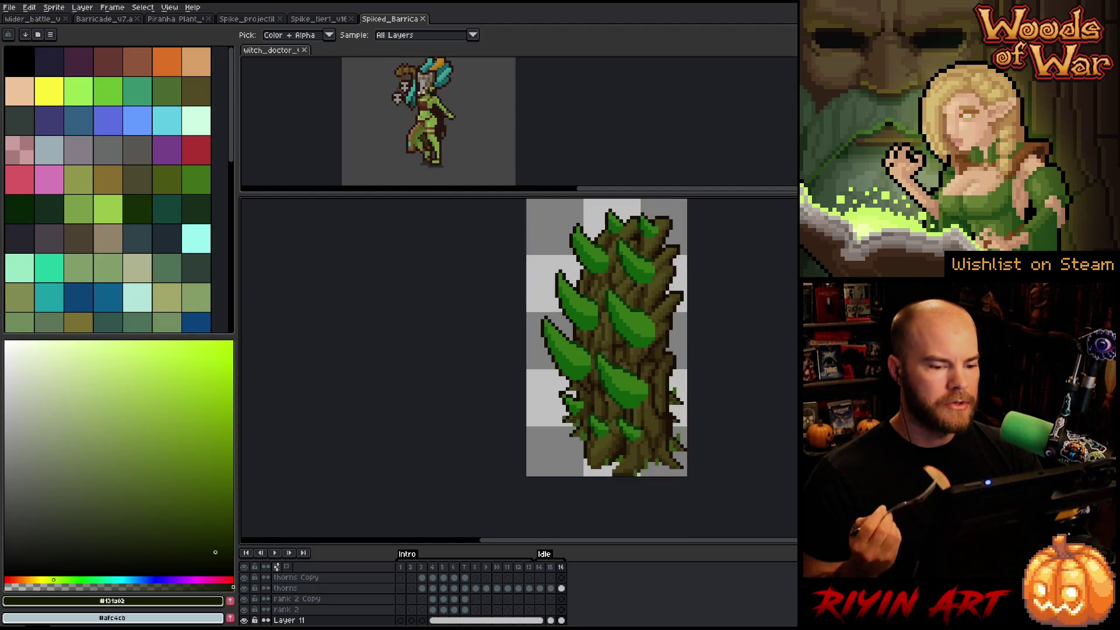
drag(554, 540, 623, 540)
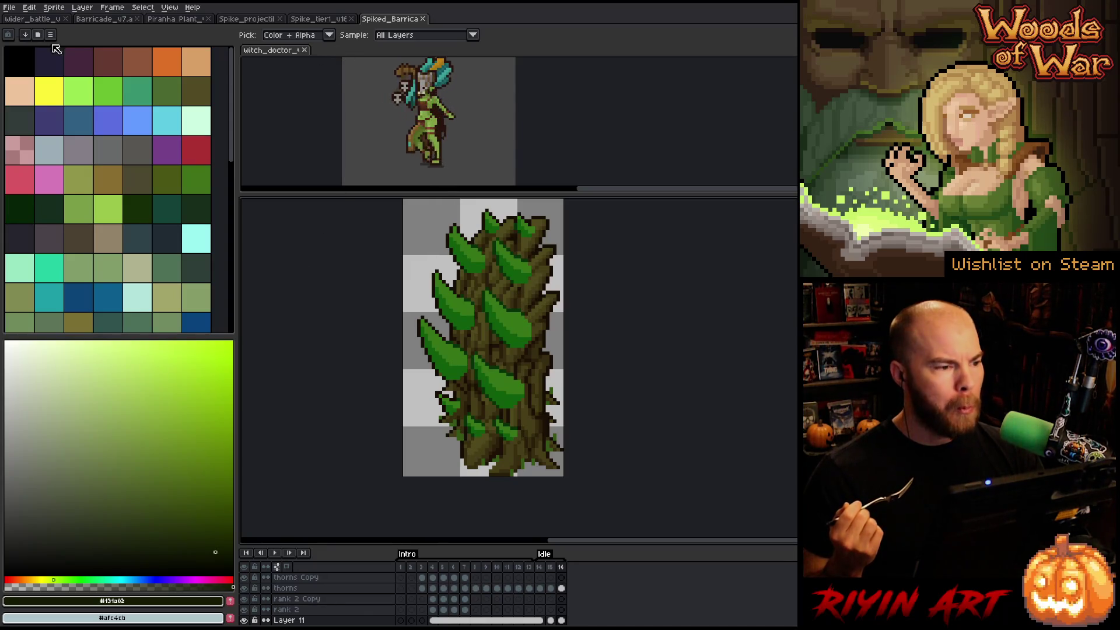
click(31, 20)
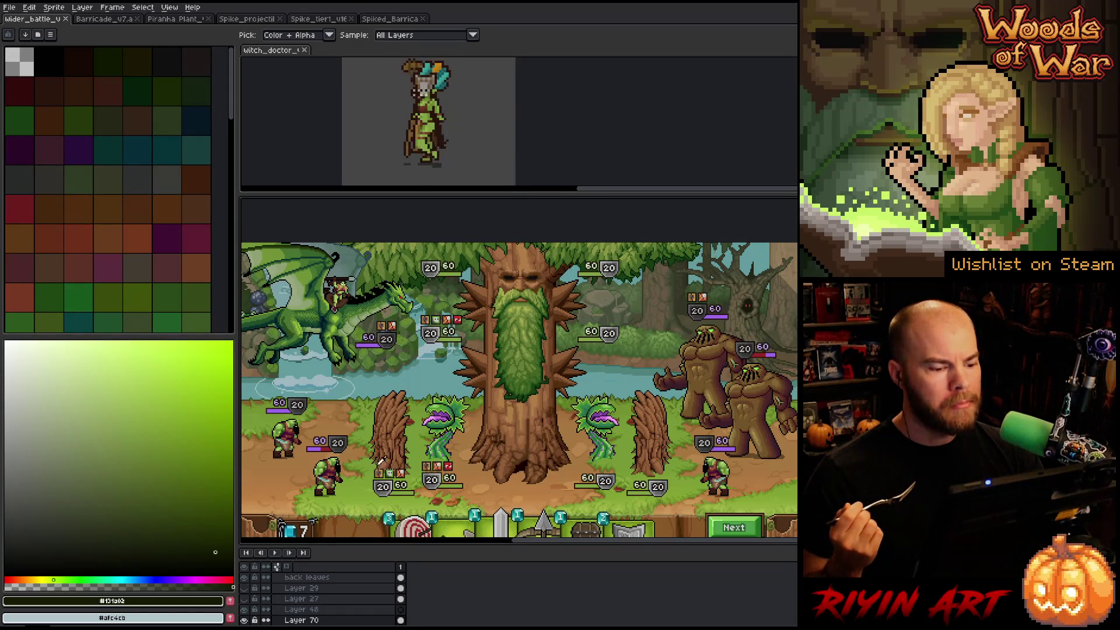
- Dock the battle scene as a widened side reference view
mouse_move(42, 23)
mouse_down()
mouse_move(326, 50)
mouse_move(581, 51)
mouse_move(537, 59)
mouse_up()
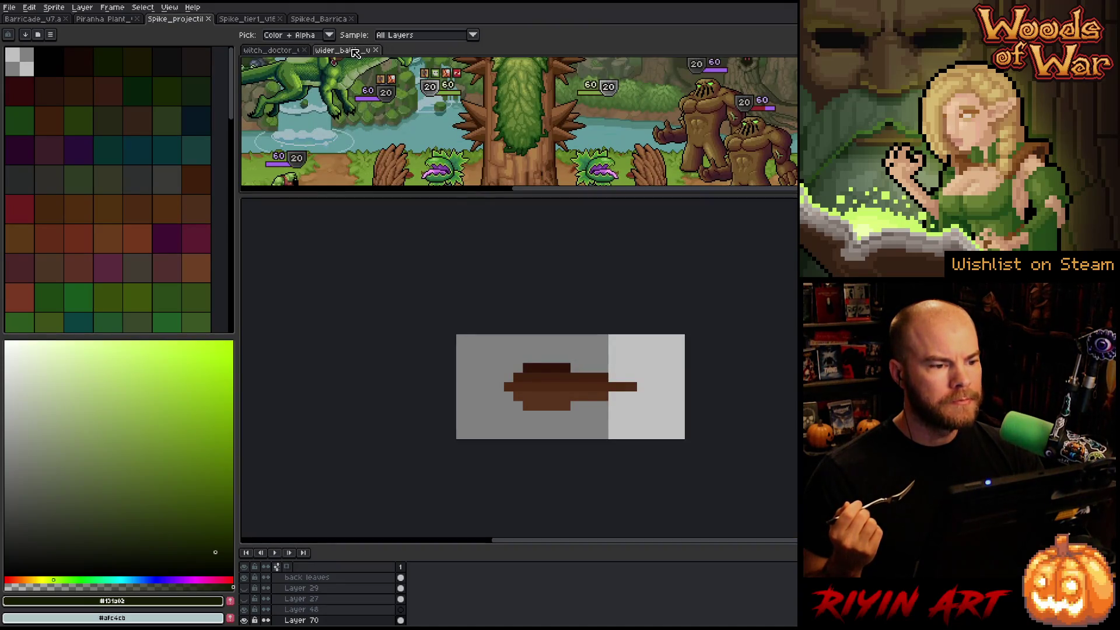
middle_click(357, 53)
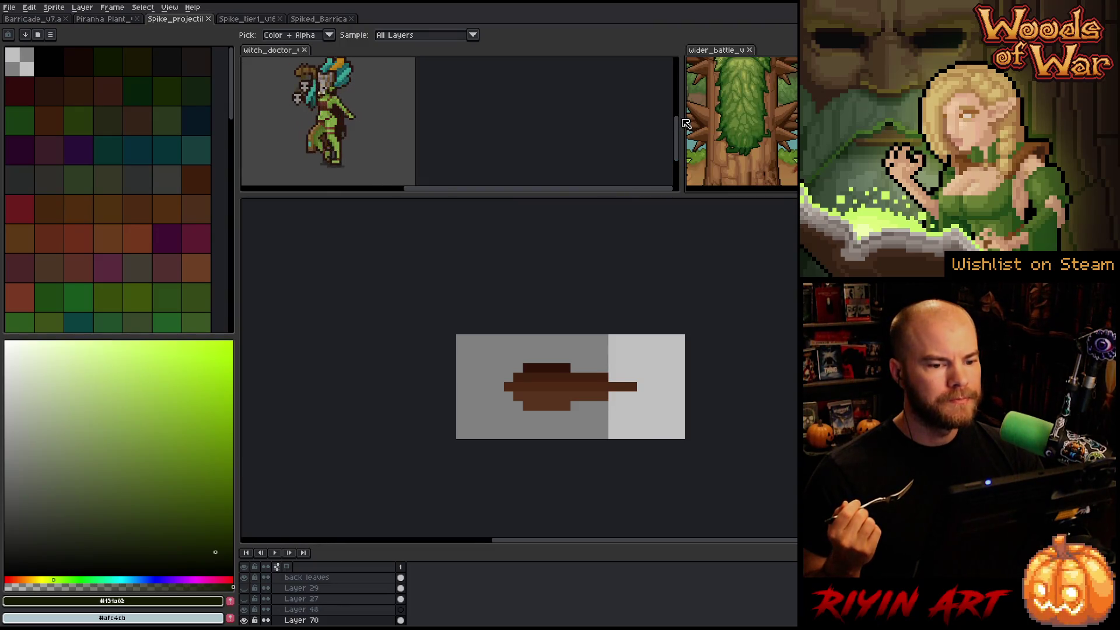
mouse_move(681, 119)
mouse_down()
mouse_move(432, 122)
mouse_move(388, 128)
mouse_move(385, 140)
mouse_up()
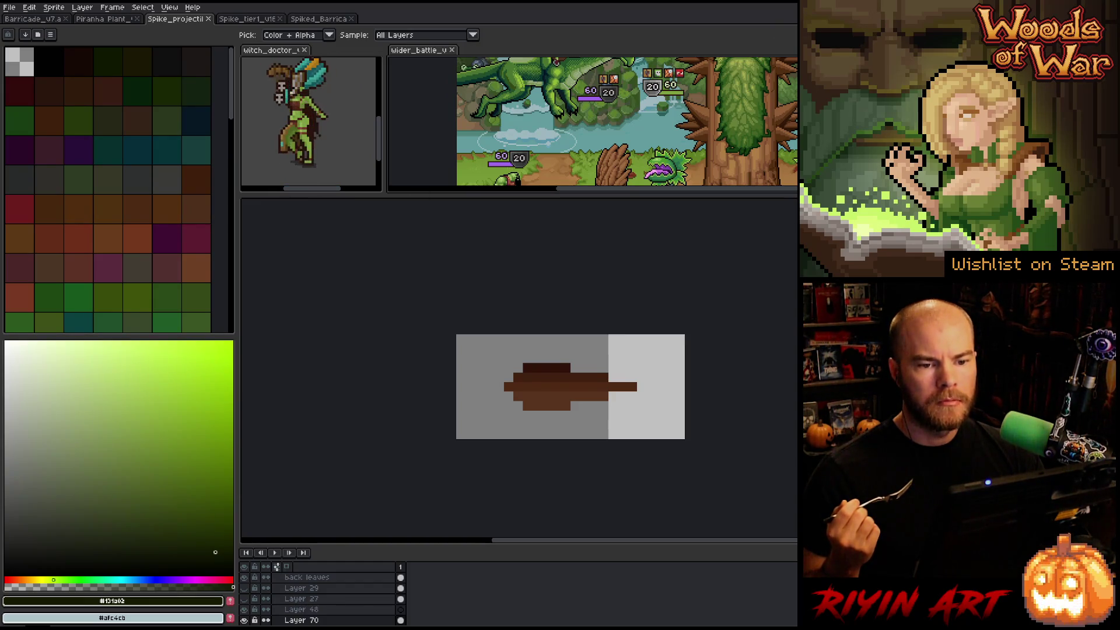
- Pan and zoom the reference onto the tree barricades, then return to Barricade_v7
key(h)
mouse_move(691, 173)
mouse_down()
mouse_move(604, 161)
mouse_move(575, 117)
mouse_up()
scroll(505, 128, up, 4)
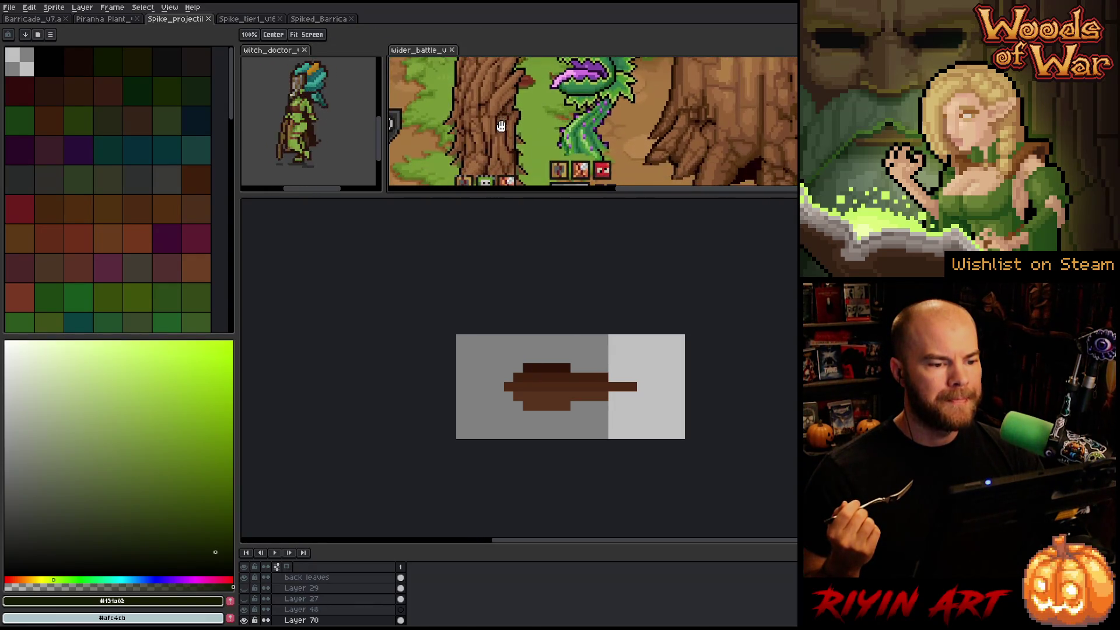
drag(511, 147, 509, 140)
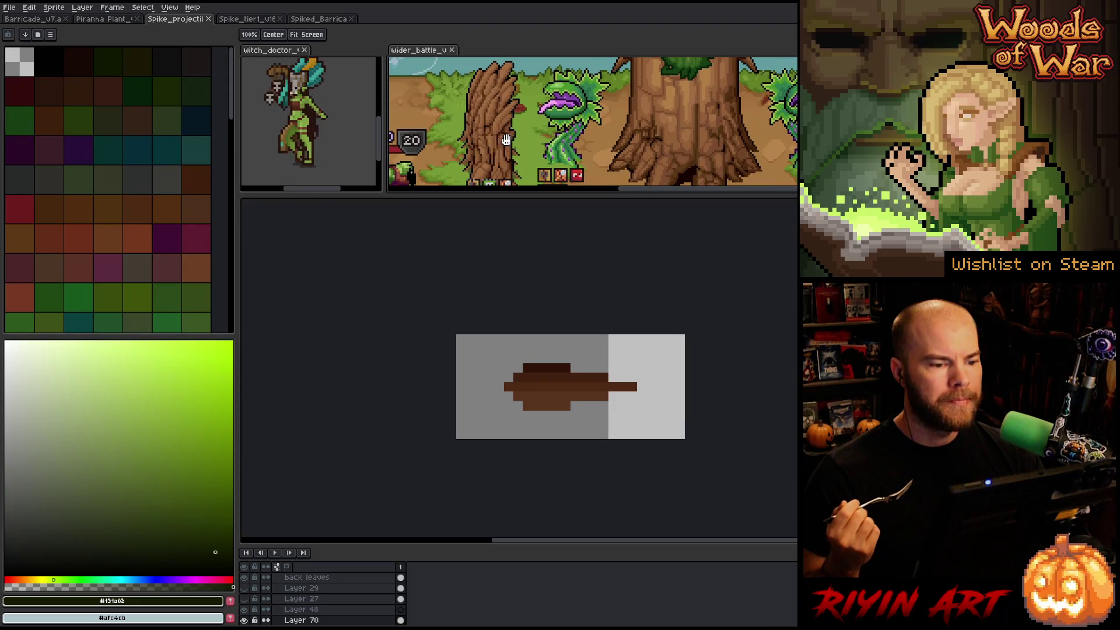
scroll(505, 140, up, 3)
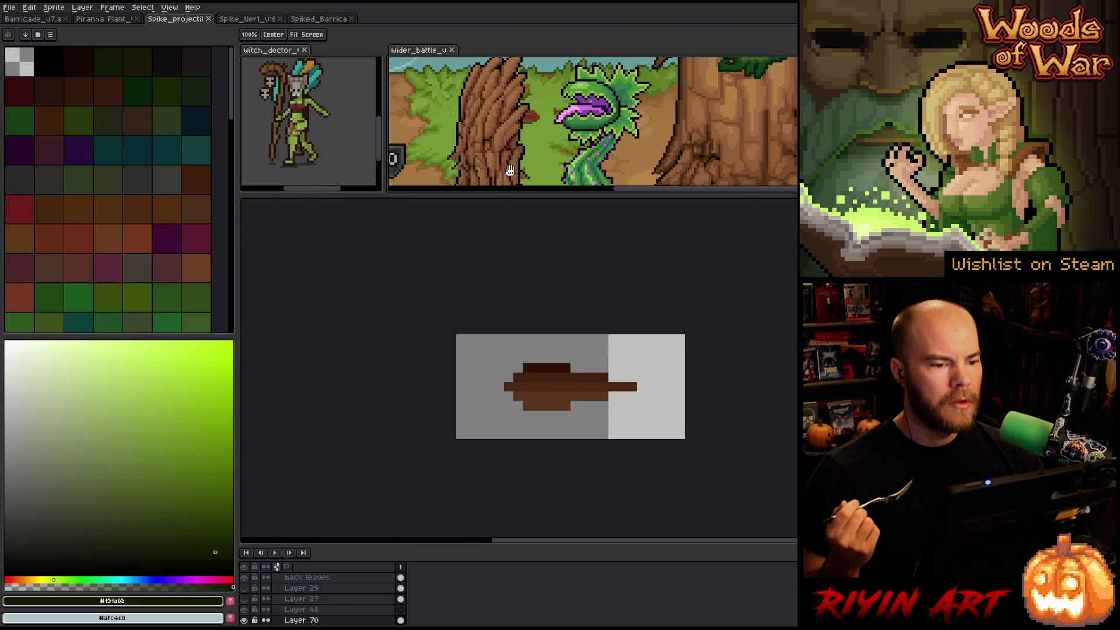
click(34, 21)
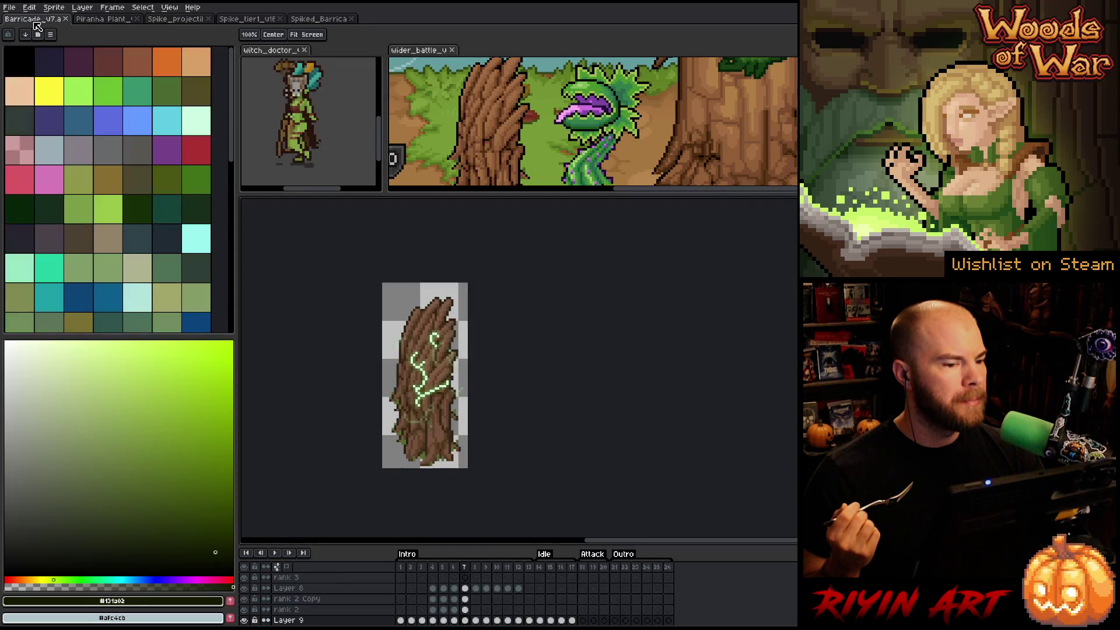
- Centre the Barricade_v7 sprite in the view
scroll(318, 302, down, 1)
scroll(379, 350, up, 2)
drag(374, 336, 406, 350)
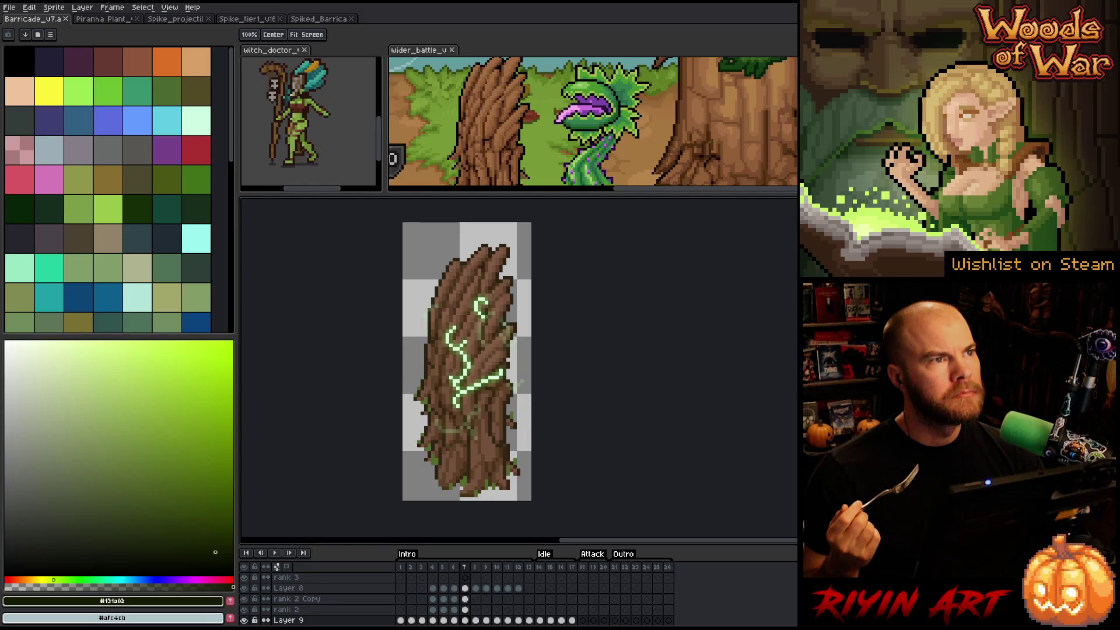
- Open barricade.png from the arcana folder in the pinned Tree images location
click(9, 7)
click(23, 28)
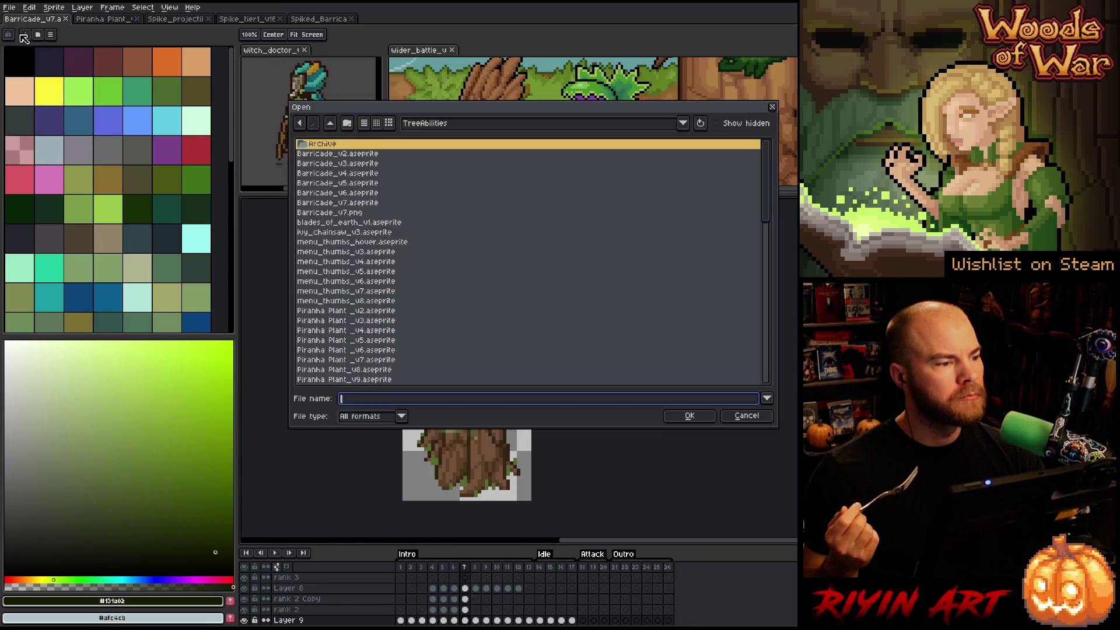
click(491, 122)
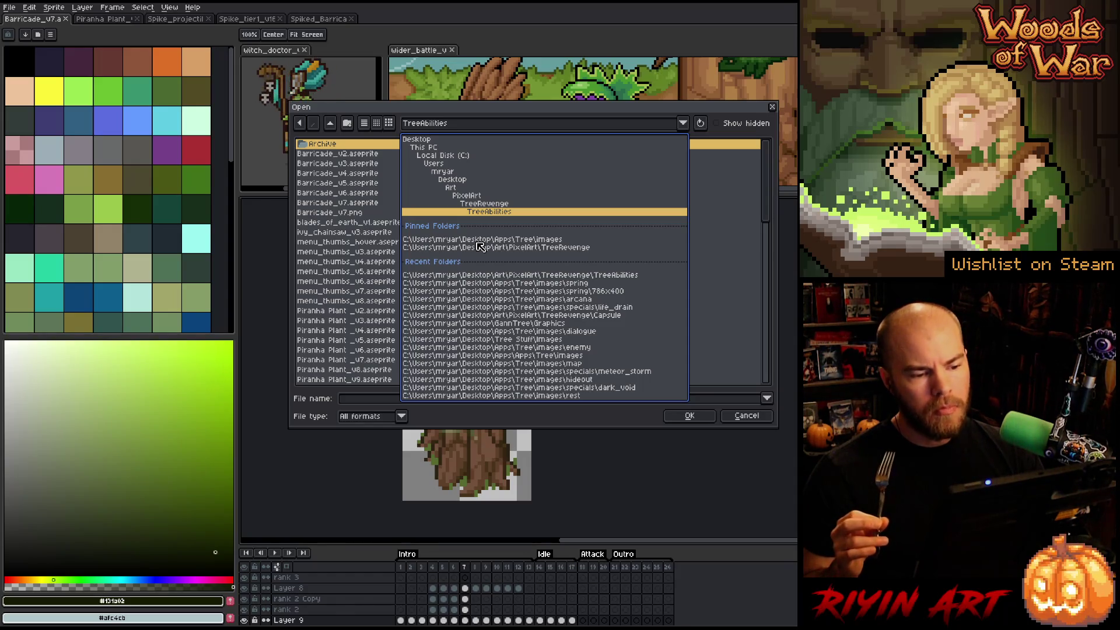
click(479, 240)
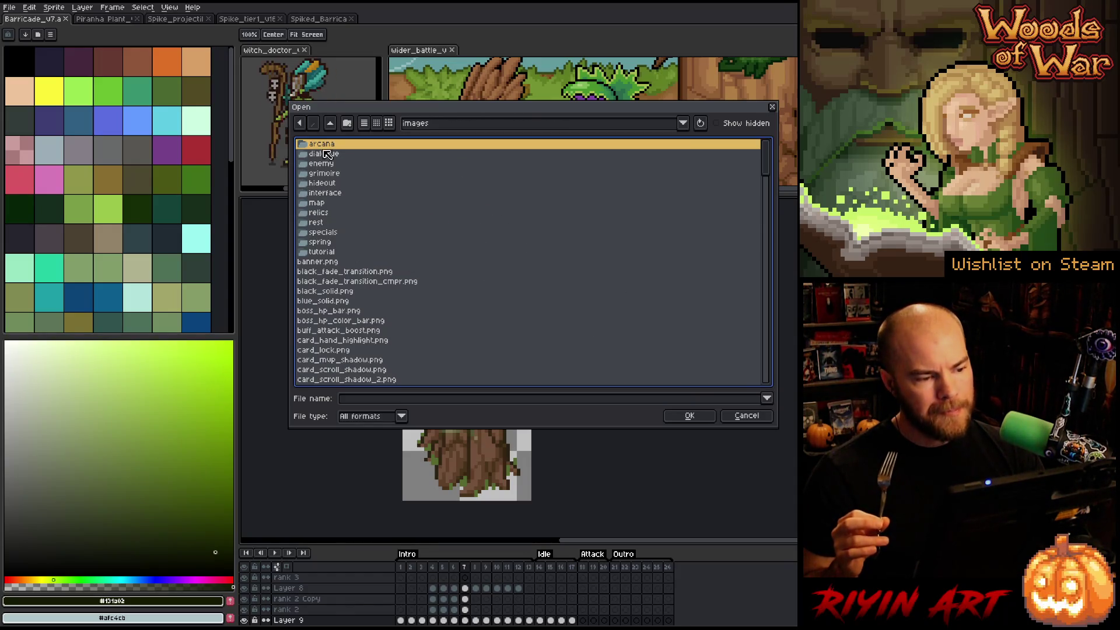
key(Return)
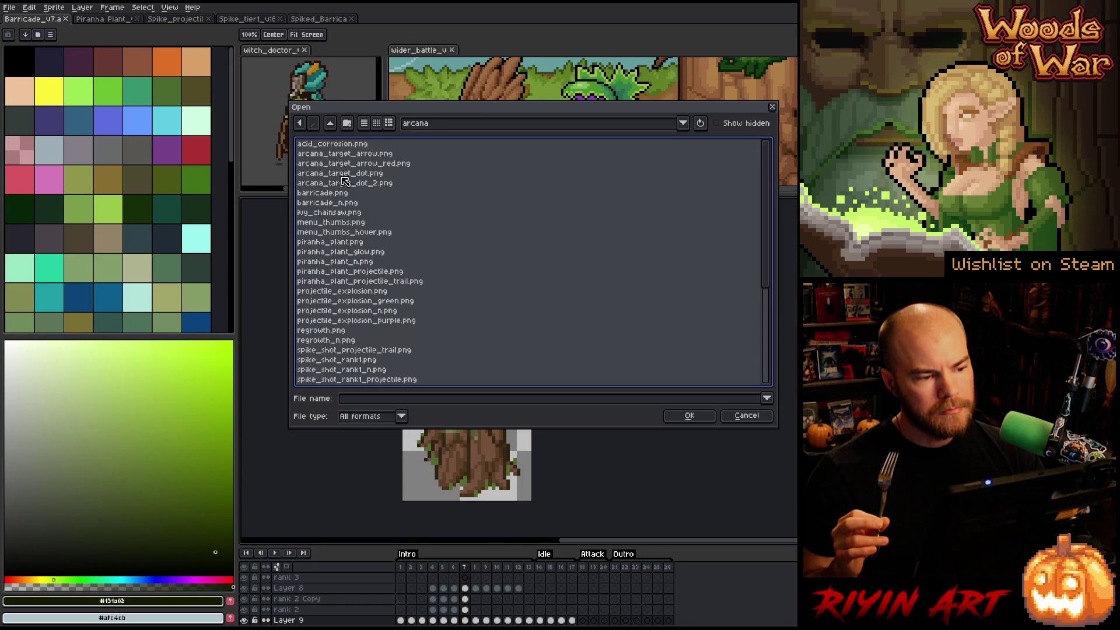
double_click(345, 197)
scroll(676, 358, up, 2)
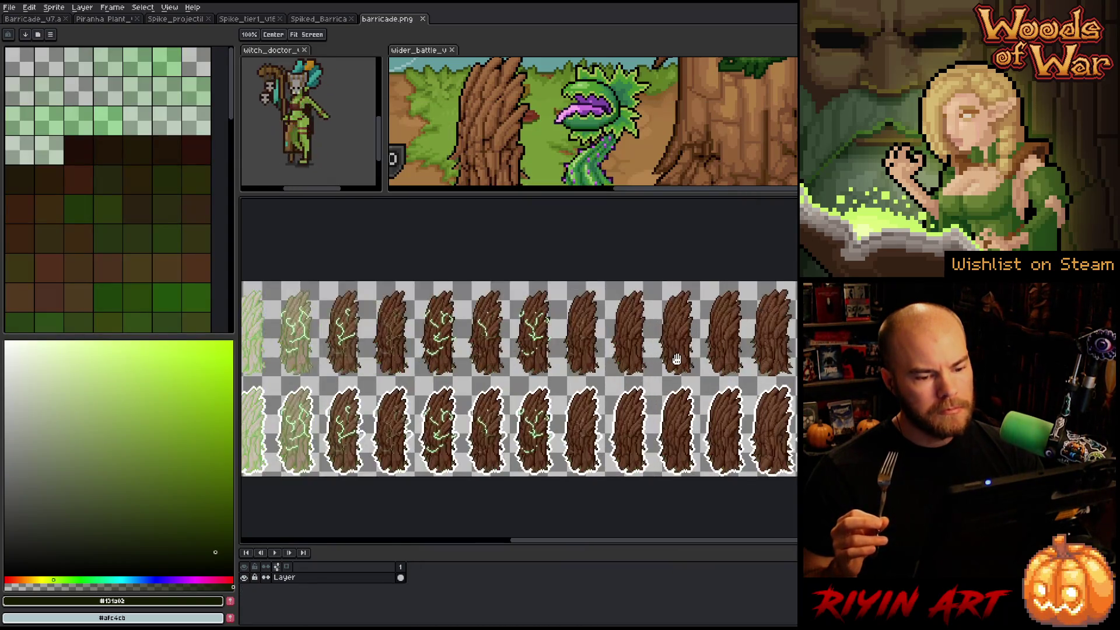
- Zoom and pan over the barricade.png sheet to inspect its top-row frames
scroll(677, 358, down, 1)
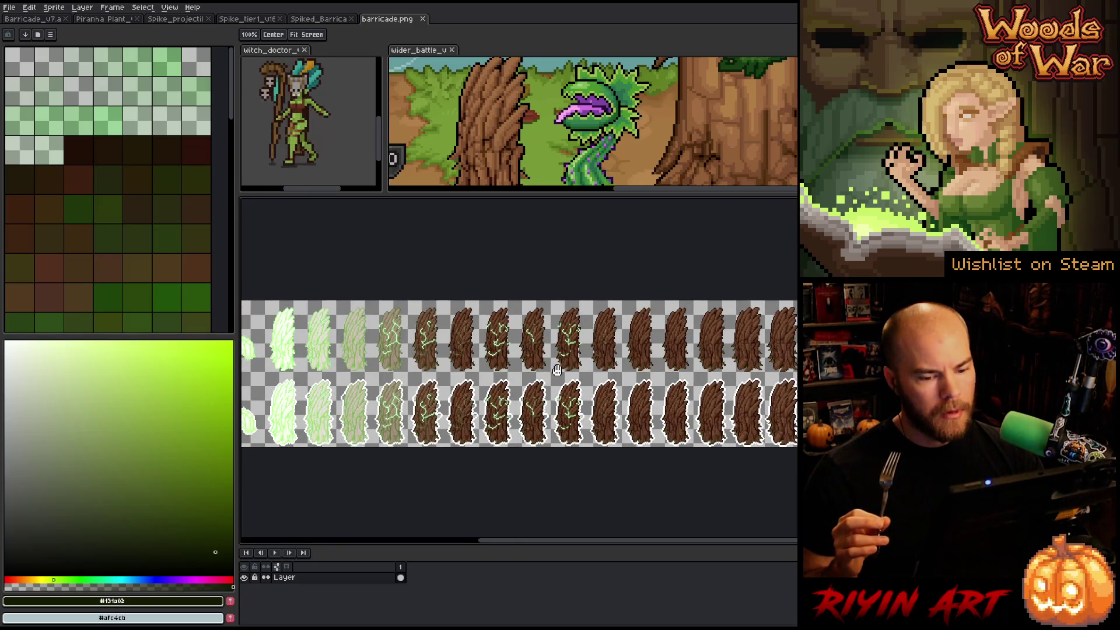
scroll(557, 369, down, 1)
scroll(344, 365, up, 2)
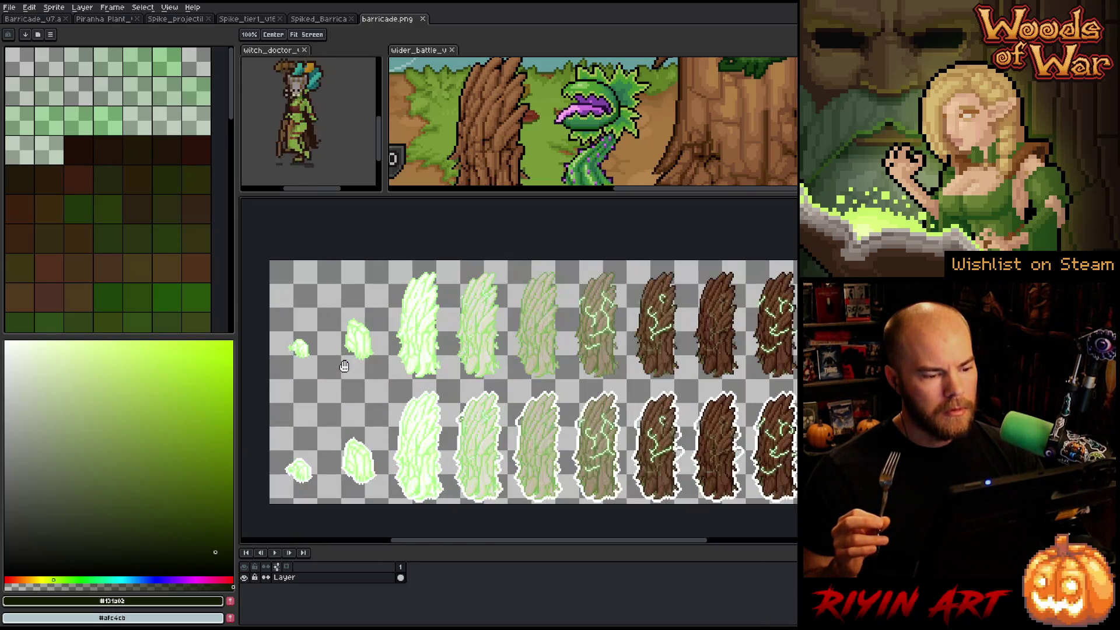
scroll(373, 355, up, 1)
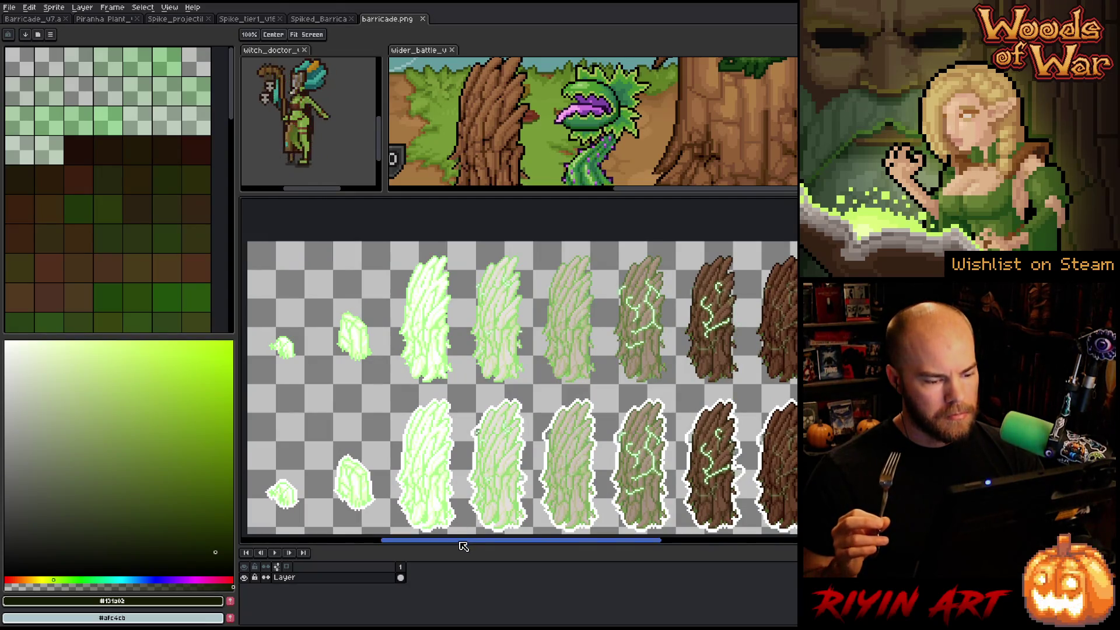
drag(464, 546, 671, 543)
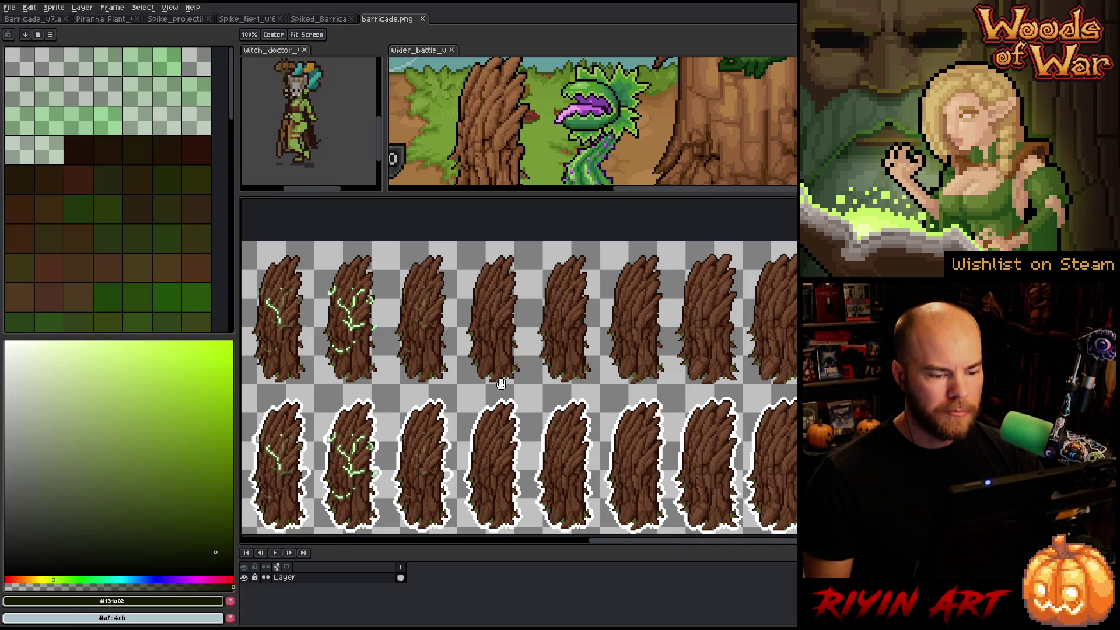
scroll(495, 379, down, 3)
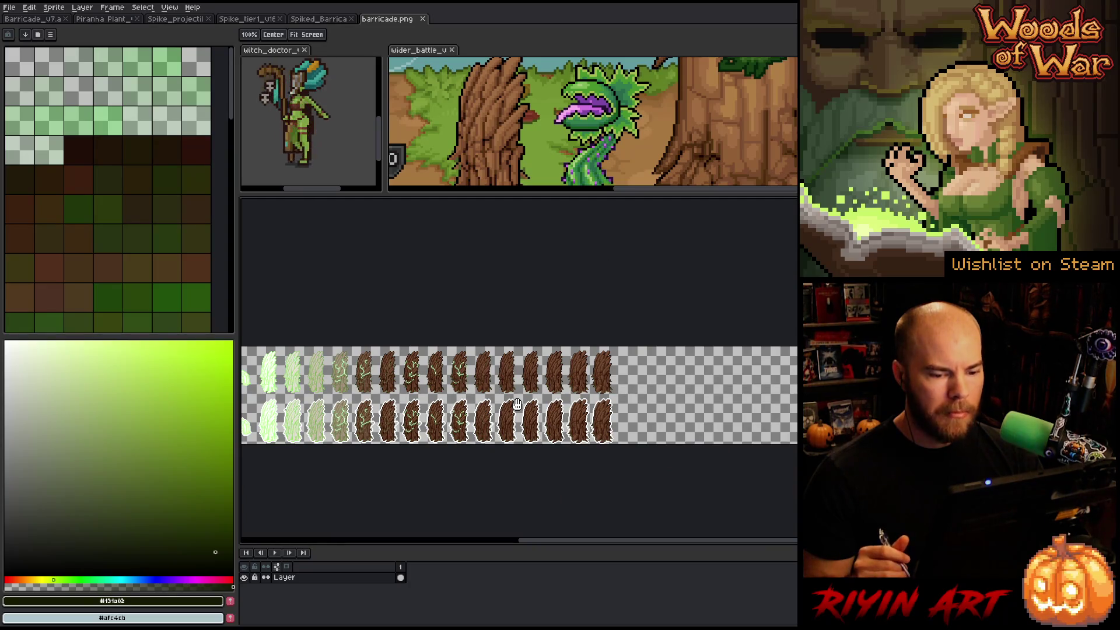
scroll(517, 404, down, 1)
scroll(404, 416, up, 1)
scroll(403, 416, up, 1)
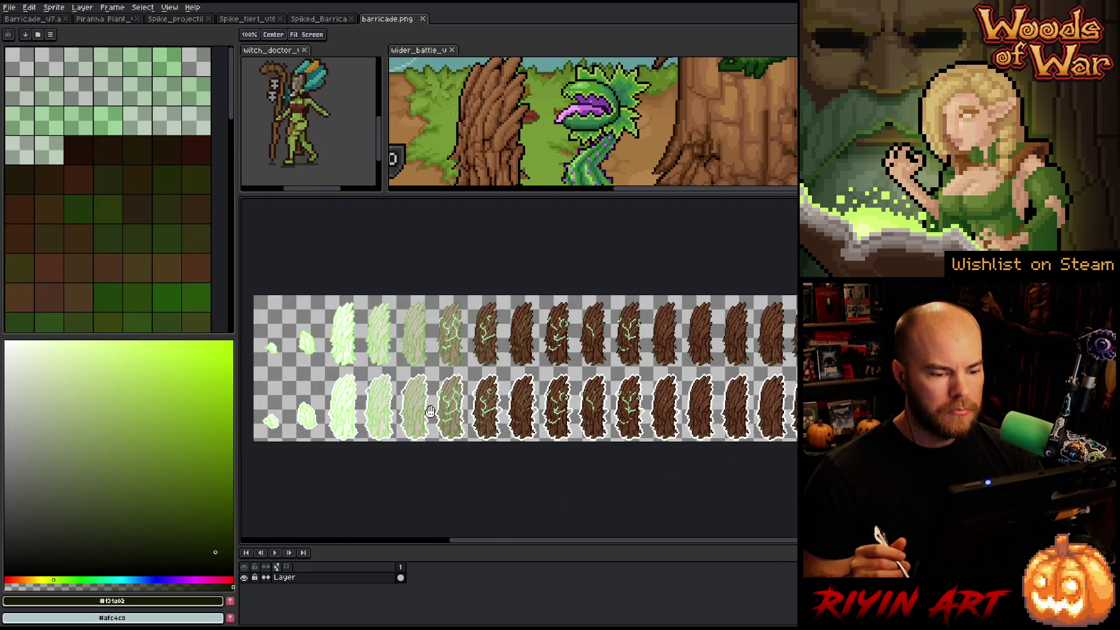
scroll(432, 401, down, 2)
scroll(432, 401, up, 2)
scroll(432, 400, down, 1)
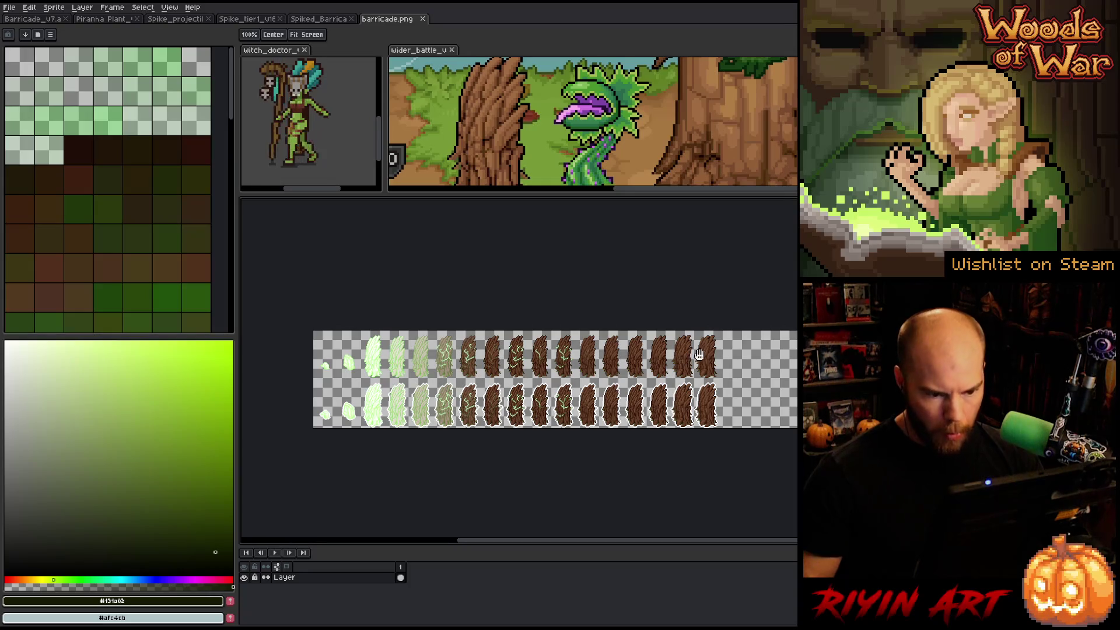
- Marquee-select a block of top-row frames and shift it right to x 644
key(m)
mouse_move(738, 331)
mouse_down()
mouse_move(650, 378)
mouse_move(571, 395)
mouse_move(579, 380)
mouse_up()
click(583, 379)
drag(591, 364, 703, 359)
scroll(705, 357, up, 2)
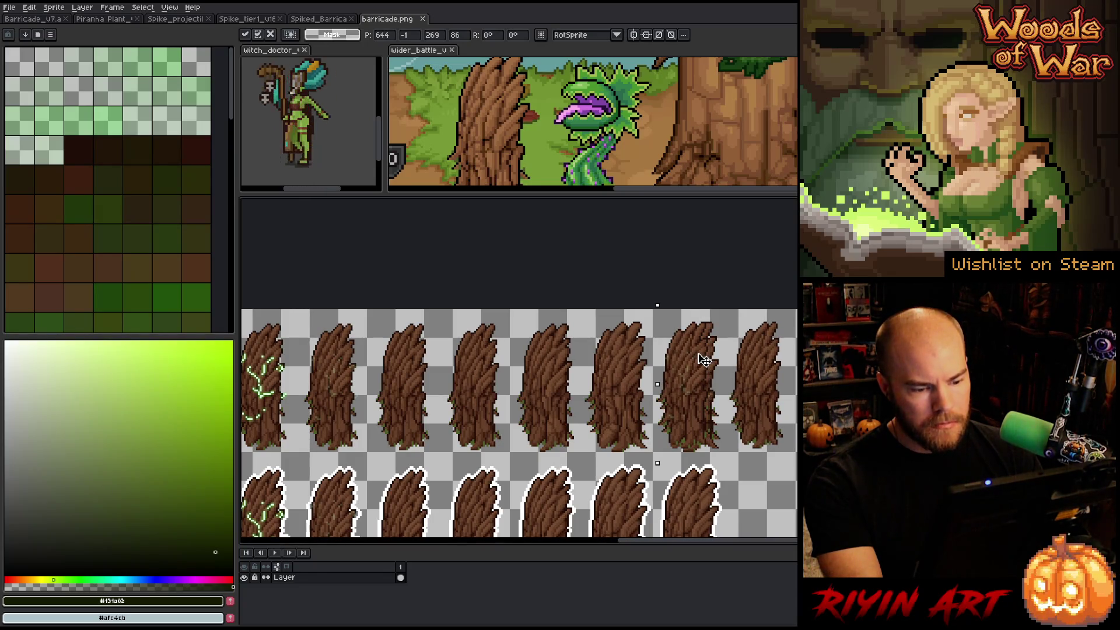
- Push the lifted frame block further right to x 846 and drop it in place
drag(704, 360, 707, 360)
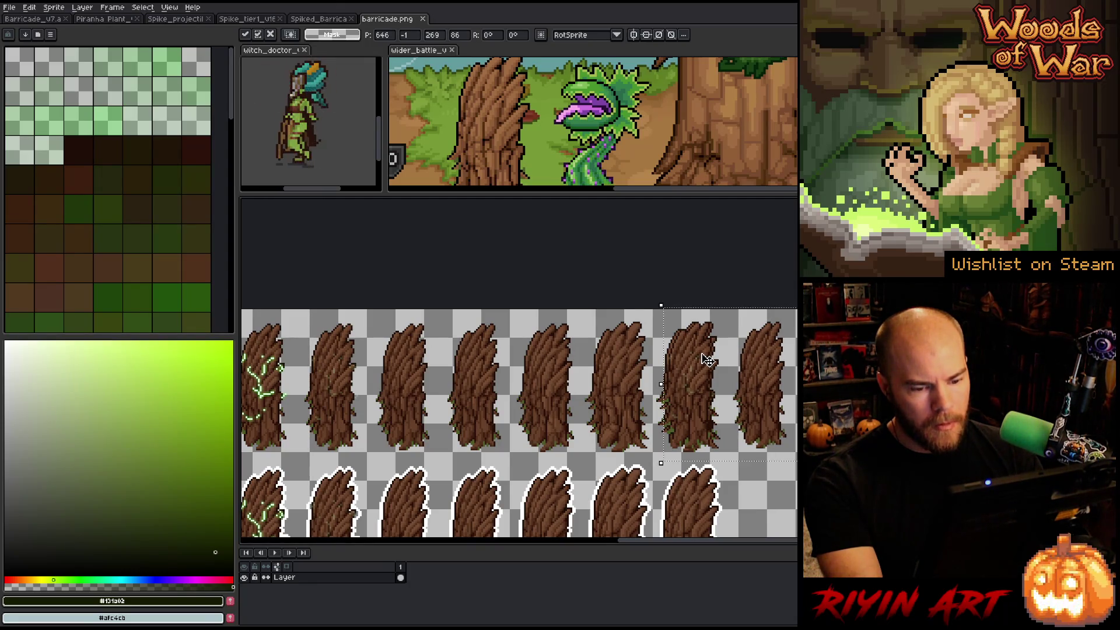
scroll(707, 360, down, 3)
drag(789, 363, 920, 363)
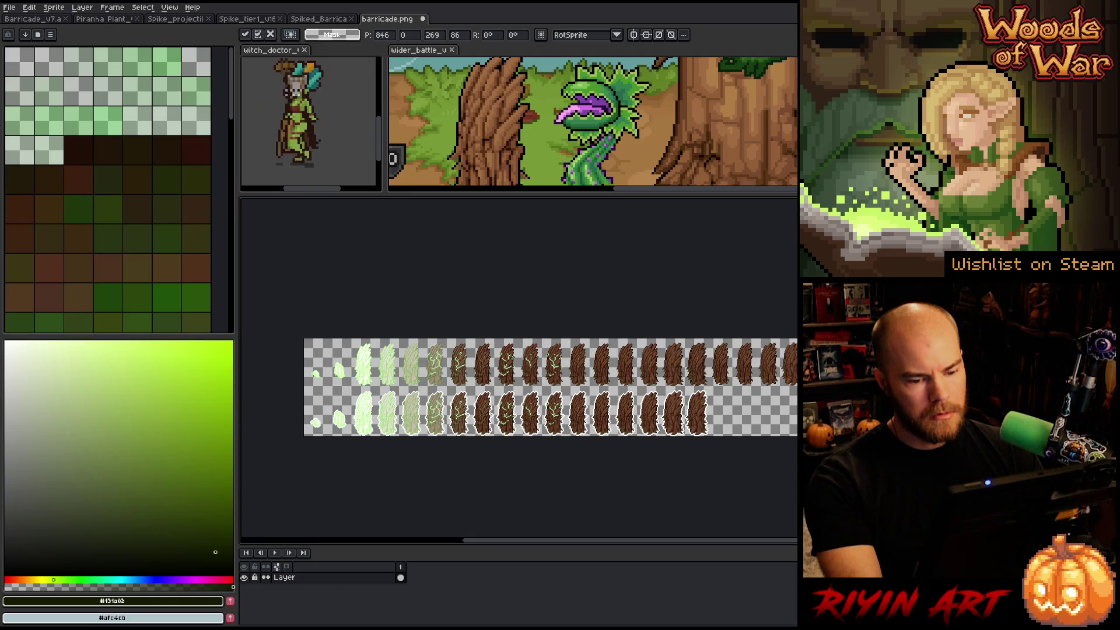
drag(741, 364, 650, 364)
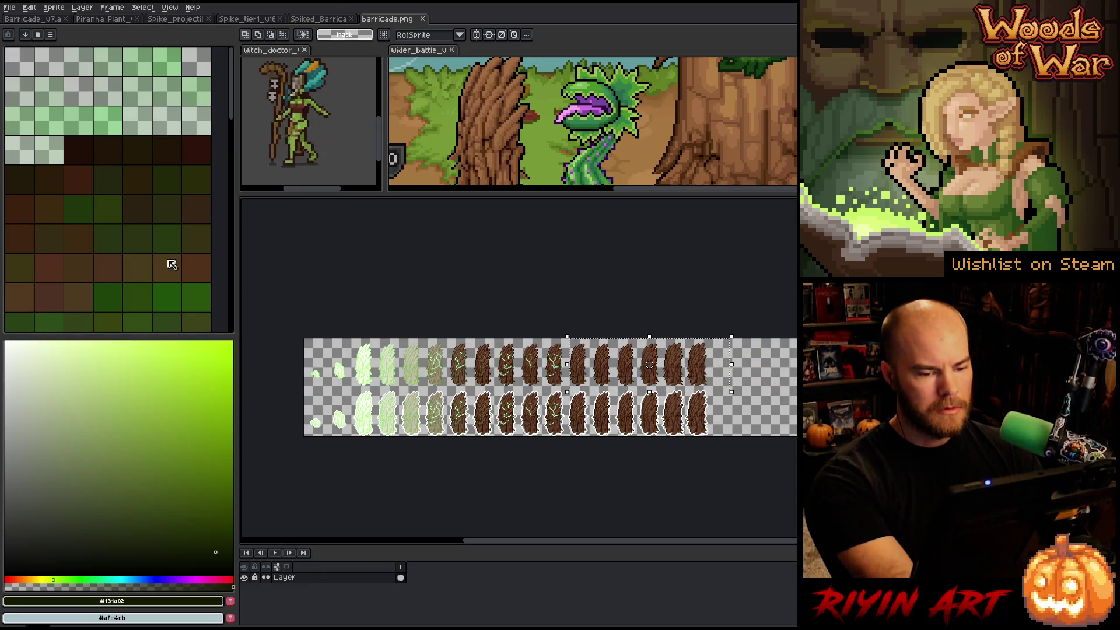
- Try Import Sprite Sheet with 6 columns and 2 rows, cancel, and clear the selection
click(9, 7)
mouse_move(49, 109)
click(137, 106)
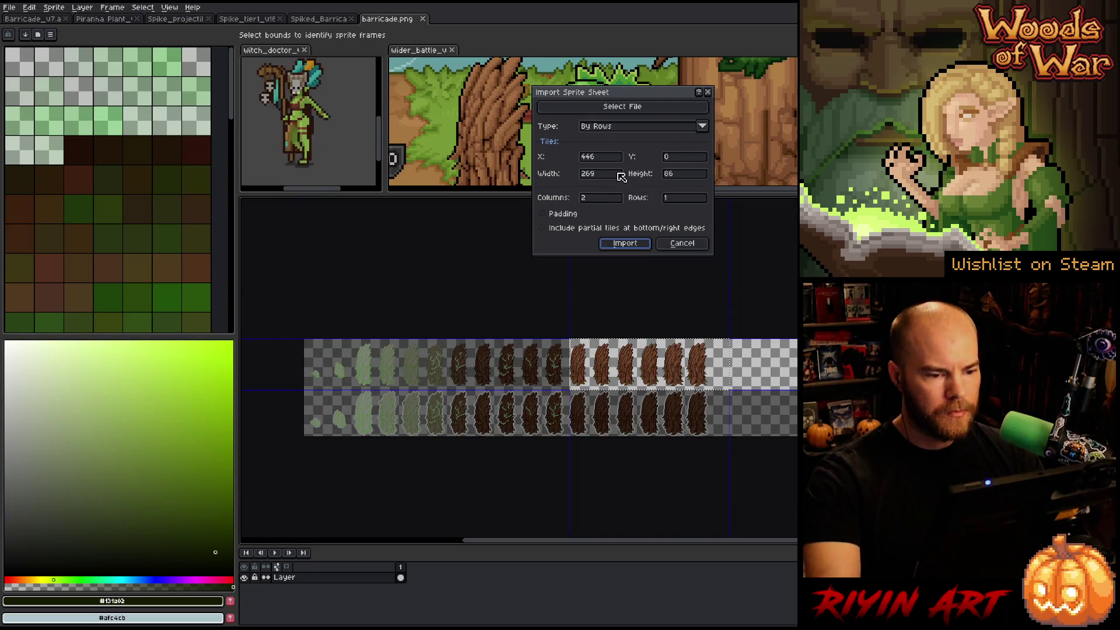
click(605, 202)
text(6)
click(680, 198)
text(2)
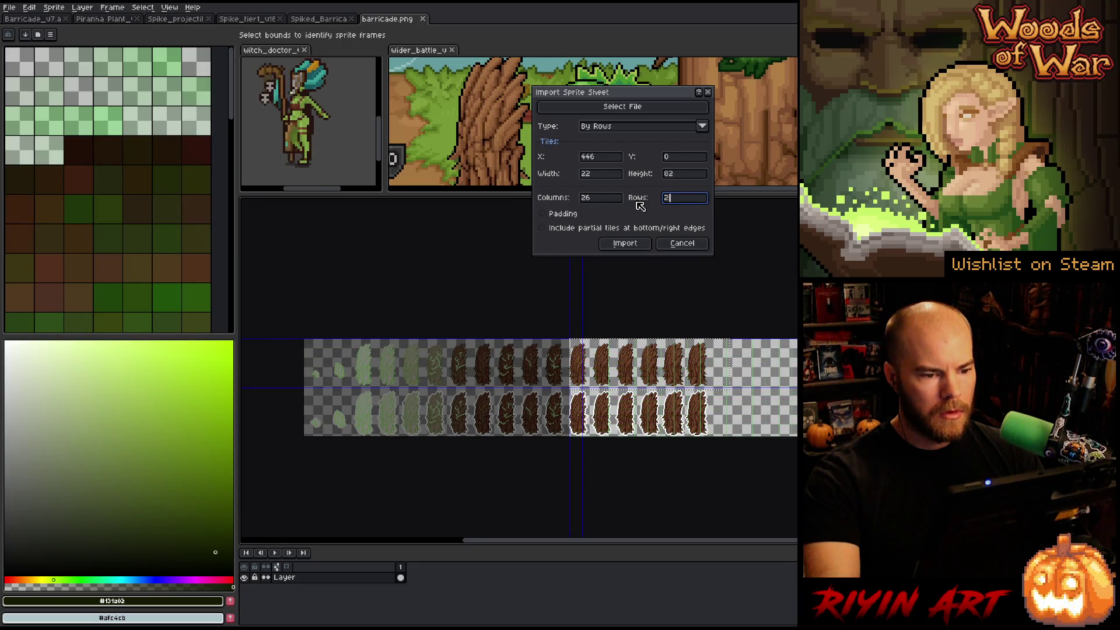
click(599, 175)
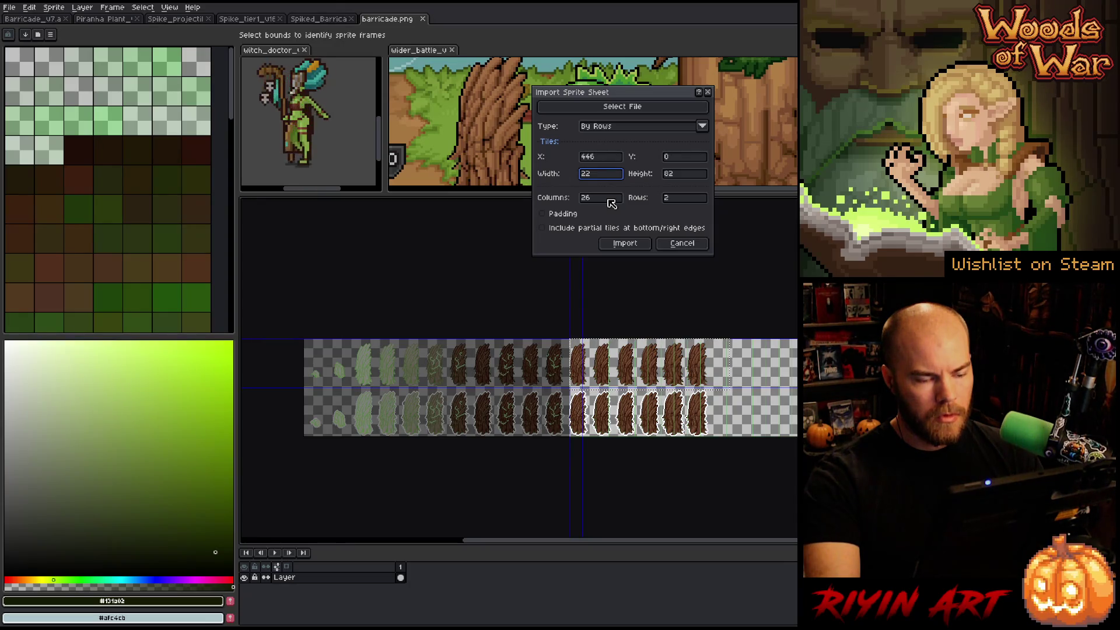
click(610, 200)
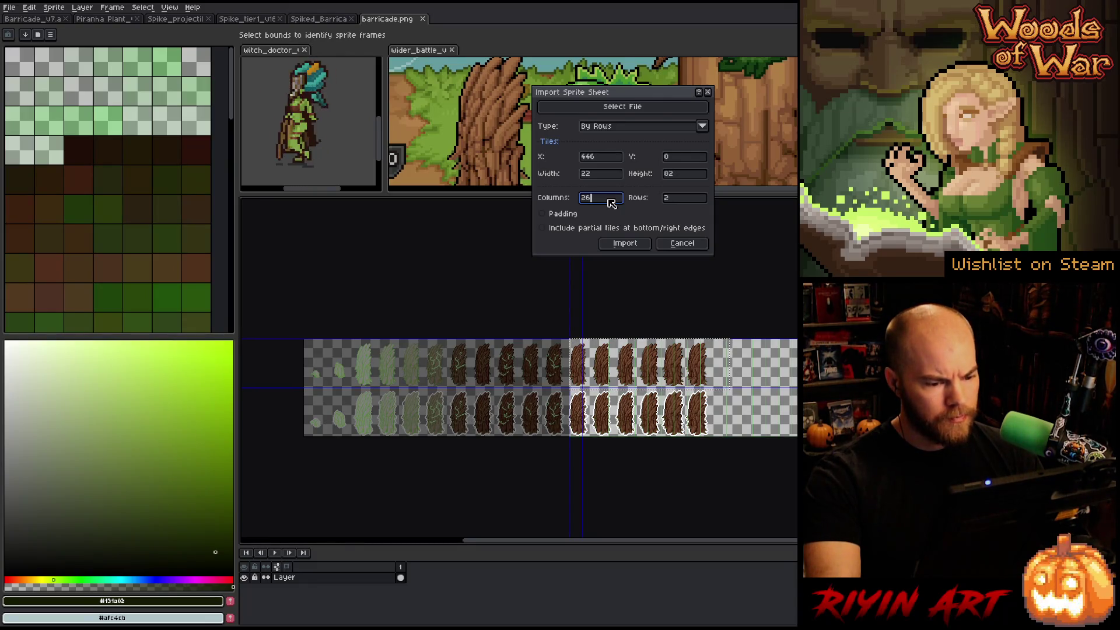
click(680, 243)
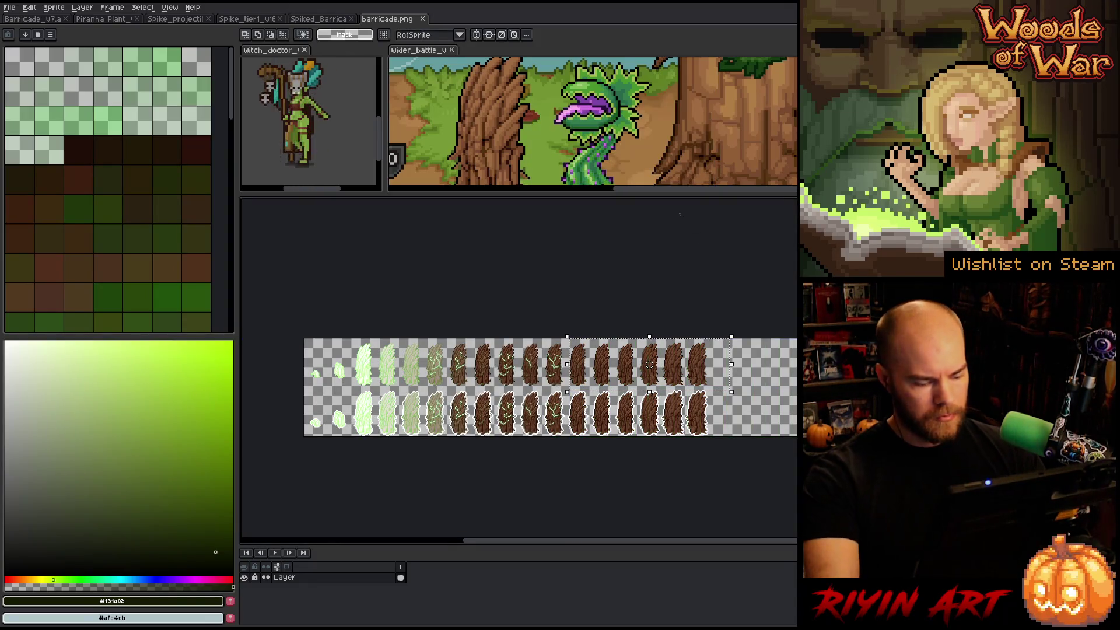
key(ctrl+d)
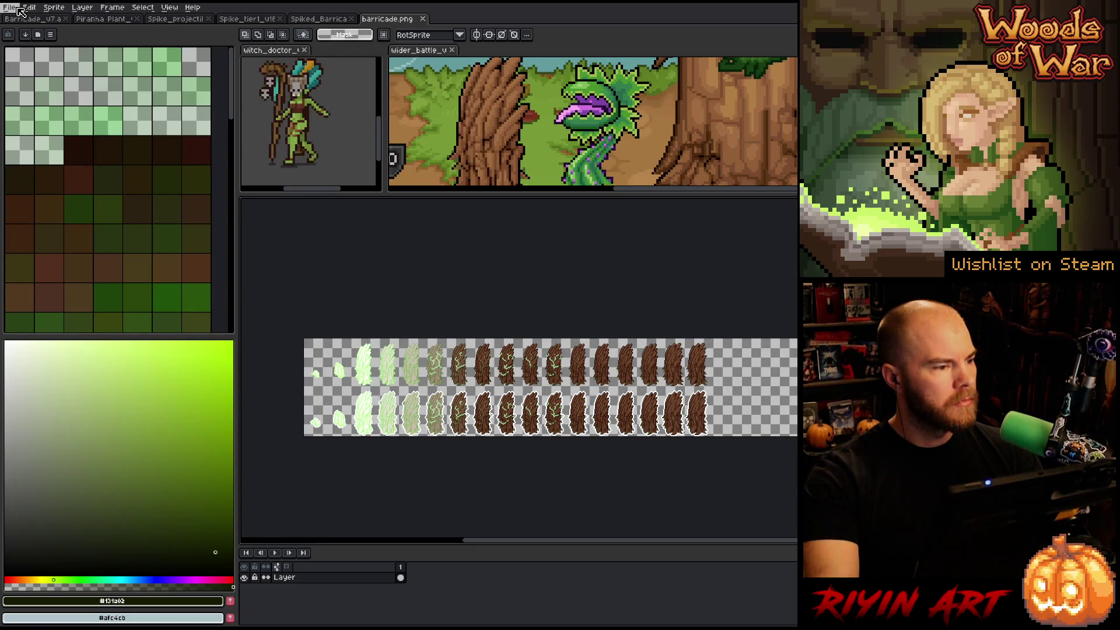
- Import the sheet as 26 columns by 2 rows of 40×82 frames
click(18, 9)
mouse_move(52, 107)
click(175, 107)
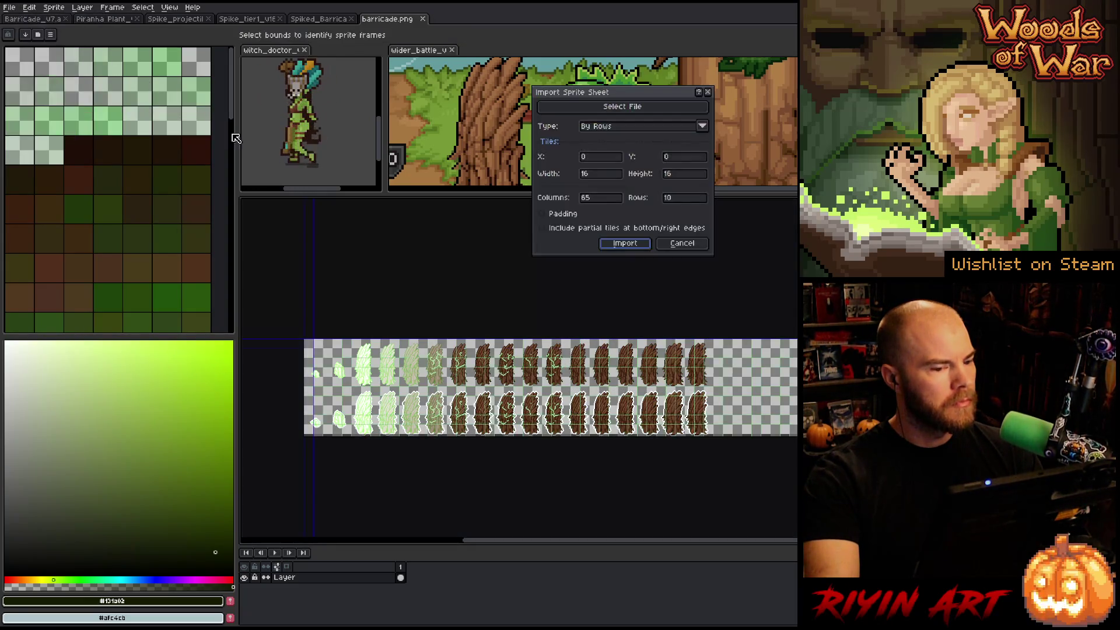
double_click(607, 197)
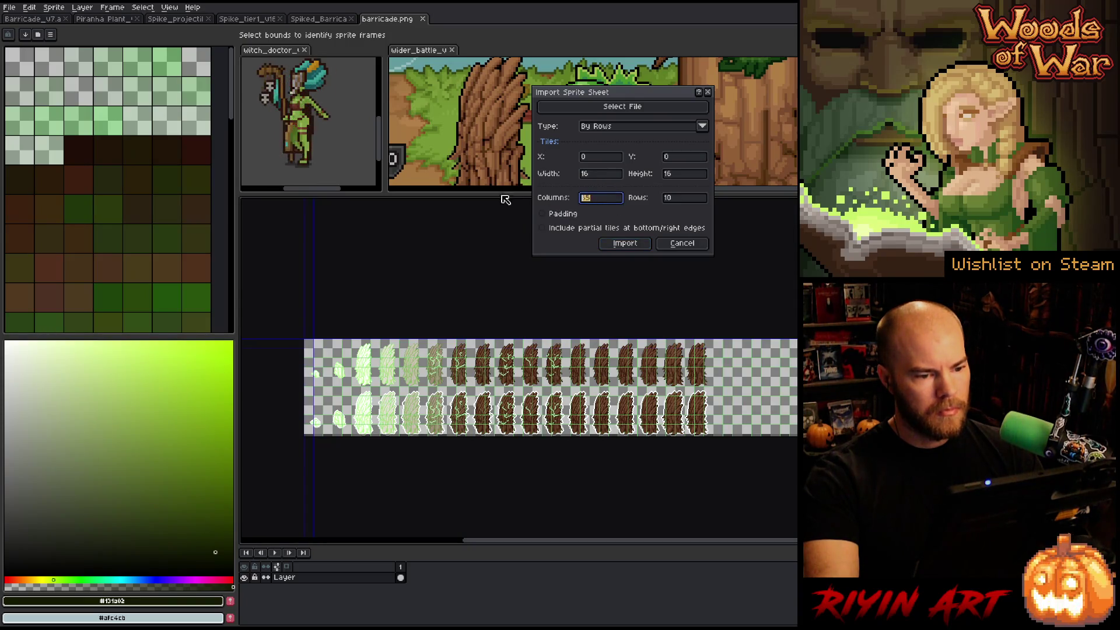
text(26)
double_click(702, 198)
text(2)
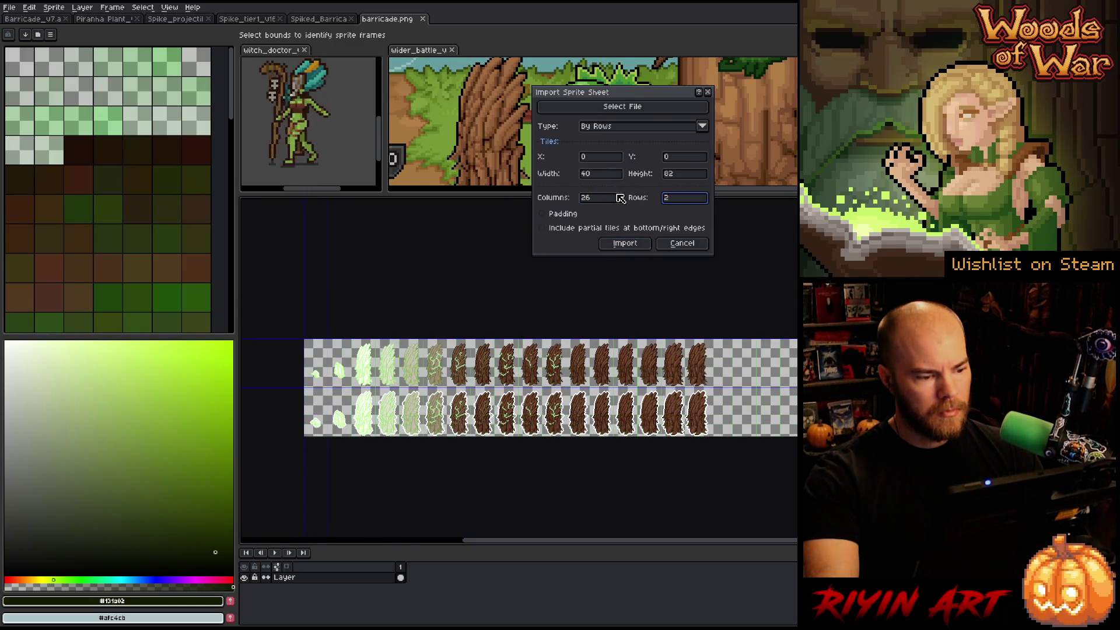
click(624, 243)
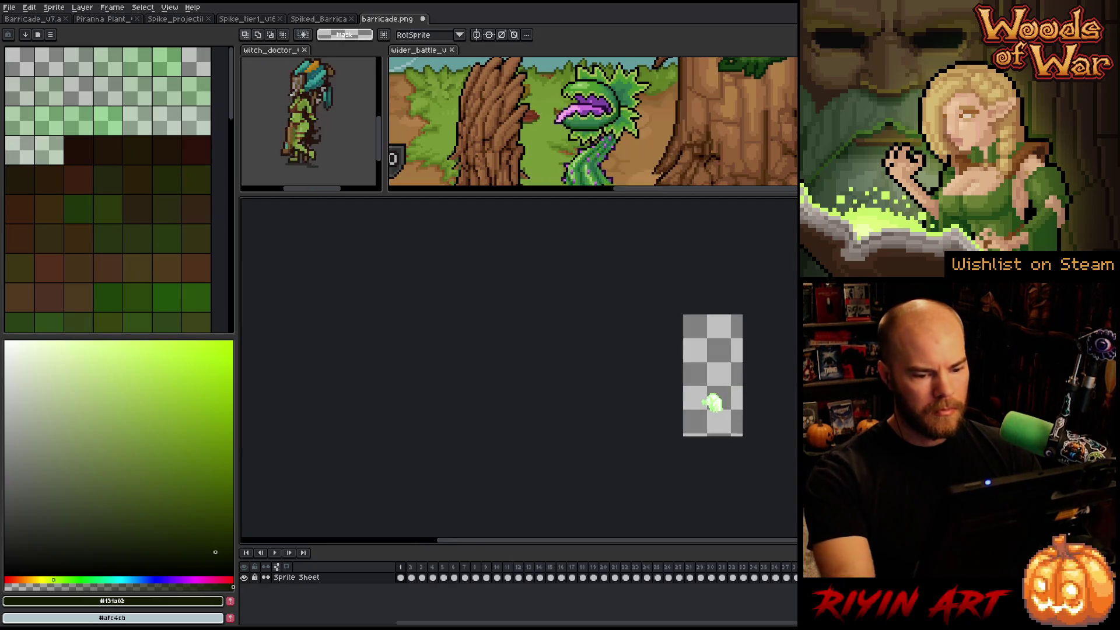
- Zoom in and play the imported barricade animation, select all, then return to Barricade_v7
scroll(742, 437, up, 3)
drag(776, 420, 527, 420)
scroll(532, 453, down, 2)
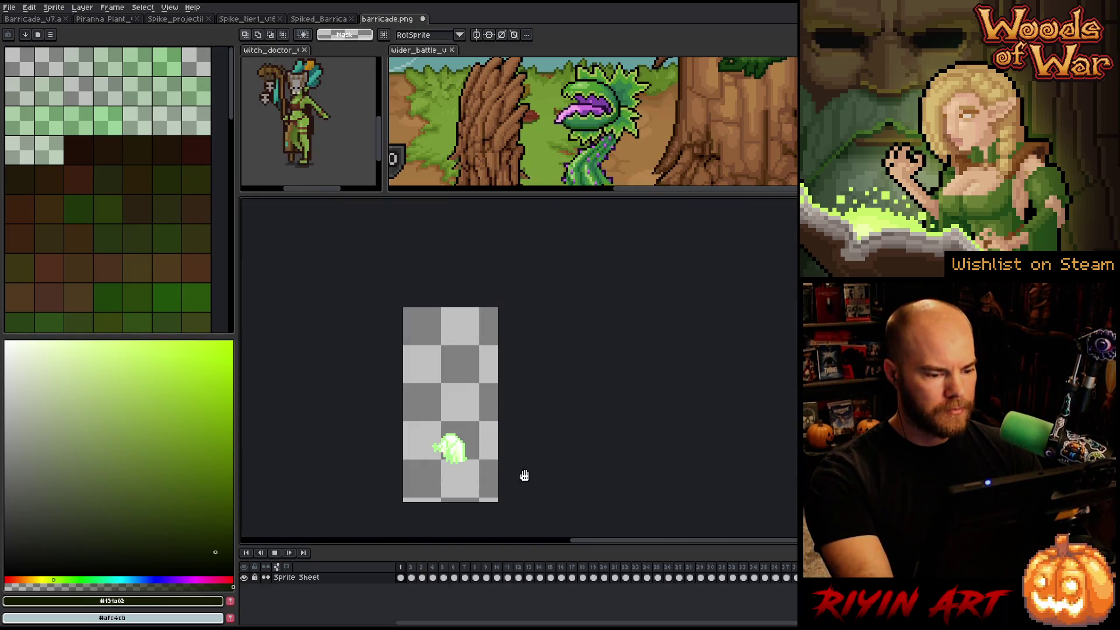
key(Return)
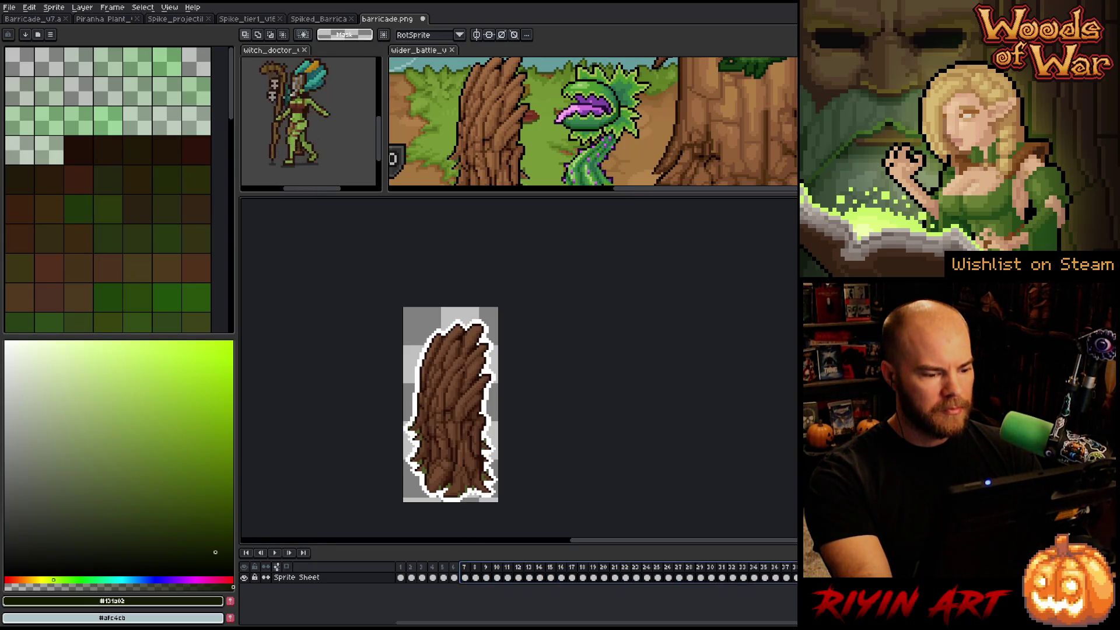
key(ctrl+a)
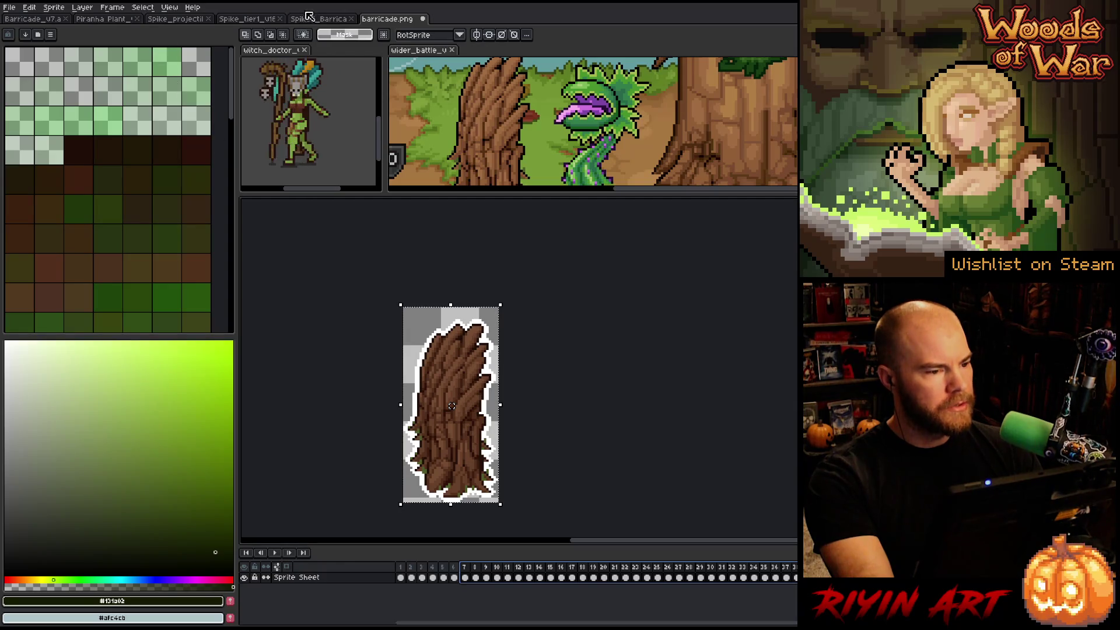
click(44, 19)
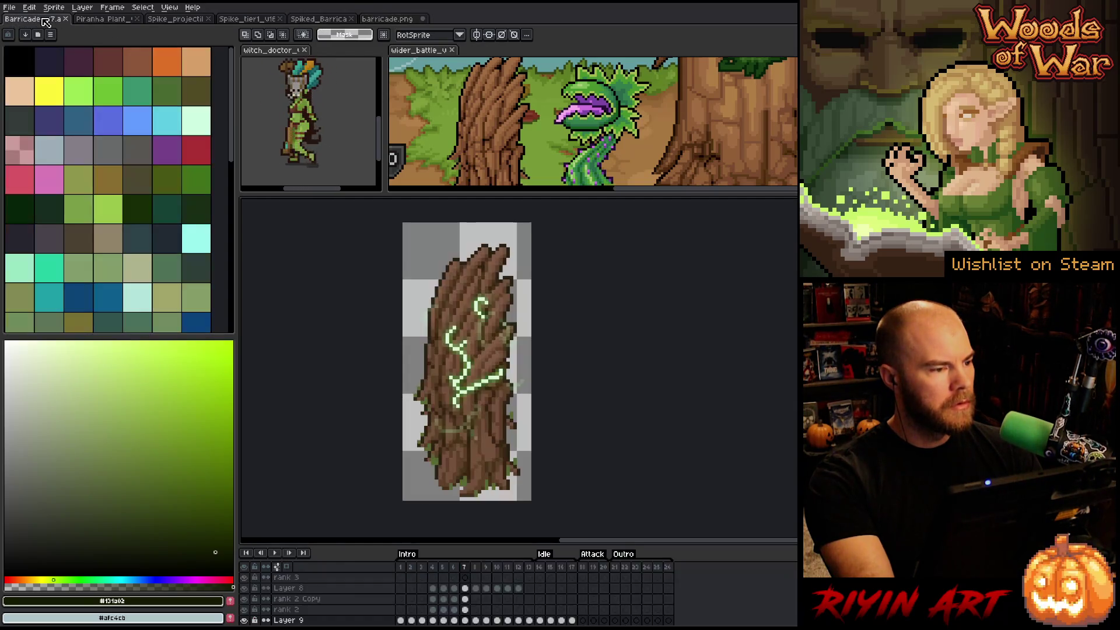
- Save the barricade as a new version named Barricade_v8.aseprite
click(53, 7)
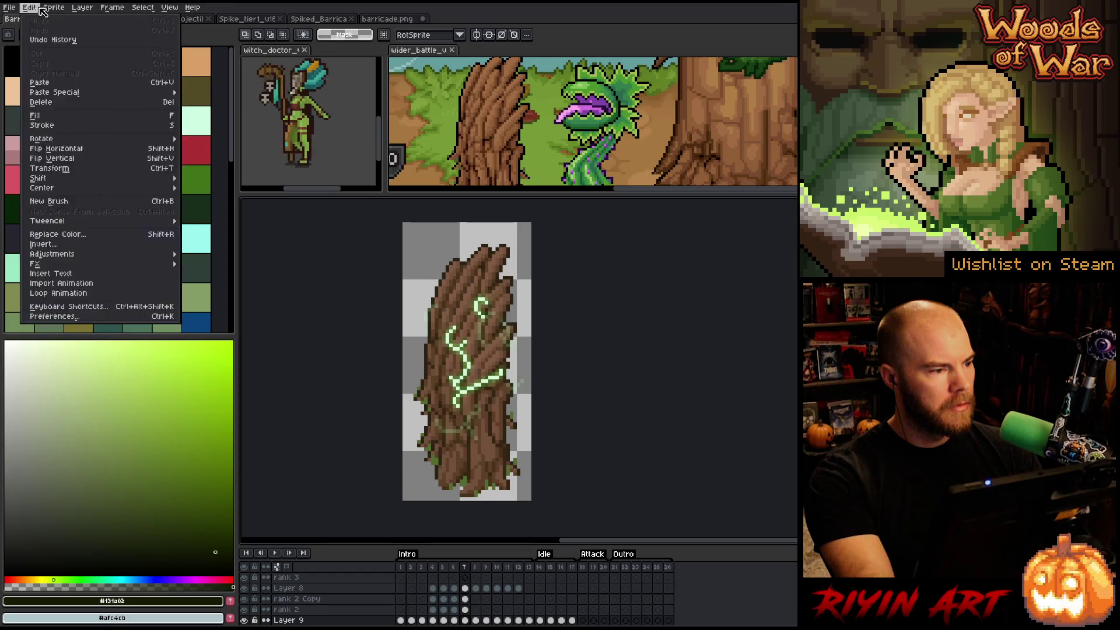
click(27, 62)
click(397, 402)
key(BackSpace)
text(8)
click(539, 415)
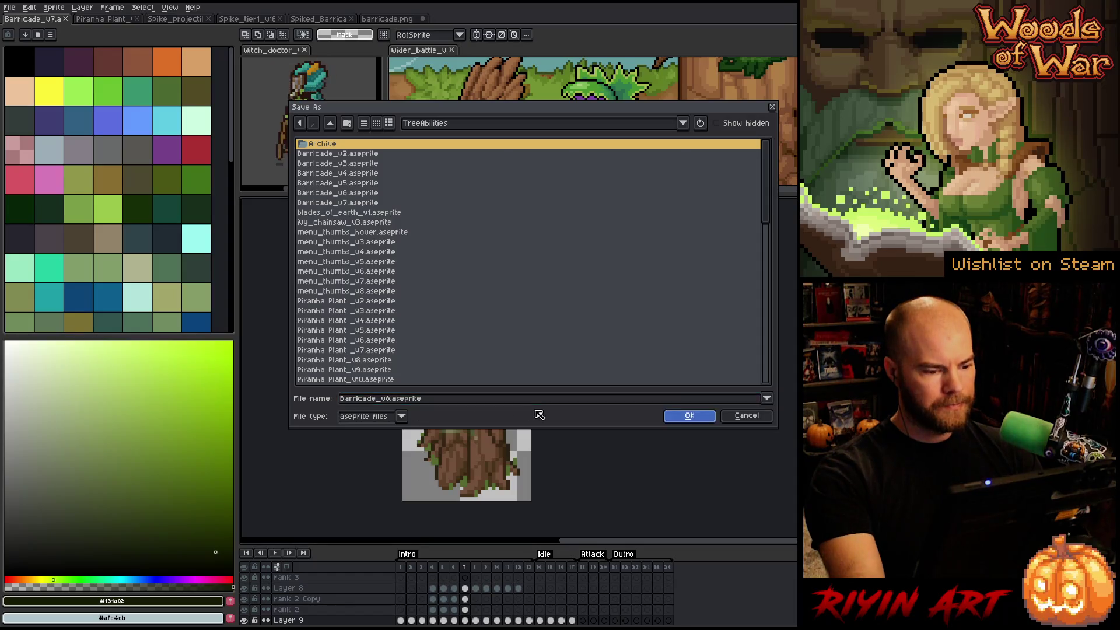
key(Return)
- Resize the canvas to 40 px wide by 82 px tall
click(54, 8)
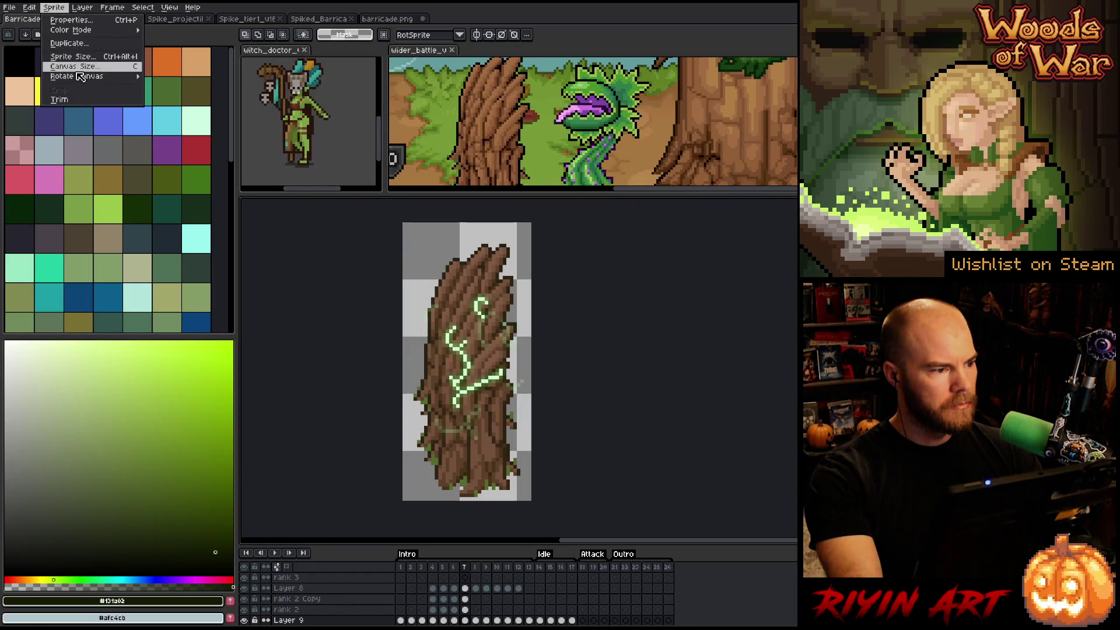
click(78, 69)
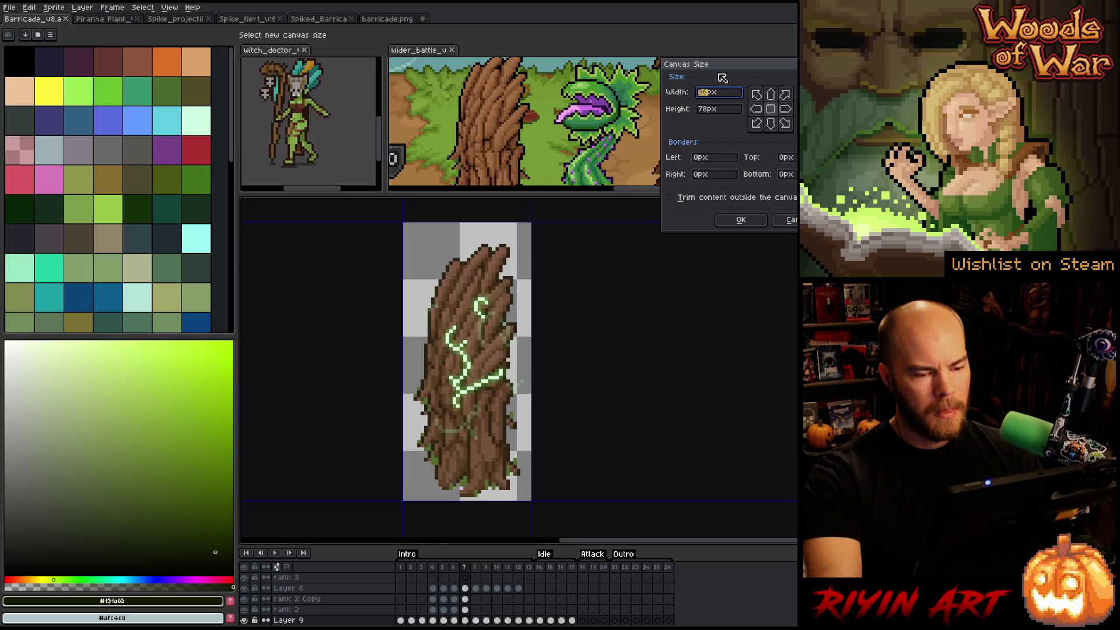
text(40)
click(709, 114)
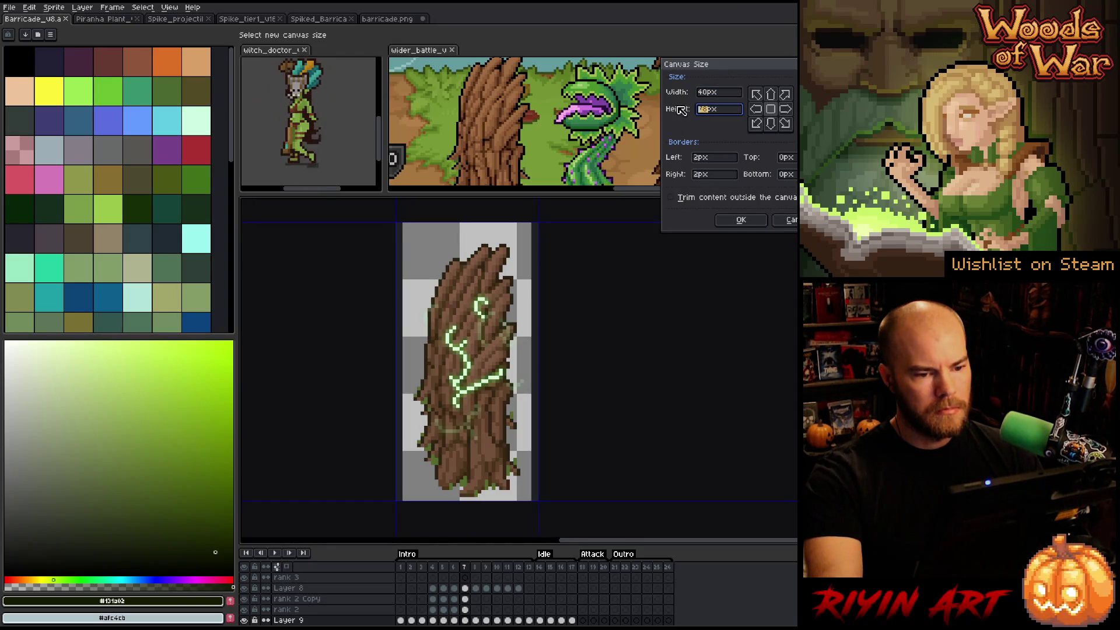
text(82)
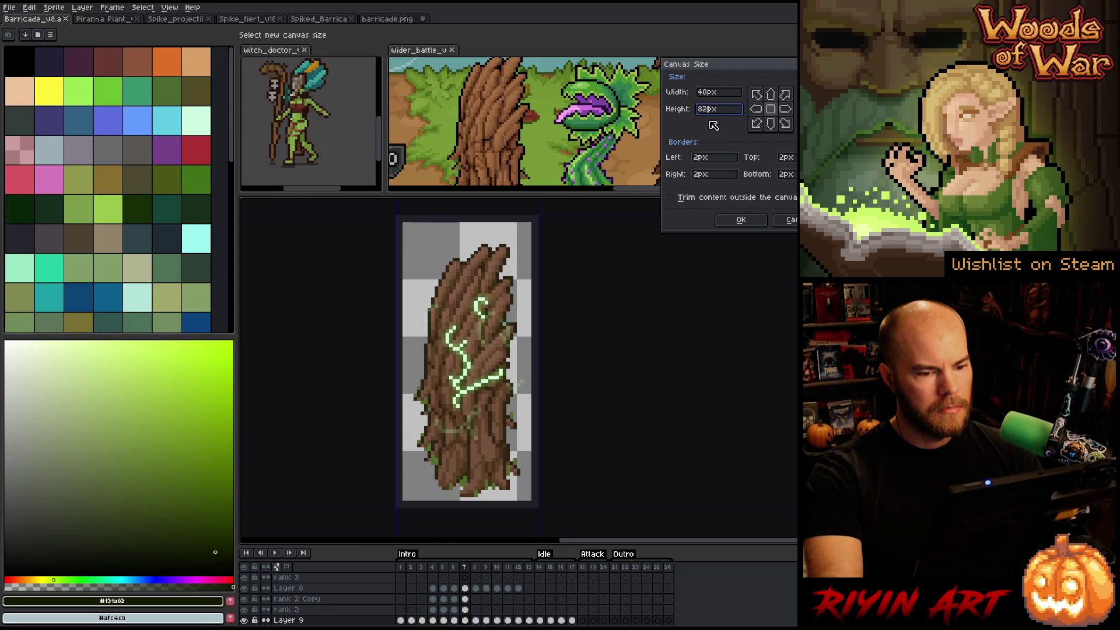
key(Return)
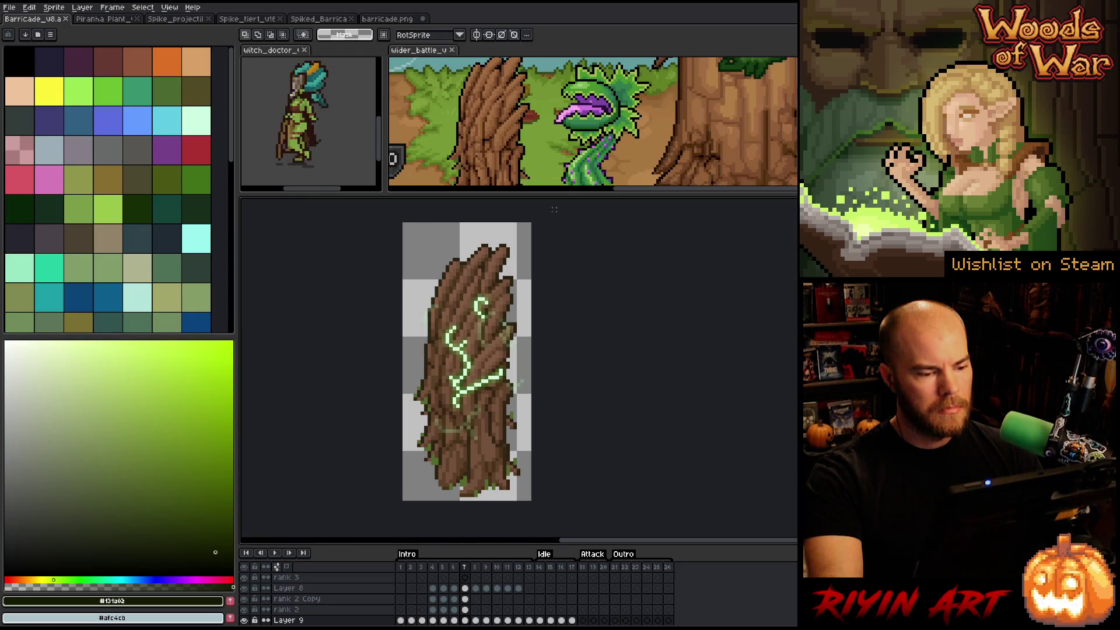
- Dock barricade.png in a split view and show its frame 14
mouse_move(402, 19)
mouse_down()
mouse_move(309, 245)
mouse_move(257, 264)
mouse_up()
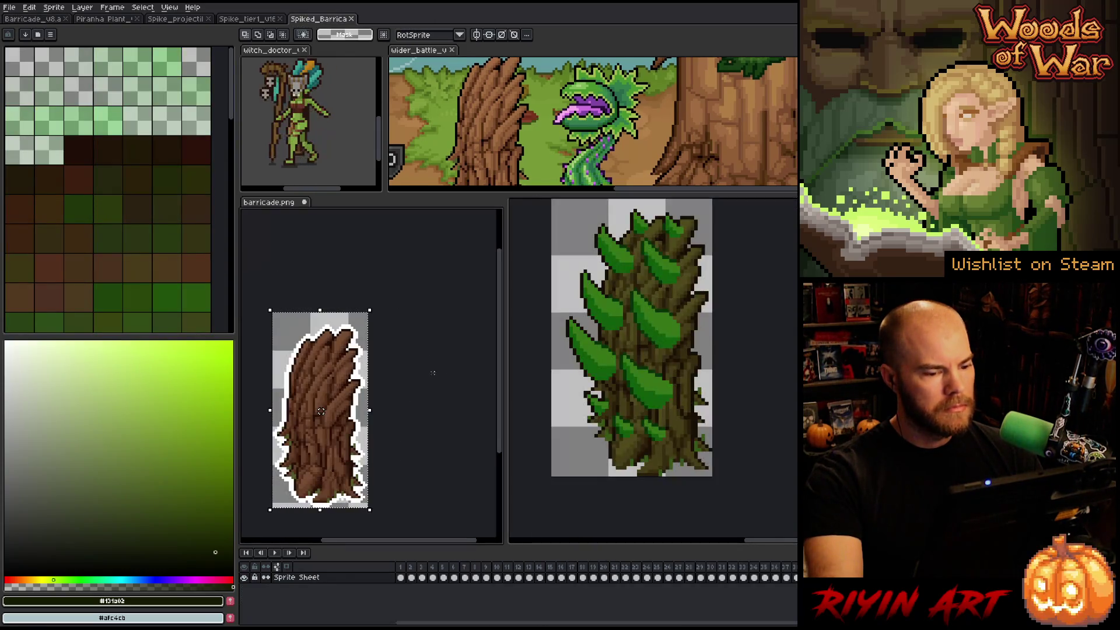
scroll(380, 380, up, 3)
scroll(412, 343, down, 1)
key(ctrl+a)
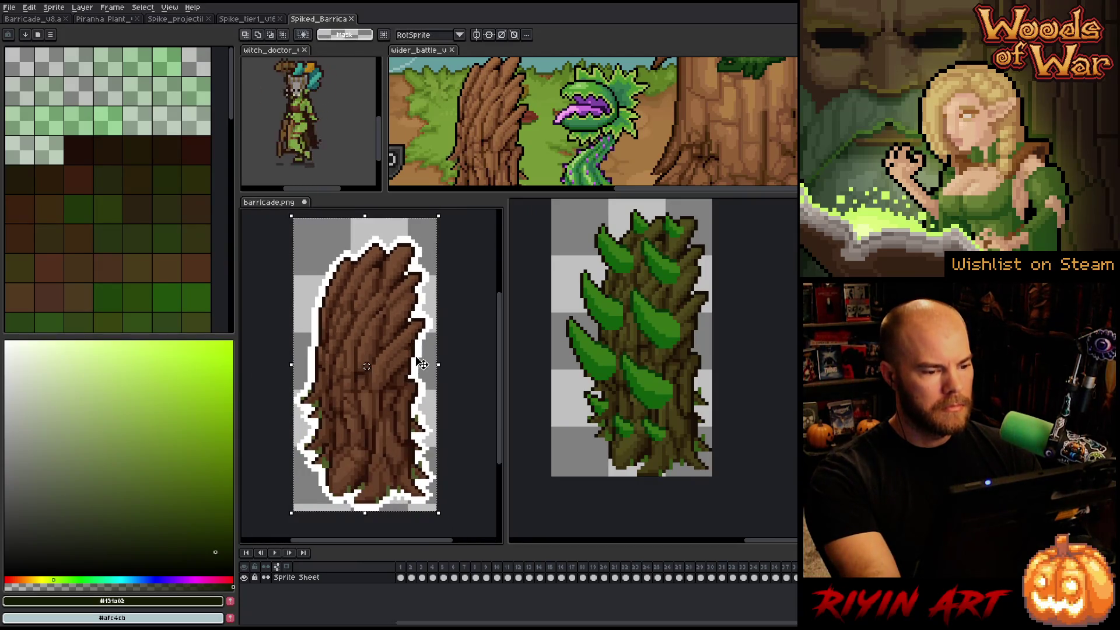
click(540, 569)
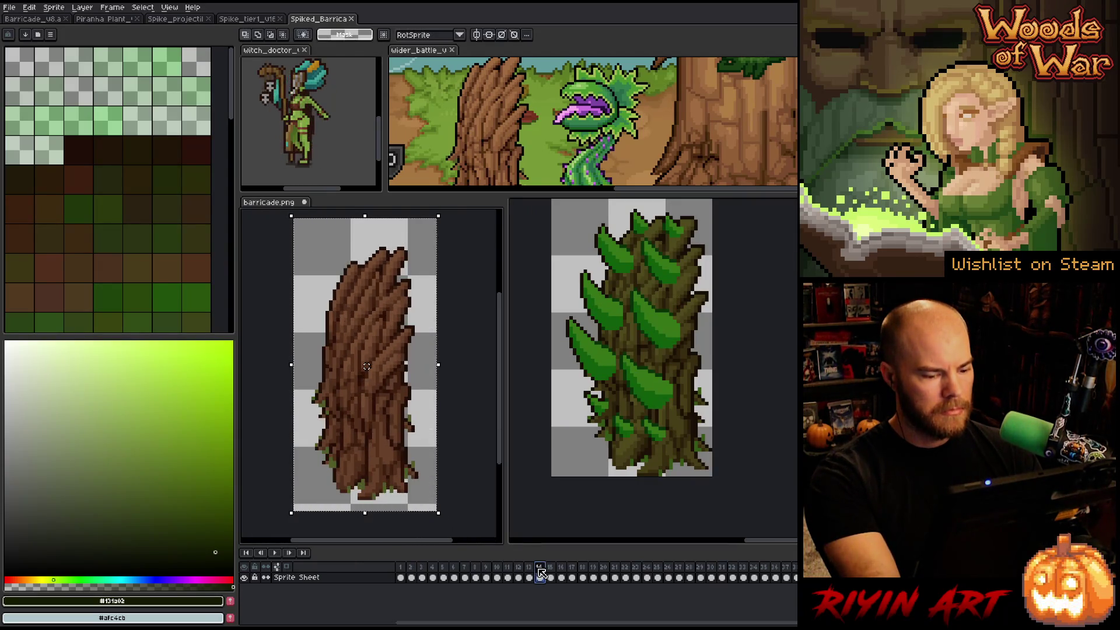
key(Return)
key(Return)
click(540, 577)
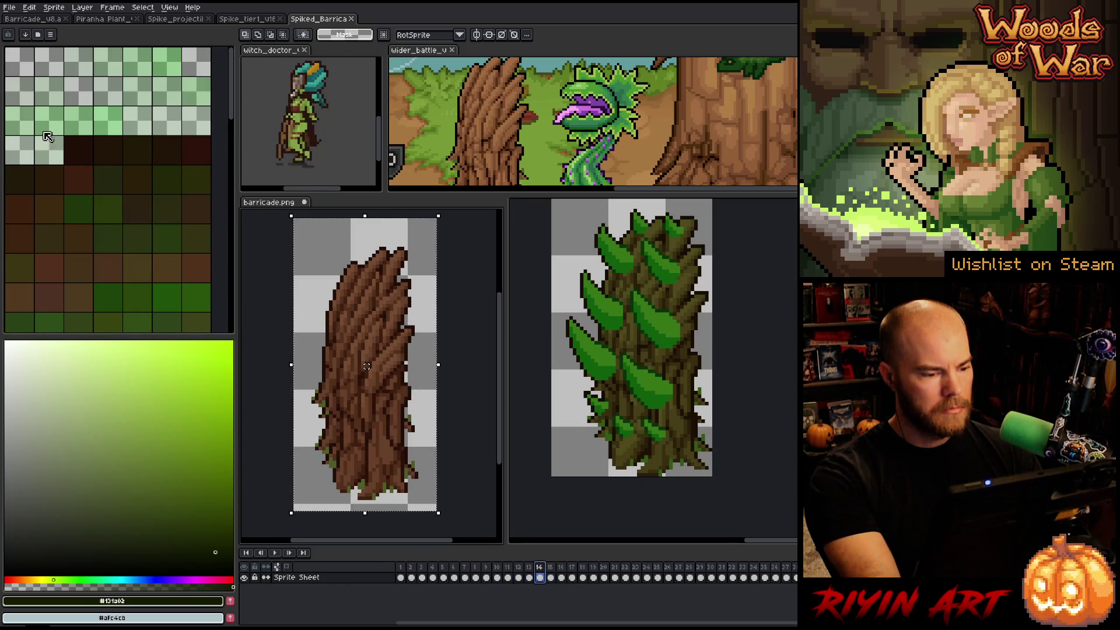
- Center Barricade_v8's tree in its view and show its frame 14
click(20, 20)
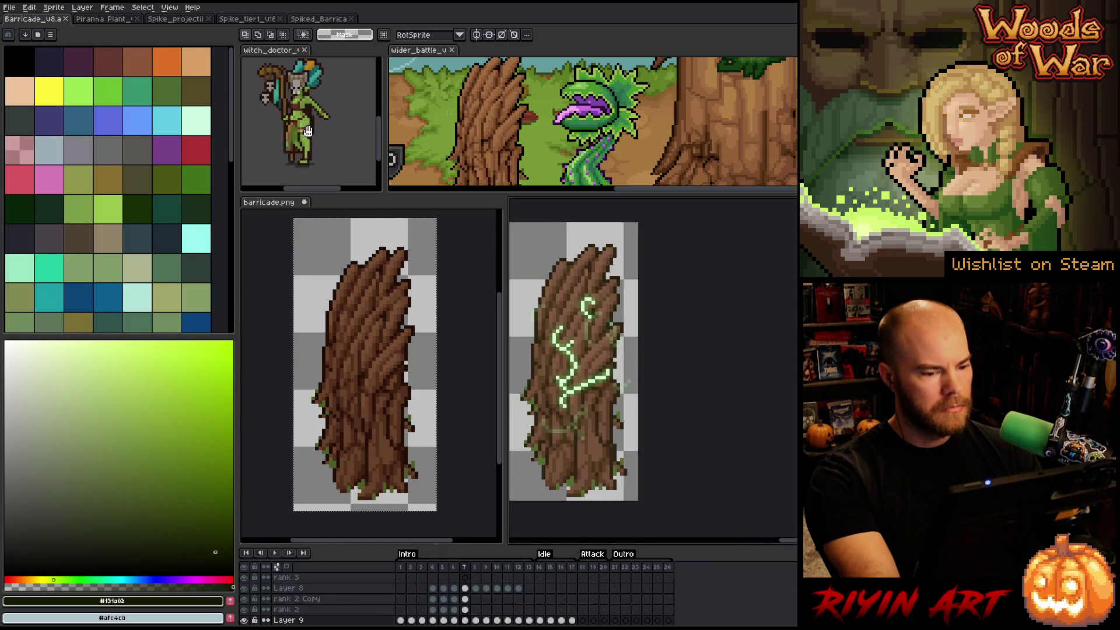
drag(634, 351, 680, 348)
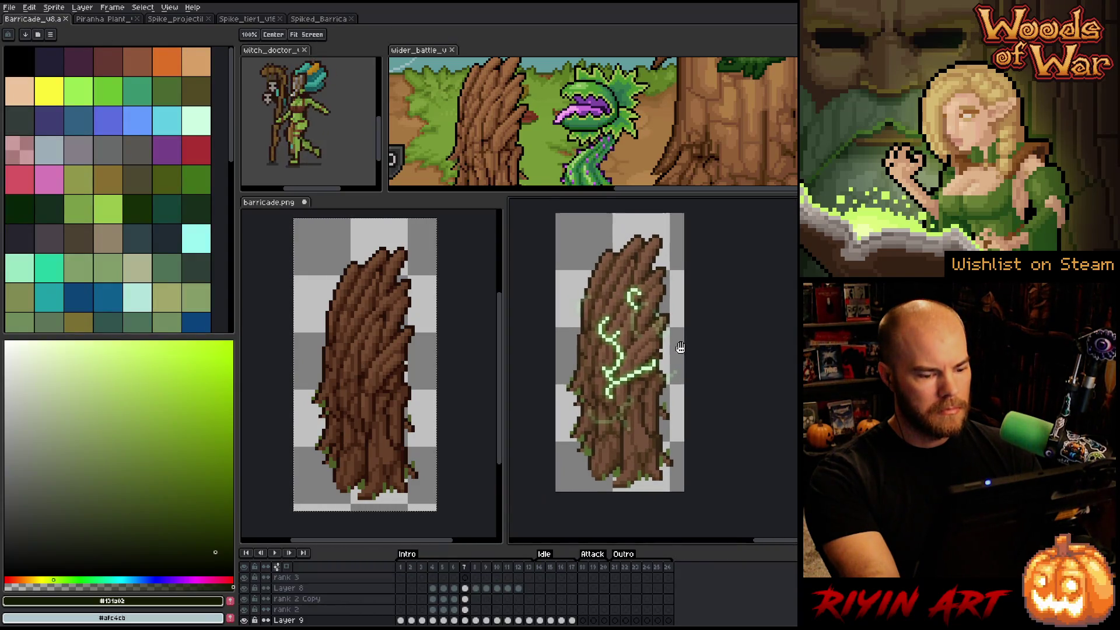
click(539, 566)
mouse_move(635, 438)
mouse_down()
mouse_move(623, 446)
mouse_move(634, 426)
mouse_up()
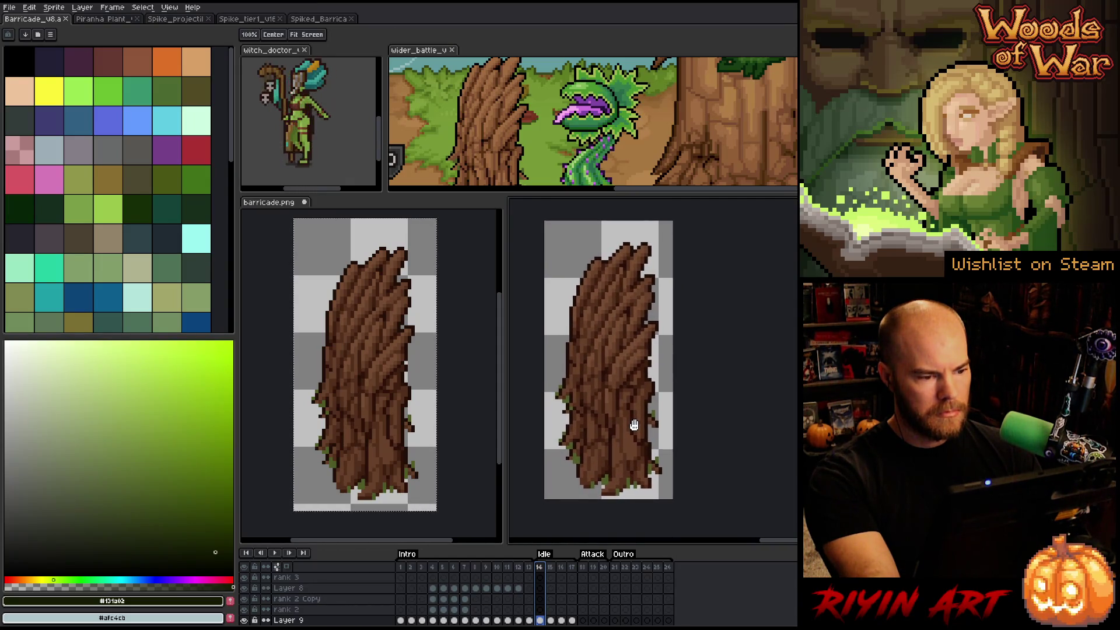
key(m)
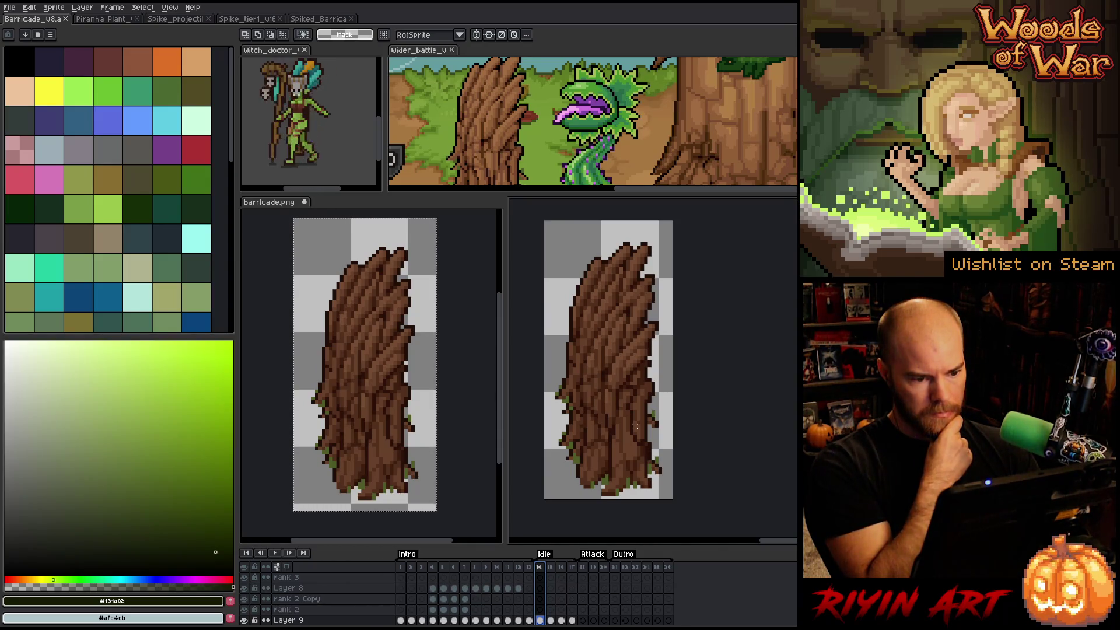
- Set Barricade_v8's canvas to Width 40 px and Height 82 px
click(53, 7)
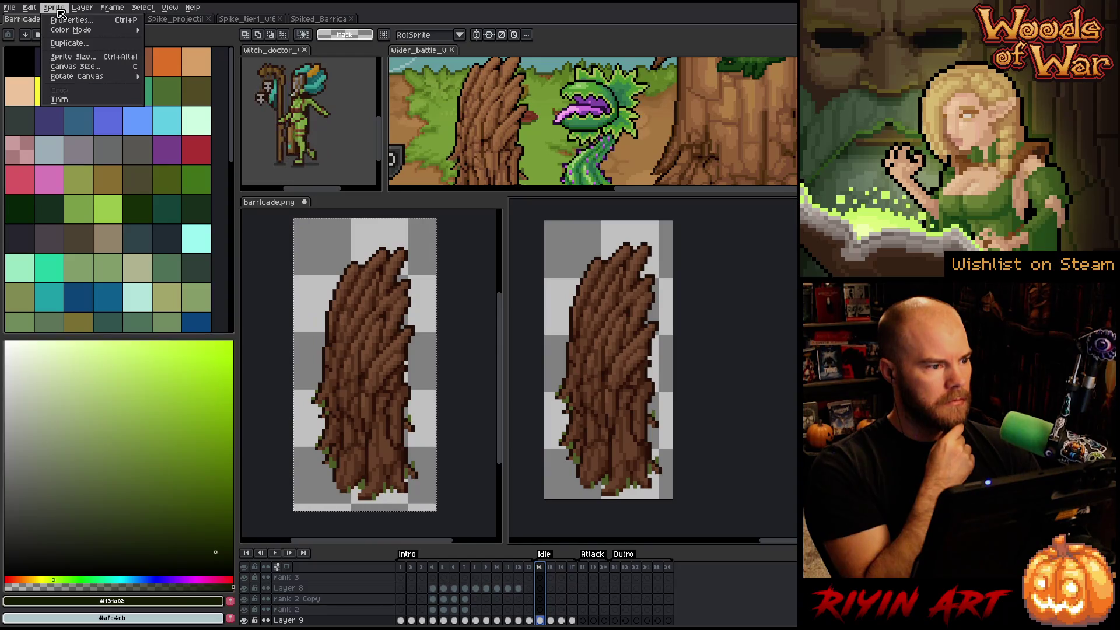
click(73, 67)
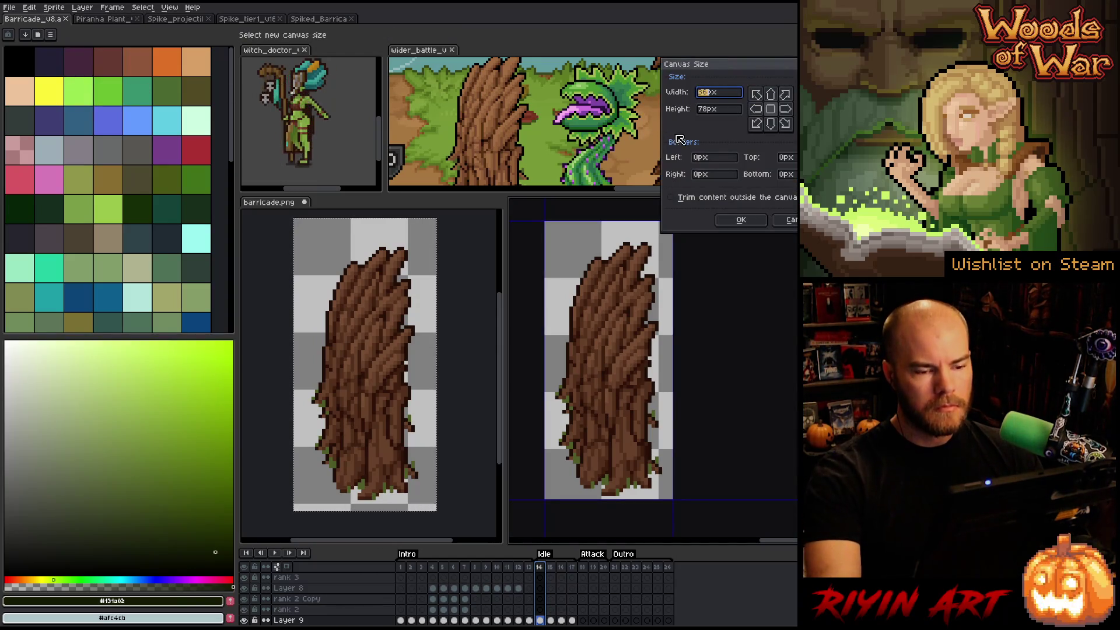
text(40)
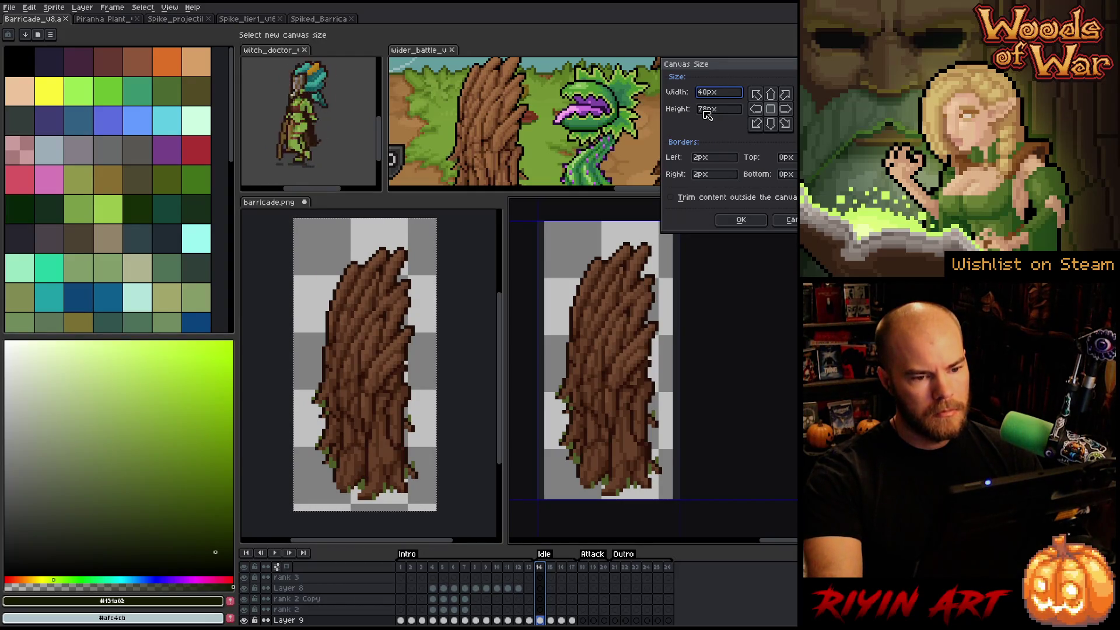
click(711, 111)
text(82)
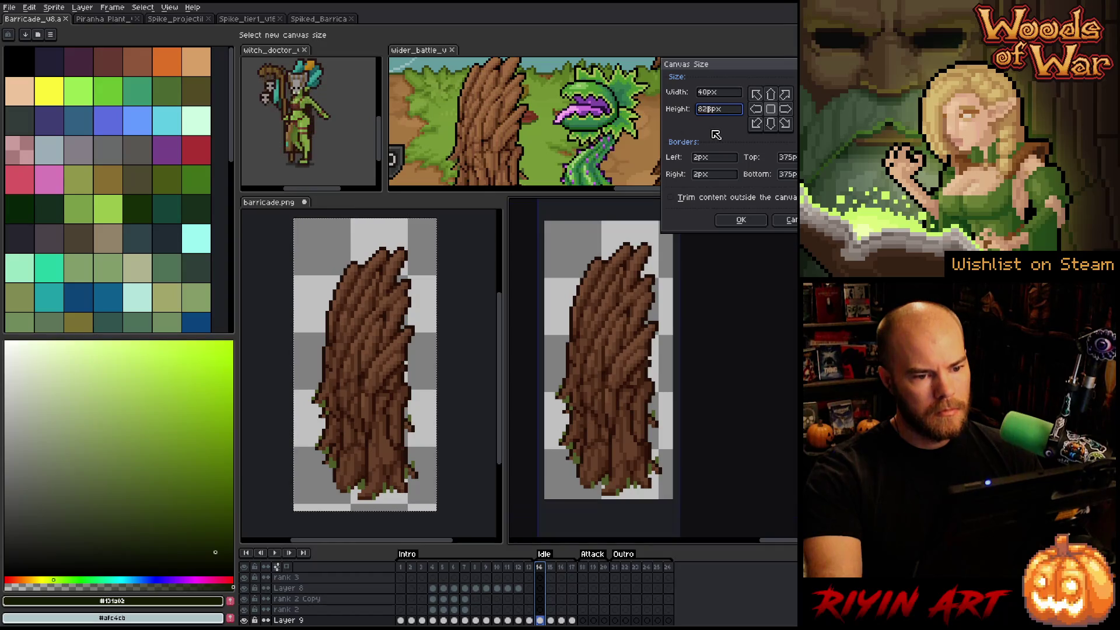
click(741, 220)
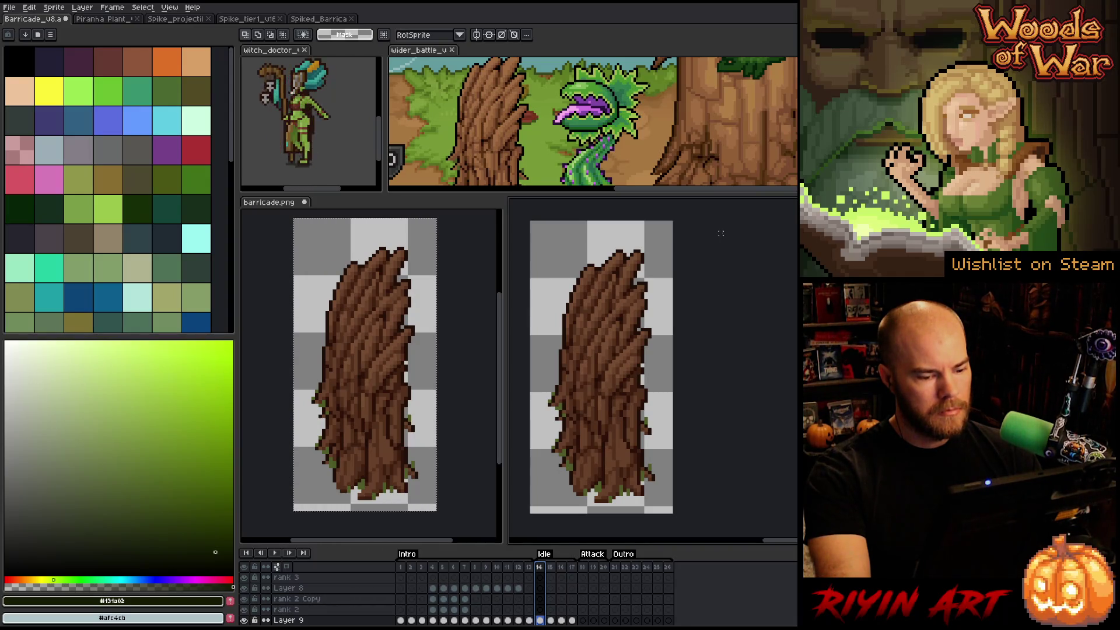
- Pan and resize the editors so both trees sit side by side, then activate barricade.png
drag(613, 354, 598, 351)
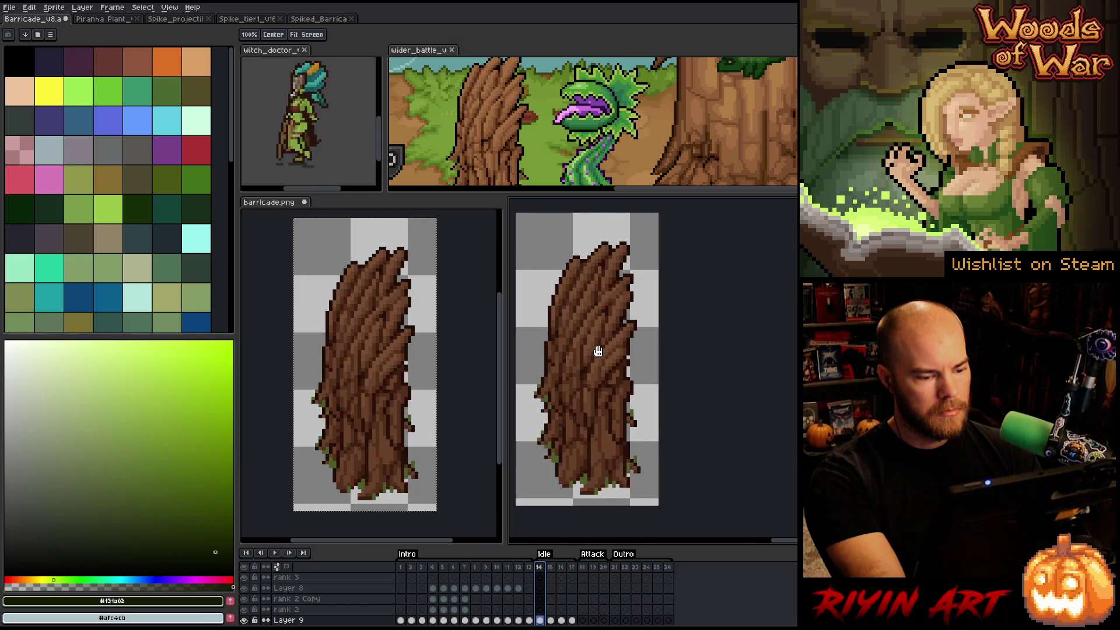
key(m)
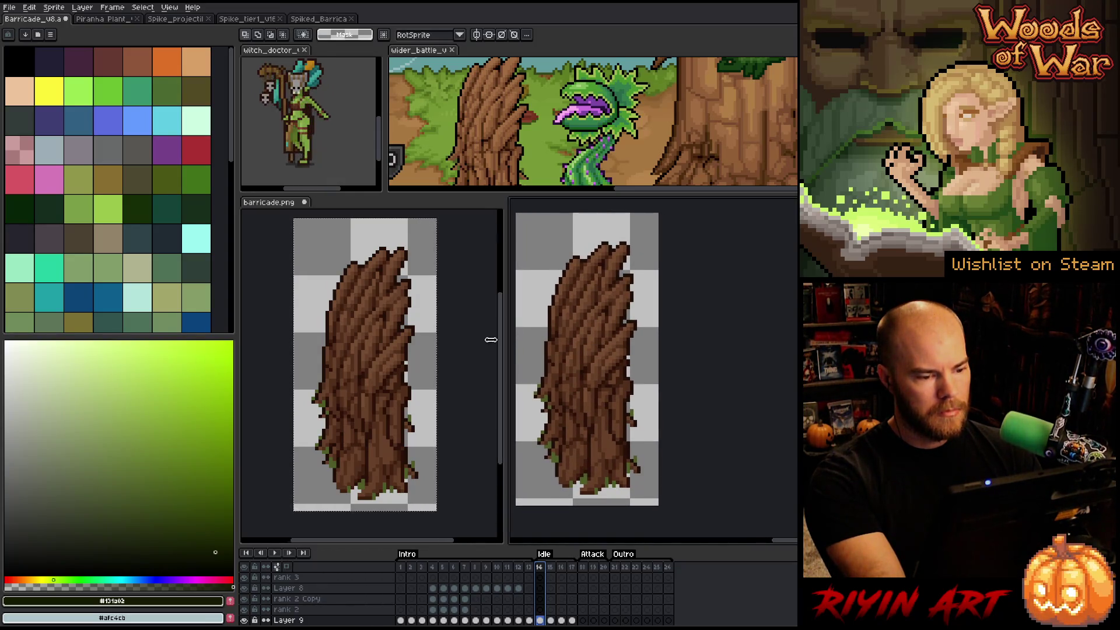
drag(504, 343, 446, 344)
key(h)
drag(592, 327, 526, 331)
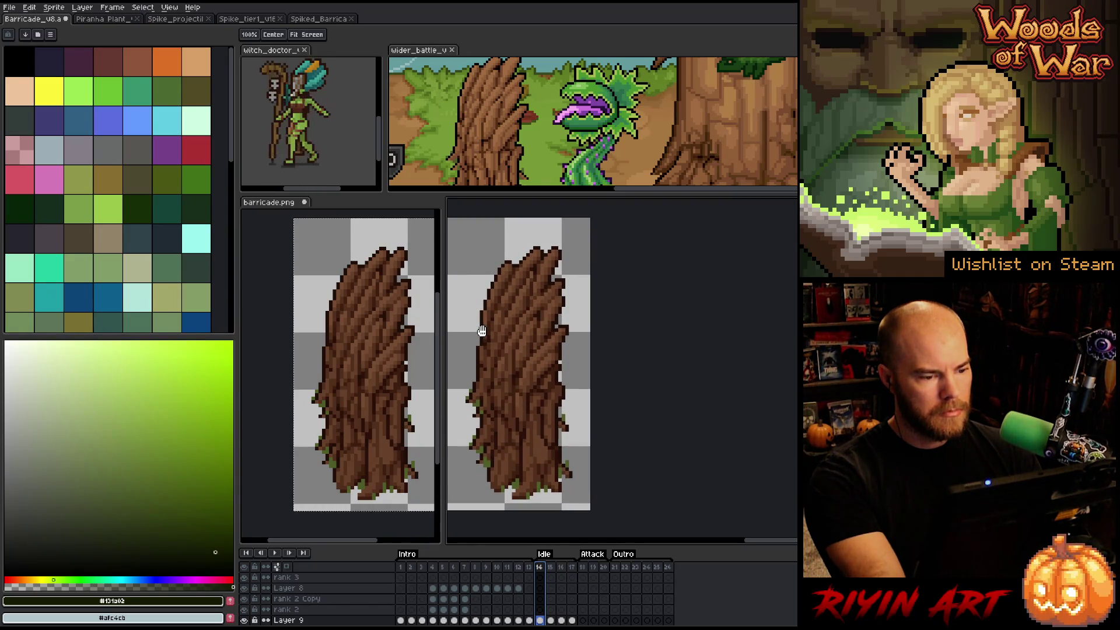
key(m)
drag(353, 541, 307, 542)
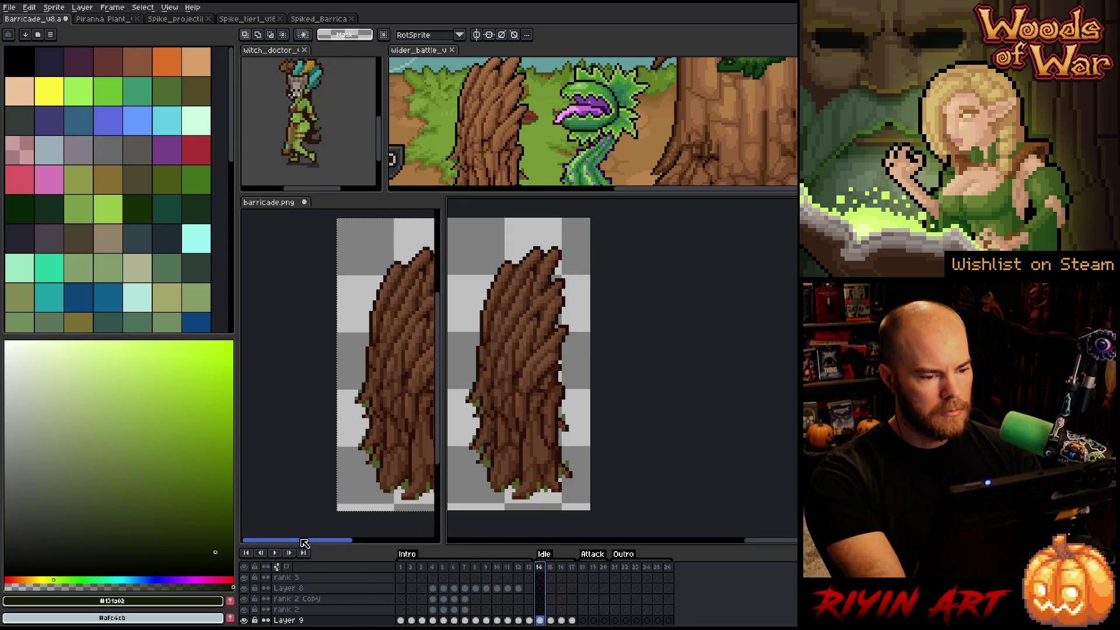
drag(303, 542, 343, 542)
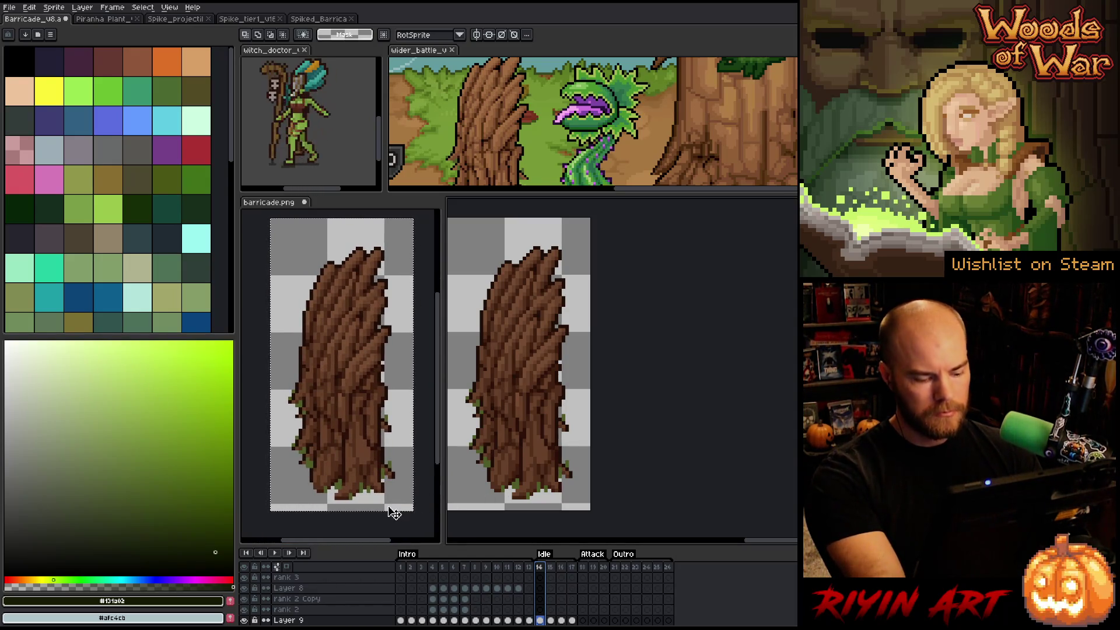
click(266, 204)
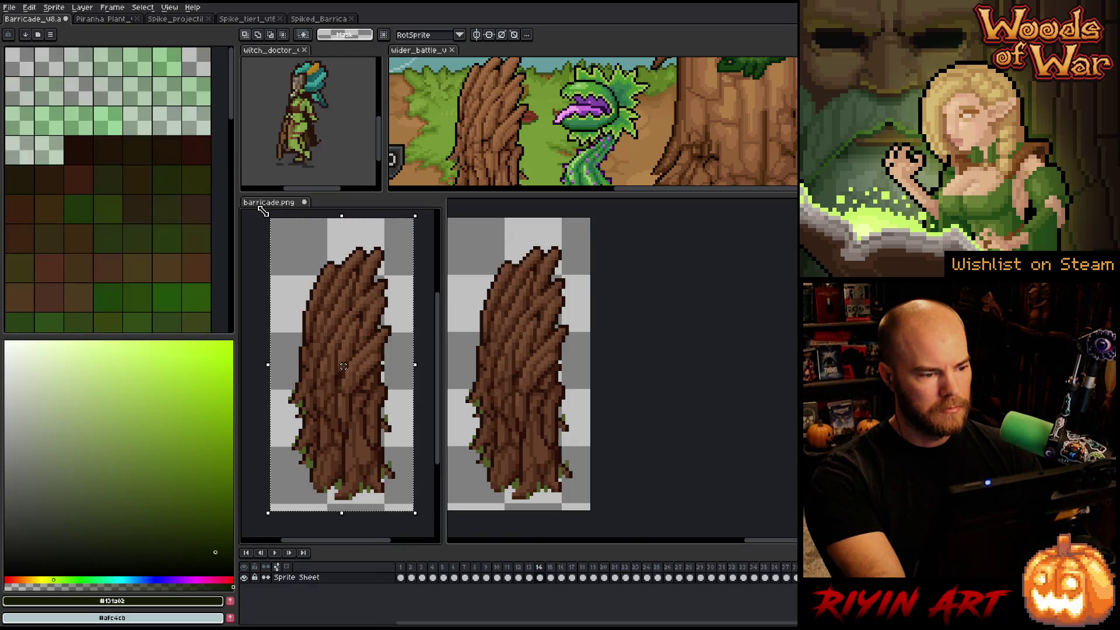
- Marquee matching strips around both trees, then select Barricade_v8 frames 18–24
drag(269, 217, 415, 249)
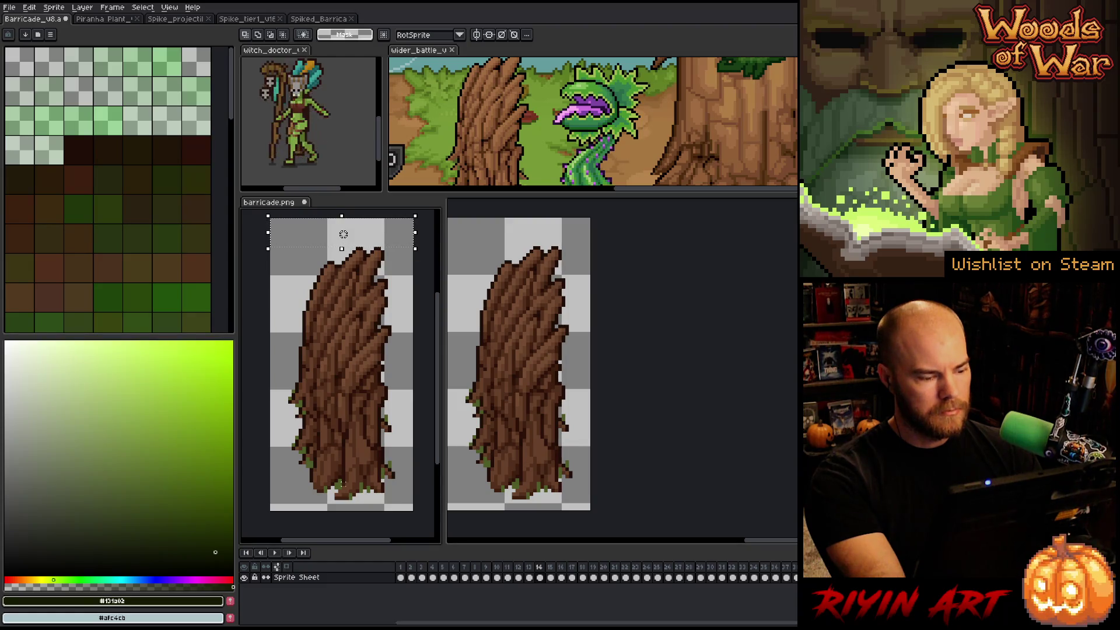
click(656, 258)
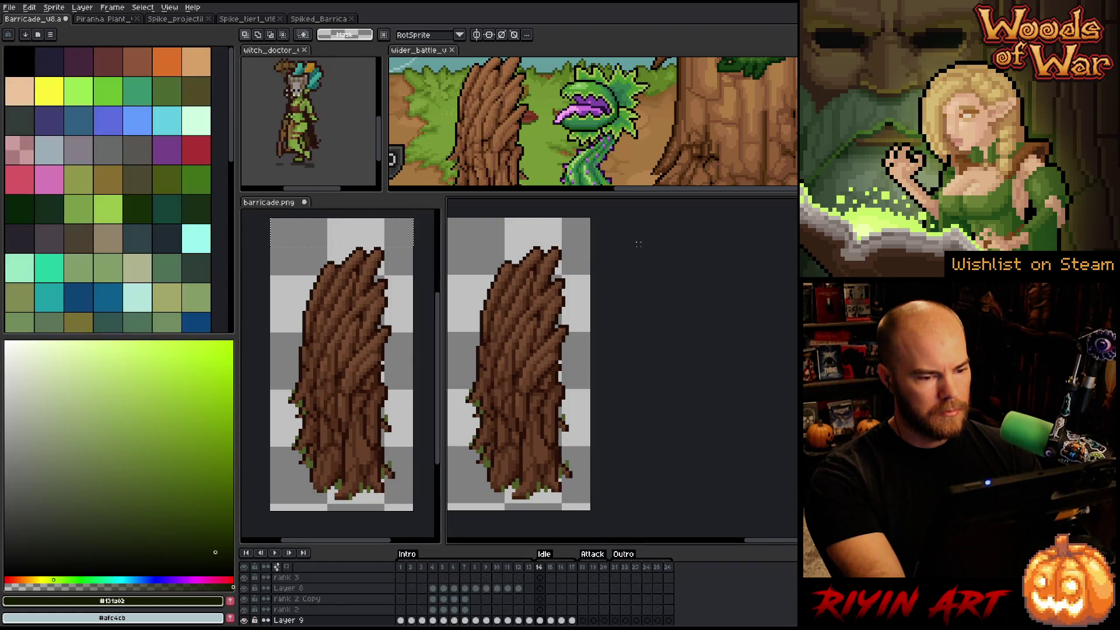
drag(599, 211, 484, 248)
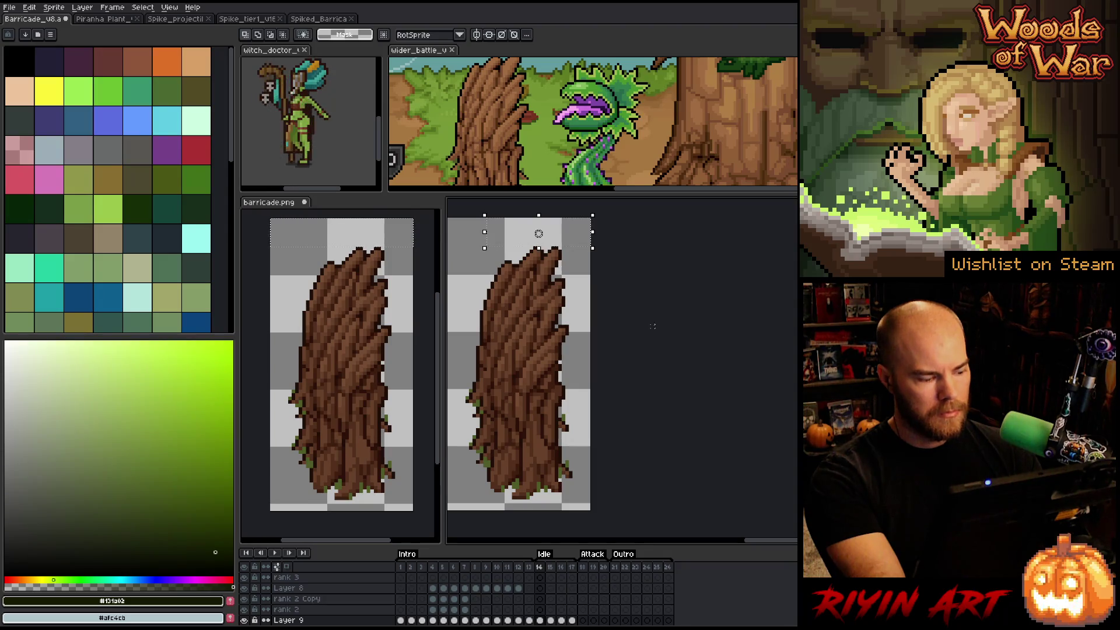
mouse_move(606, 275)
mouse_down()
mouse_move(582, 347)
mouse_move(565, 362)
mouse_up()
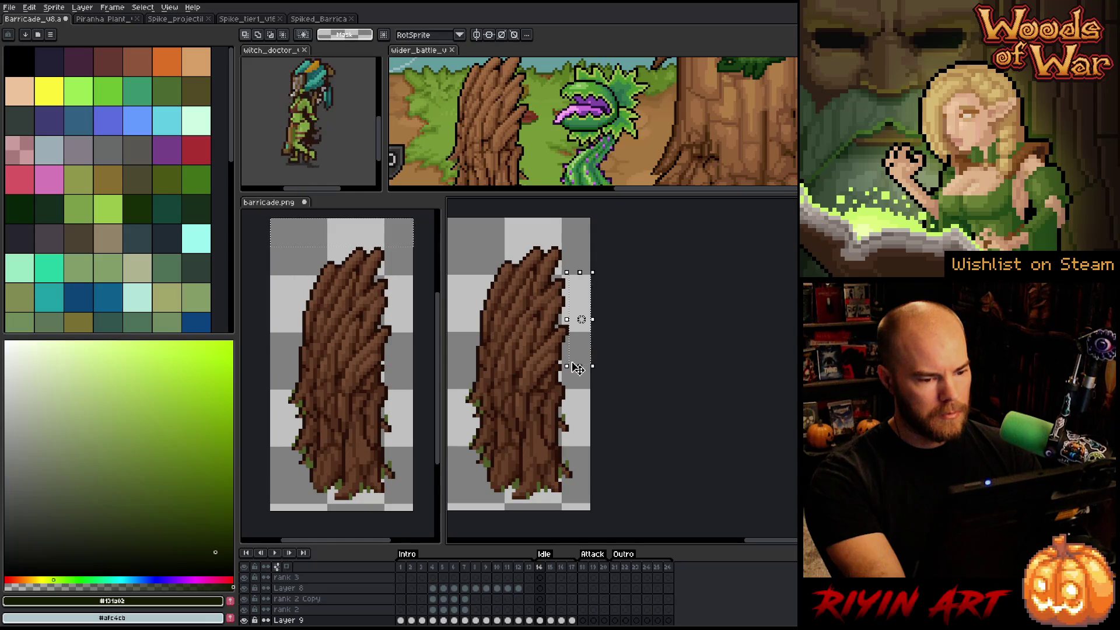
click(418, 308)
drag(415, 302, 389, 363)
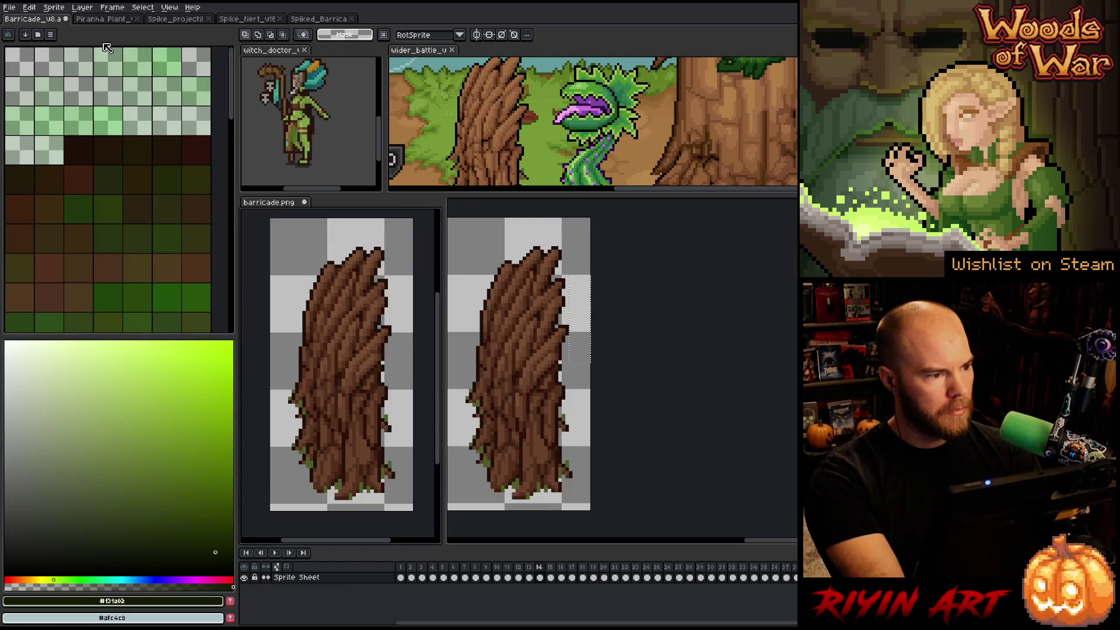
click(52, 19)
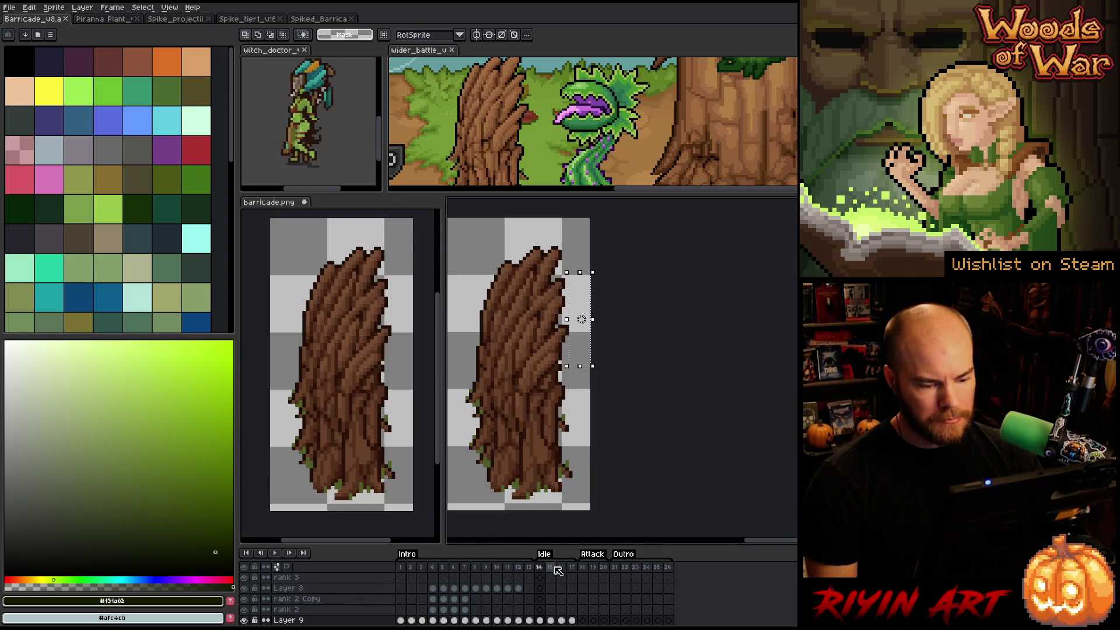
drag(582, 573, 683, 574)
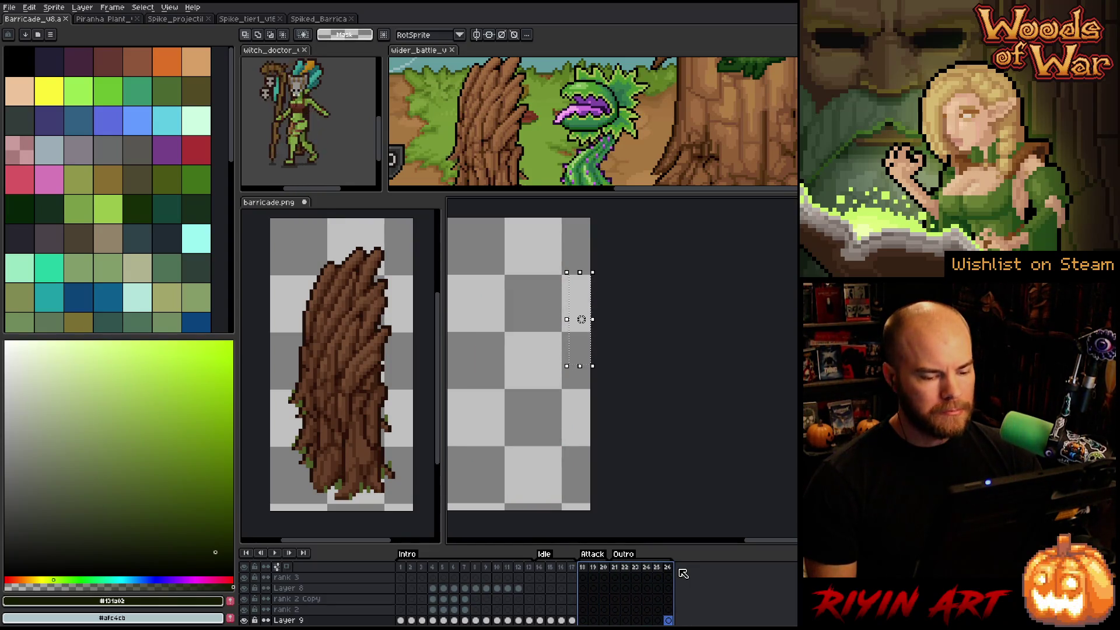
- Delete Barricade_v8's frames from 18 onward and make frame 17 current
right_click(643, 569)
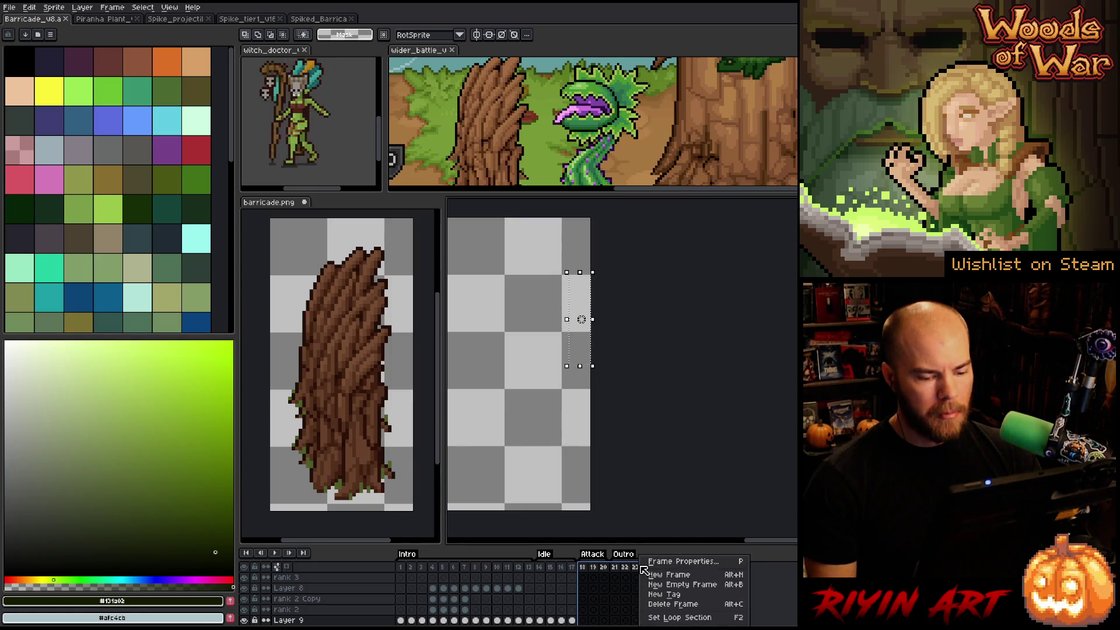
click(660, 605)
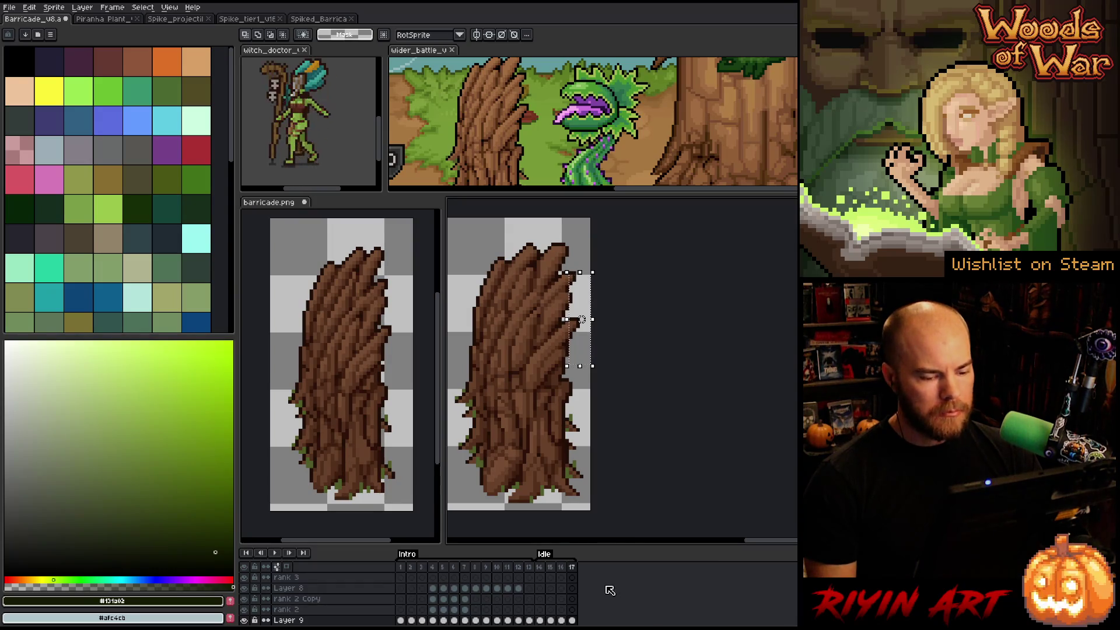
drag(402, 583, 606, 578)
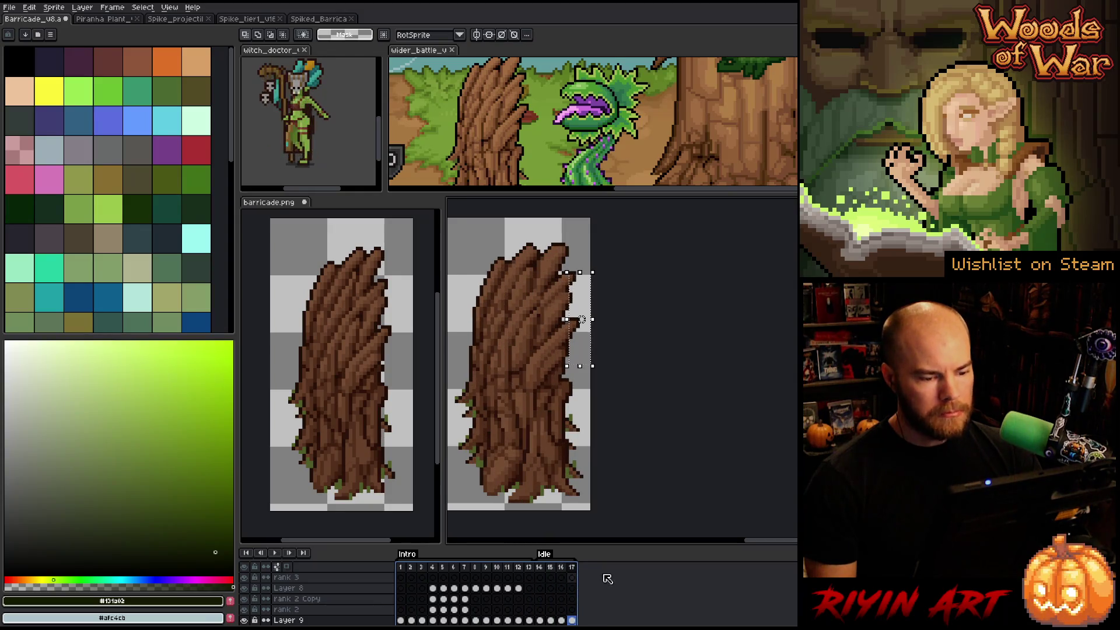
click(571, 569)
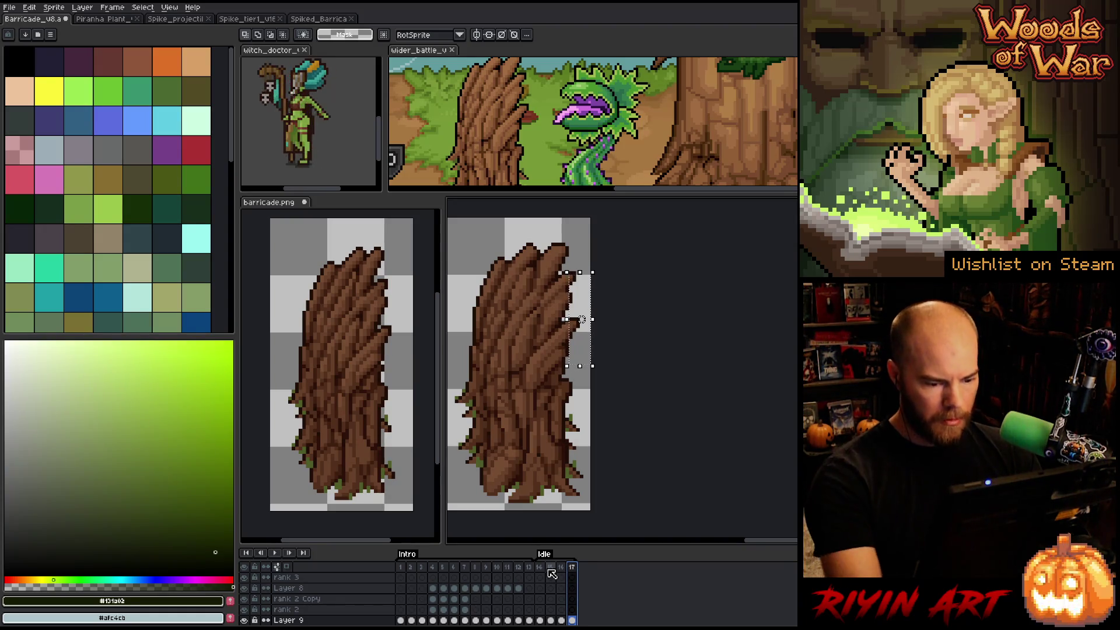
- Add a new frame after frame 17 and a new empty layer, then inspect the thorns cels
key(alt+n)
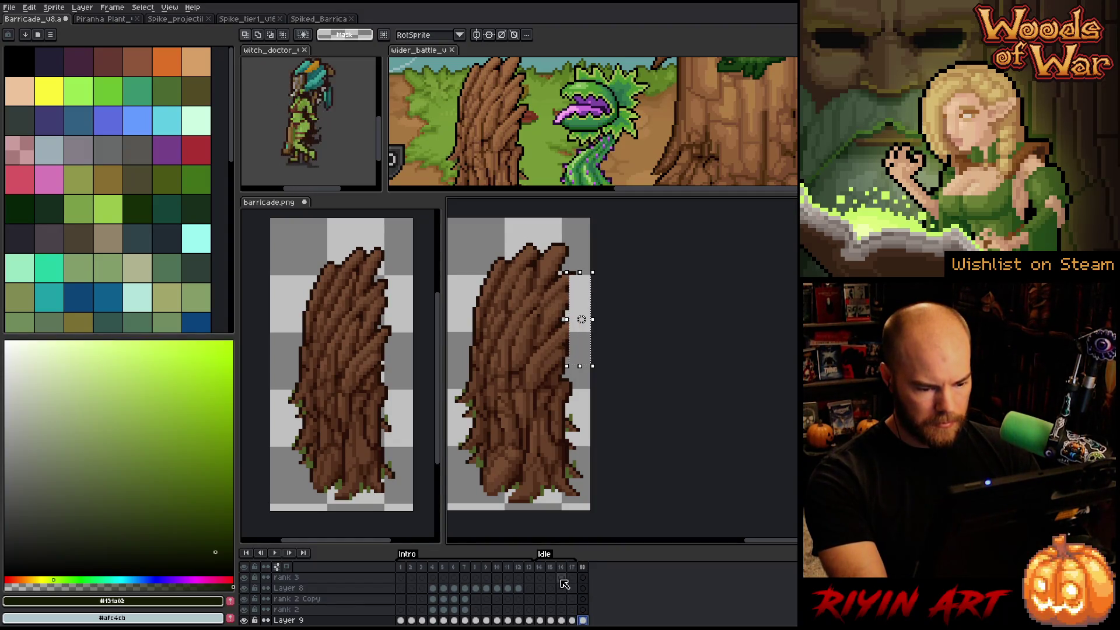
key(shift+n)
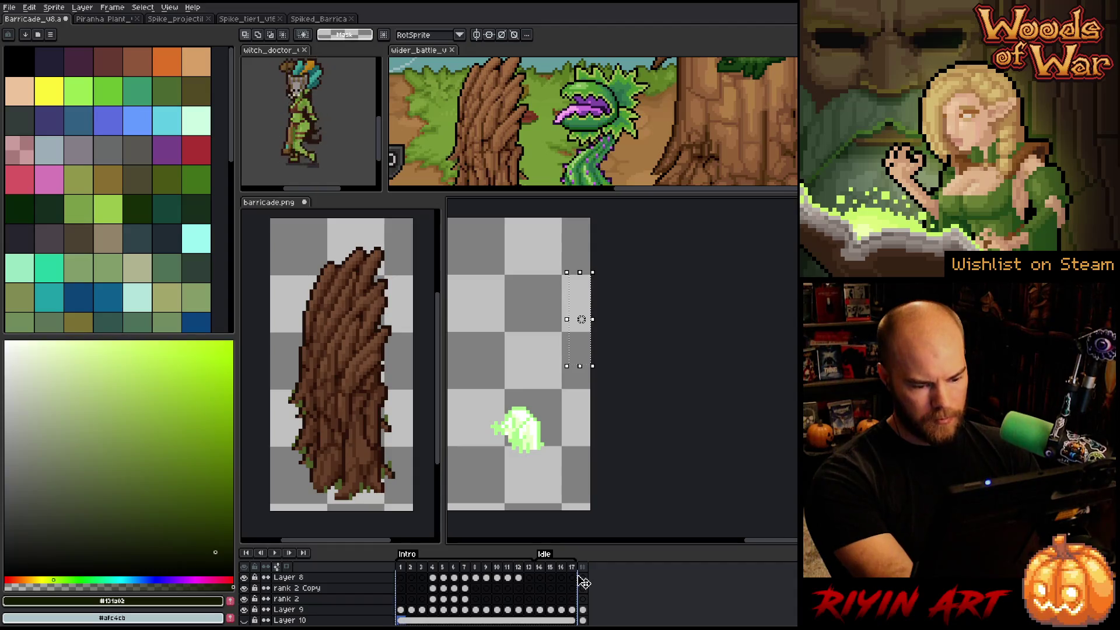
scroll(583, 579, up, 2)
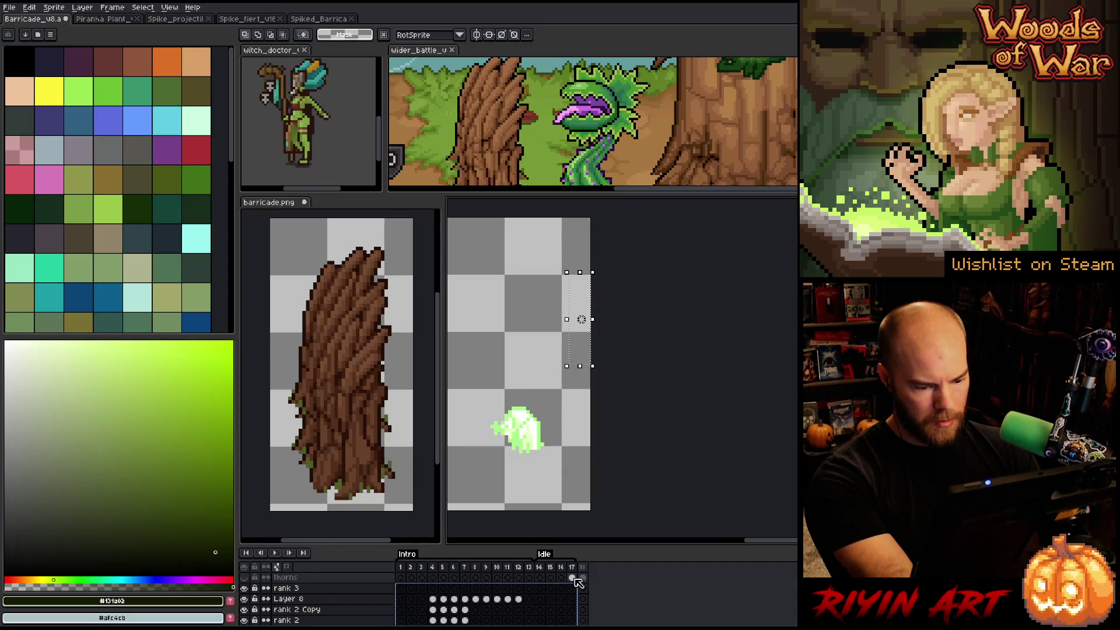
scroll(575, 580, down, 2)
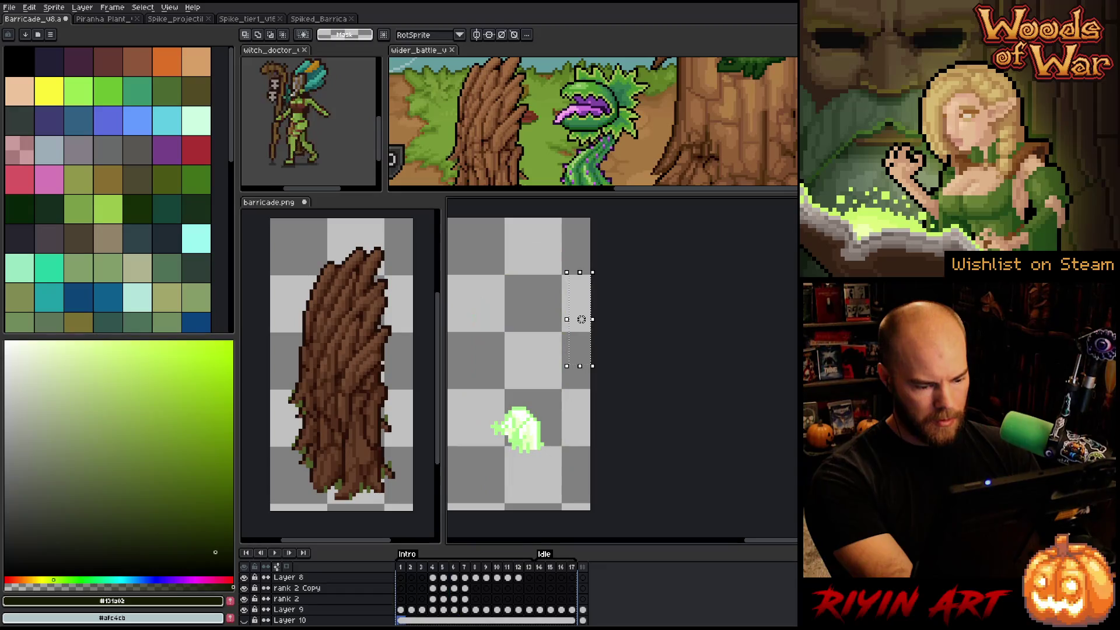
scroll(585, 579, up, 2)
click(583, 578)
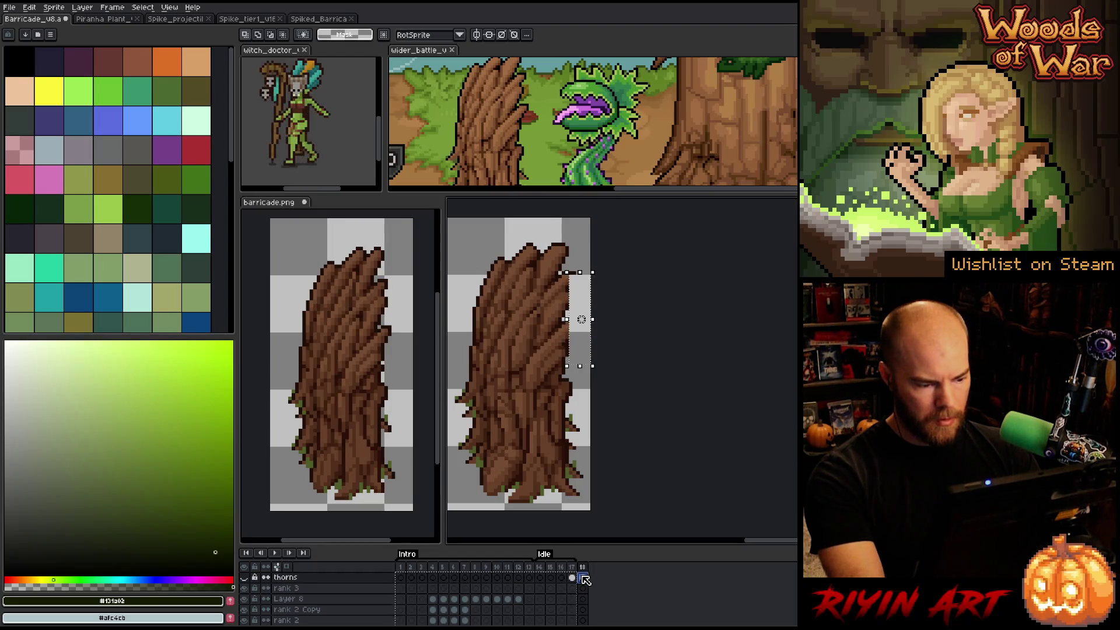
scroll(585, 579, down, 2)
click(290, 620)
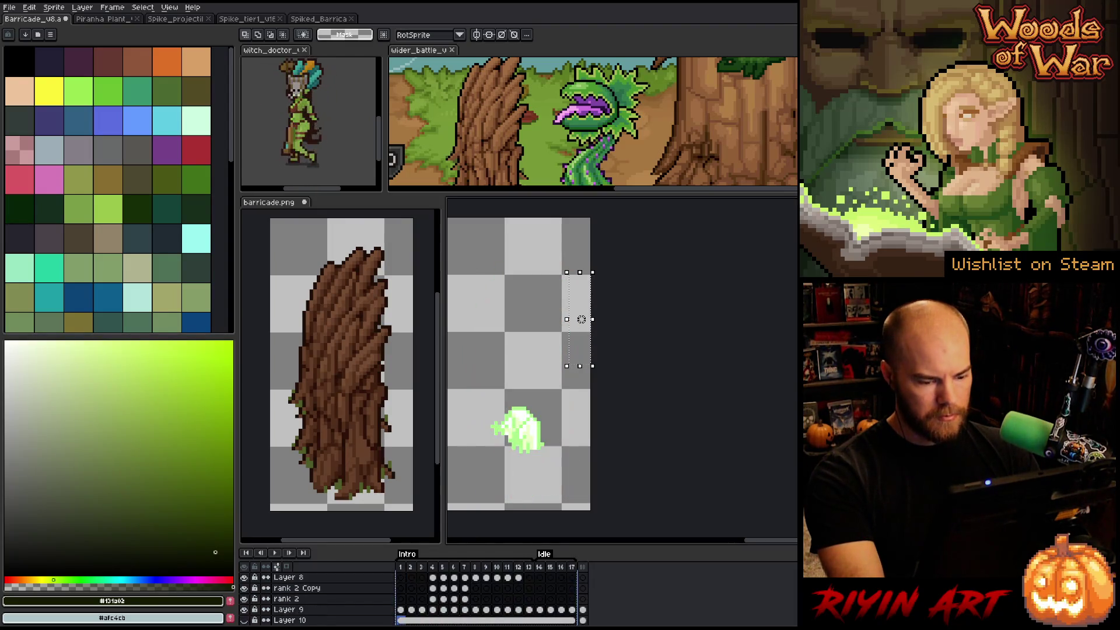
scroll(588, 584, up, 2)
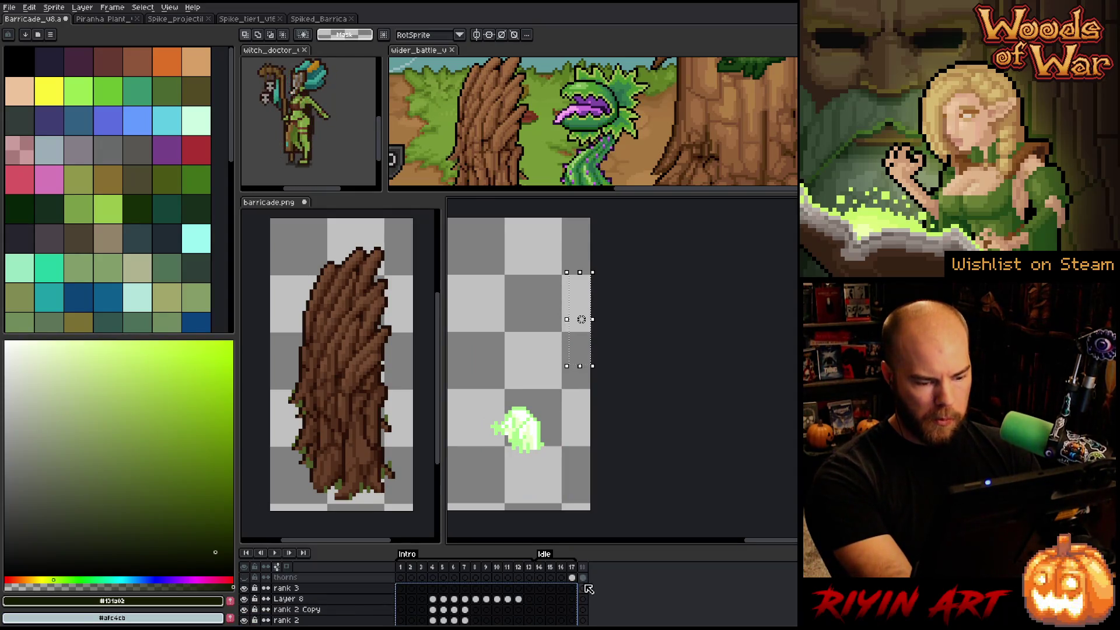
click(572, 577)
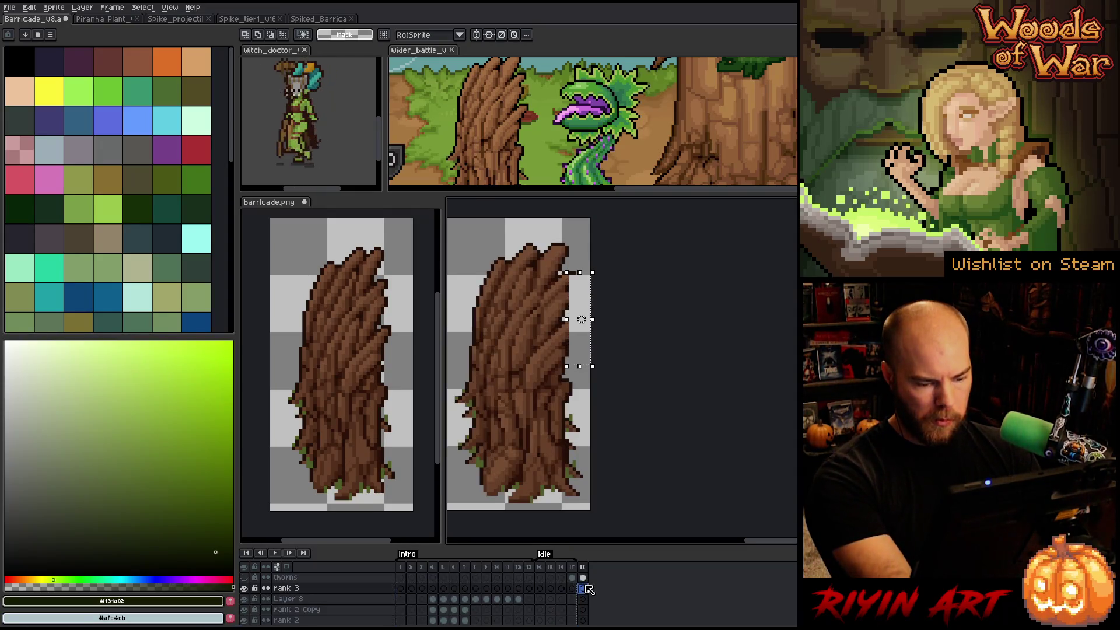
- Hide and delete the thorns layer
click(243, 577)
right_click(288, 579)
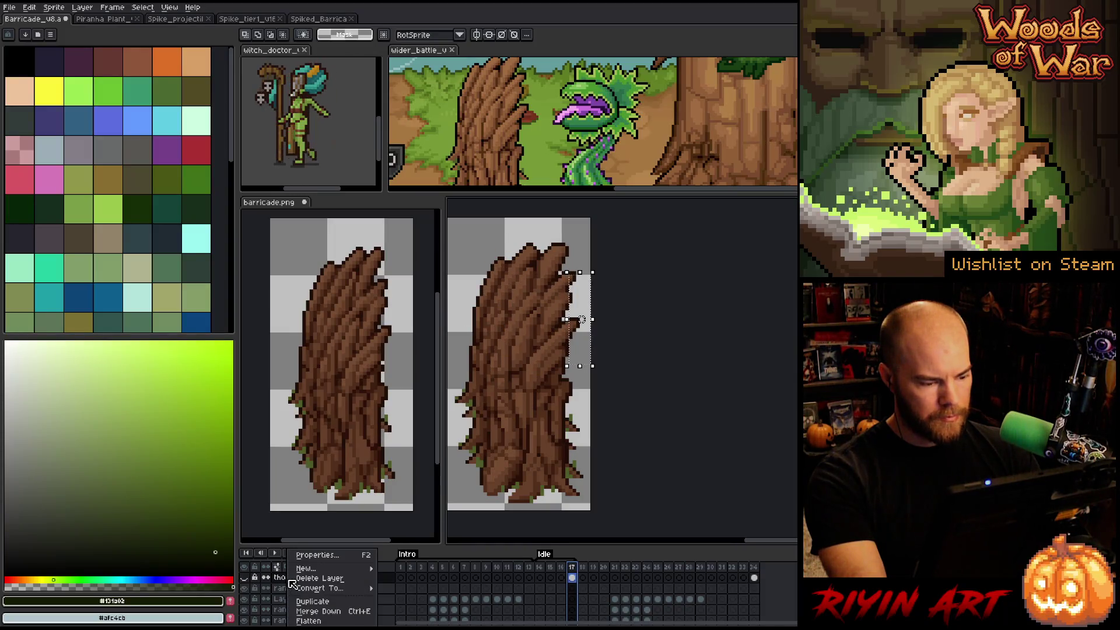
click(319, 578)
- Scrub through frames 17–20, then switch to the barricade.png sprite sheet
drag(408, 569, 753, 567)
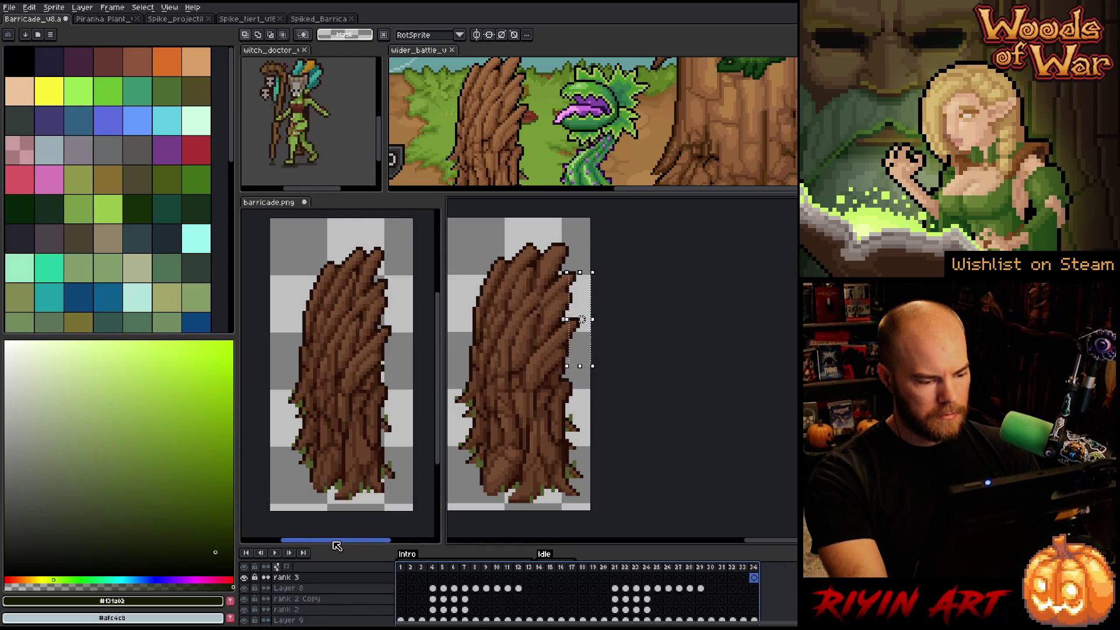
mouse_move(337, 546)
mouse_down()
mouse_move(322, 546)
mouse_move(341, 549)
mouse_up()
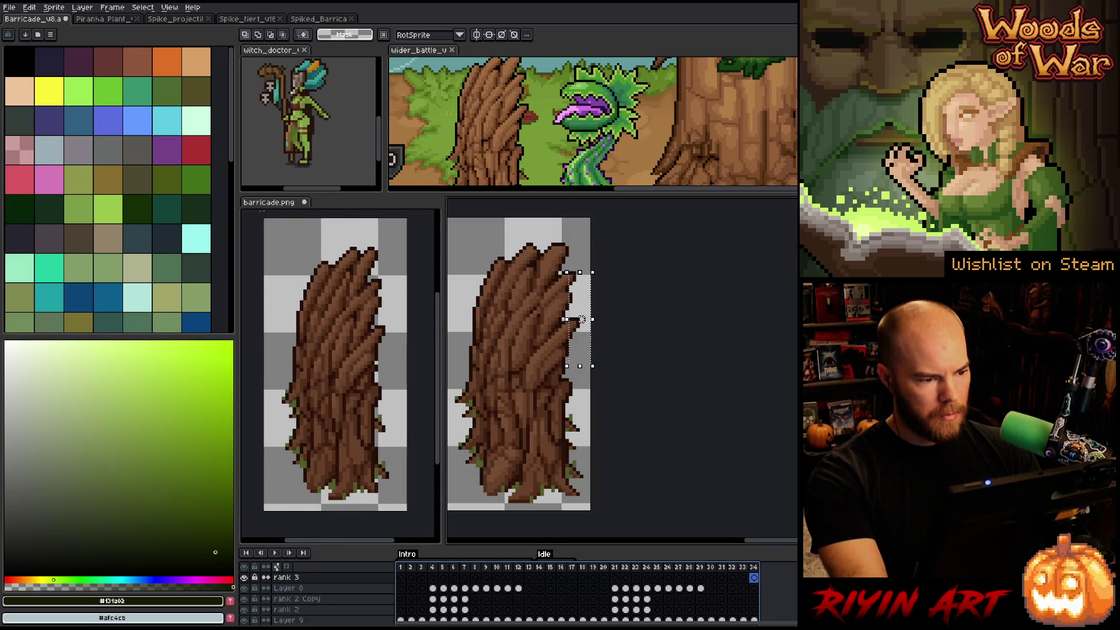
click(264, 203)
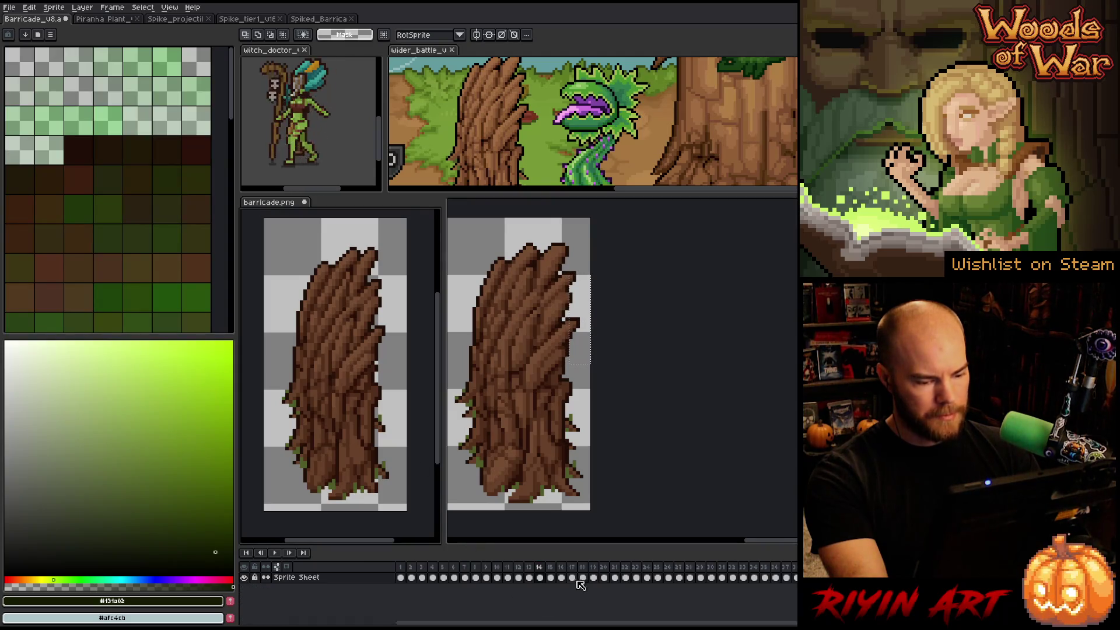
- Copy barricade.png's white-outlined tree frames into Barricade_v8's rank 3 layer from frame 18
drag(625, 577, 795, 579)
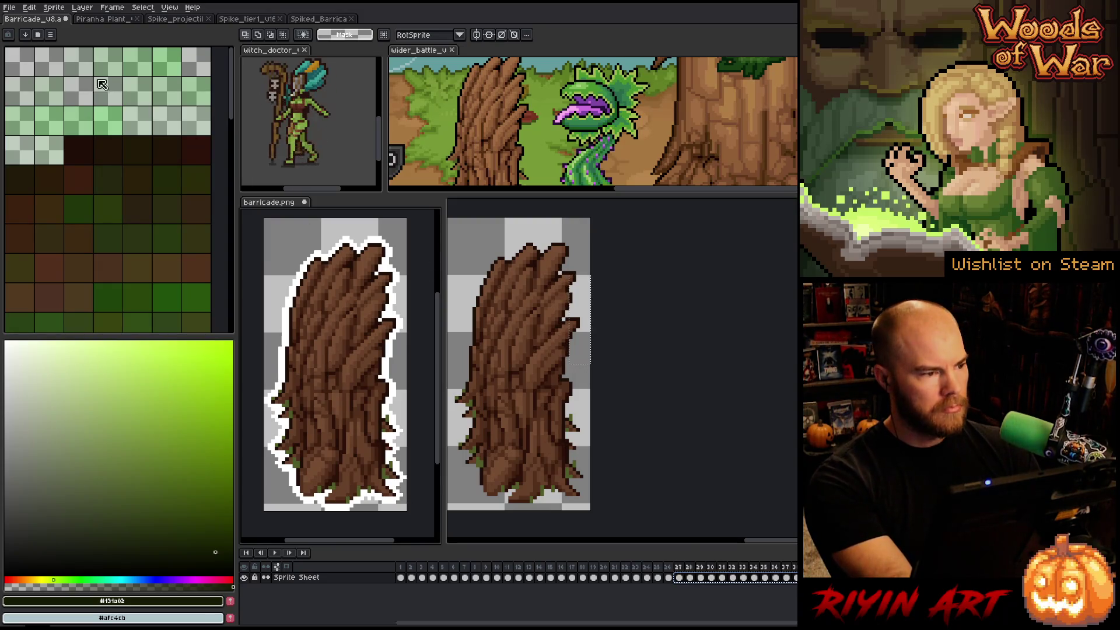
click(30, 19)
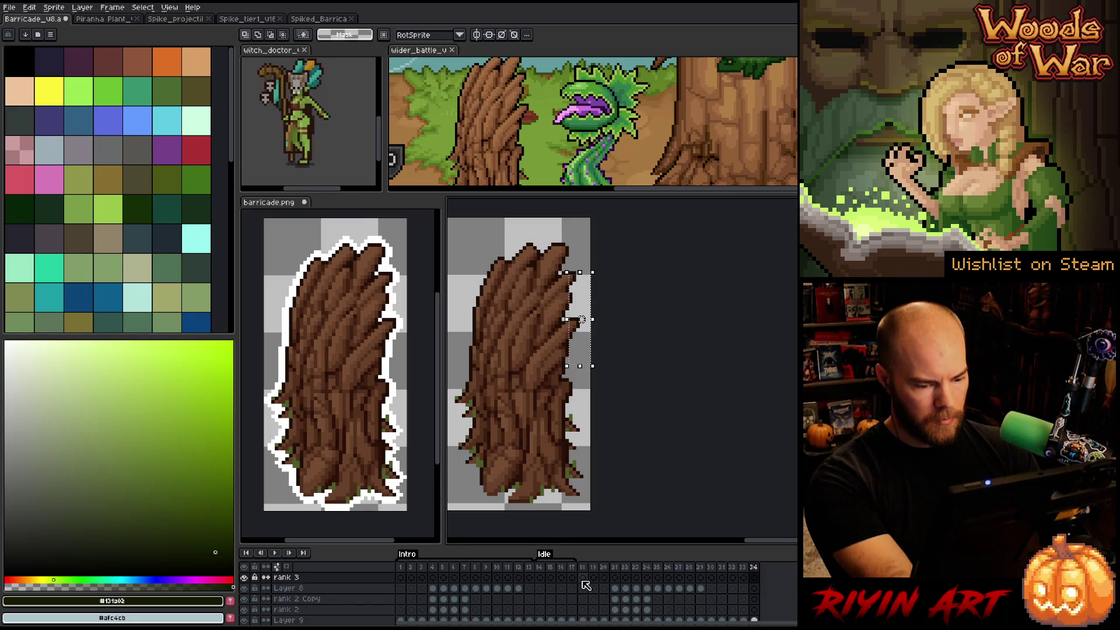
click(583, 578)
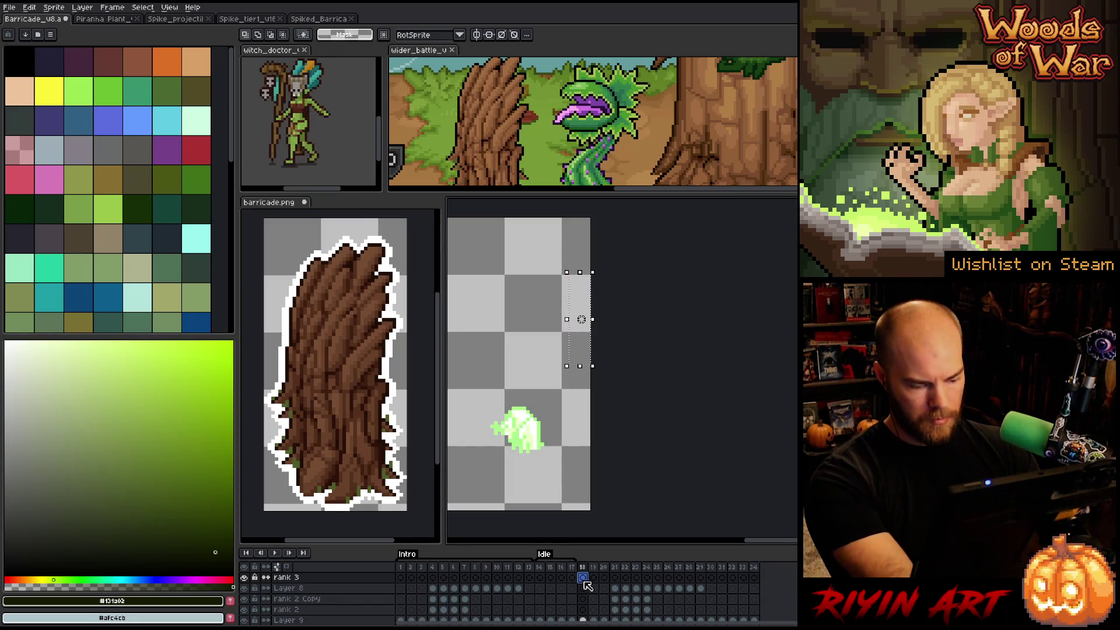
key(ctrl+v)
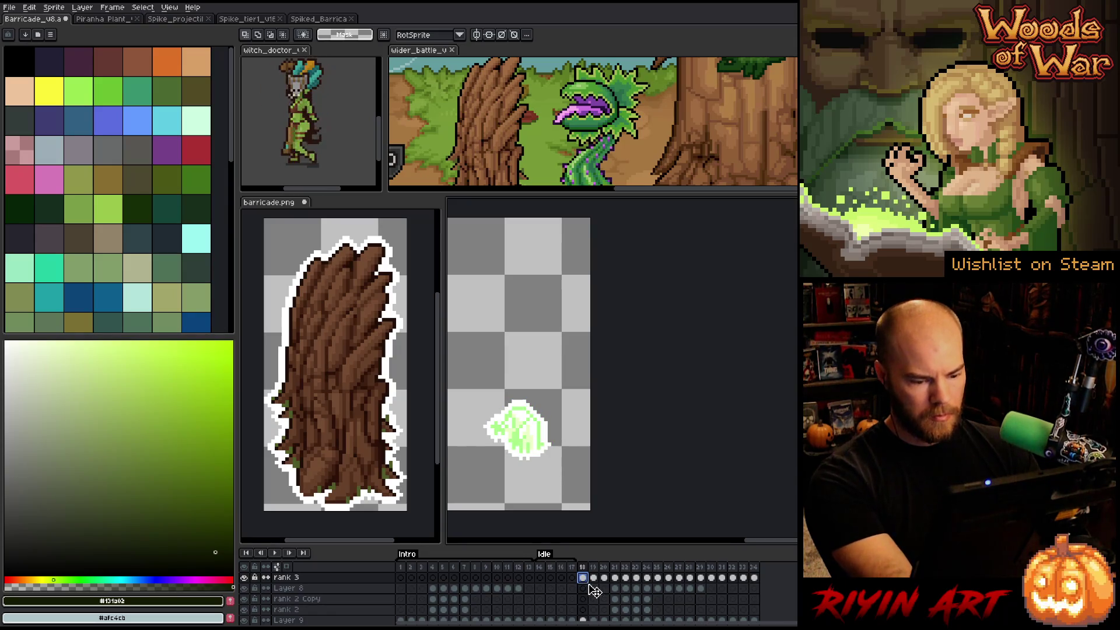
- Play the animation to check the pasted outlines, then close barricade.png
mouse_move(583, 568)
mouse_down()
mouse_move(758, 571)
mouse_move(580, 578)
mouse_move(721, 587)
mouse_up()
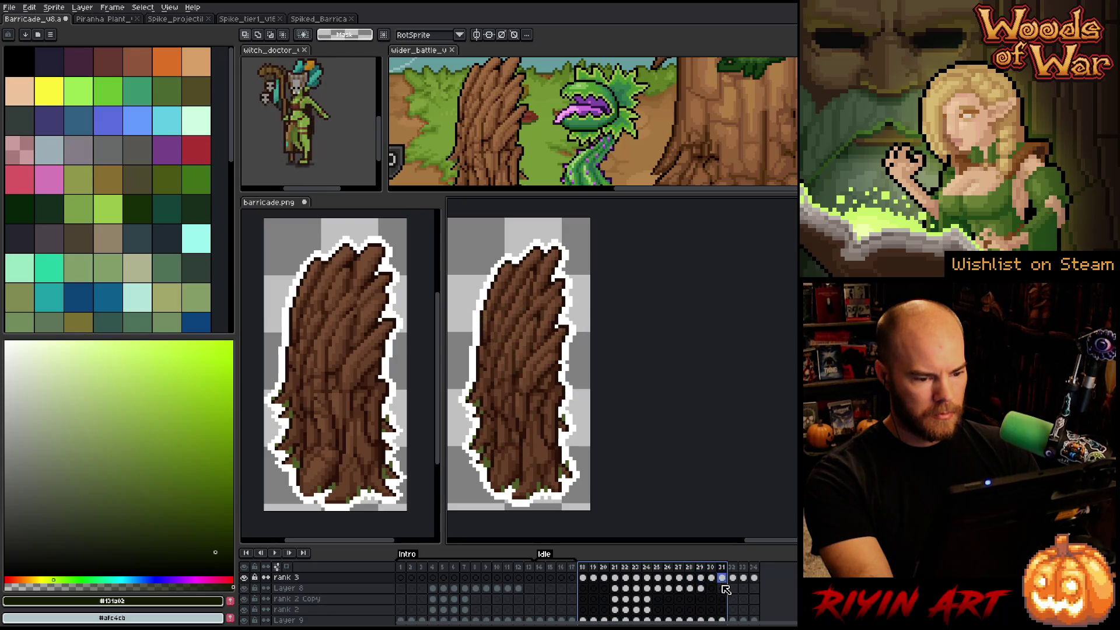
click(587, 573)
key(Return)
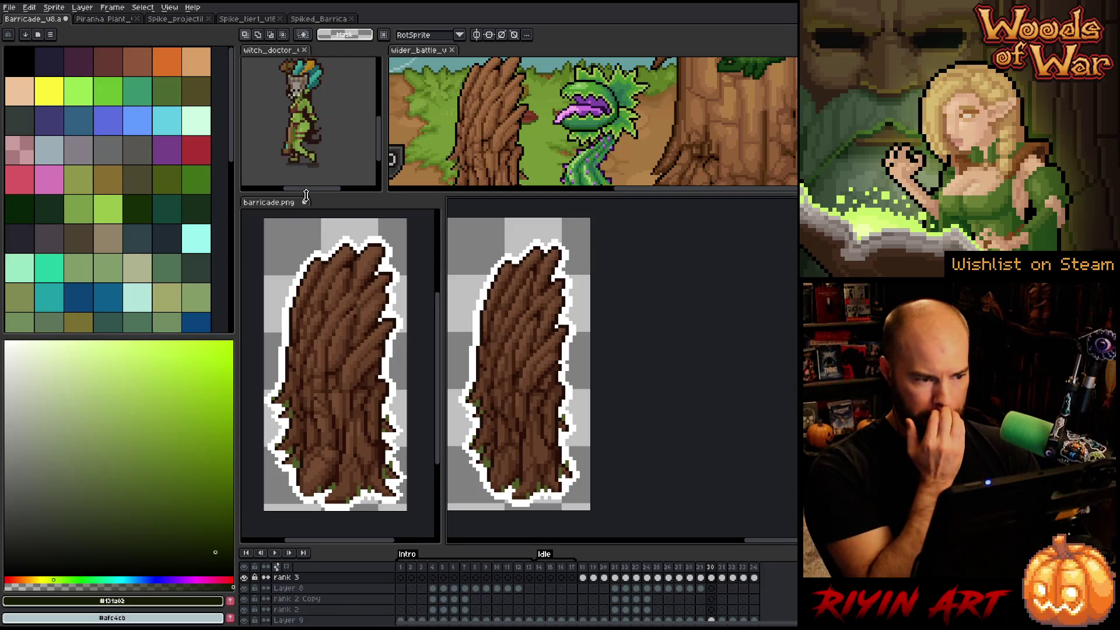
click(304, 202)
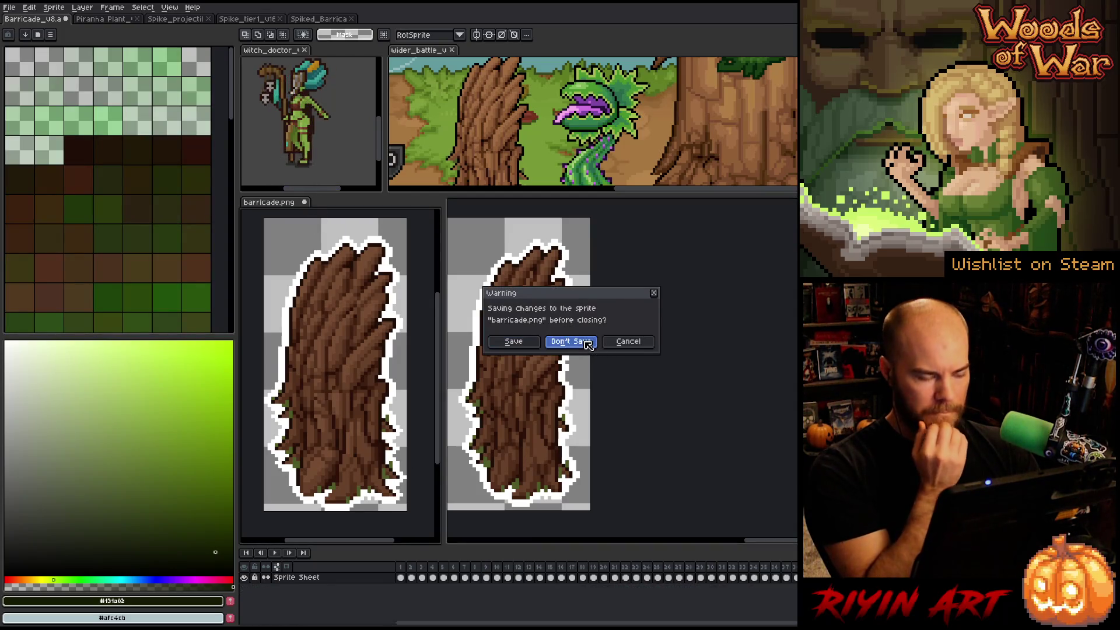
- Discard barricade.png's changes and show Barricade_v8's frame 6
click(578, 341)
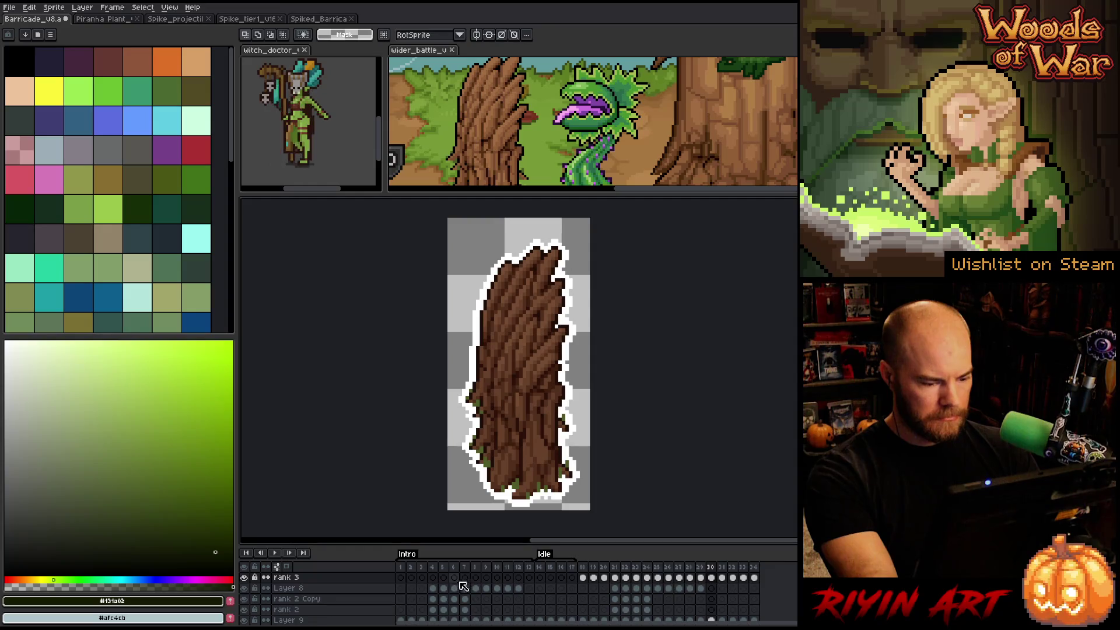
click(454, 577)
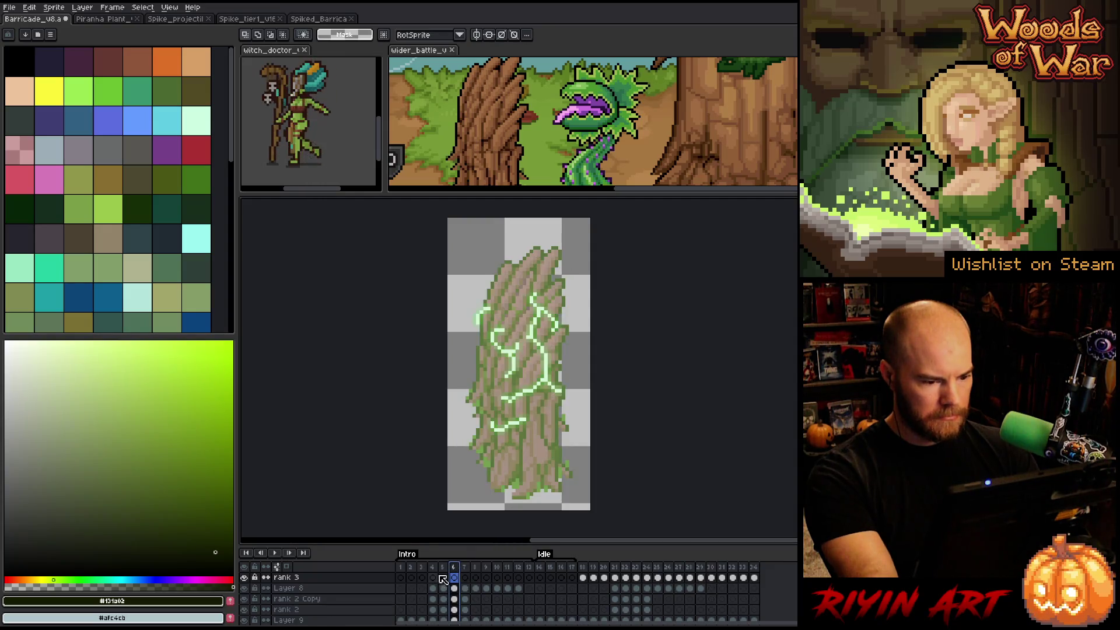
- Hide the glowing-crack Layer 8, rank 2 Copy and rank 2 layers
click(244, 588)
click(245, 589)
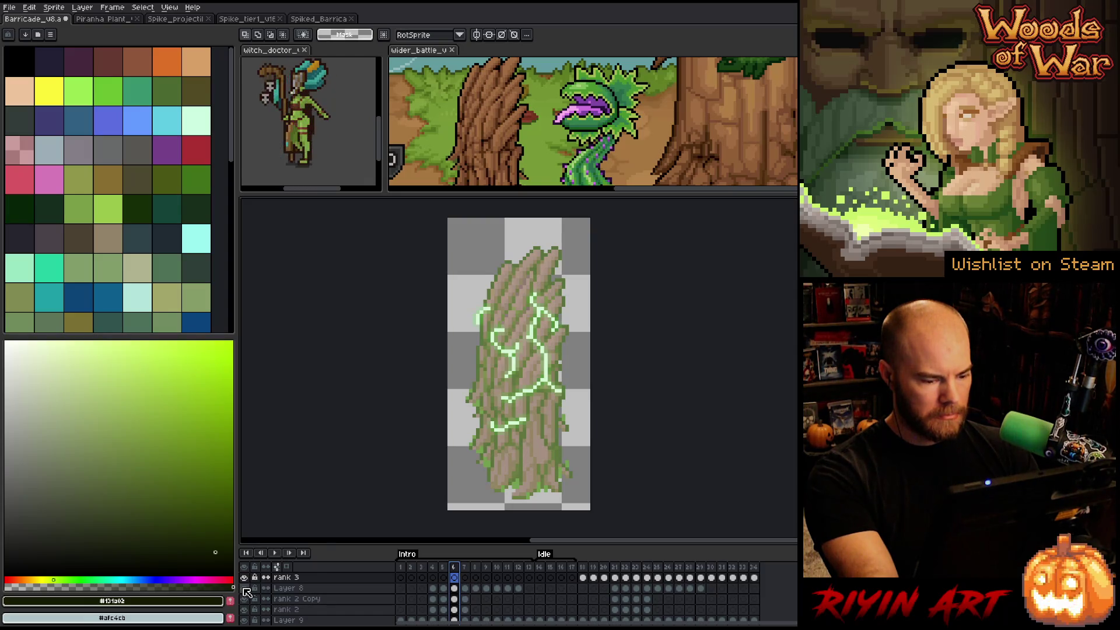
click(245, 588)
click(247, 599)
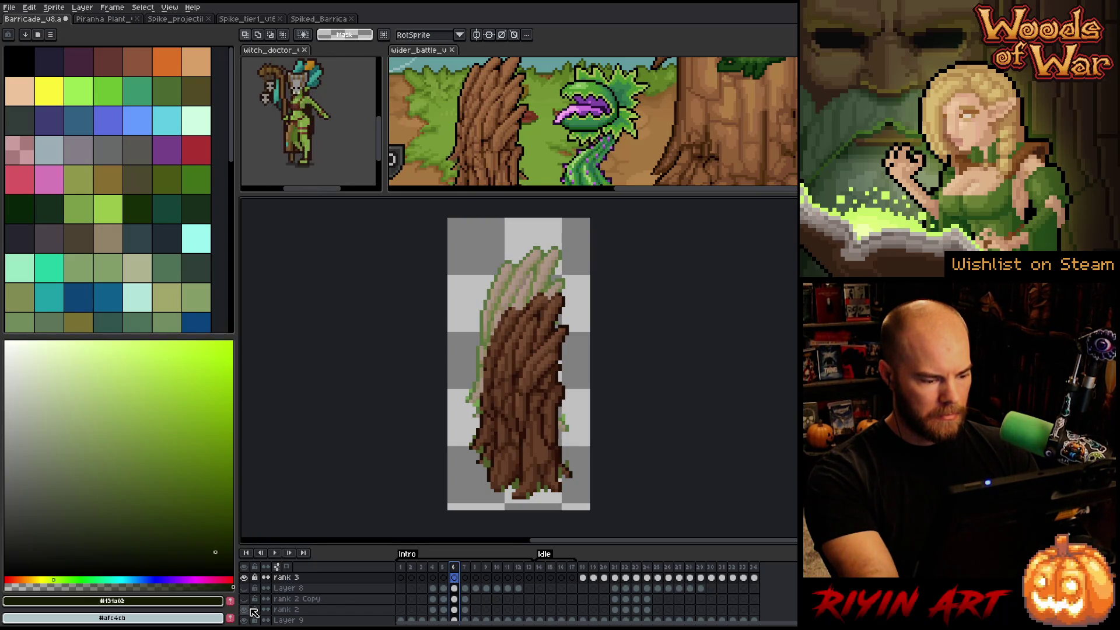
click(248, 611)
- Try deleting rank 3's outlined cels, then undo to restore them
scroll(250, 614, down, 2)
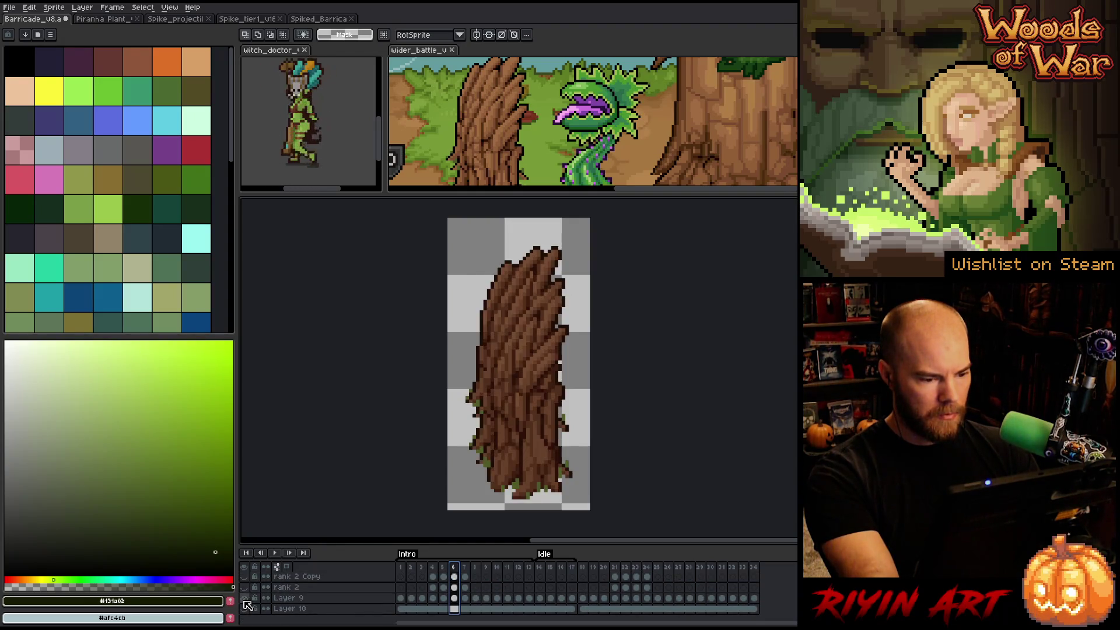
click(402, 568)
drag(402, 574, 435, 571)
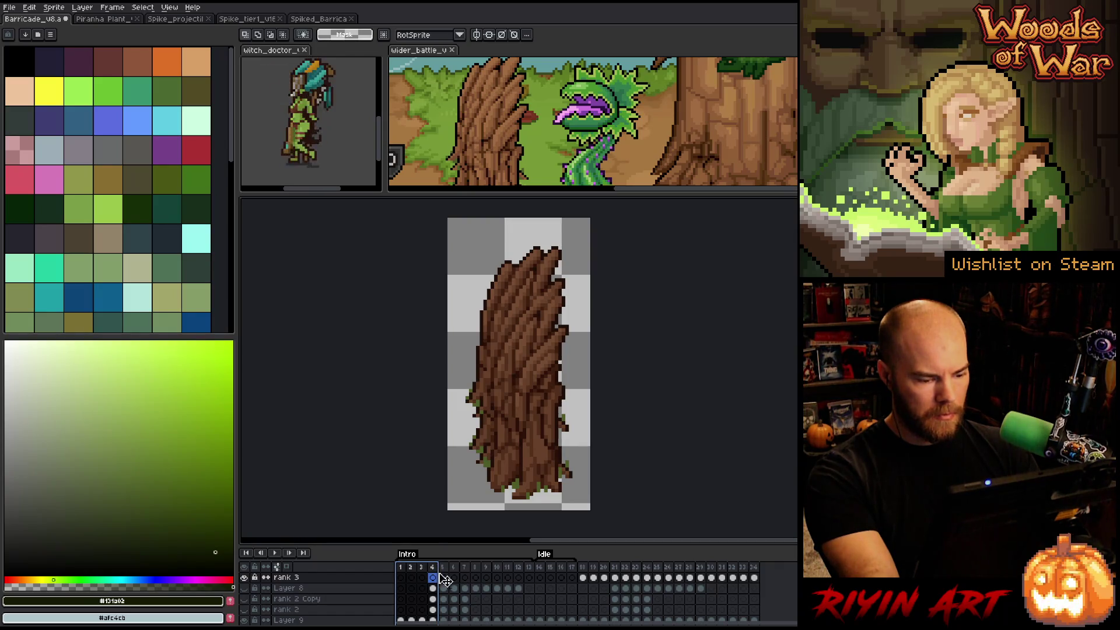
scroll(437, 586, down, 2)
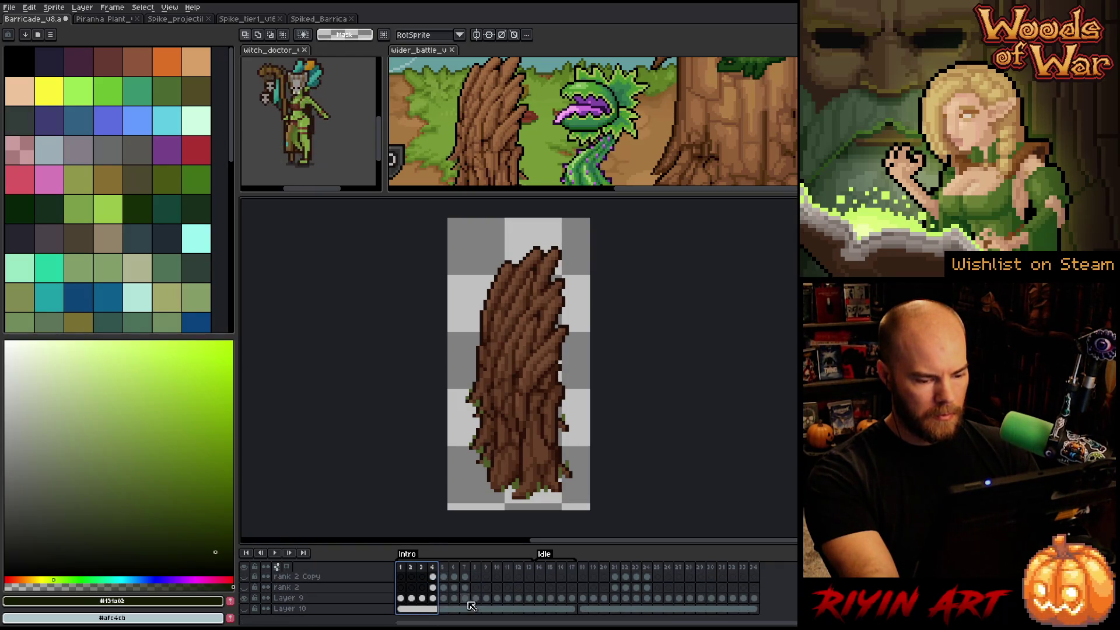
scroll(542, 599, up, 2)
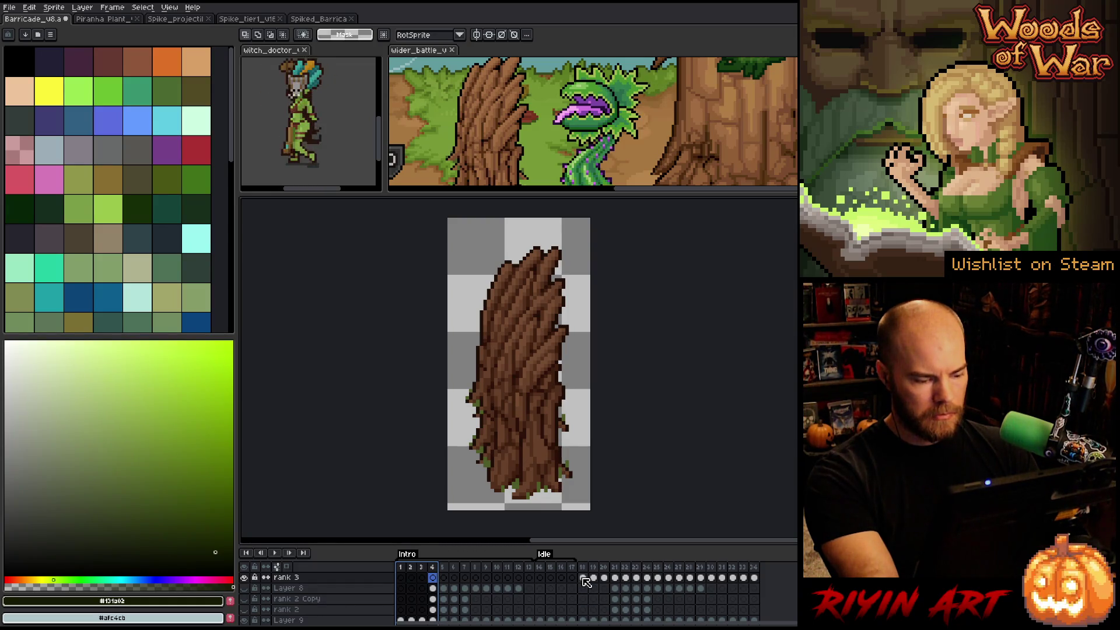
drag(583, 577, 753, 577)
key(Delete)
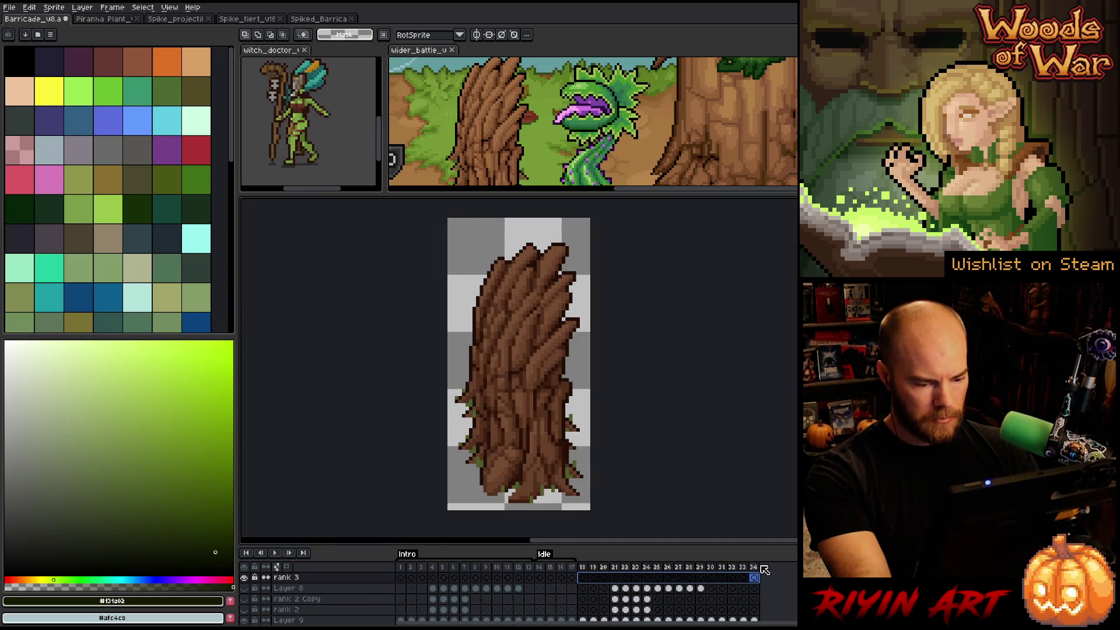
scroll(598, 599, down, 1)
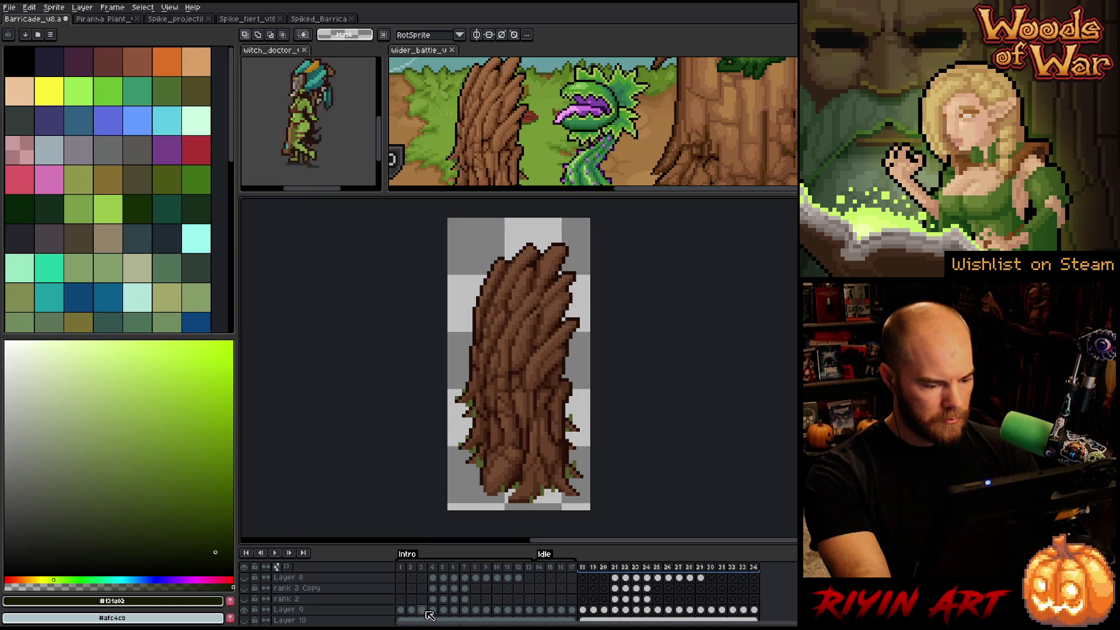
key(ctrl+z)
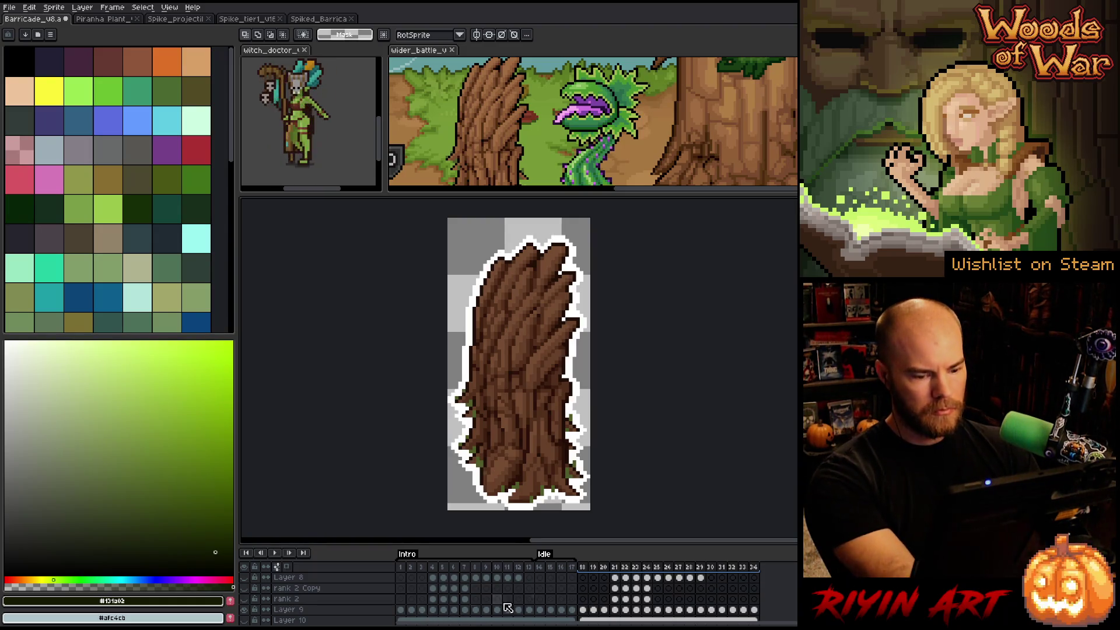
scroll(703, 585, up, 1)
- Sample the white outline colour from the tree on frame 29
click(700, 578)
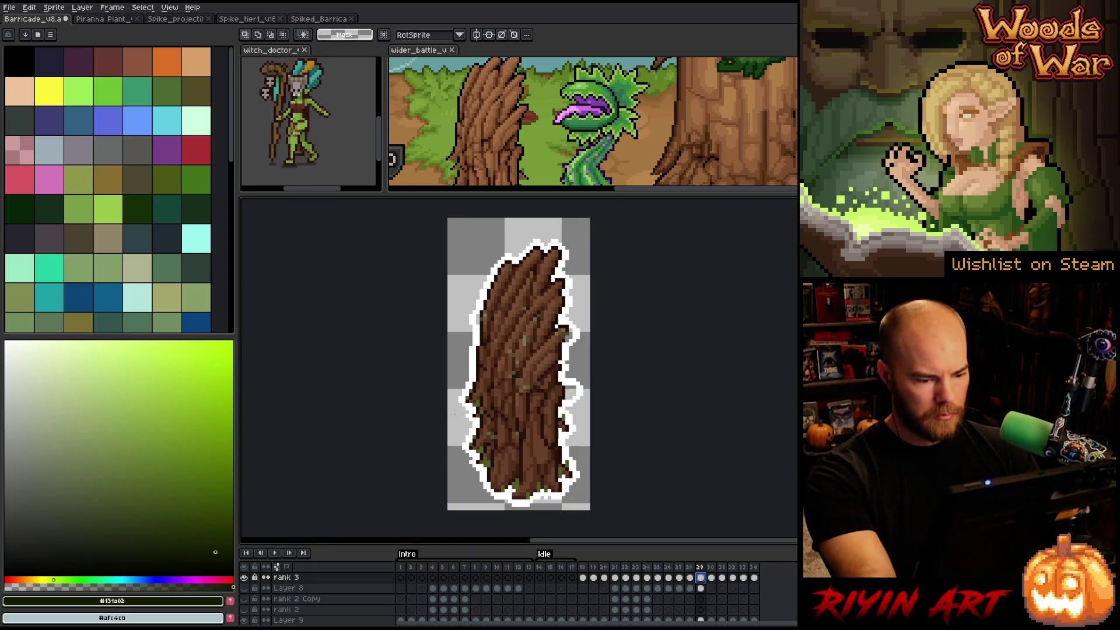
key(i)
click(475, 369)
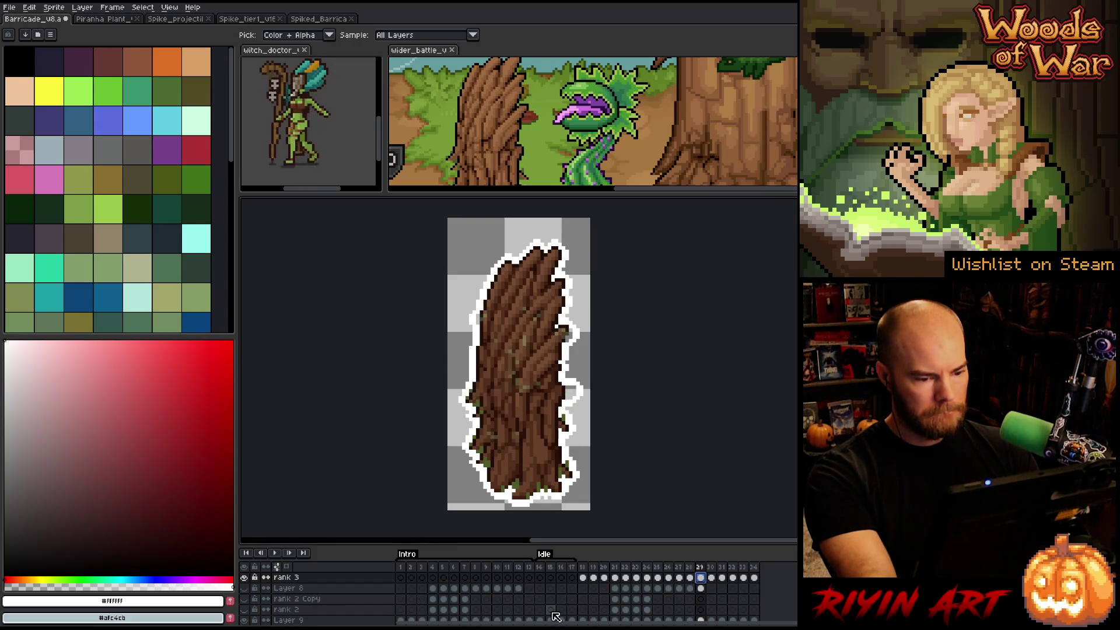
- Select Layer 9's cels from frame 2 through frame 34
click(583, 578)
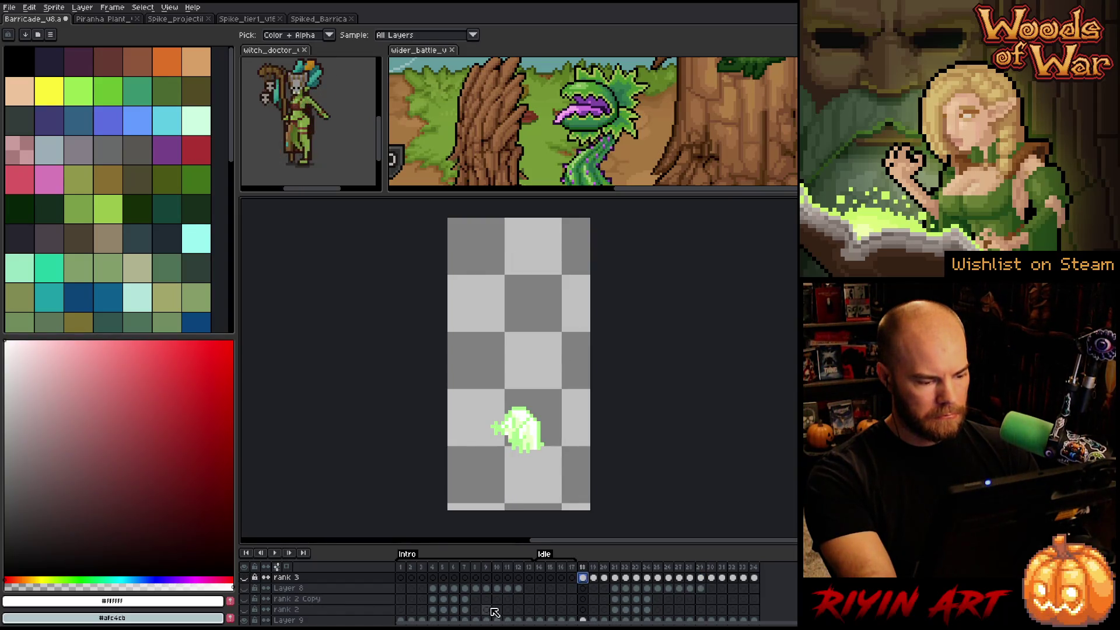
scroll(491, 607, down, 2)
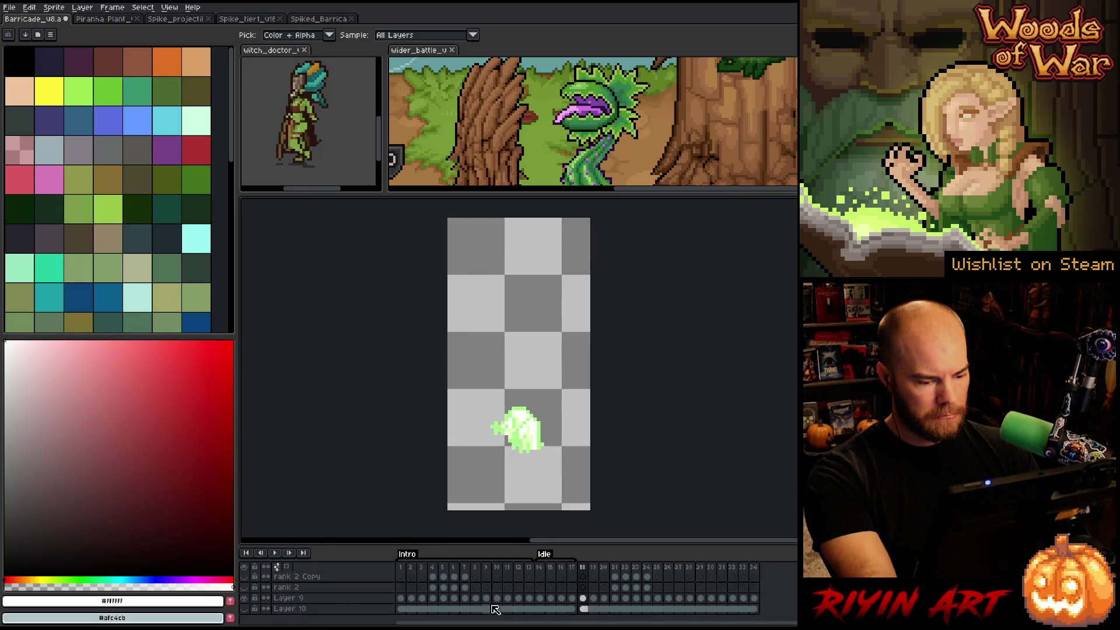
click(411, 599)
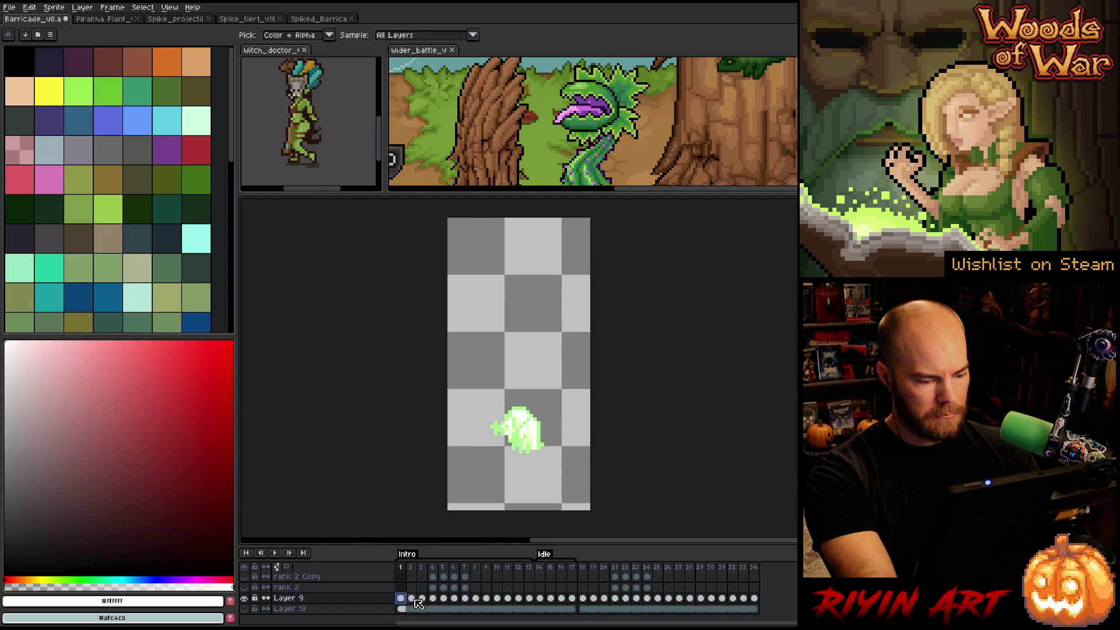
click(427, 600)
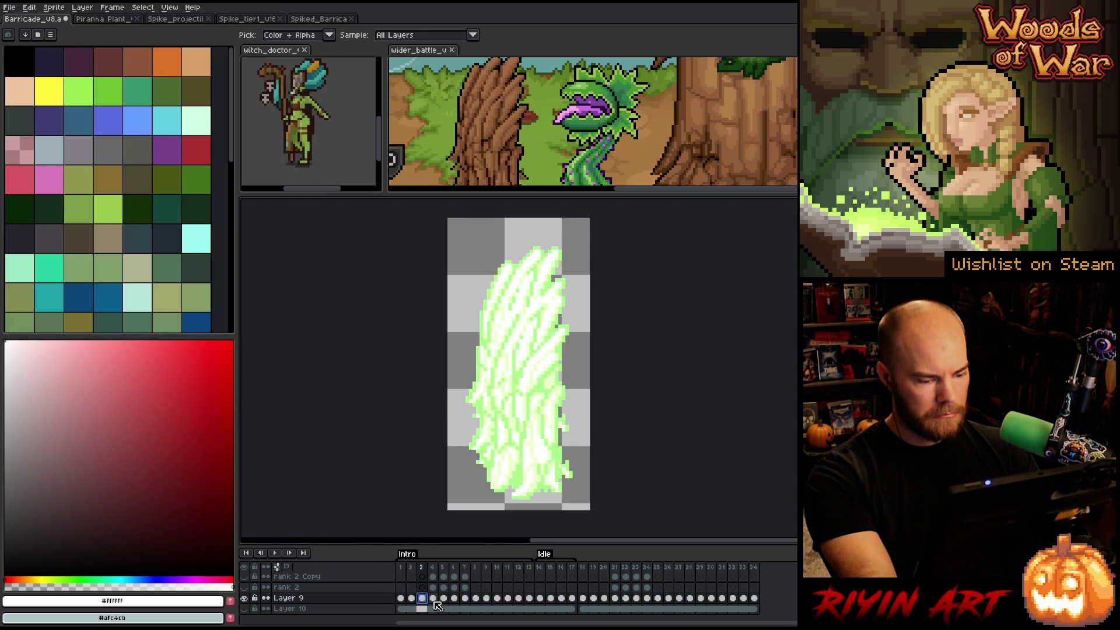
drag(434, 600, 759, 604)
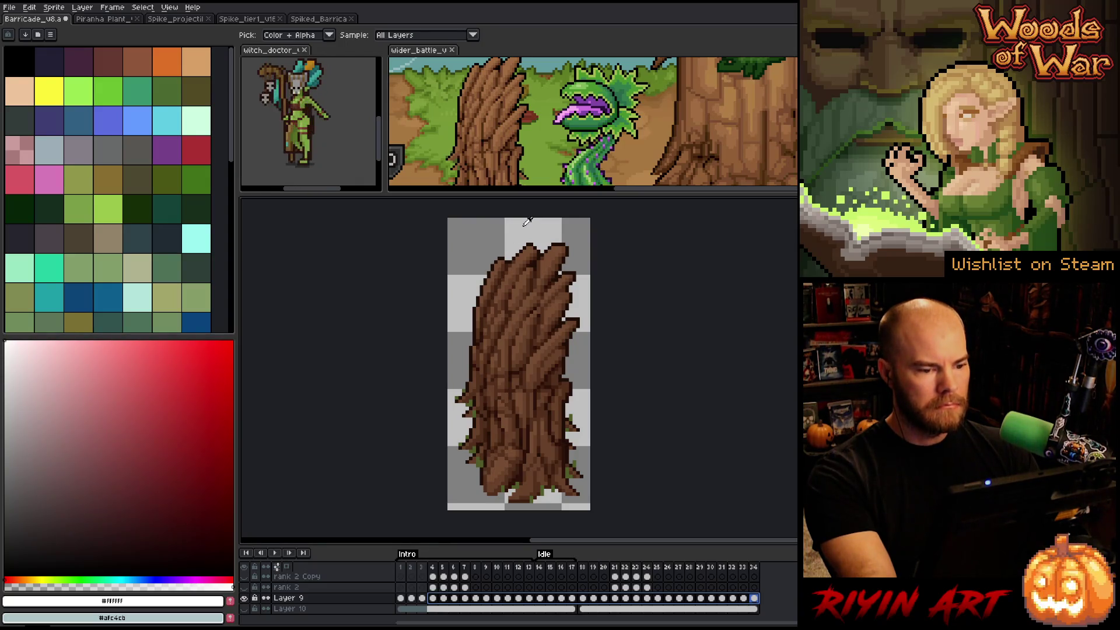
- Replace the tree's bark brown with a lighter brown using Replace Color
click(527, 251)
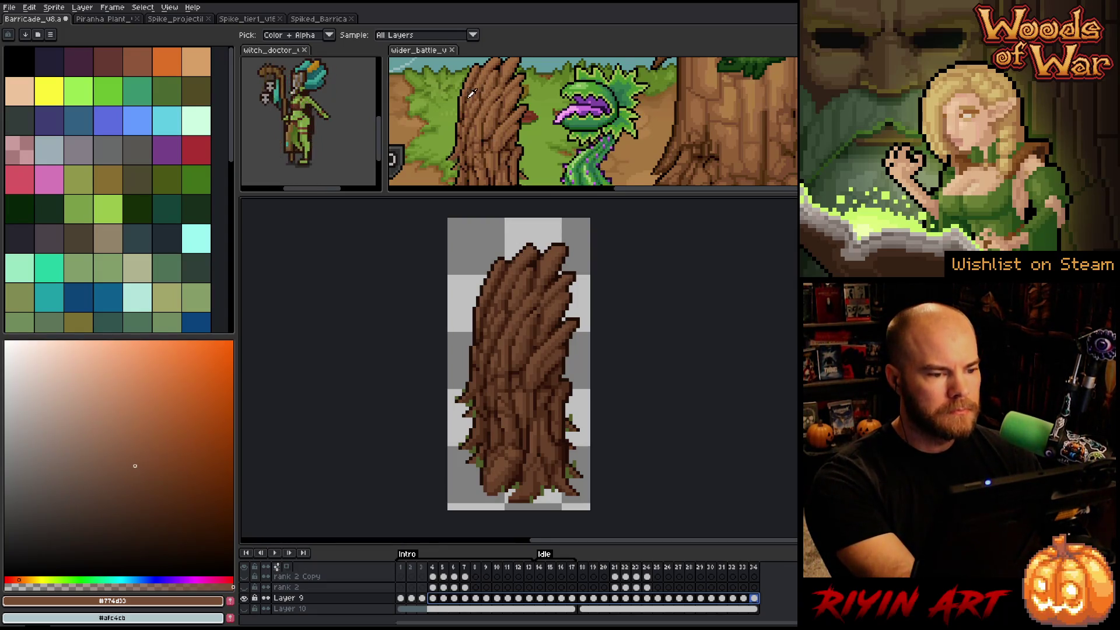
scroll(473, 93, up, 2)
scroll(495, 88, down, 3)
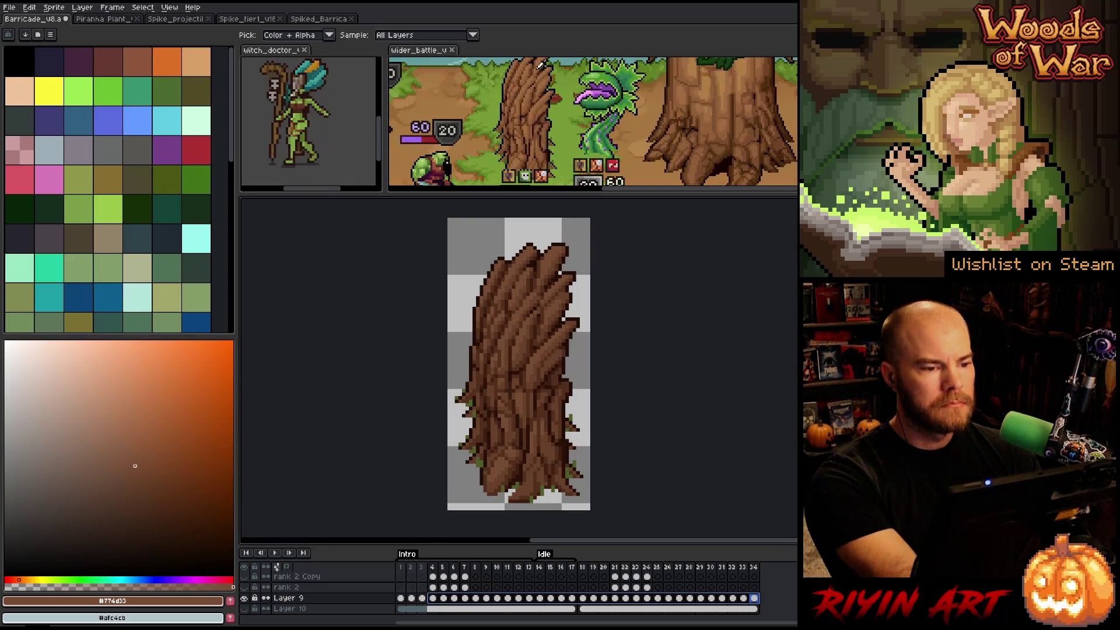
scroll(536, 54, up, 3)
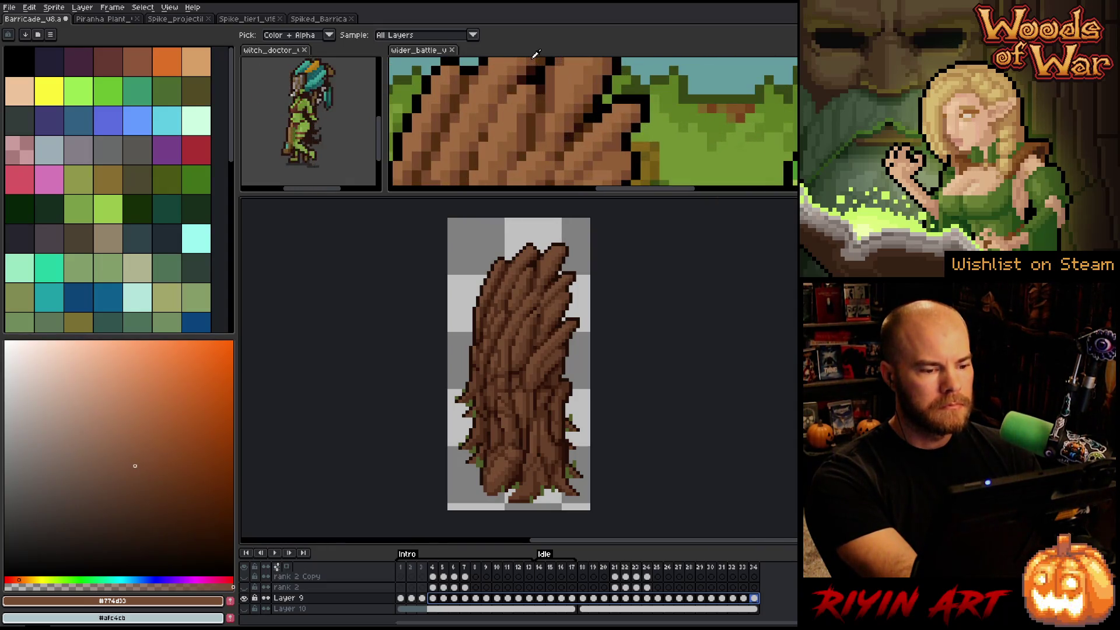
scroll(543, 239, up, 2)
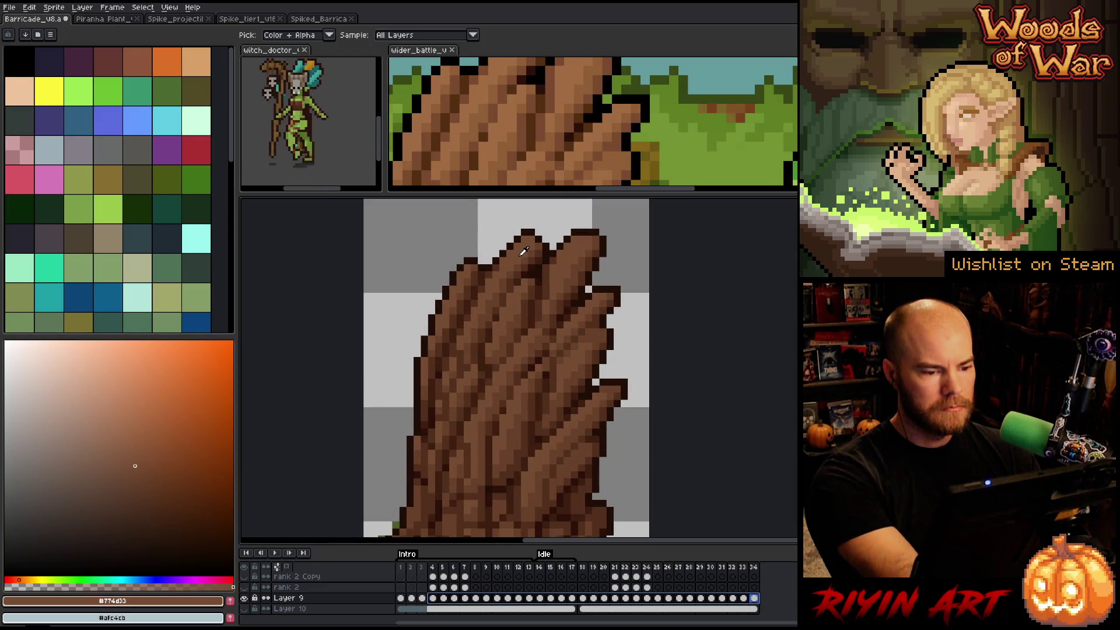
key(shift+r)
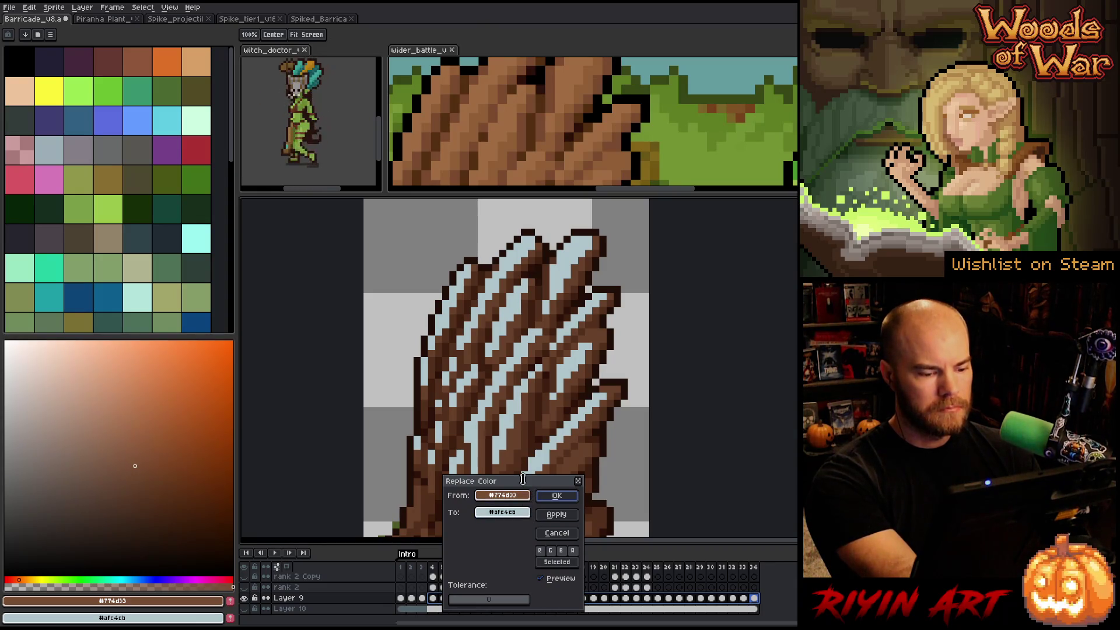
mouse_move(528, 486)
mouse_down()
mouse_move(363, 237)
mouse_move(747, 115)
mouse_move(735, 107)
mouse_move(707, 132)
mouse_move(494, 61)
mouse_up()
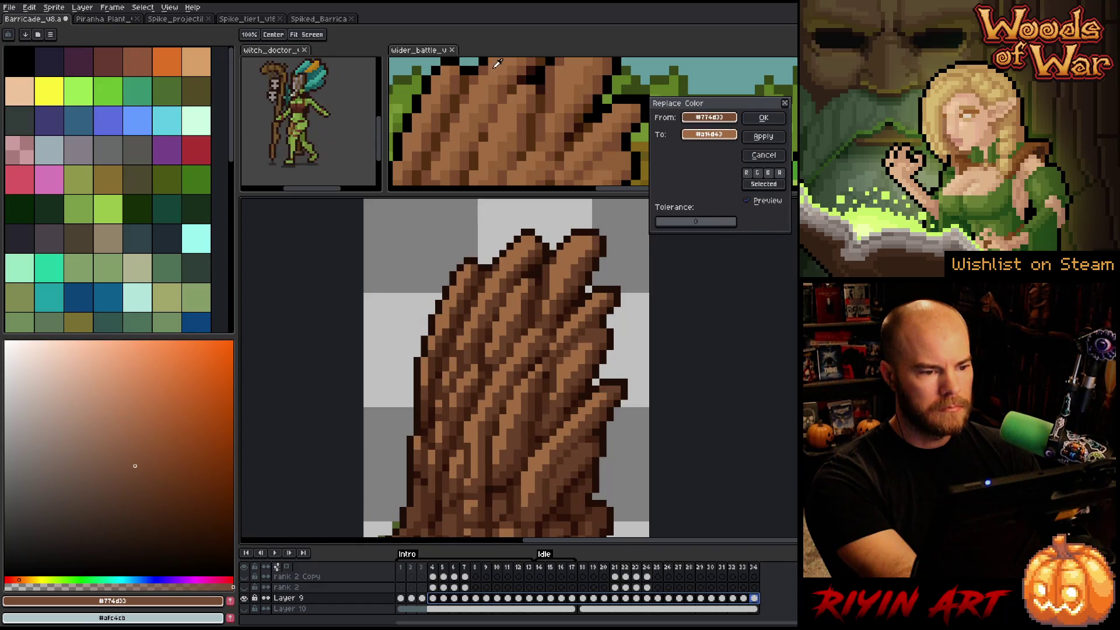
click(764, 117)
- Swap the mid and darker bark browns for lighter shades picked from the scene
click(533, 254)
key(shift+r)
drag(709, 135, 519, 67)
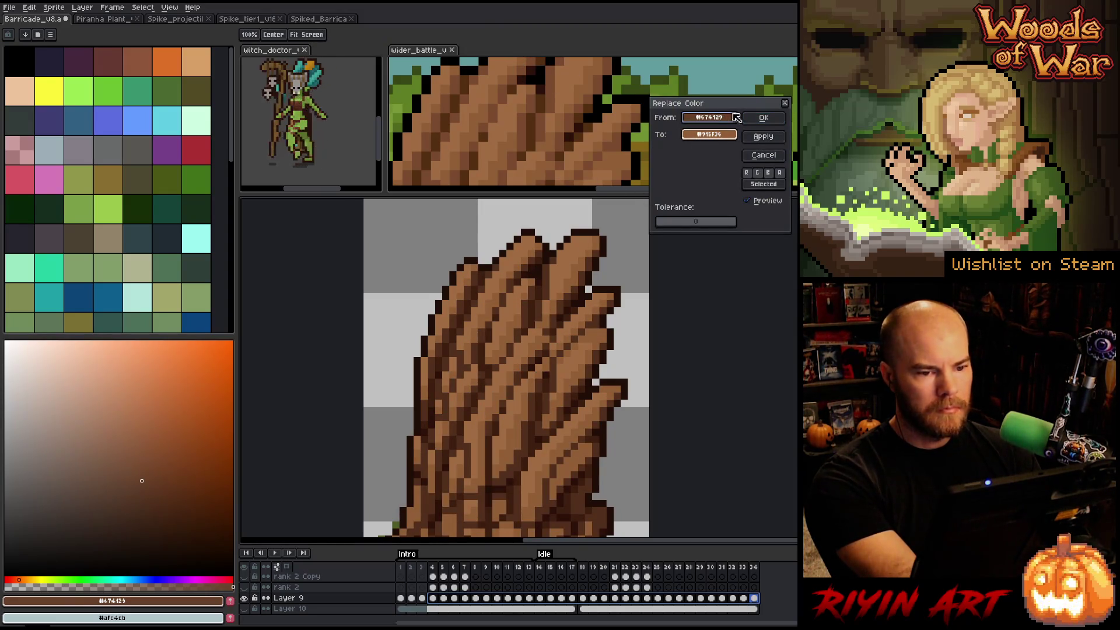
click(764, 117)
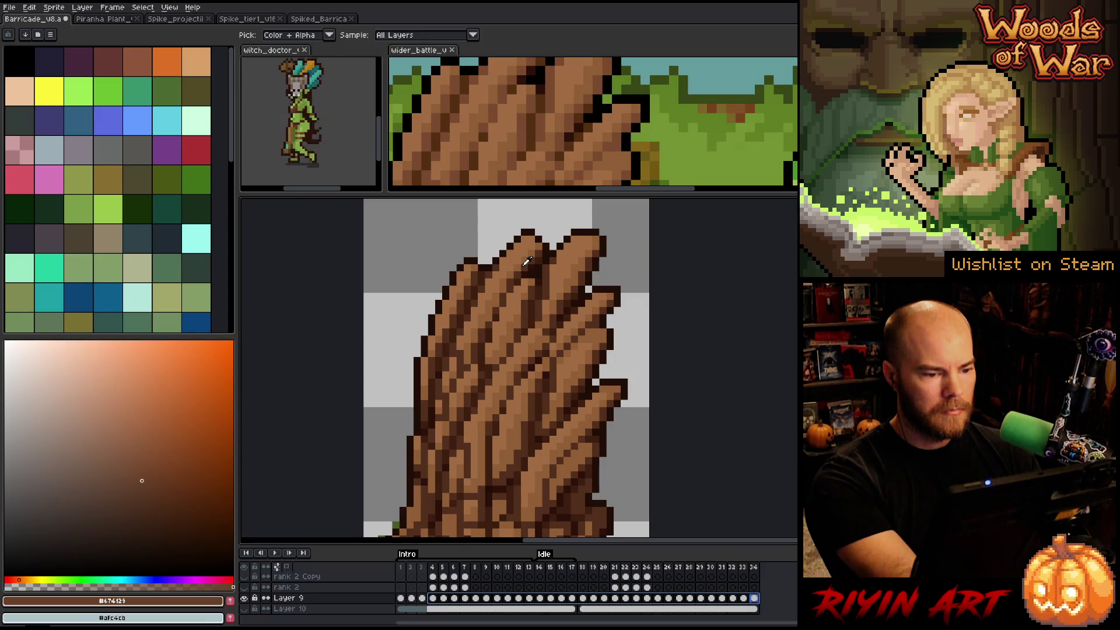
click(527, 266)
key(shift+r)
drag(709, 134, 525, 65)
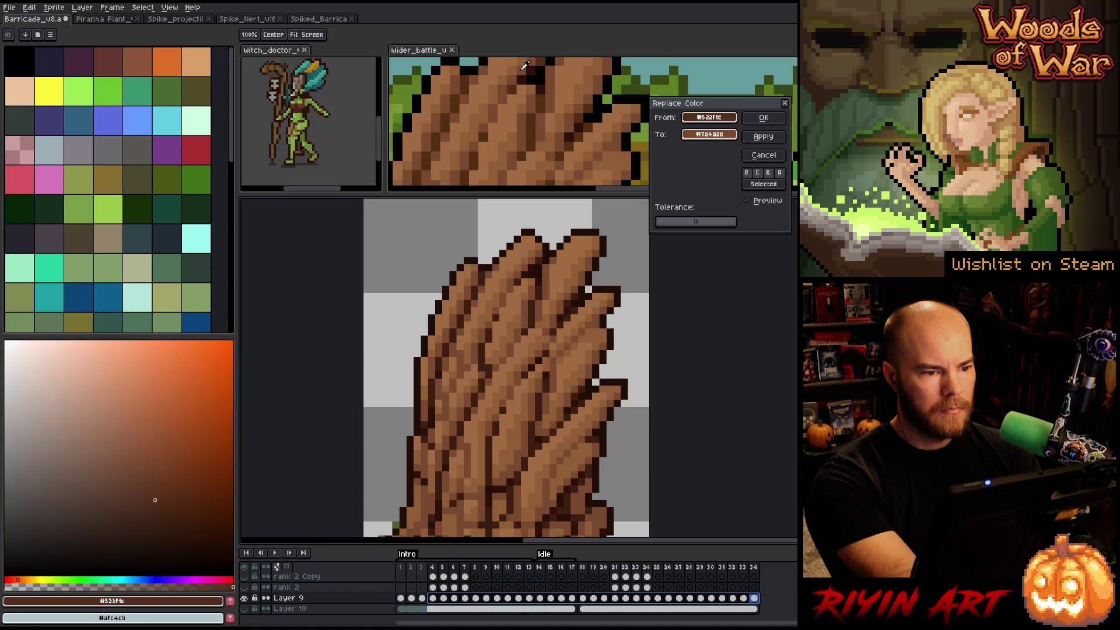
click(763, 118)
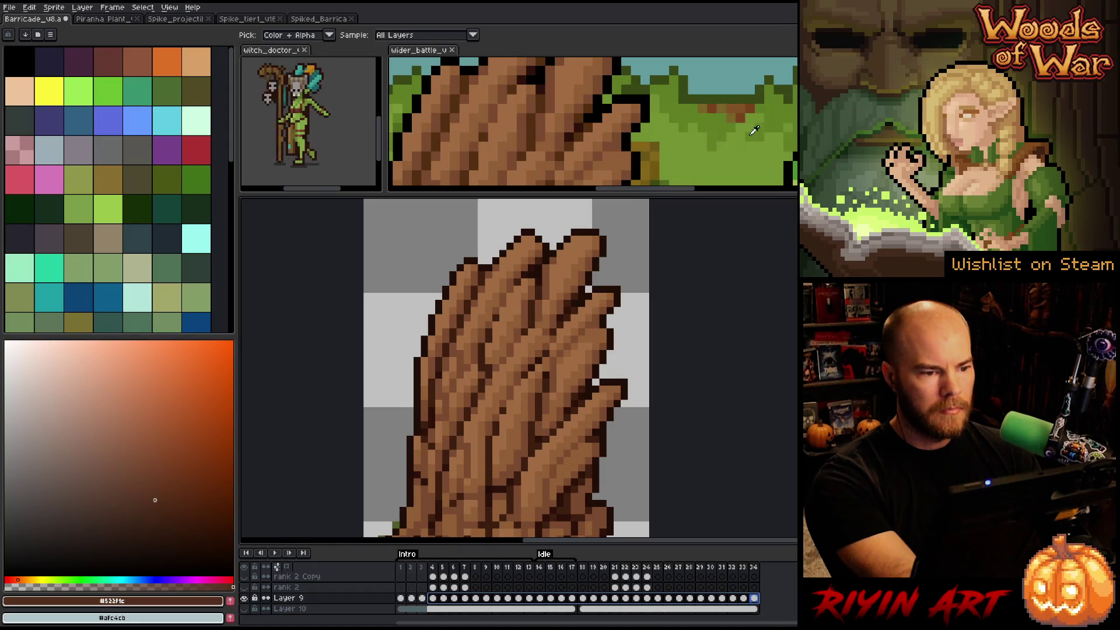
- Replace the outline brown and darkest brown with warmer replacement browns
click(524, 278)
key(shift+r)
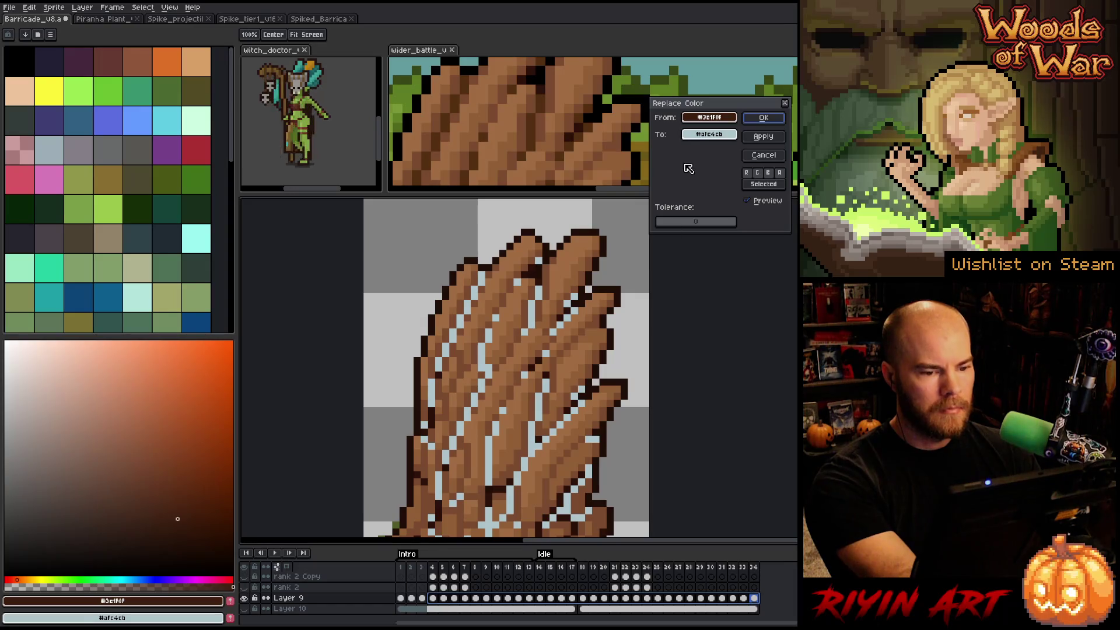
drag(709, 134, 512, 71)
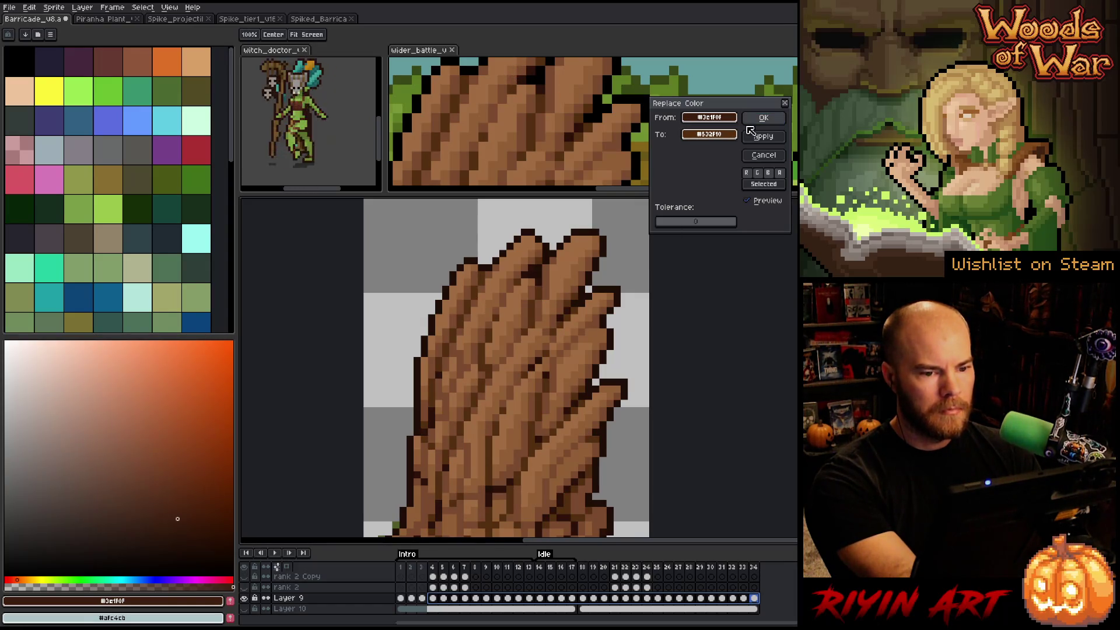
click(762, 118)
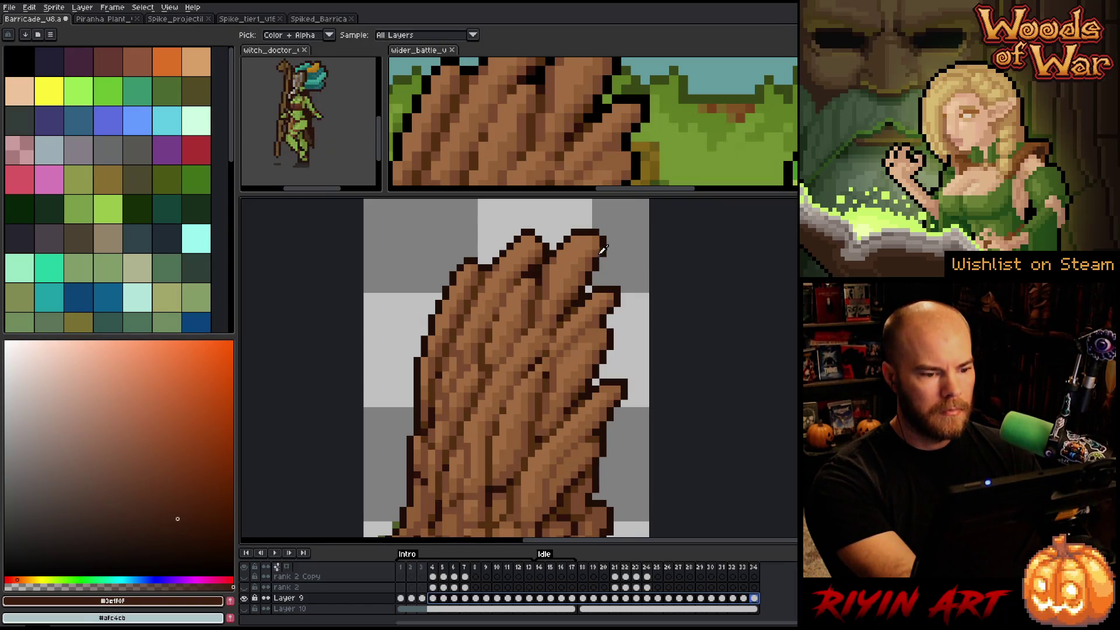
click(528, 270)
key(shift+r)
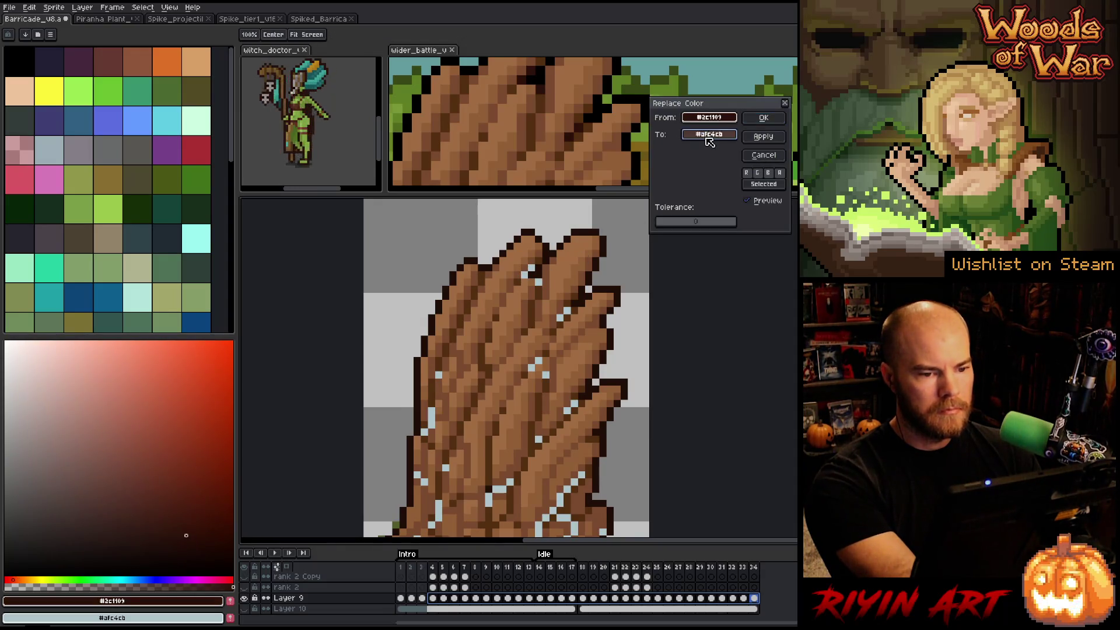
drag(707, 134, 530, 74)
click(763, 117)
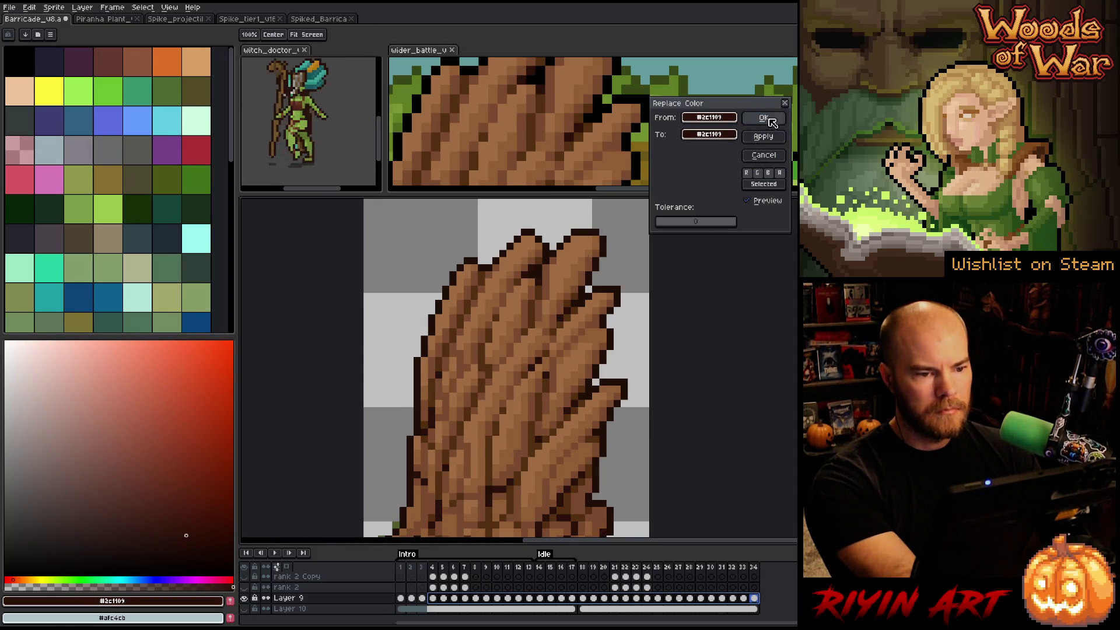
- Replace the near-black #200e07 outline colour with pure black #000000
click(537, 271)
key(shift+r)
drag(700, 131, 533, 78)
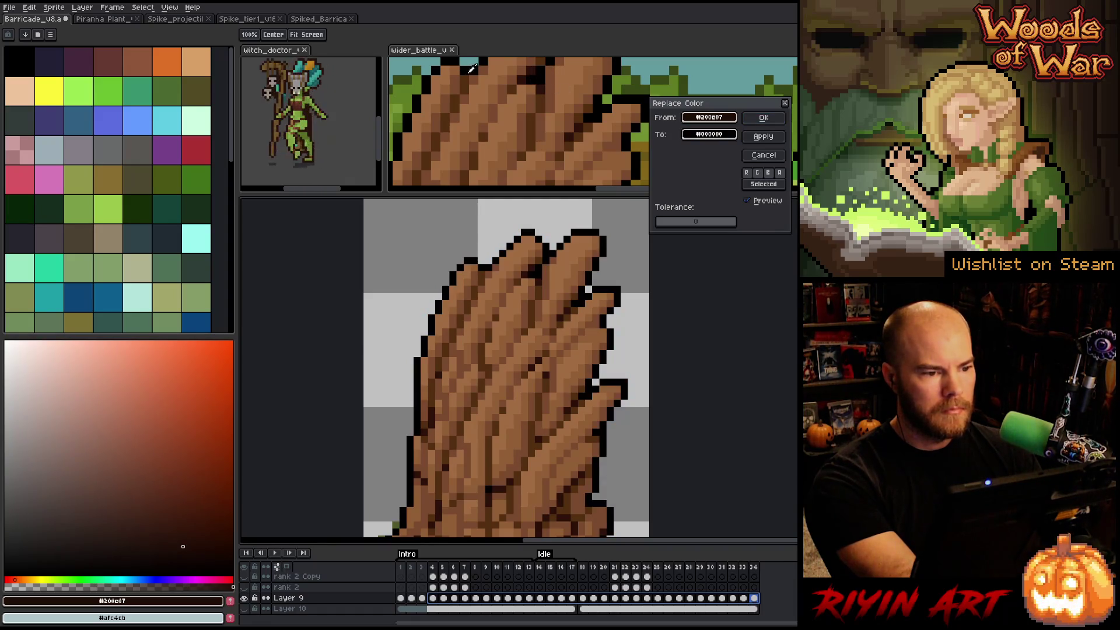
click(763, 118)
scroll(596, 100, down, 3)
- Replace the dull leaf green with a brighter green from the scene bushes
scroll(572, 416, down, 1)
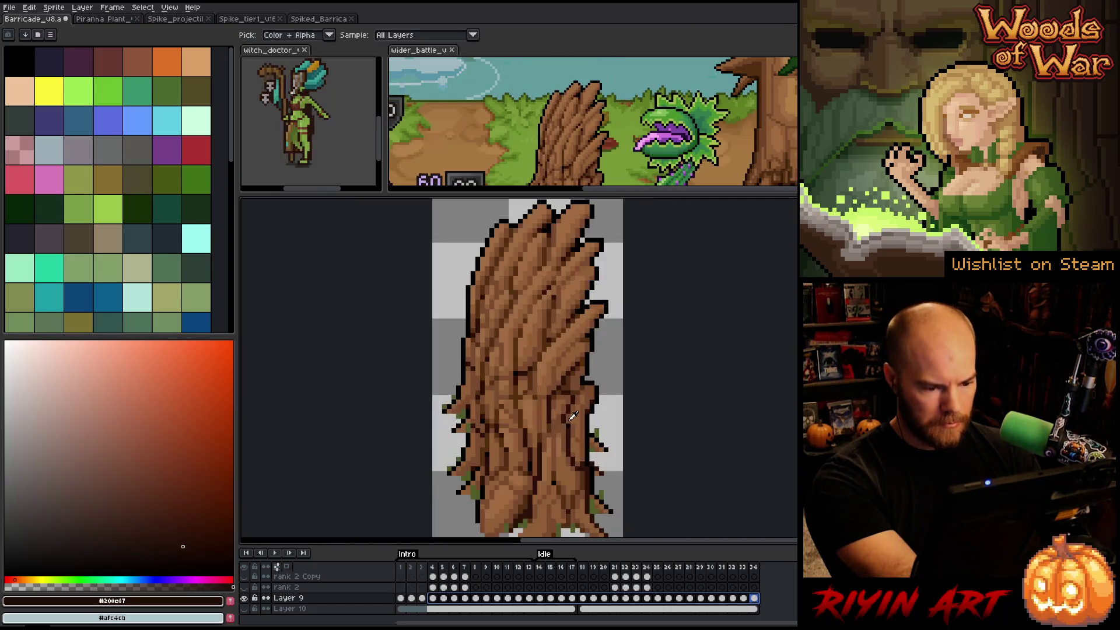
scroll(553, 156, right, 1)
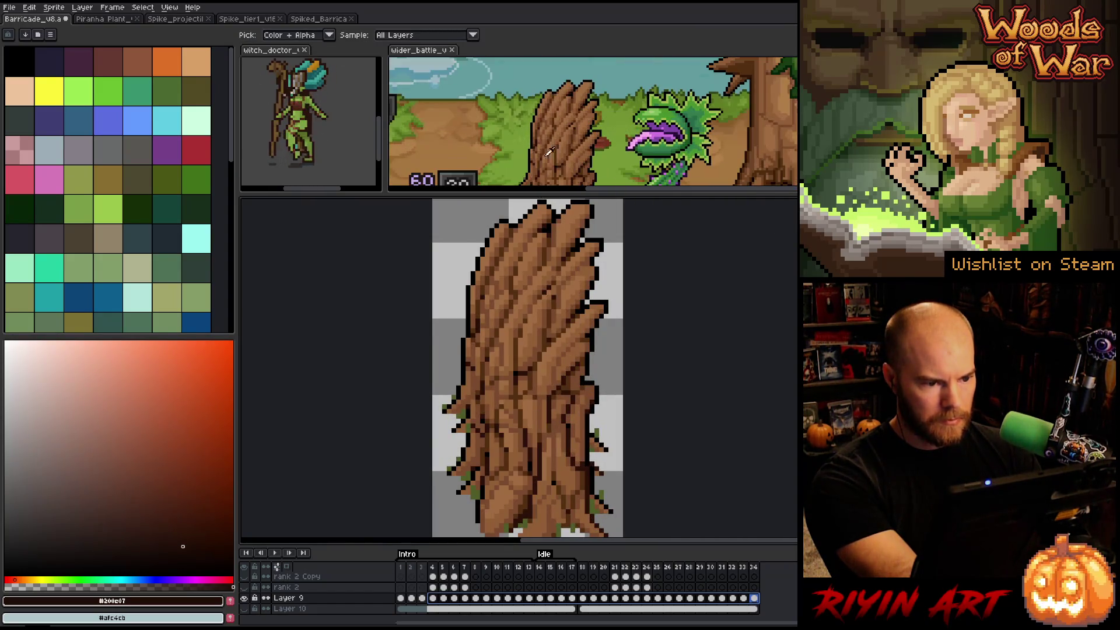
click(477, 490)
key(shift+r)
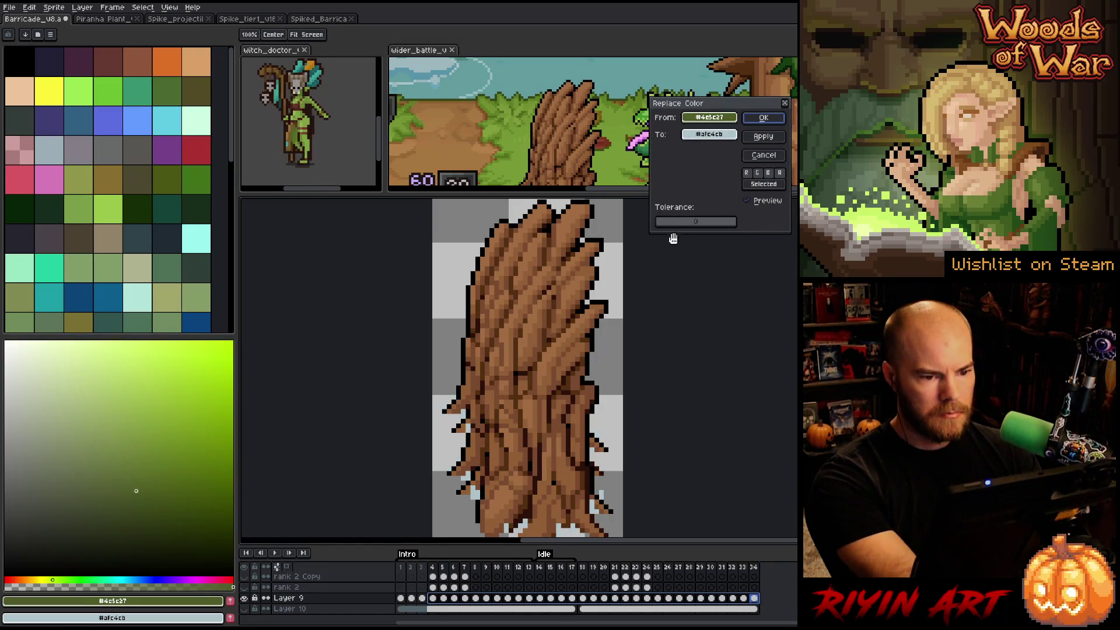
click(531, 135)
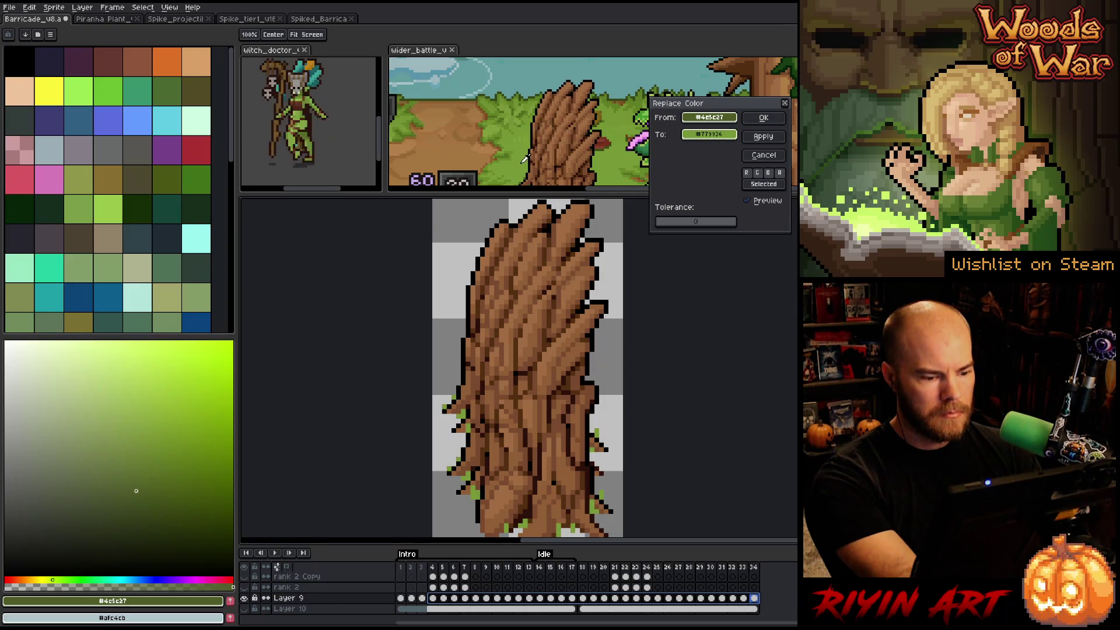
click(758, 116)
- Save the Barricade sprite and load the brown-and-green palette
scroll(632, 119, down, 3)
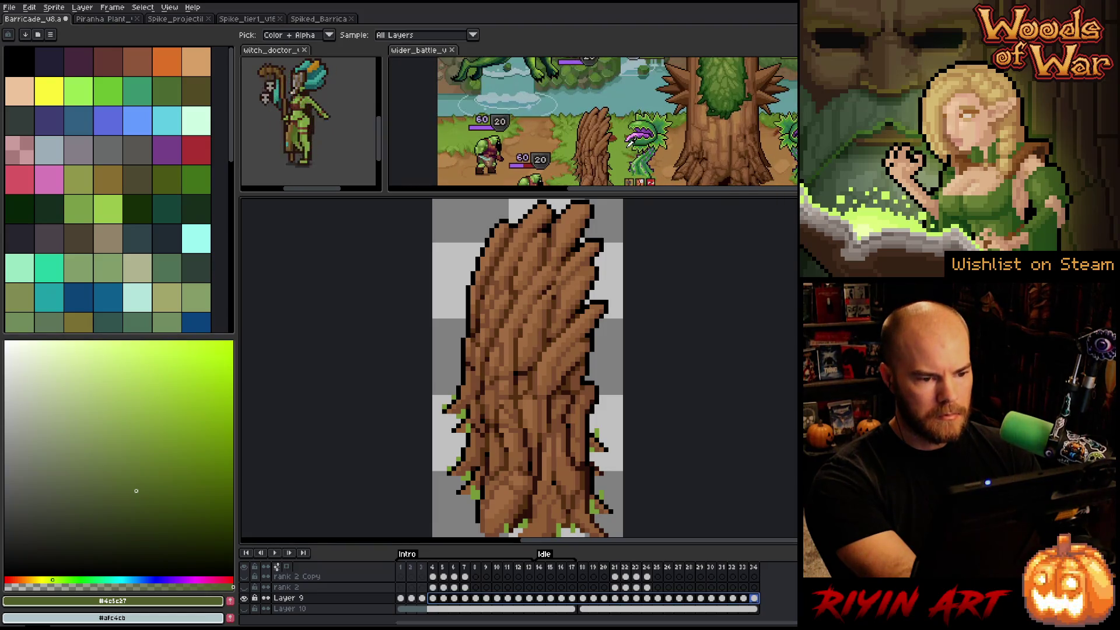
scroll(630, 140, up, 1)
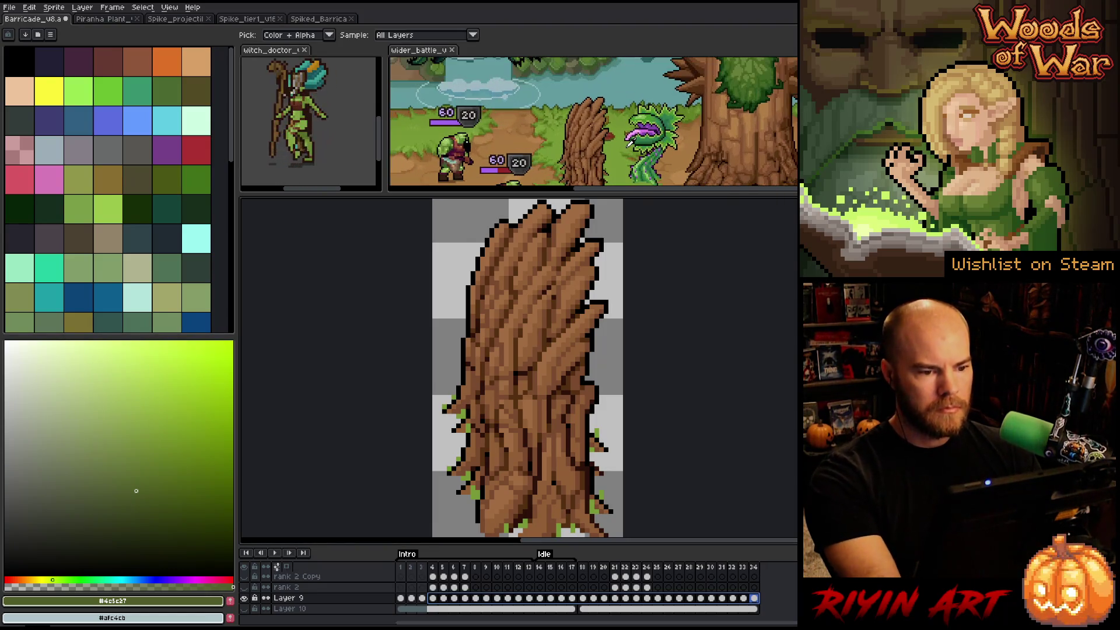
drag(601, 164, 532, 177)
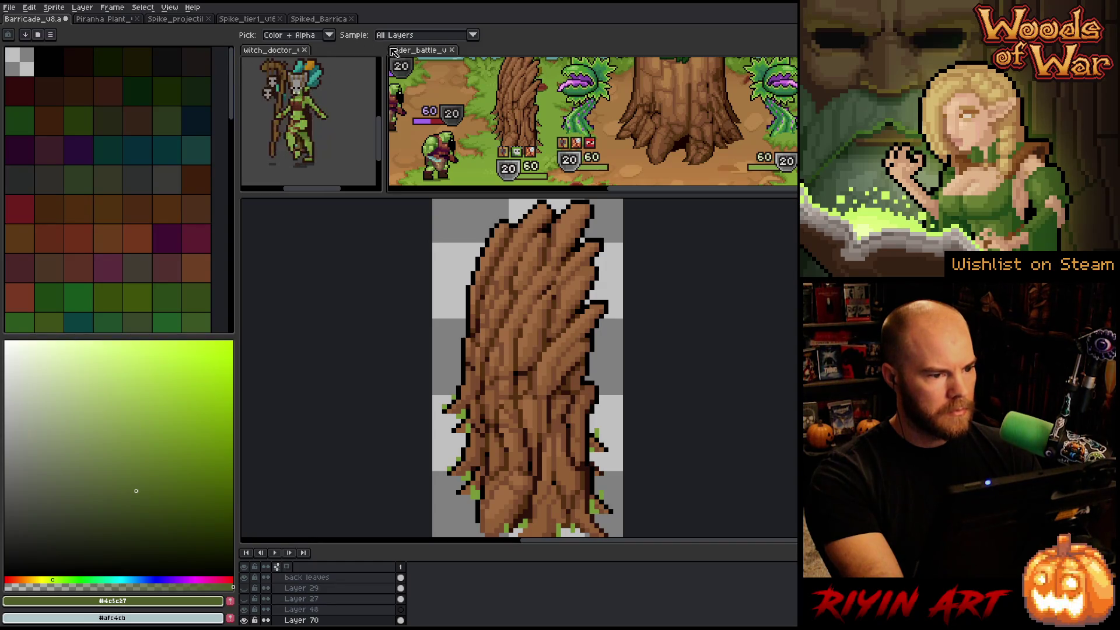
click(52, 22)
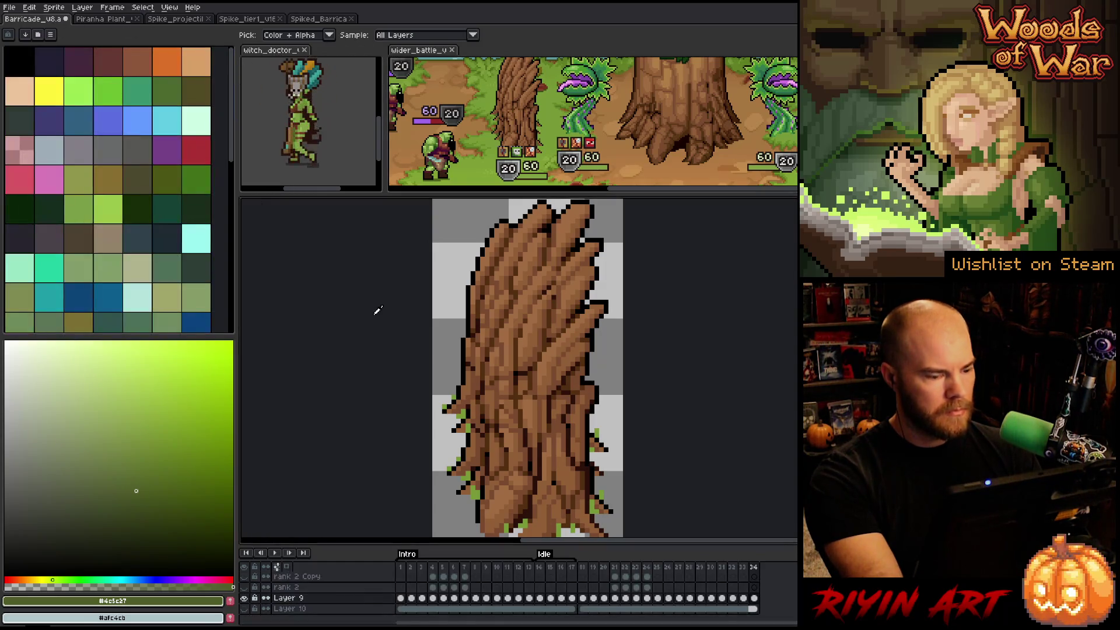
key(ctrl+s)
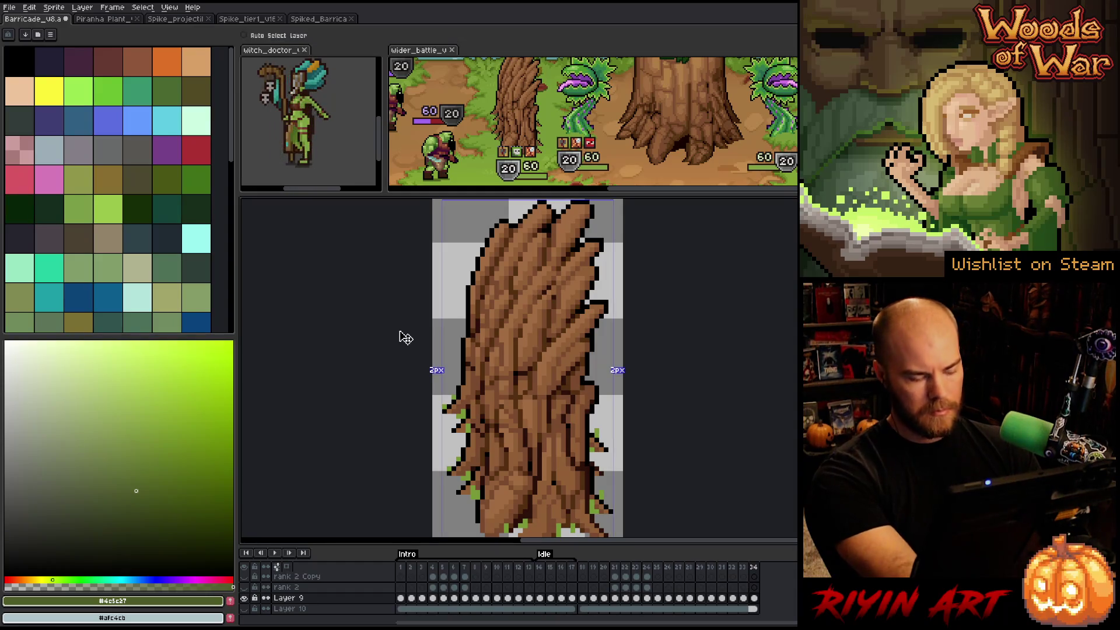
scroll(155, 284, down, 5)
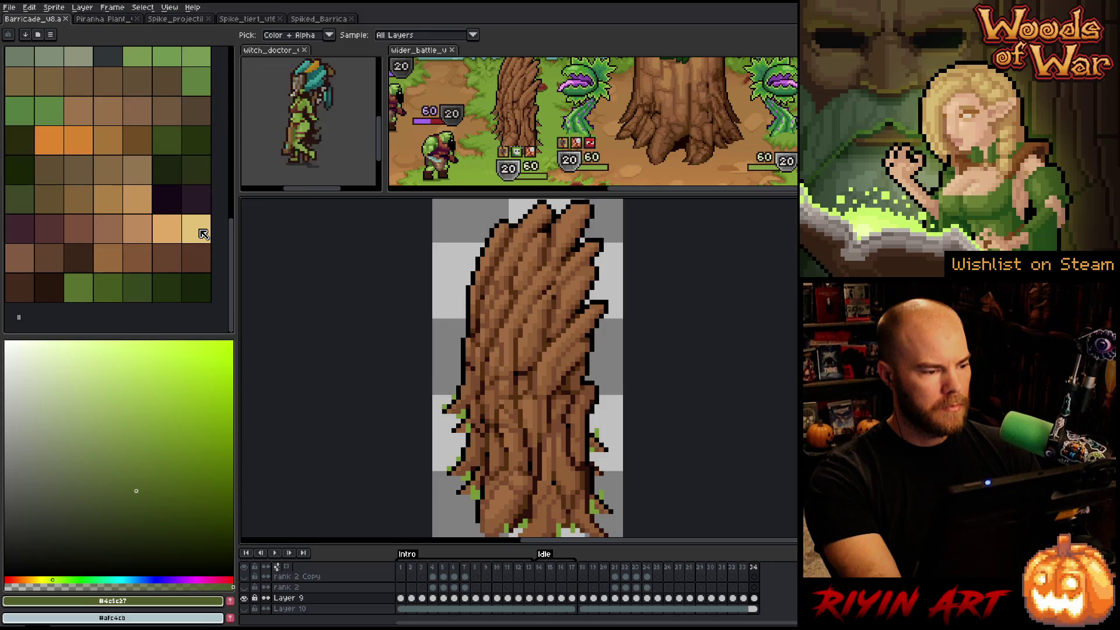
key(ctrl+z)
key(ctrl+z)
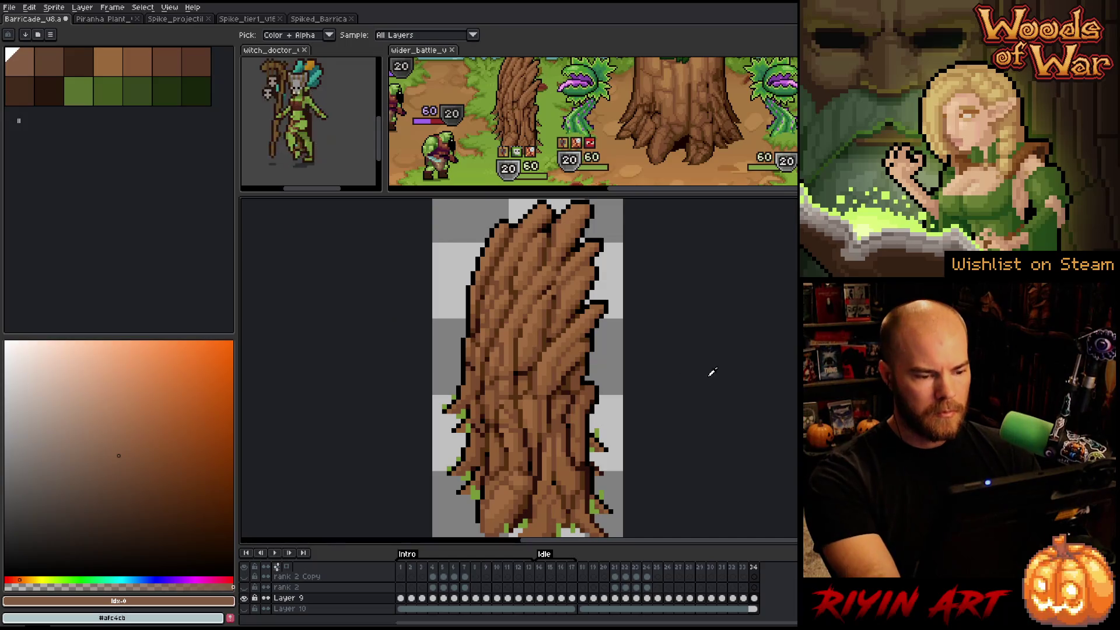
- Select frames 18 to 32 on Layer 9
click(423, 599)
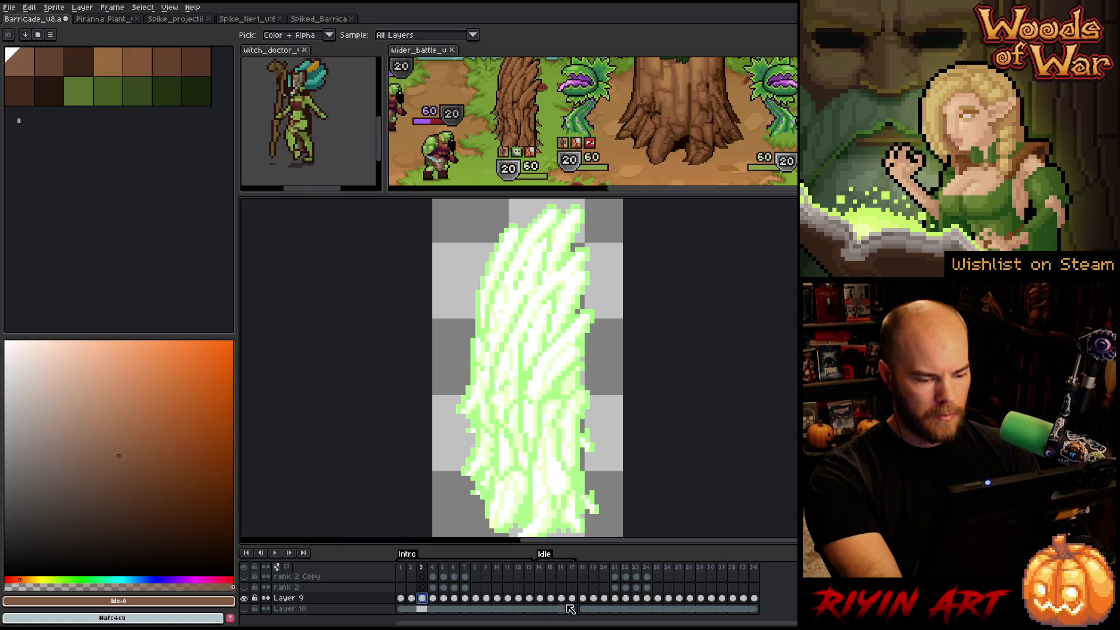
drag(586, 599, 765, 601)
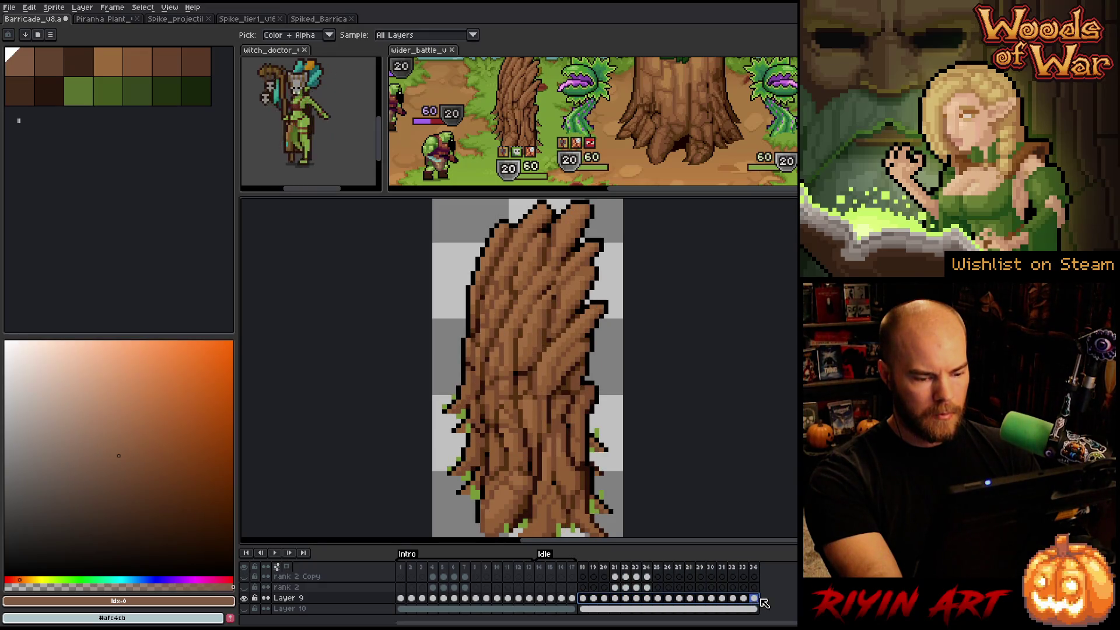
scroll(592, 425, down, 3)
scroll(596, 425, up, 2)
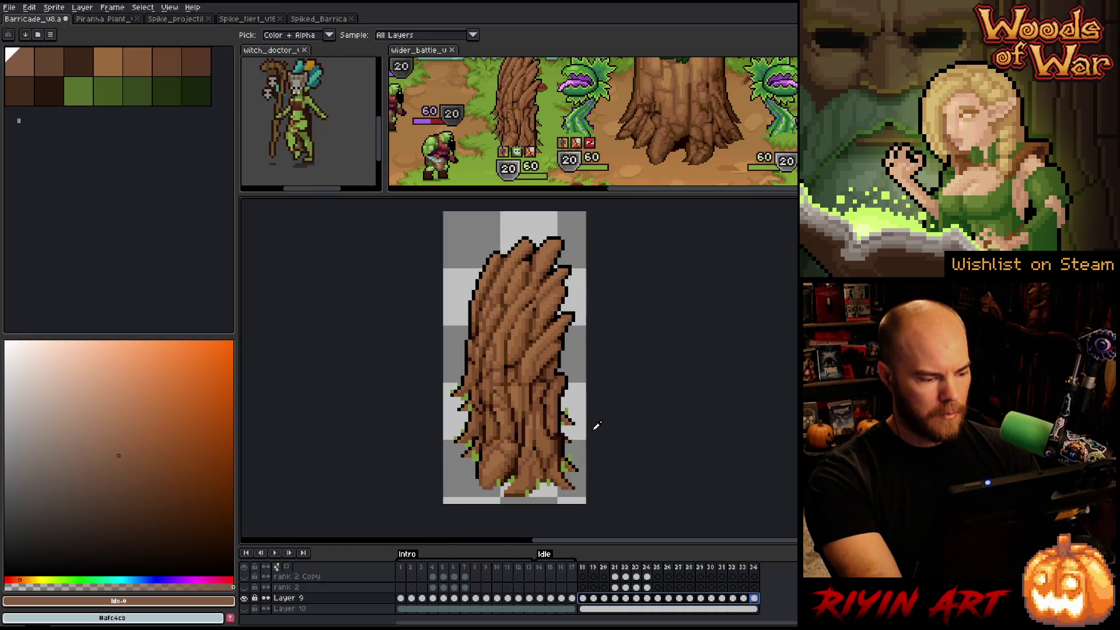
- Set up a white Outline effect around the tree
drag(130, 460, 4, 342)
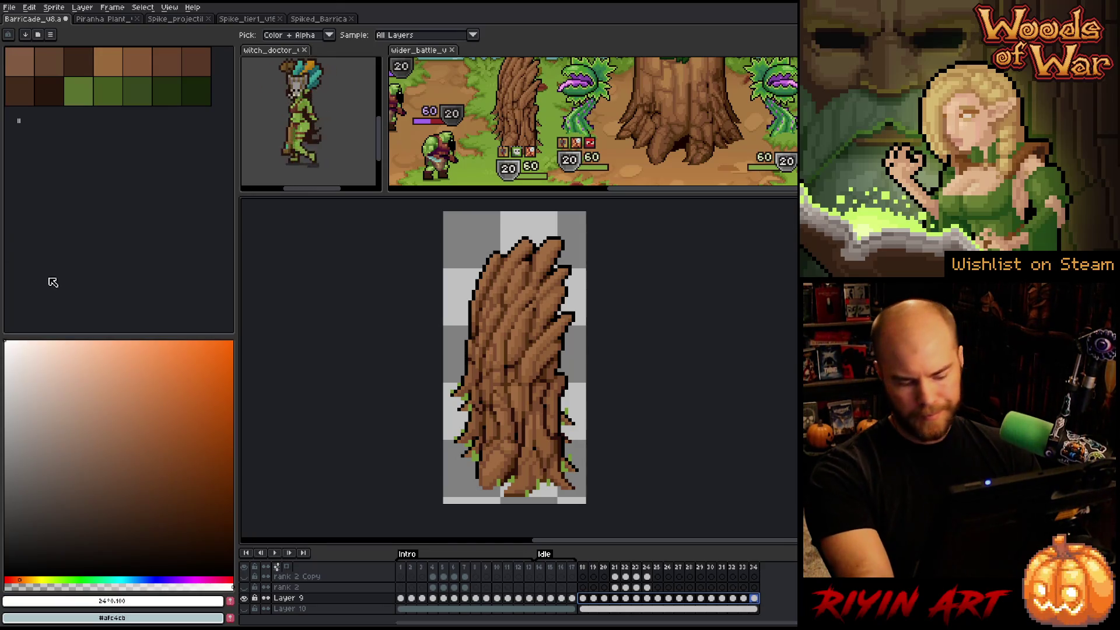
key(shift+o)
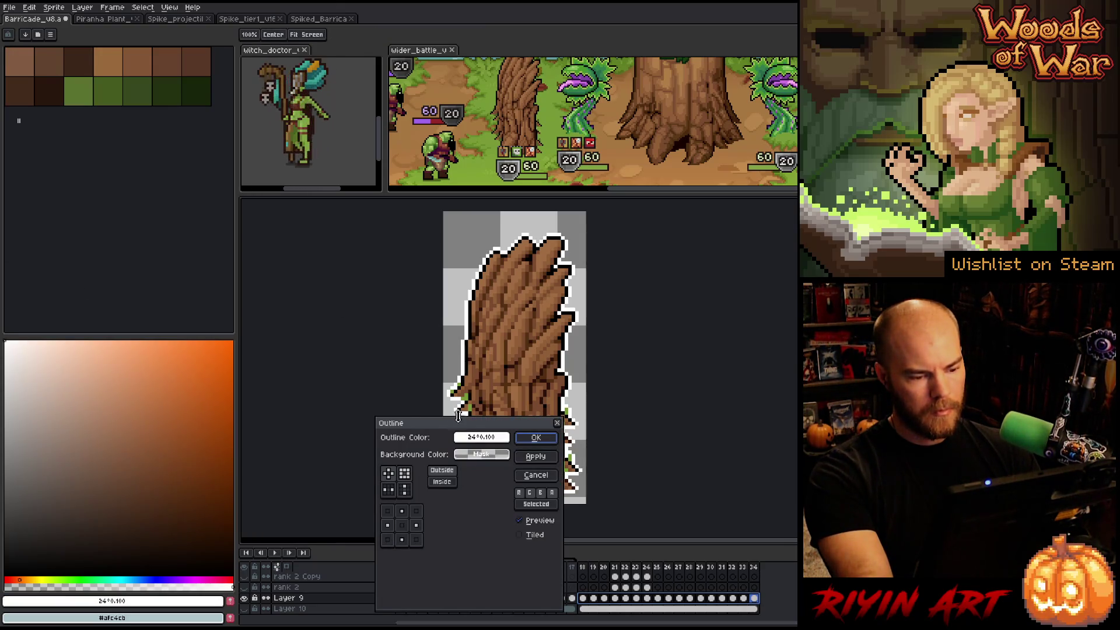
mouse_move(470, 426)
mouse_down()
mouse_move(773, 294)
mouse_move(752, 257)
mouse_up()
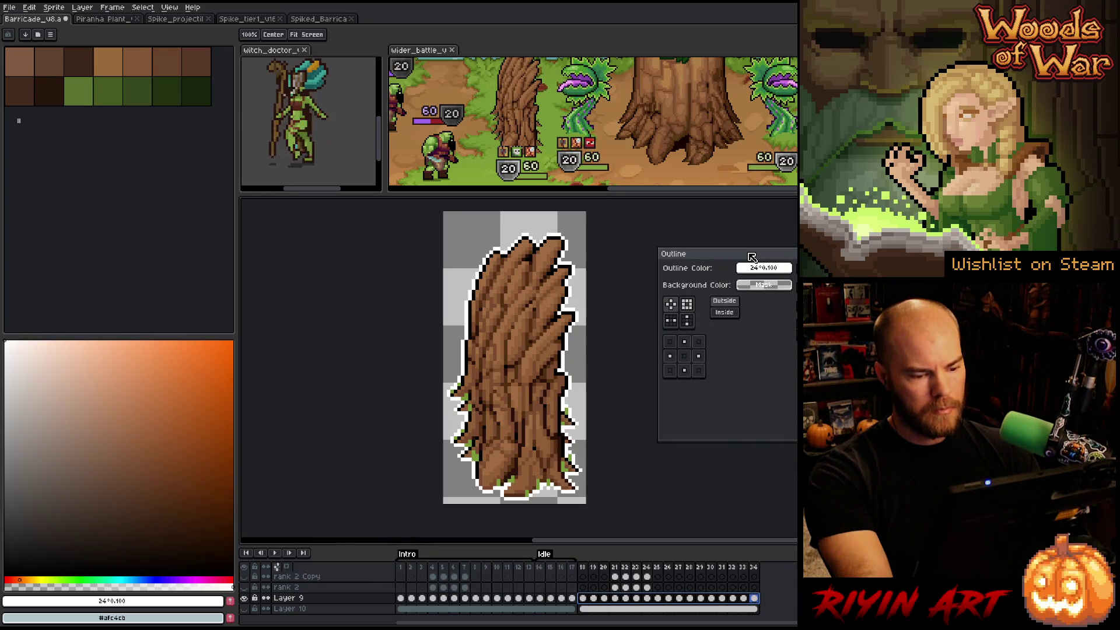
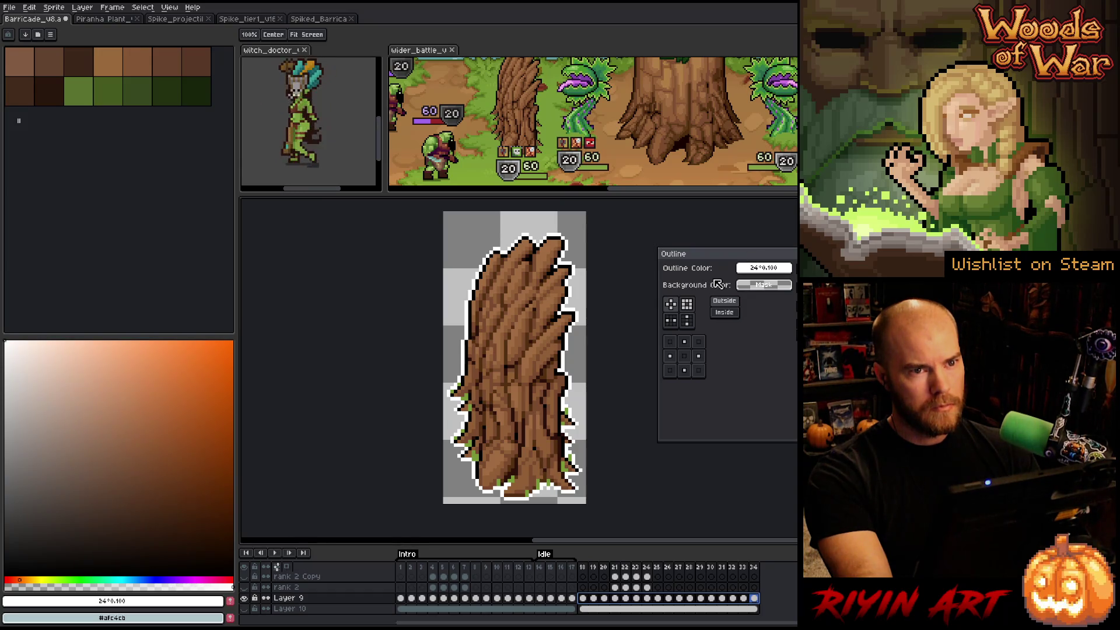
- Apply the white outline to the tree sprite, select frames 1–12, and save the barricade file
key(Return)
key(i)
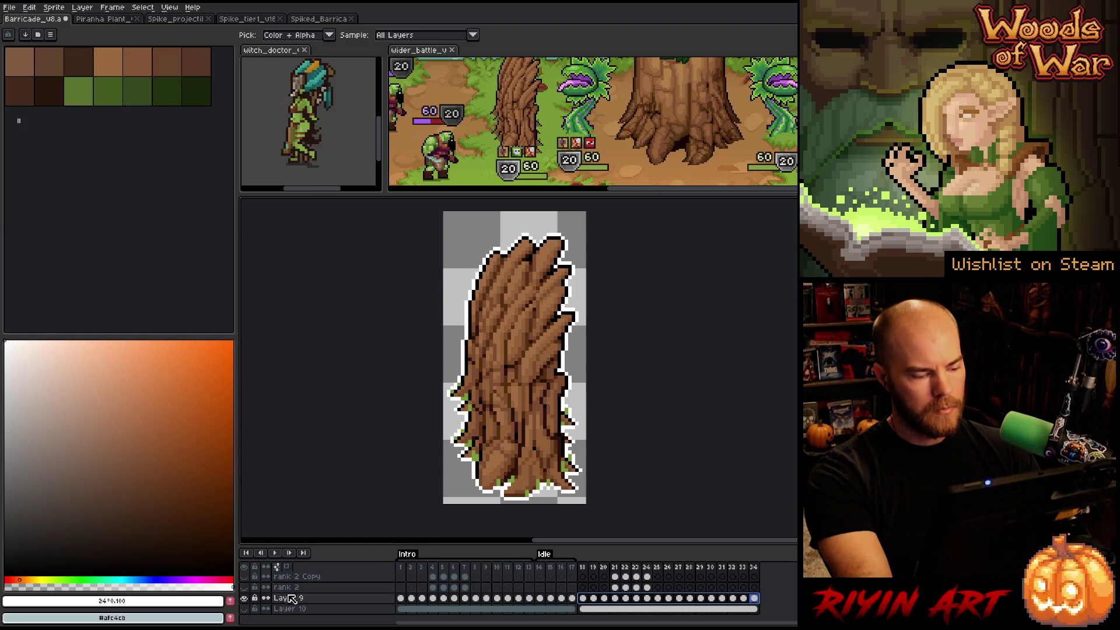
scroll(260, 581, up, 2)
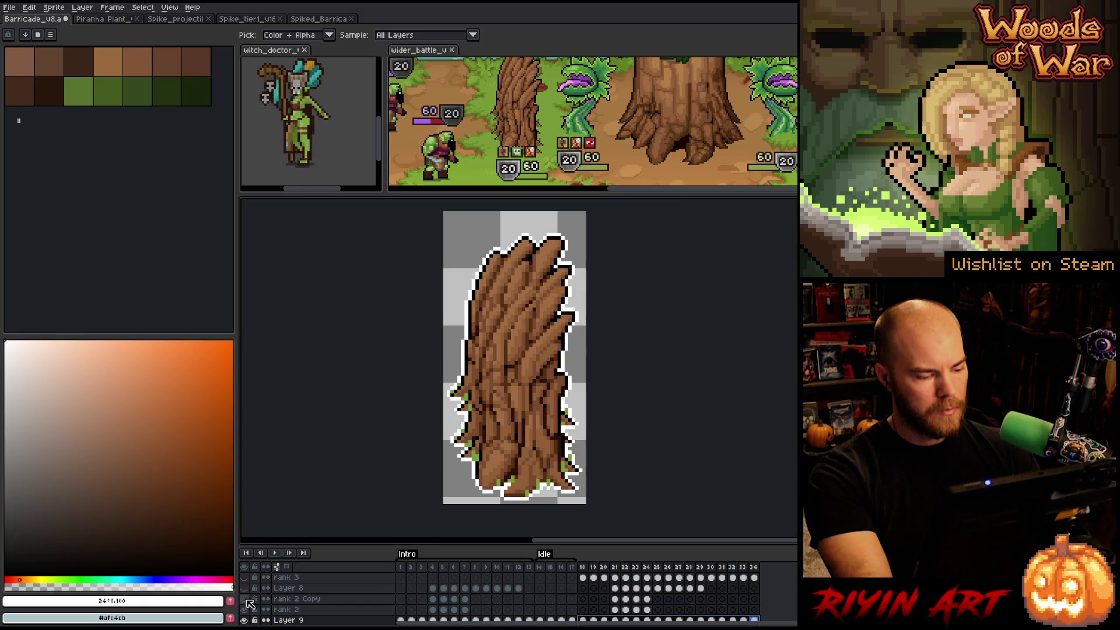
click(405, 567)
mouse_move(408, 571)
mouse_down()
mouse_move(794, 553)
mouse_move(528, 588)
mouse_move(408, 587)
mouse_move(789, 570)
mouse_up()
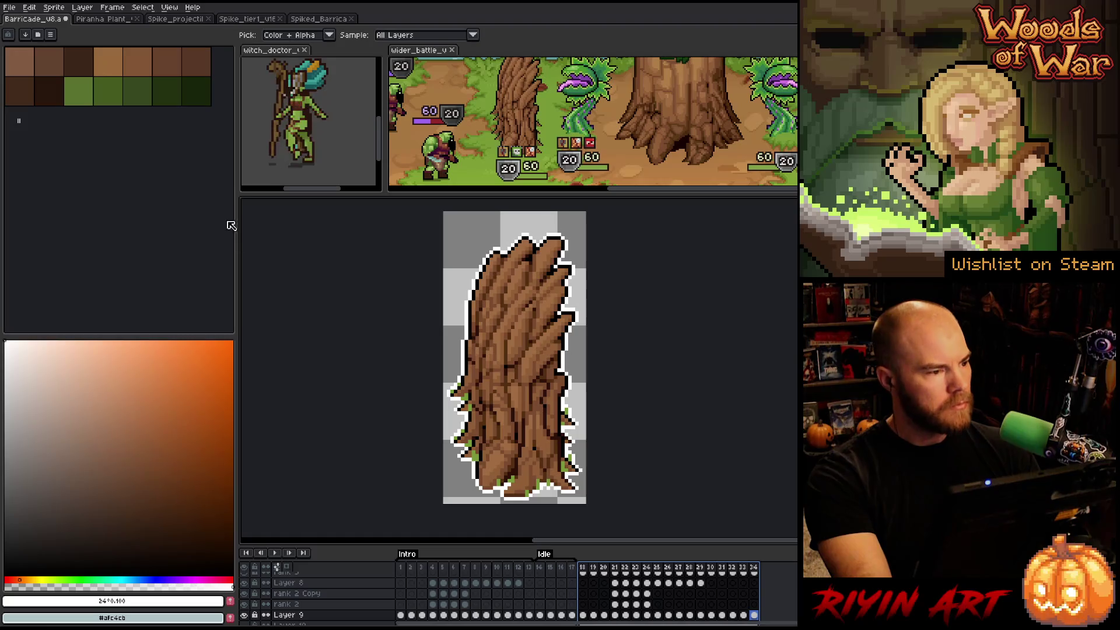
key(ctrl+s)
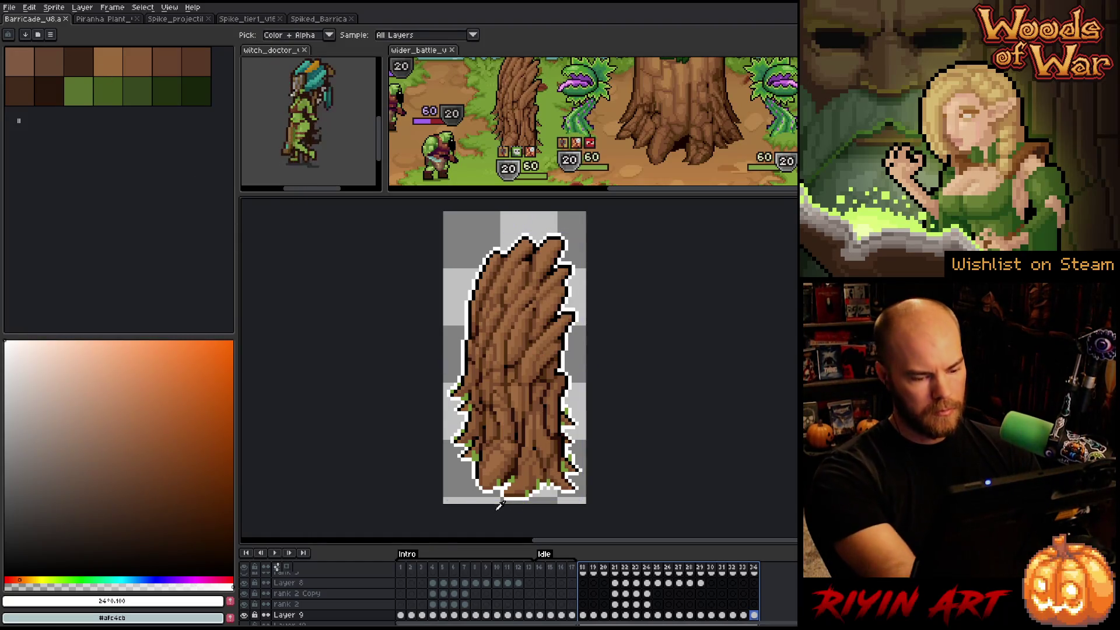
- In Export Sprite Sheet, set the layout constraint to a fixed 17 columns
click(9, 7)
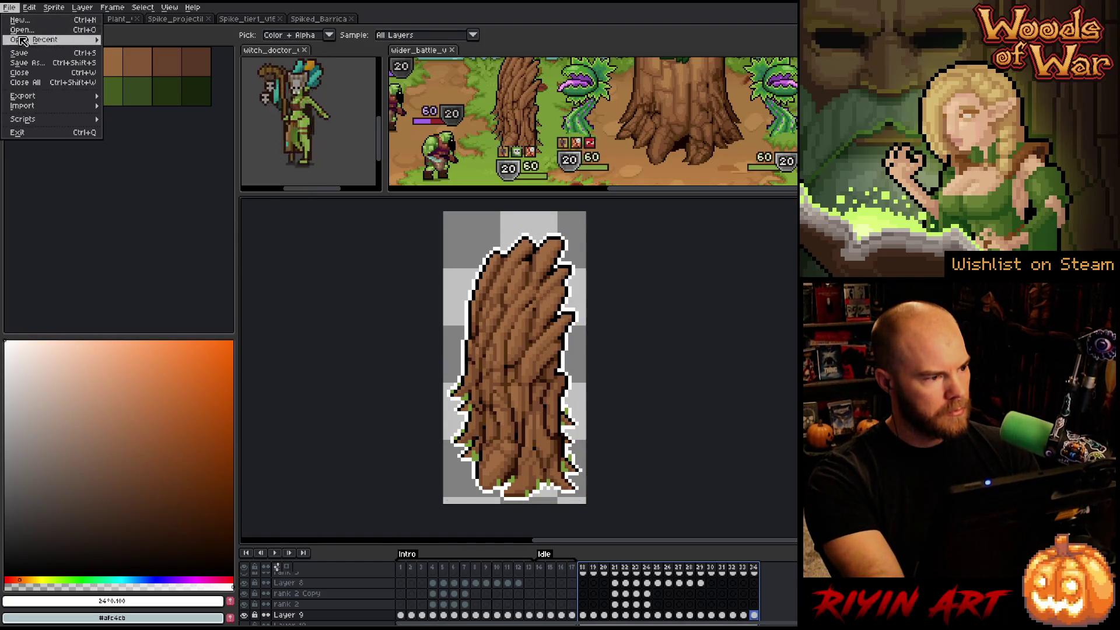
mouse_move(35, 96)
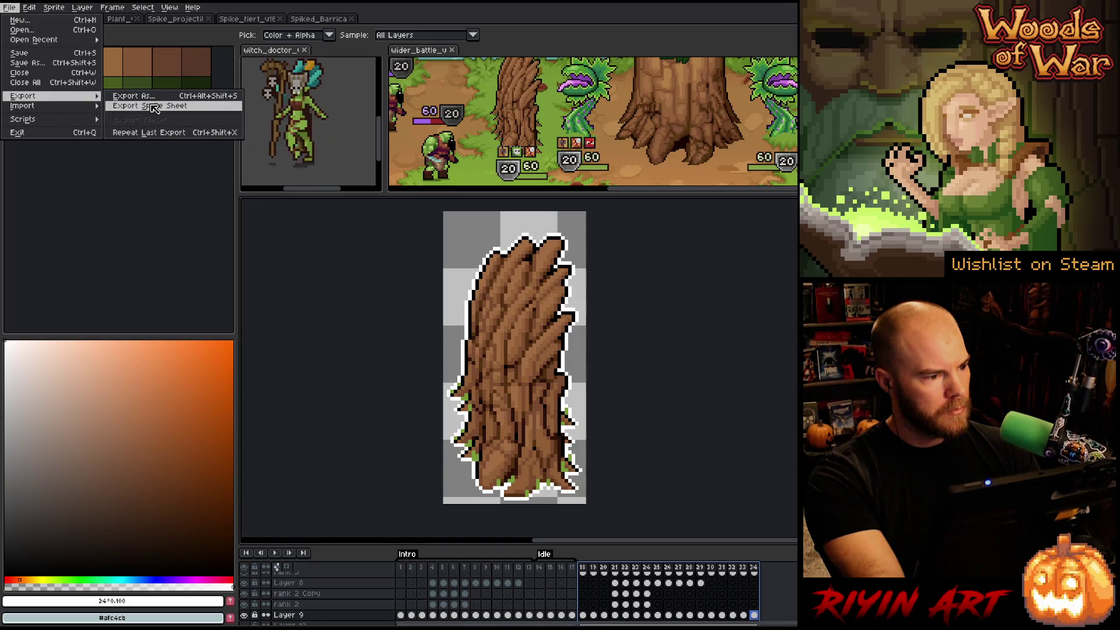
click(169, 107)
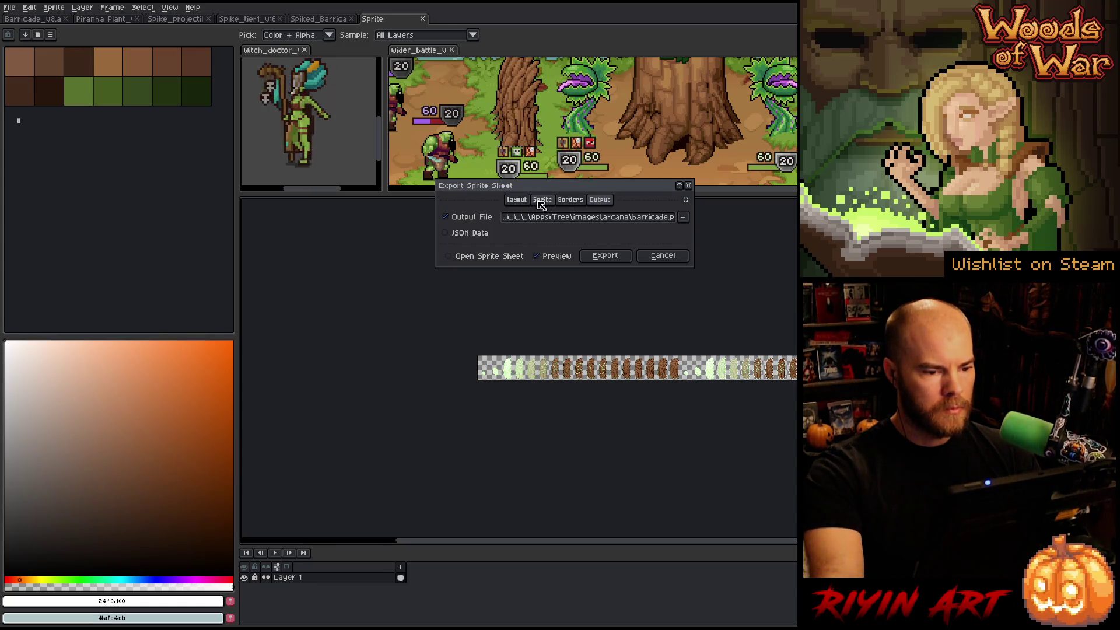
click(516, 200)
click(578, 235)
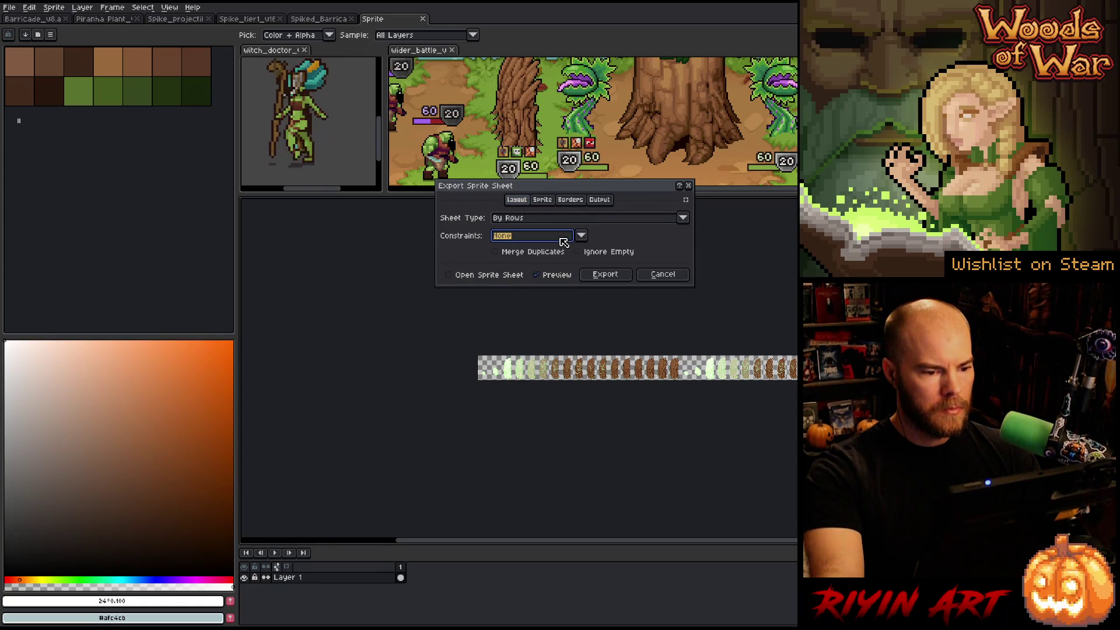
click(564, 239)
click(544, 258)
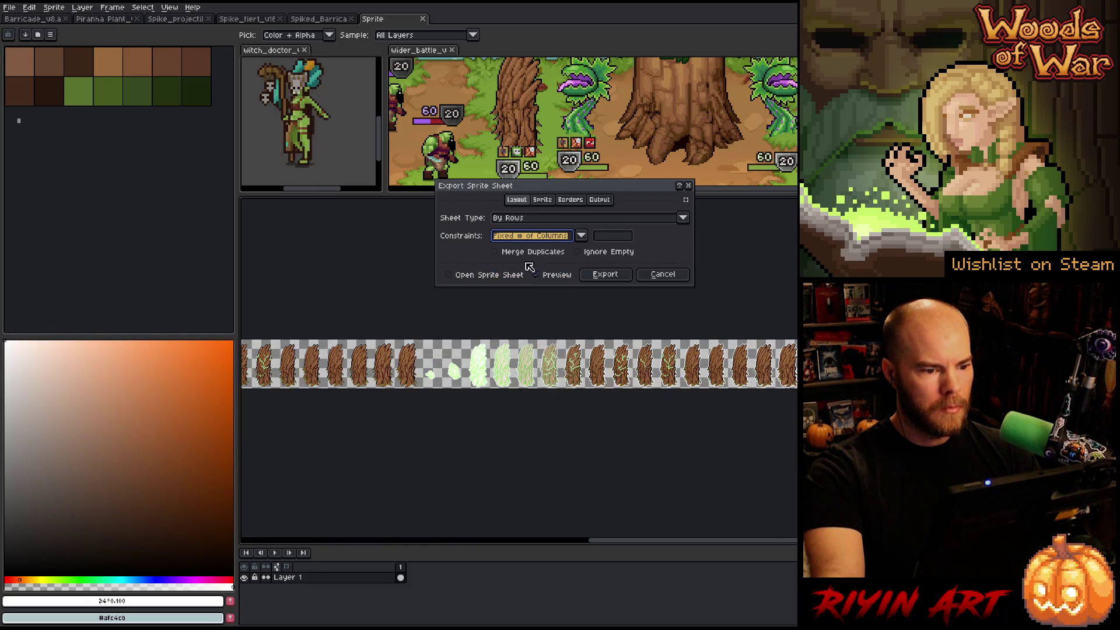
click(617, 238)
text(17)
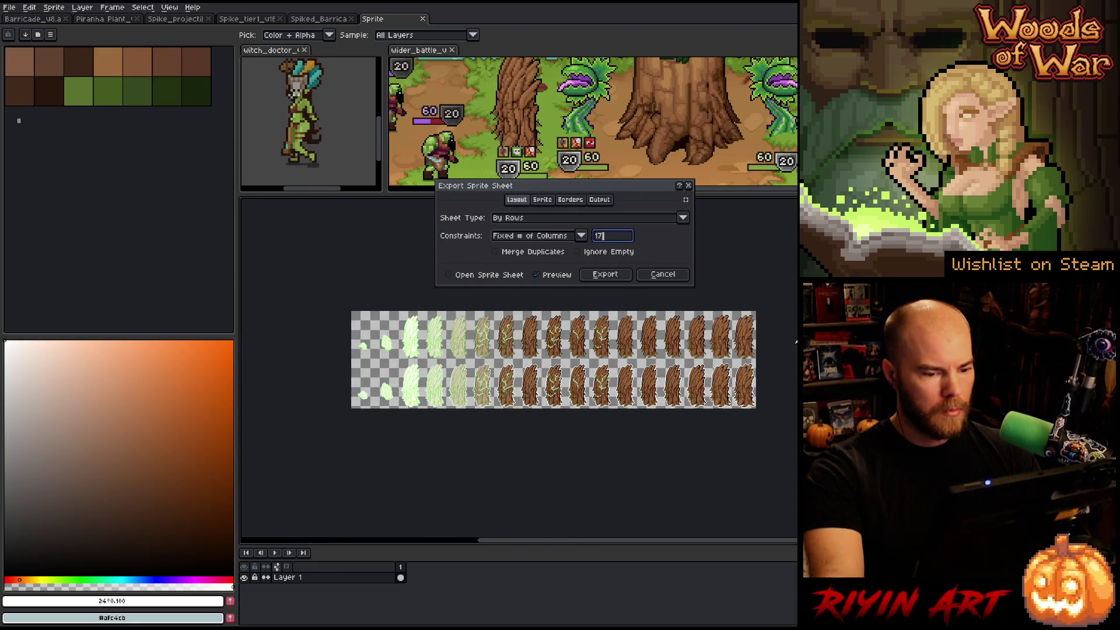
- Export the sheet to barricade.png, confirming the overwrite
scroll(780, 351, up, 1)
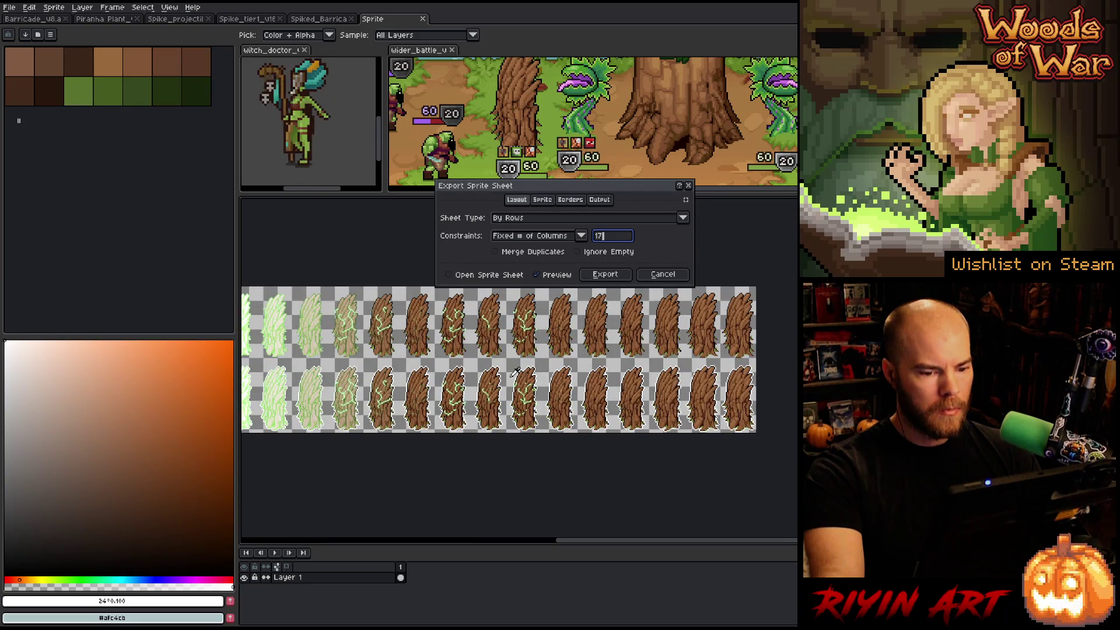
scroll(499, 369, down, 1)
click(599, 200)
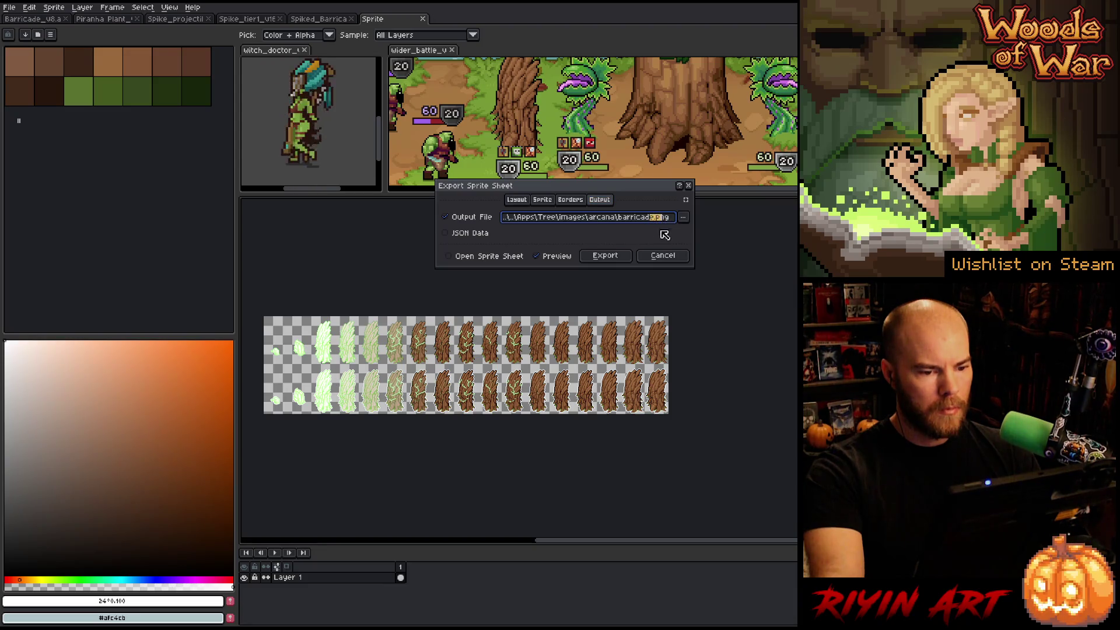
click(606, 255)
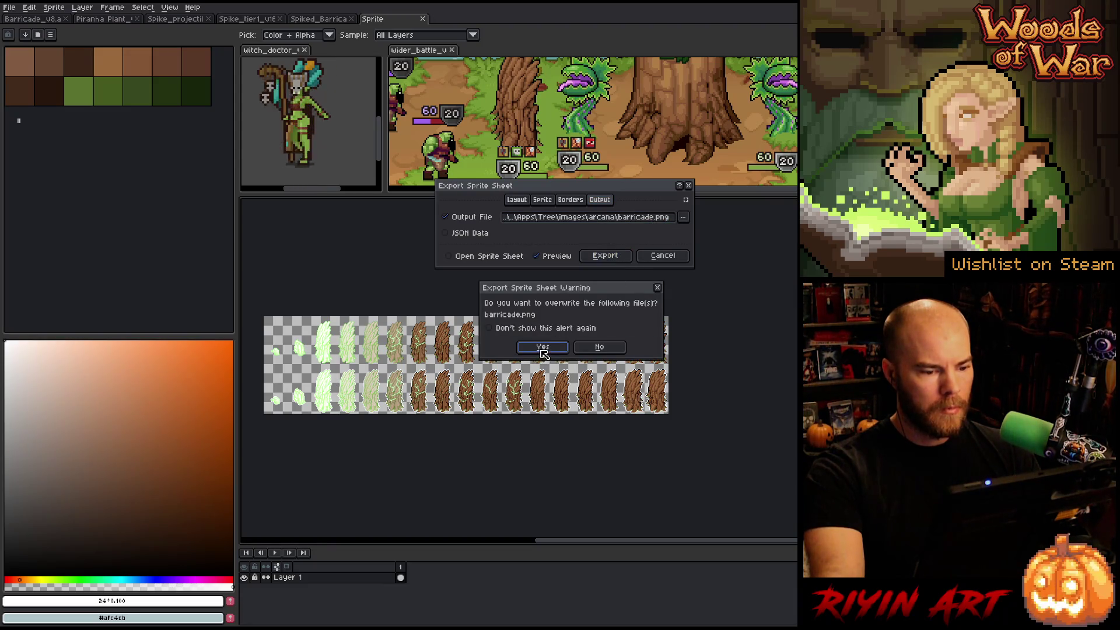
click(542, 348)
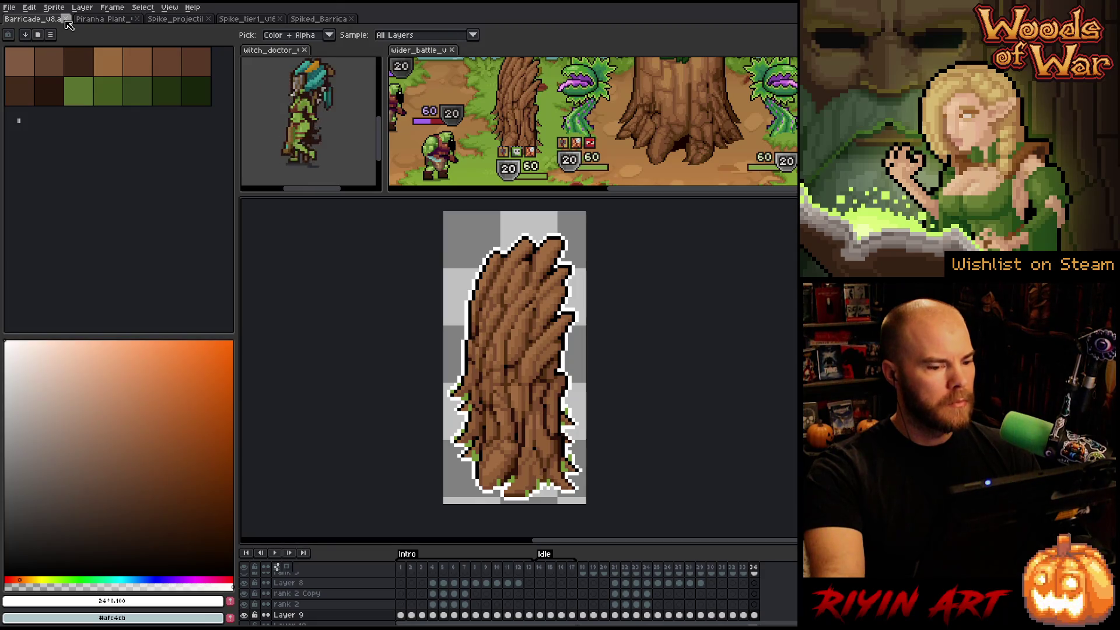
- Close the barricade file and switch to the Spike_projectile sprite
click(66, 20)
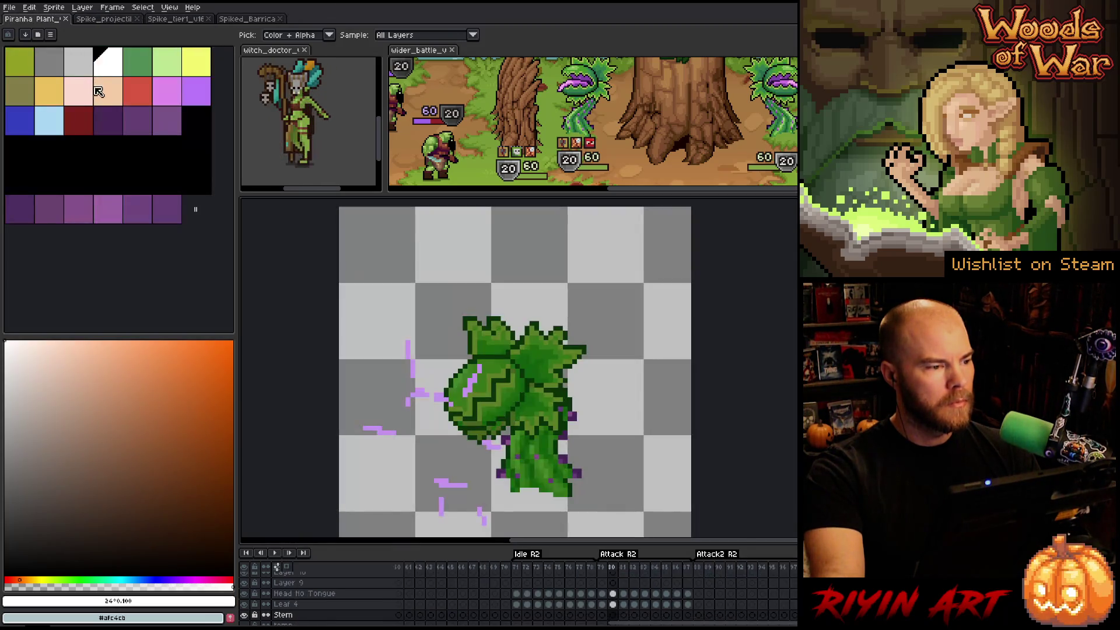
click(105, 20)
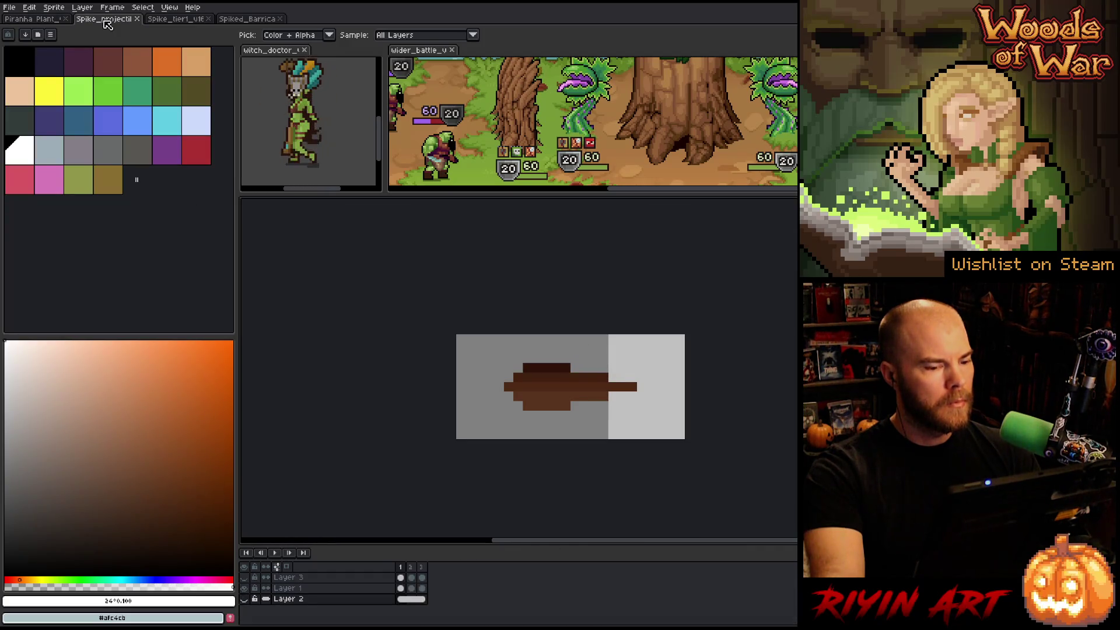
scroll(418, 69, down, 3)
scroll(718, 108, up, 3)
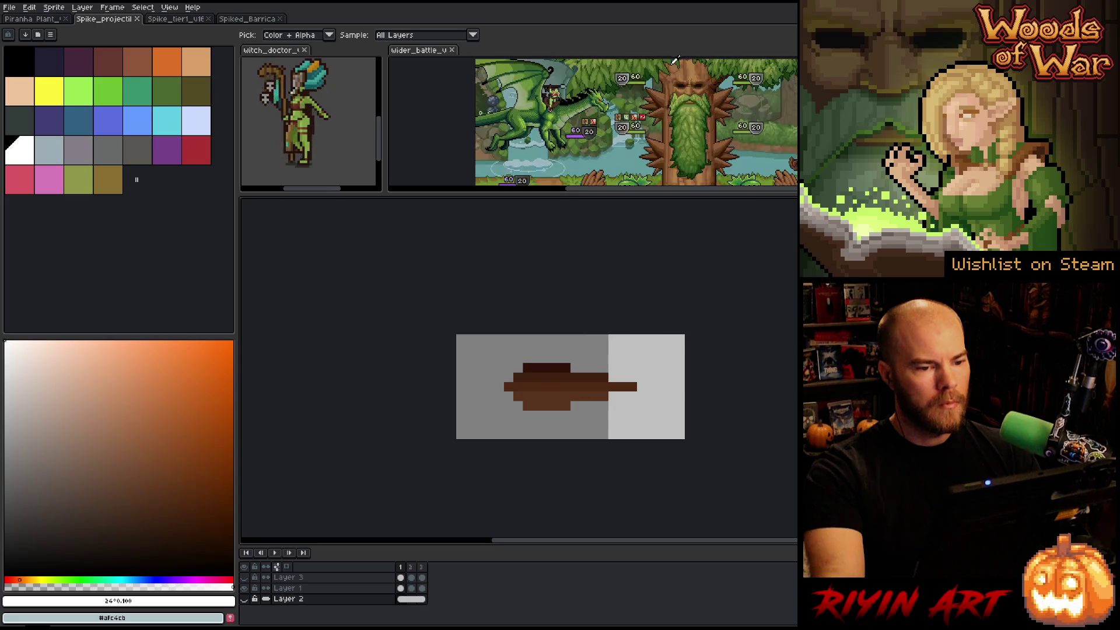
scroll(718, 108, up, 4)
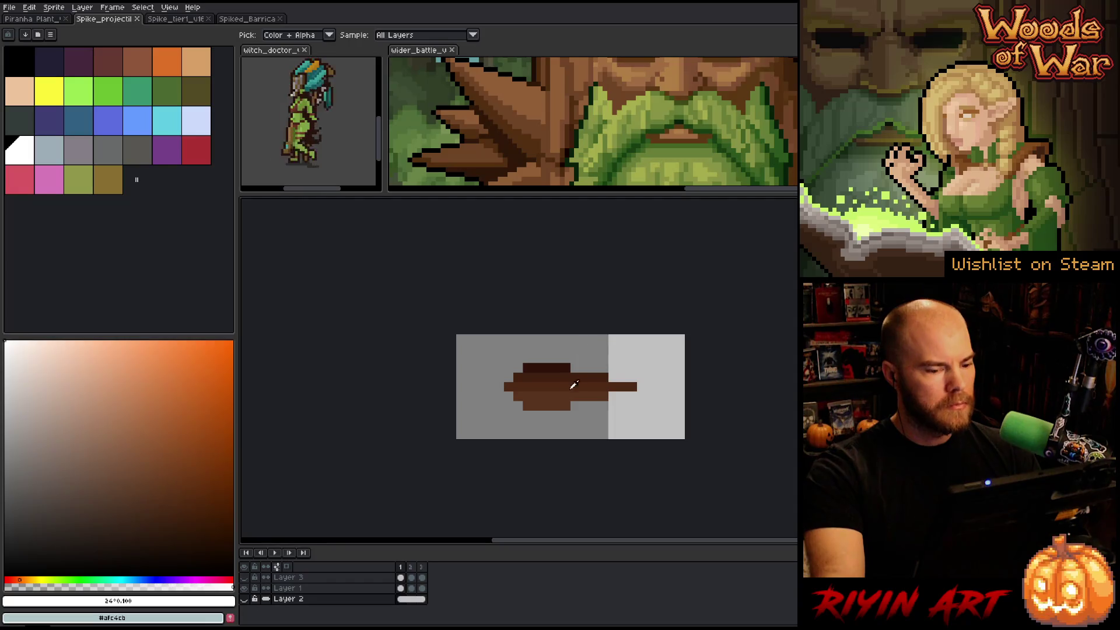
- Select frames 1–3, sample the spike's dark brown, and start replacing it with a treant brown
click(425, 589)
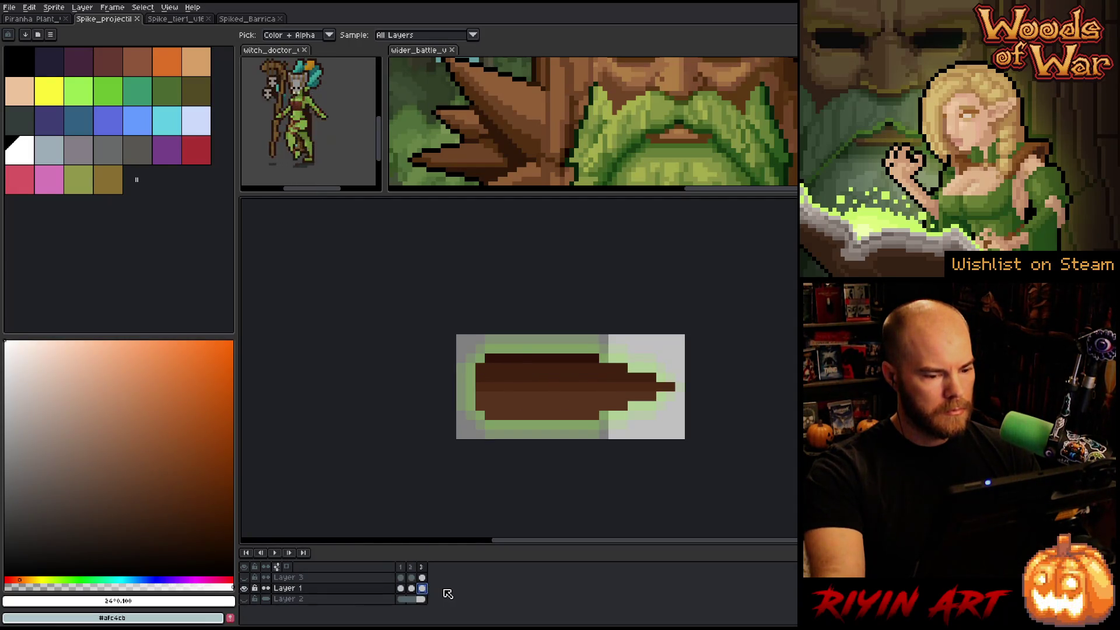
drag(422, 588, 400, 588)
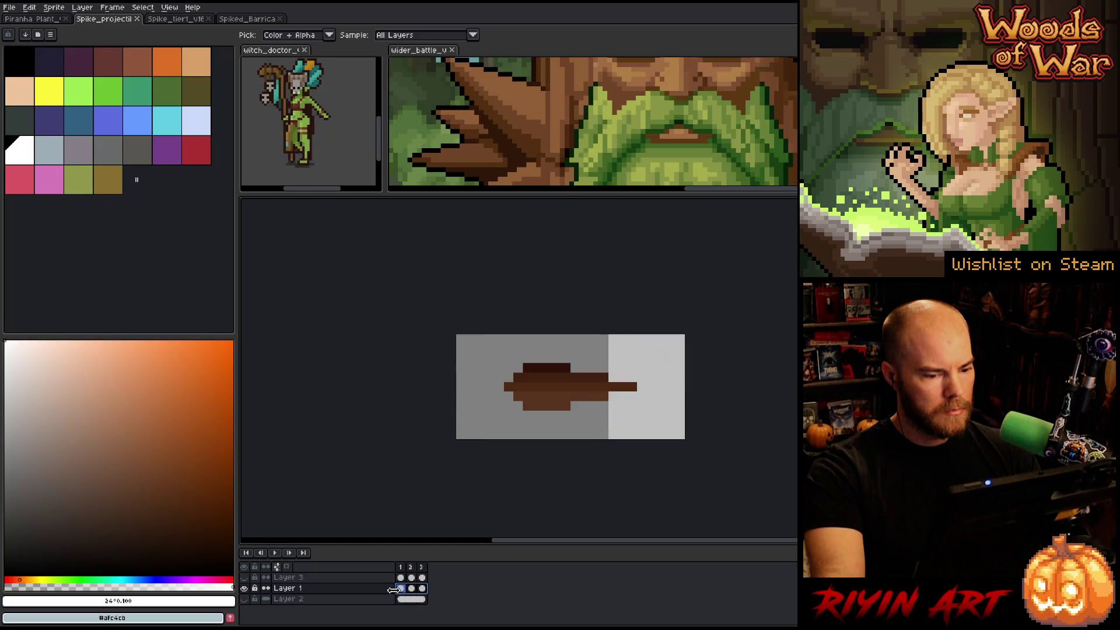
click(516, 382)
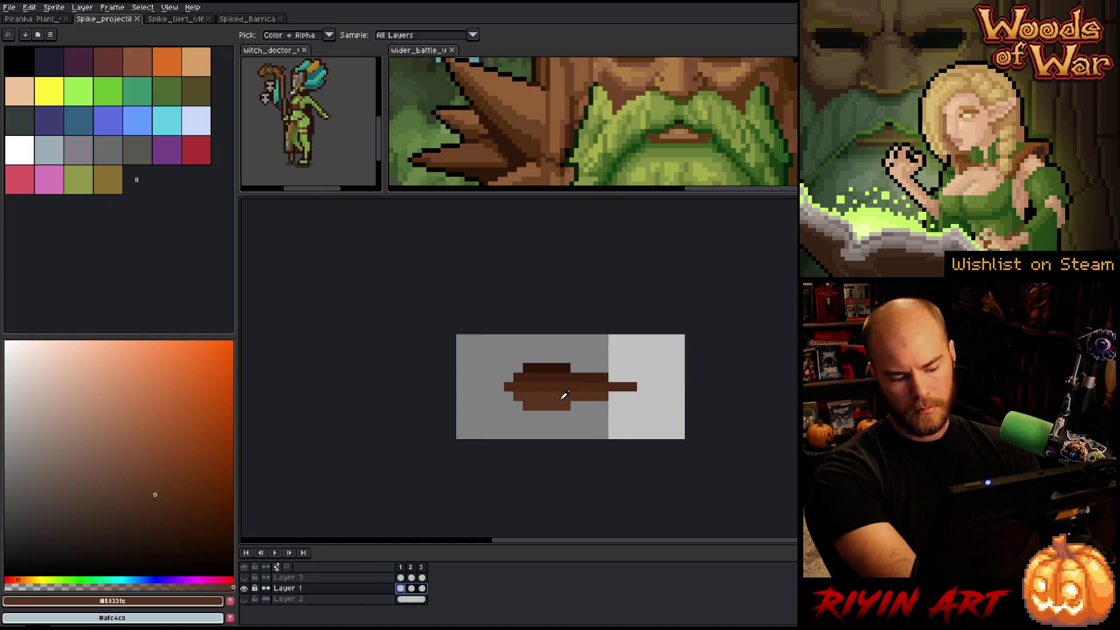
key(shift+r)
click(493, 96)
- Replace the first brown with a lighter treant brown, then the darker brown with the reference's mid brown
click(523, 86)
click(764, 117)
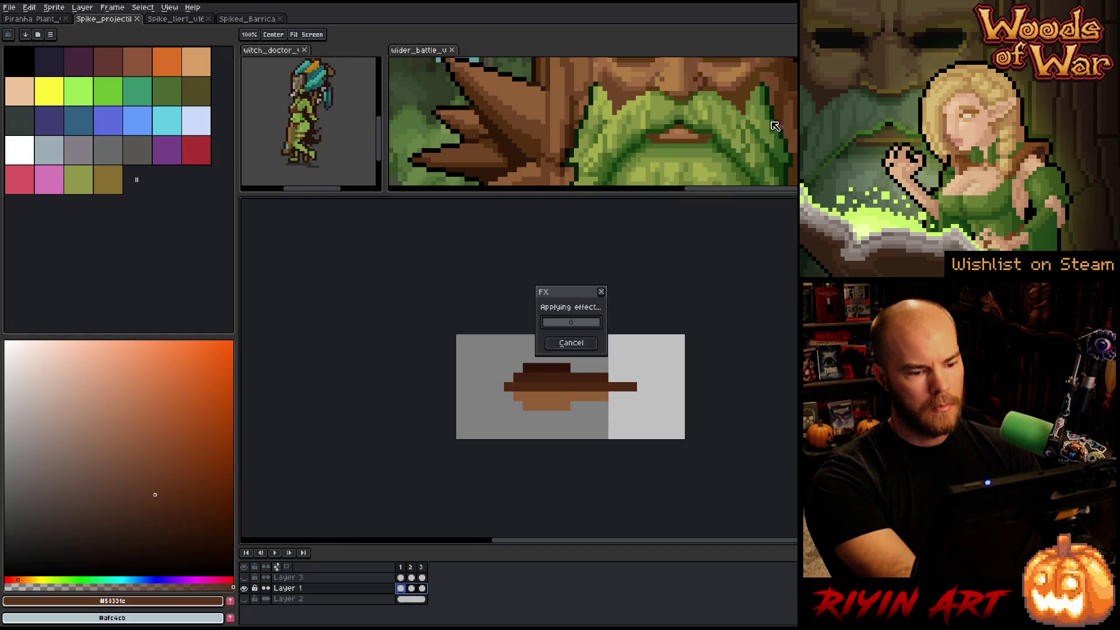
click(578, 381)
key(shift+r)
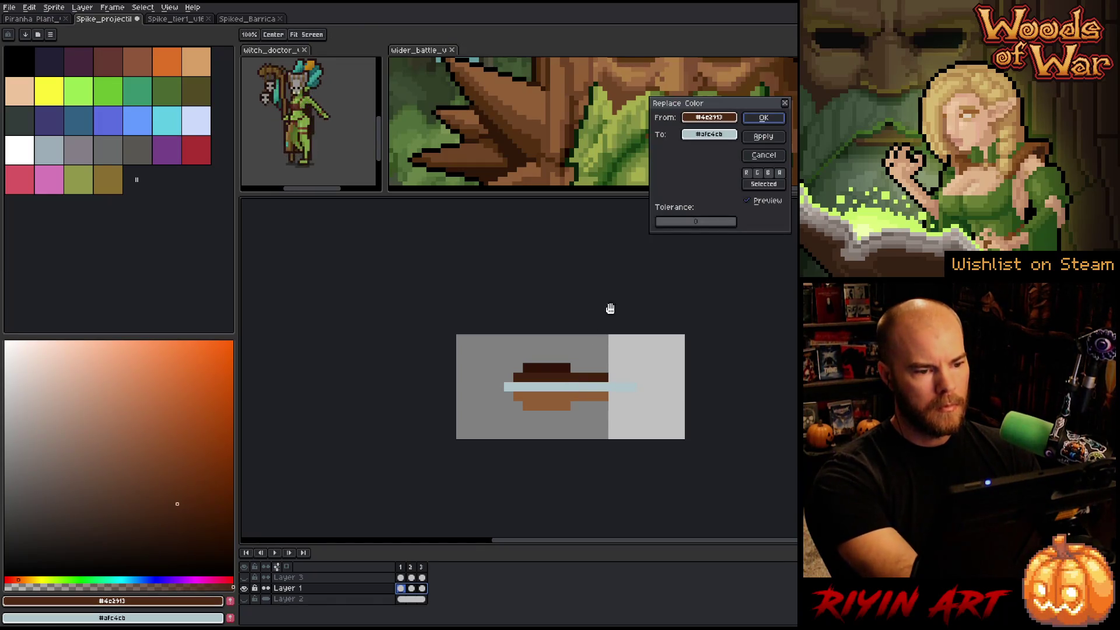
click(701, 135)
click(544, 133)
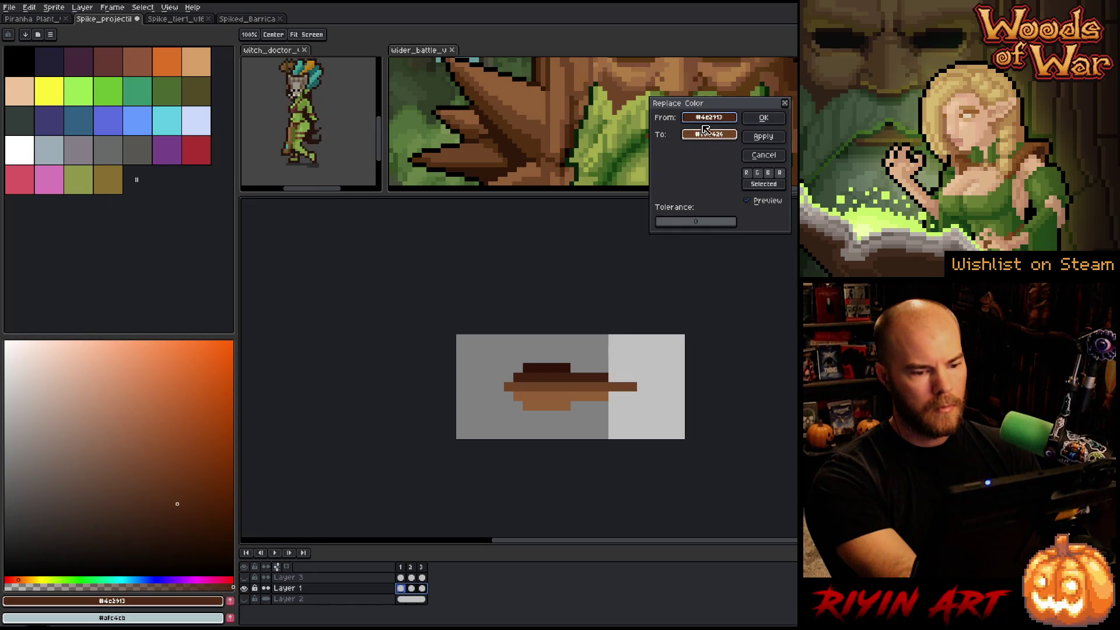
click(758, 119)
- Replace the remaining darker and near-black browns with reference browns and check the glowing third frame
click(563, 369)
key(shift+r)
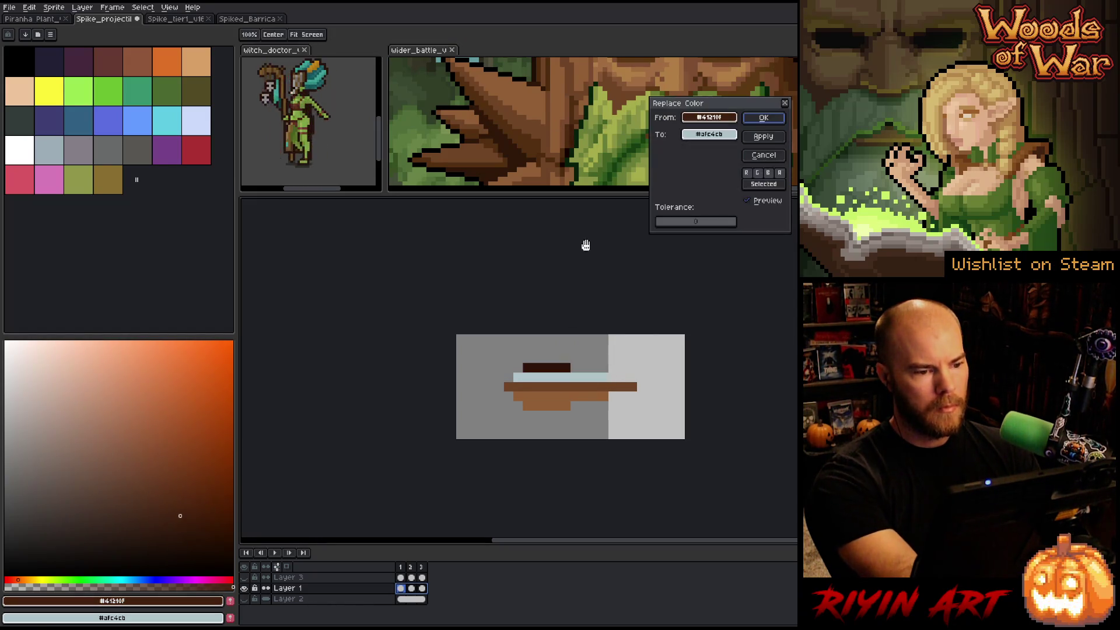
click(694, 131)
click(558, 142)
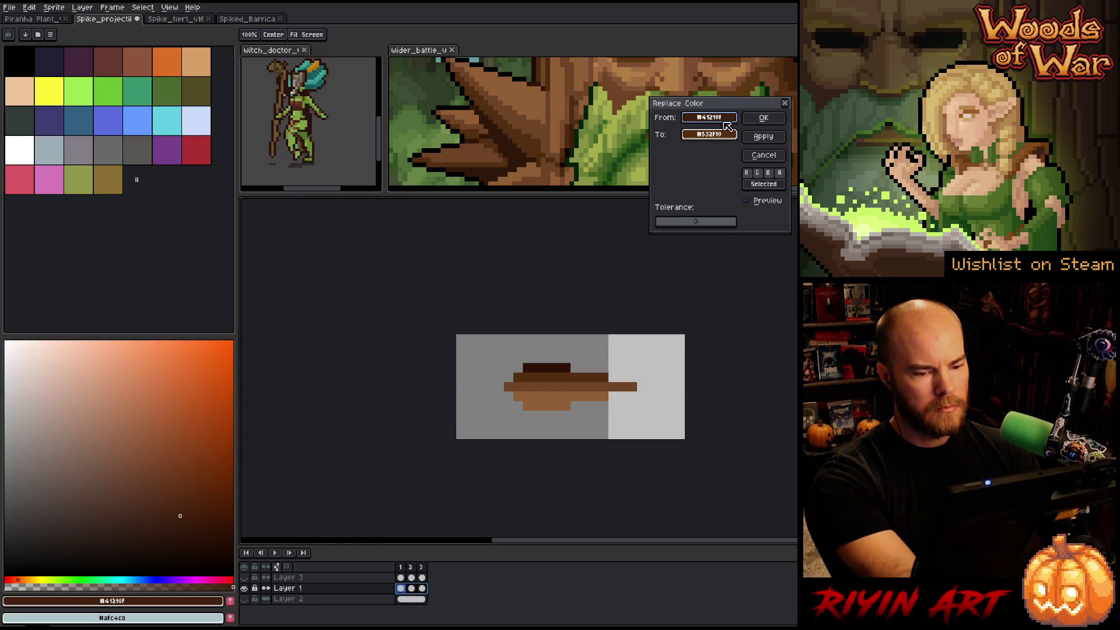
click(764, 118)
click(547, 360)
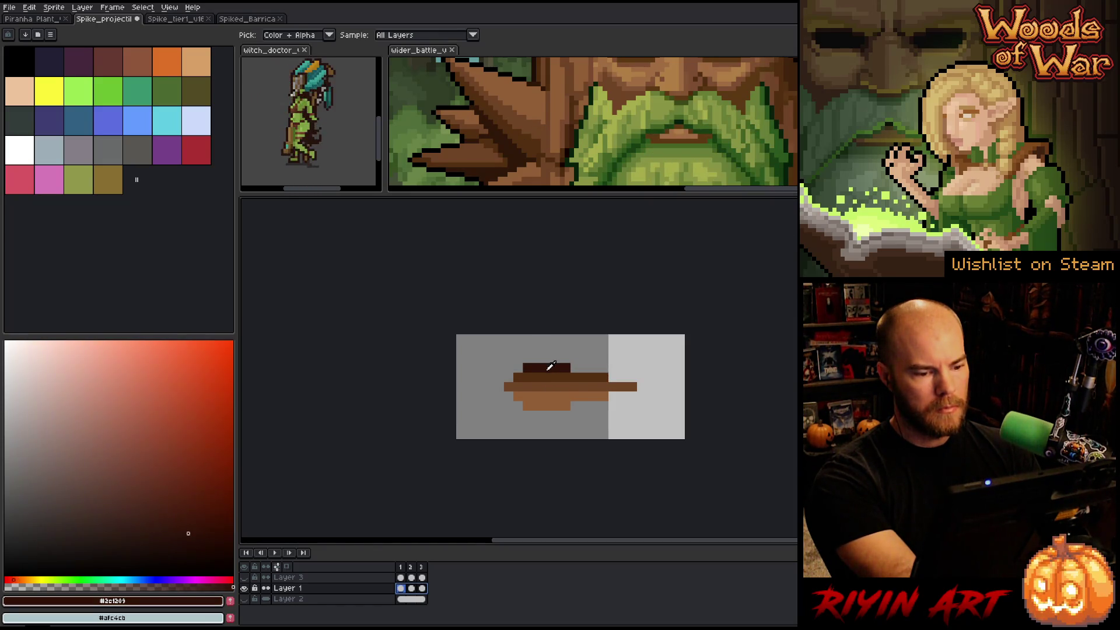
key(shift+r)
click(513, 135)
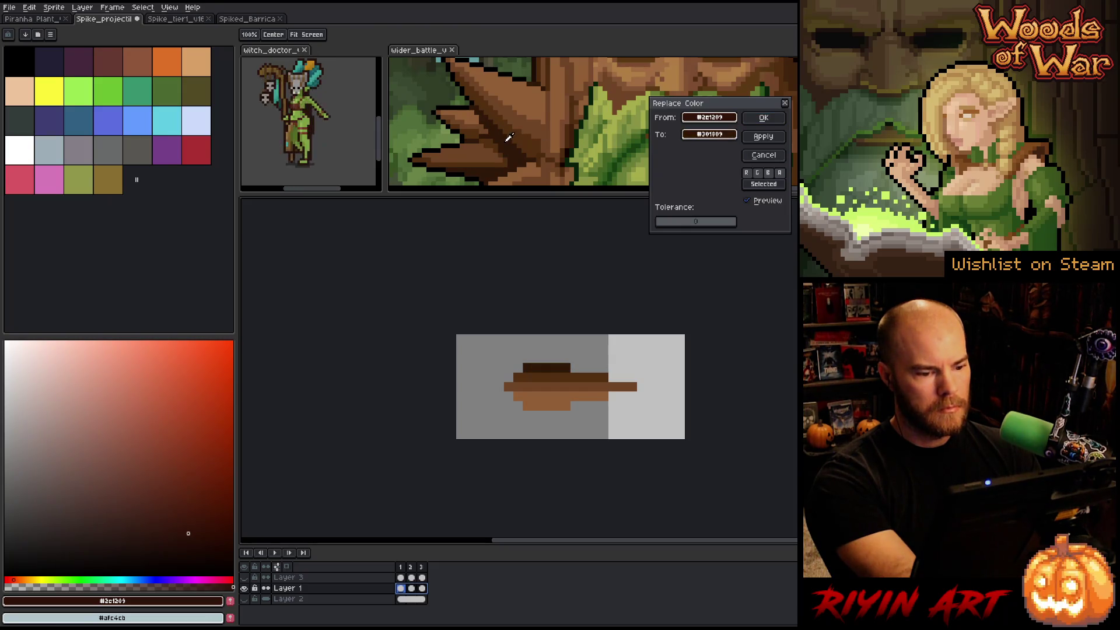
click(763, 117)
drag(402, 575, 422, 567)
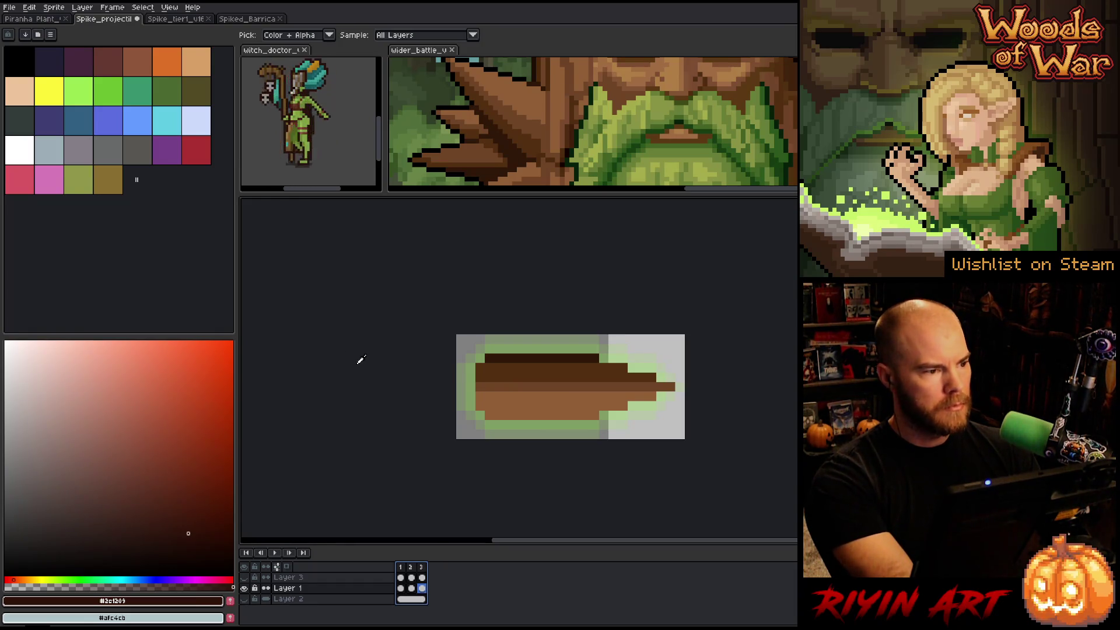
click(9, 7)
- Export the spike sprite sheet over spike_shot_rank1_projectile.png, confirming the overwrite
mouse_move(53, 97)
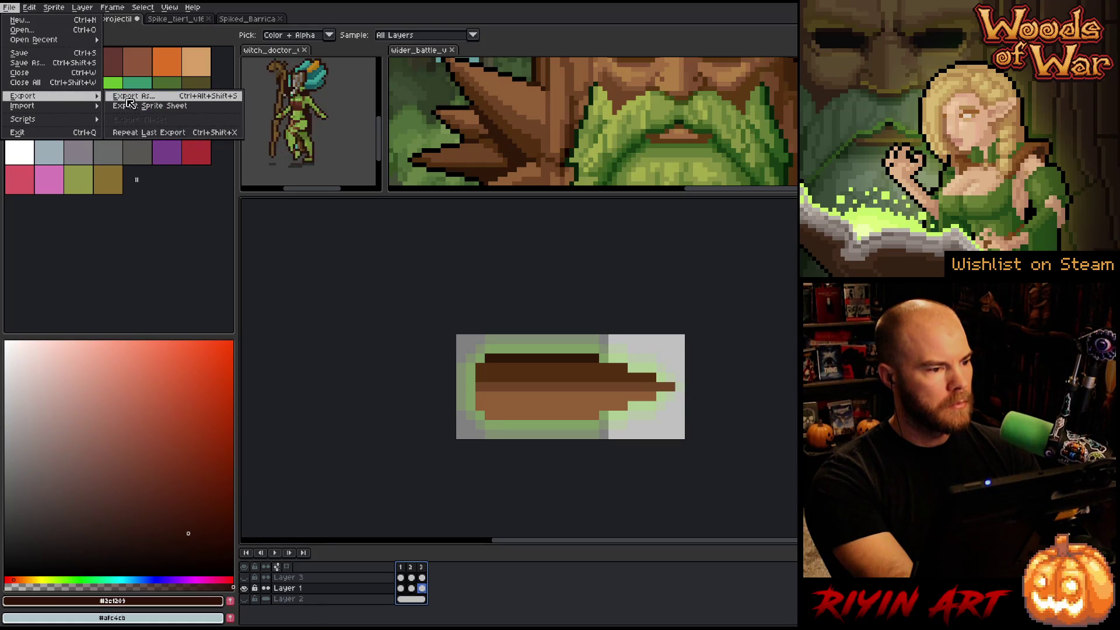
click(131, 106)
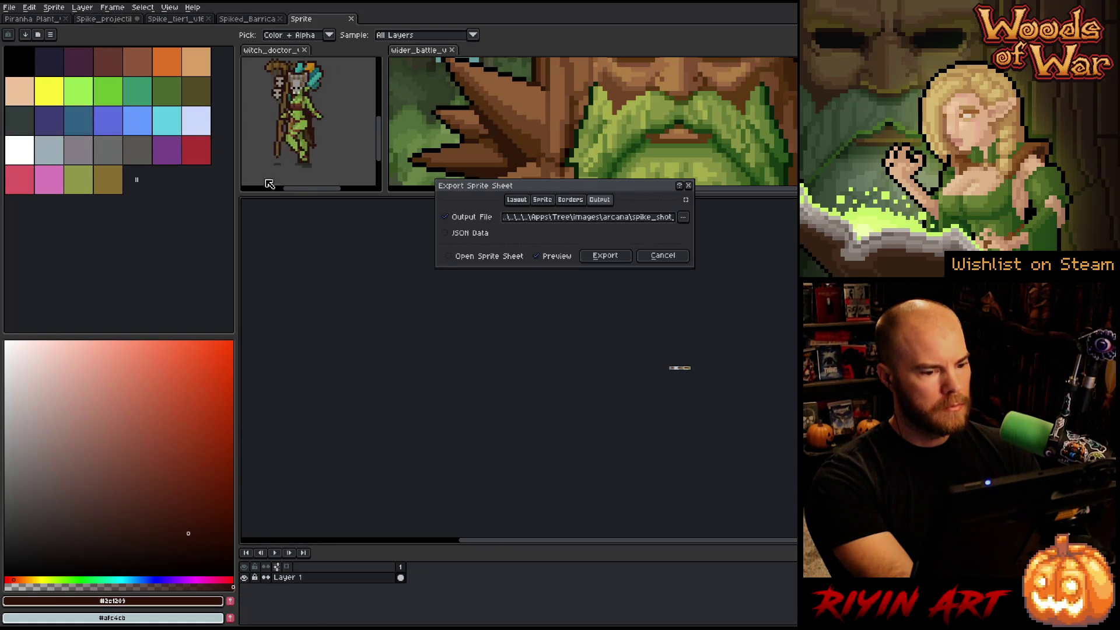
click(663, 257)
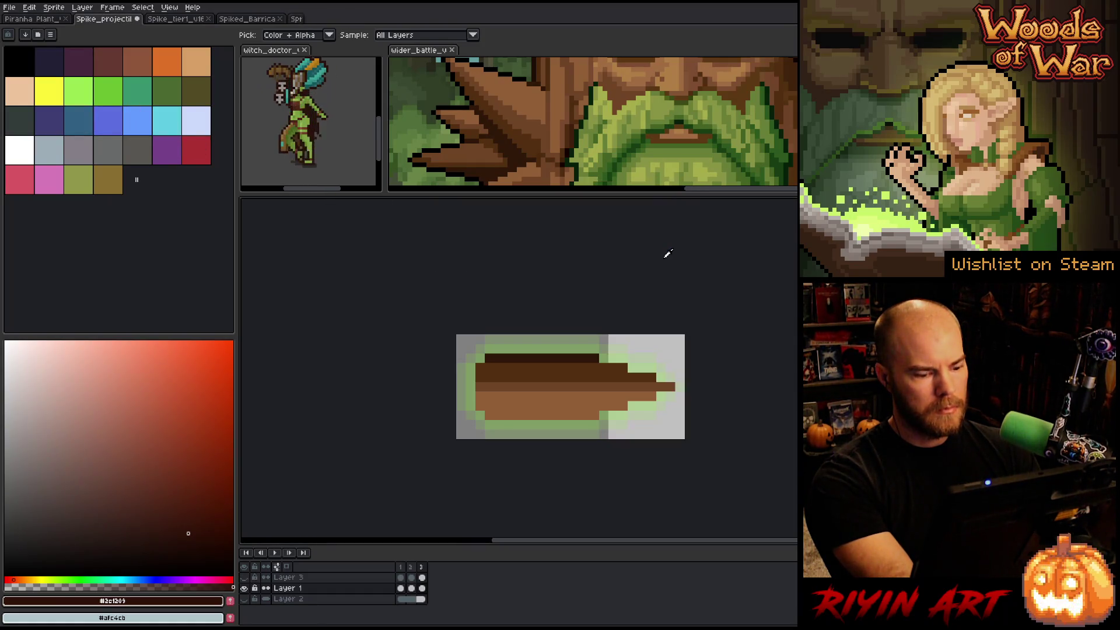
click(9, 7)
mouse_move(52, 97)
click(150, 107)
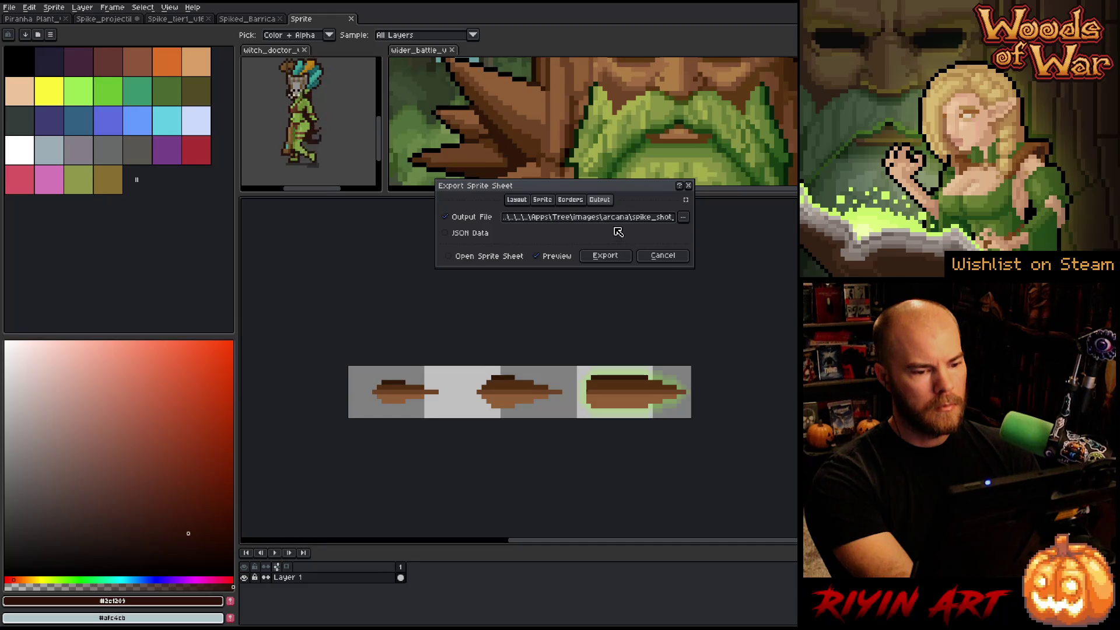
click(640, 220)
click(625, 260)
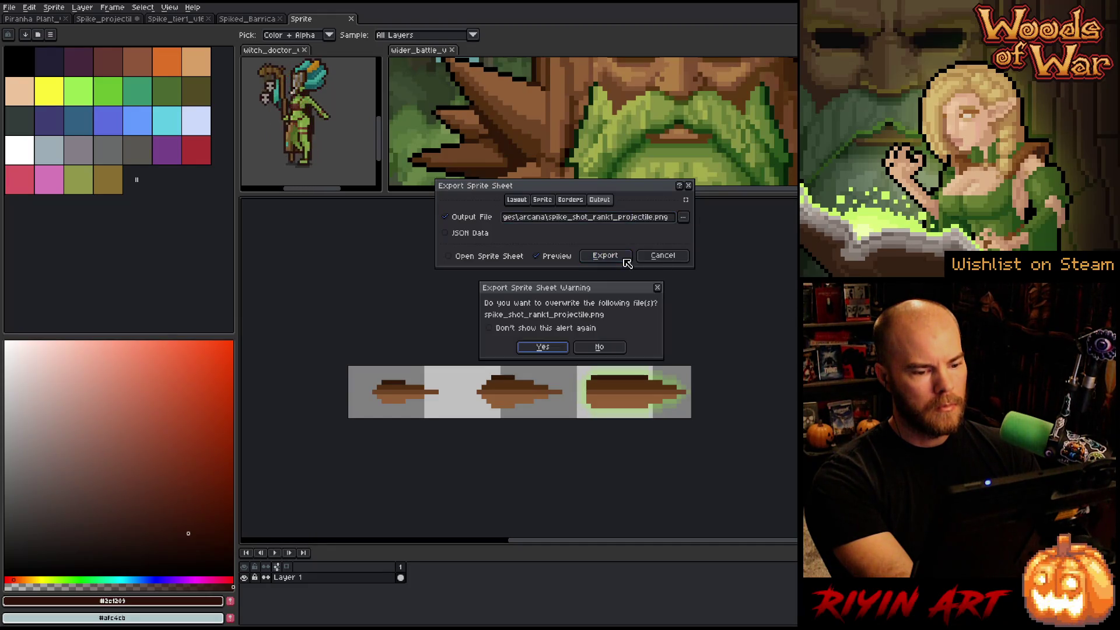
click(543, 348)
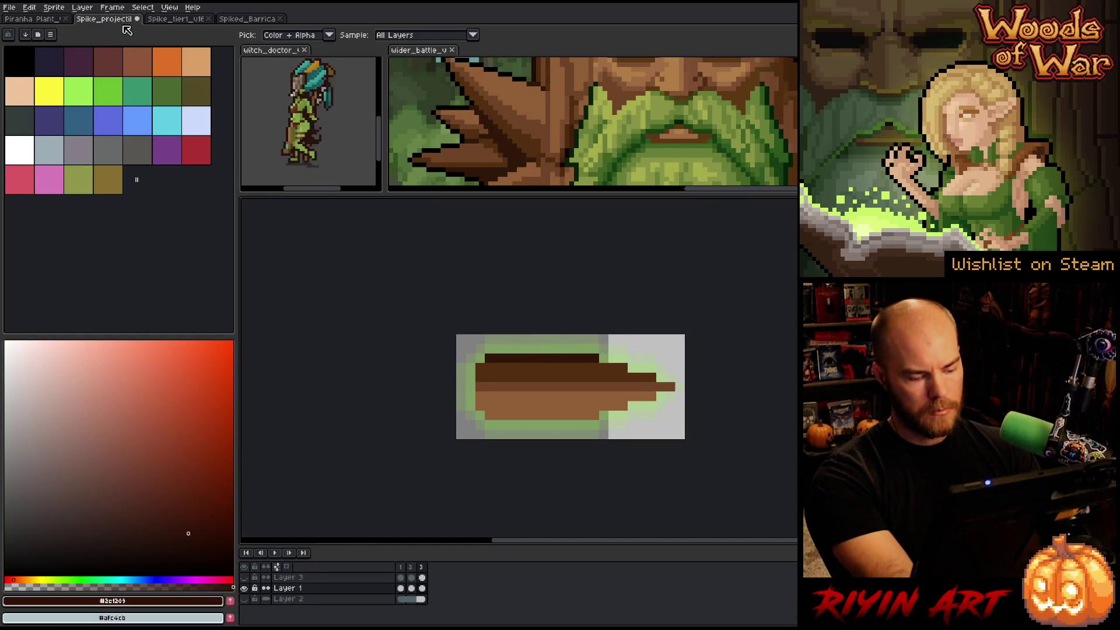
- Save the sprite as Spike_projectile_tier1_v5.aseprite and close it
click(10, 7)
click(26, 63)
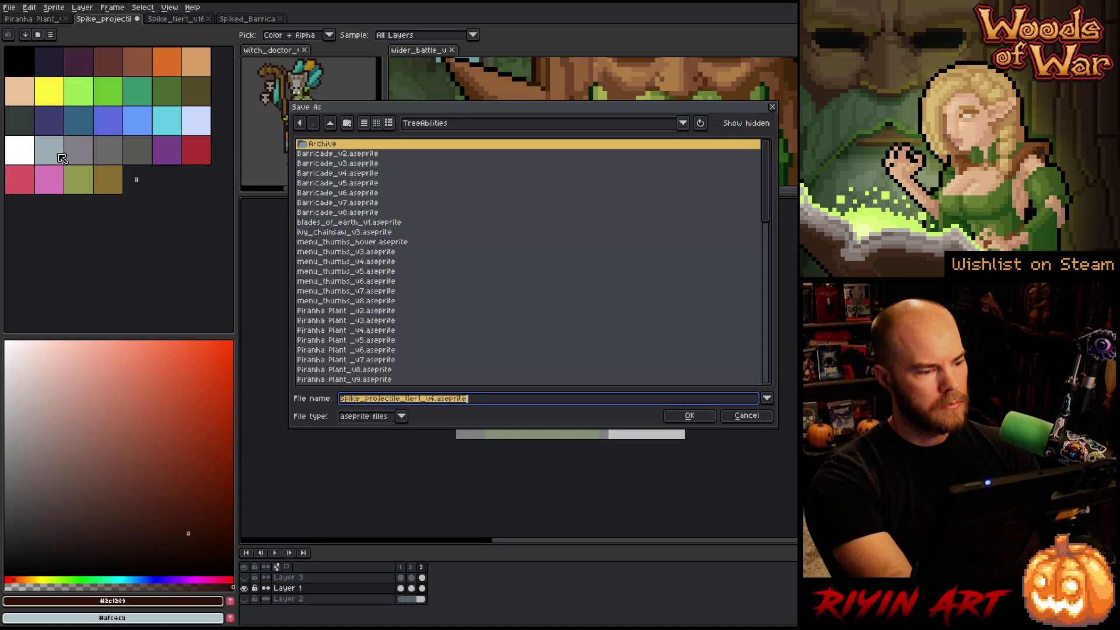
click(435, 399)
key(BackSpace)
text(6)
key(BackSpace)
text(5)
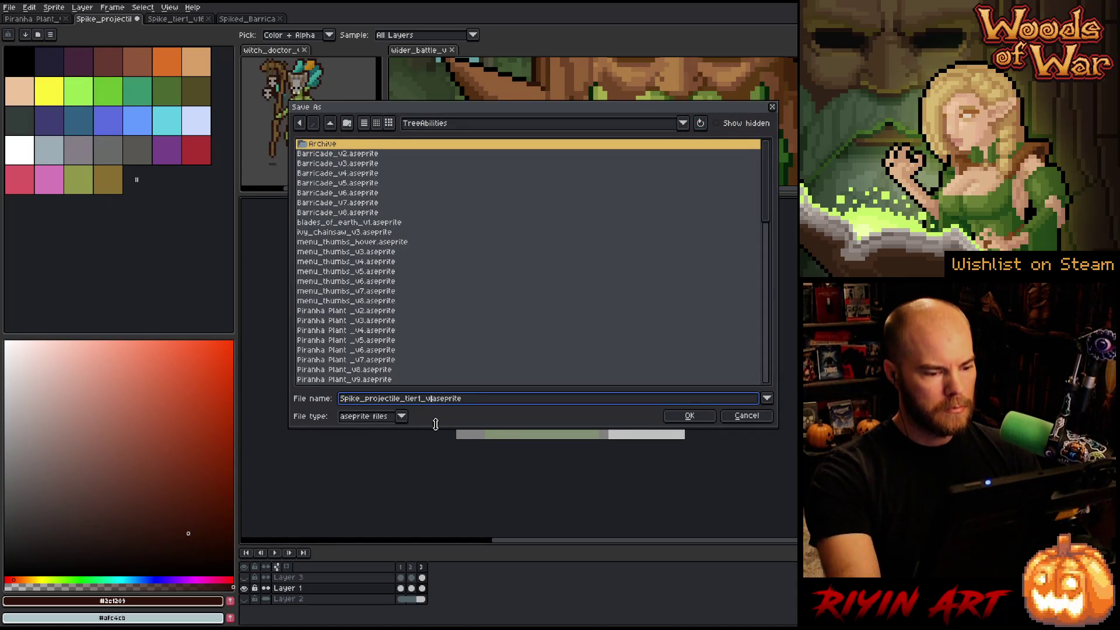
click(689, 416)
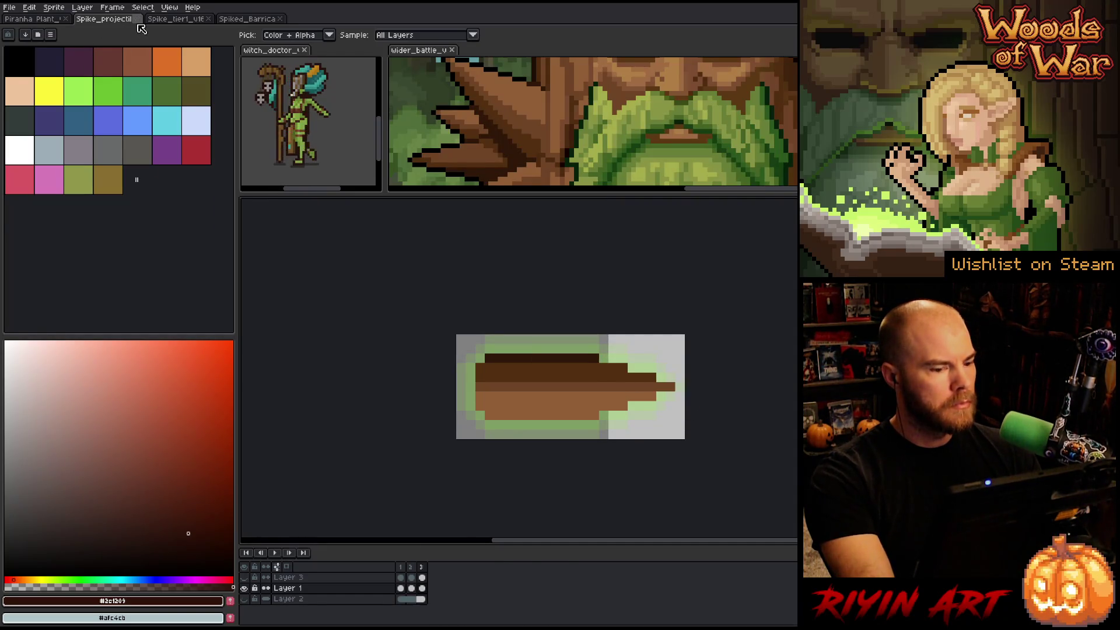
click(137, 19)
- Select the Layer 1 and Layer 1 Copy cels at frames 12–13 and delete them
drag(609, 436, 508, 385)
scroll(576, 615, up, 1)
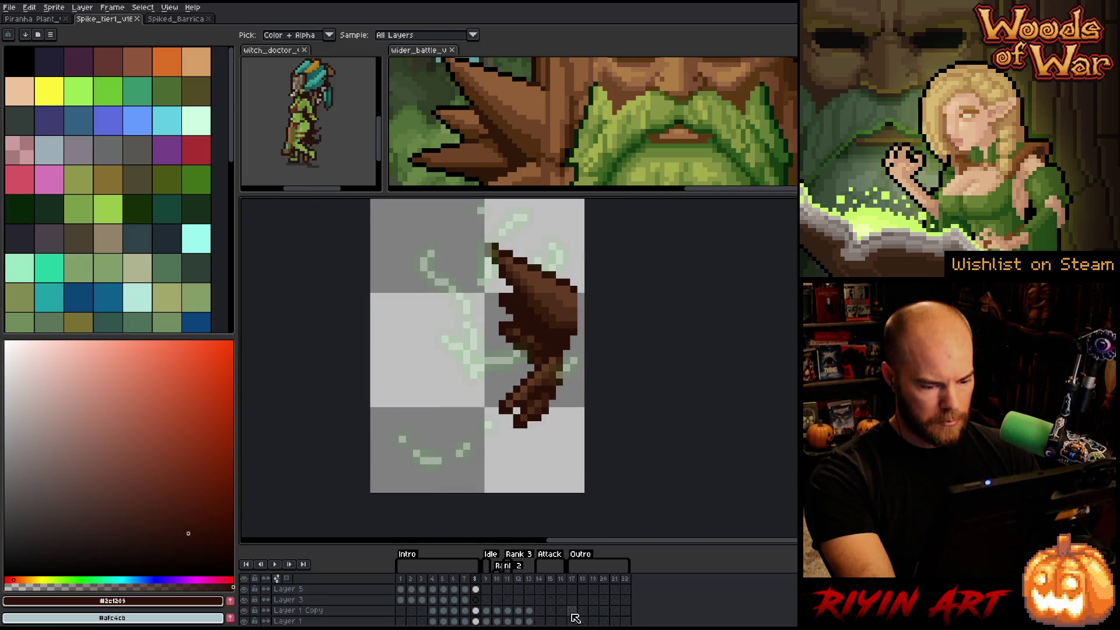
drag(544, 582, 632, 583)
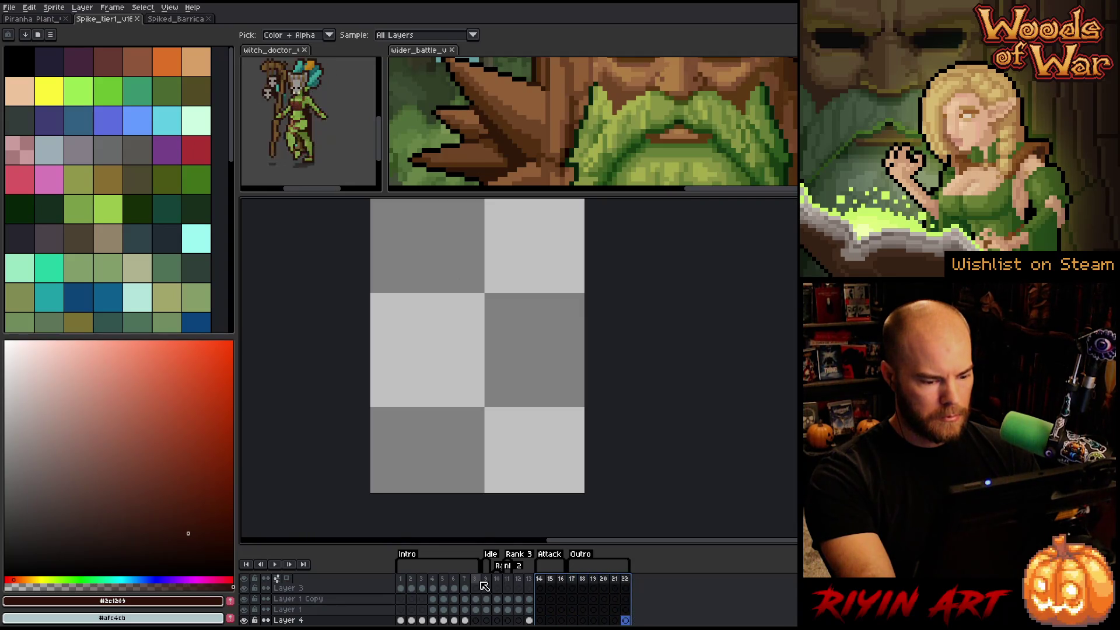
drag(486, 582, 521, 585)
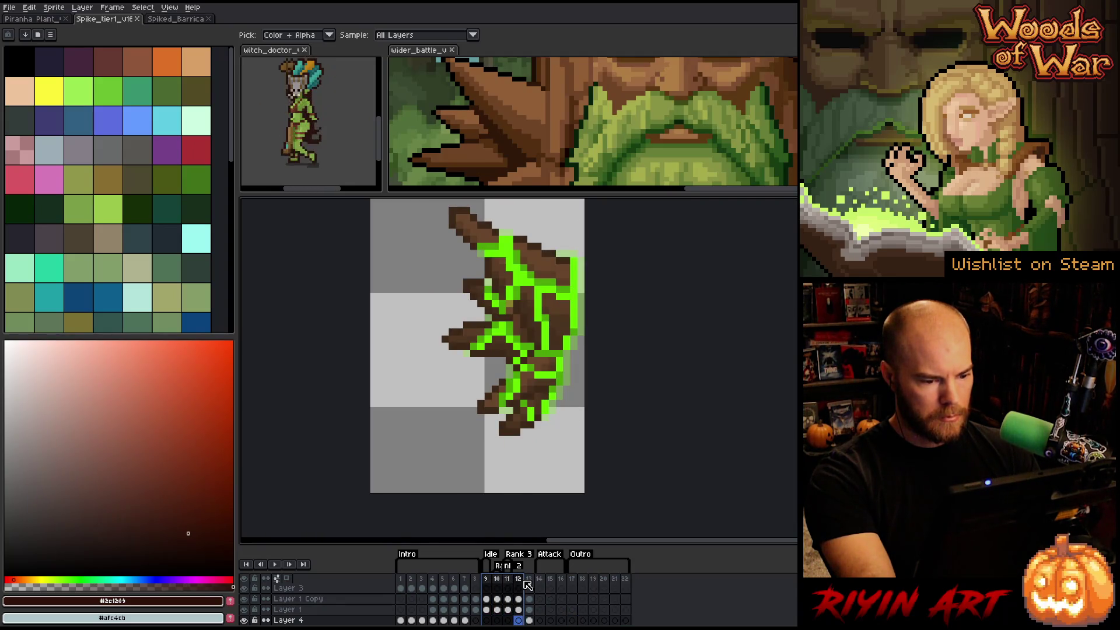
click(508, 581)
click(518, 580)
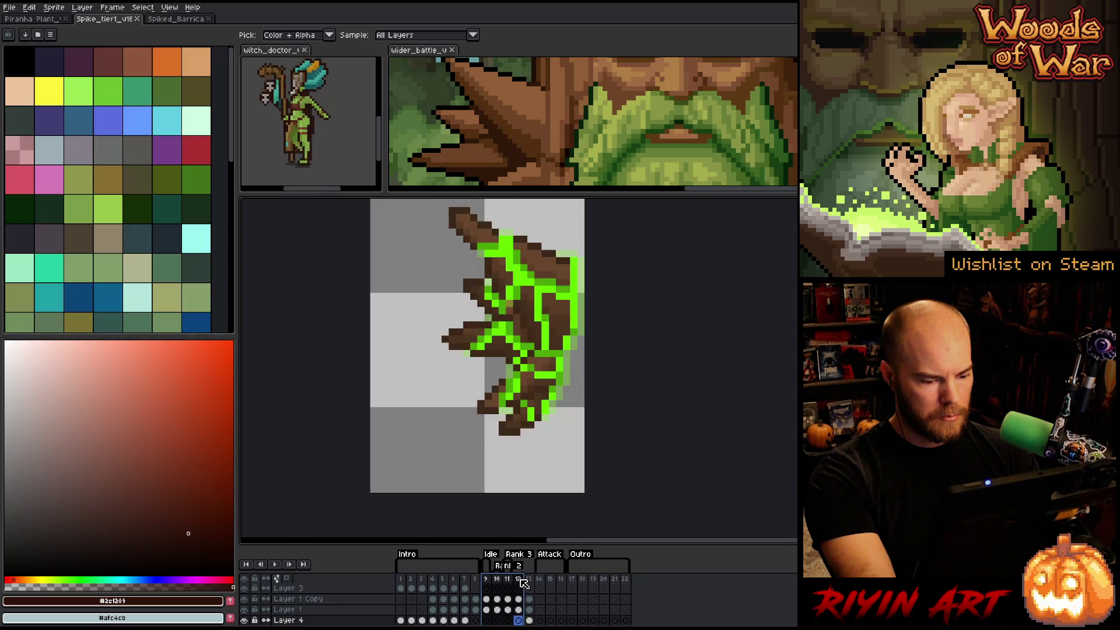
click(532, 580)
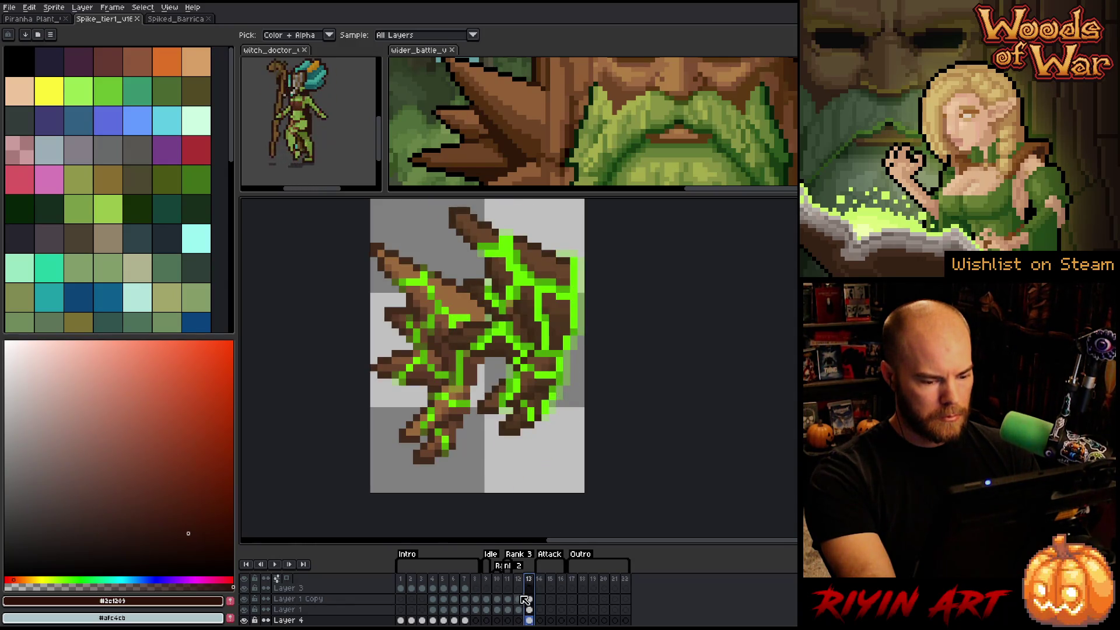
click(522, 602)
scroll(523, 603, down, 1)
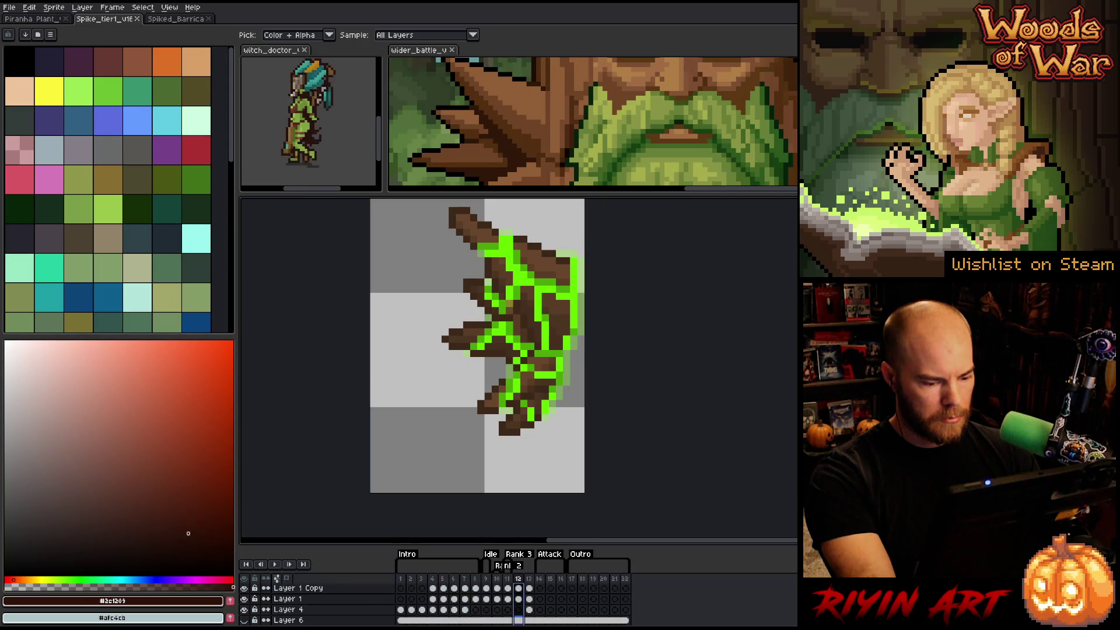
click(529, 609)
key(Delete)
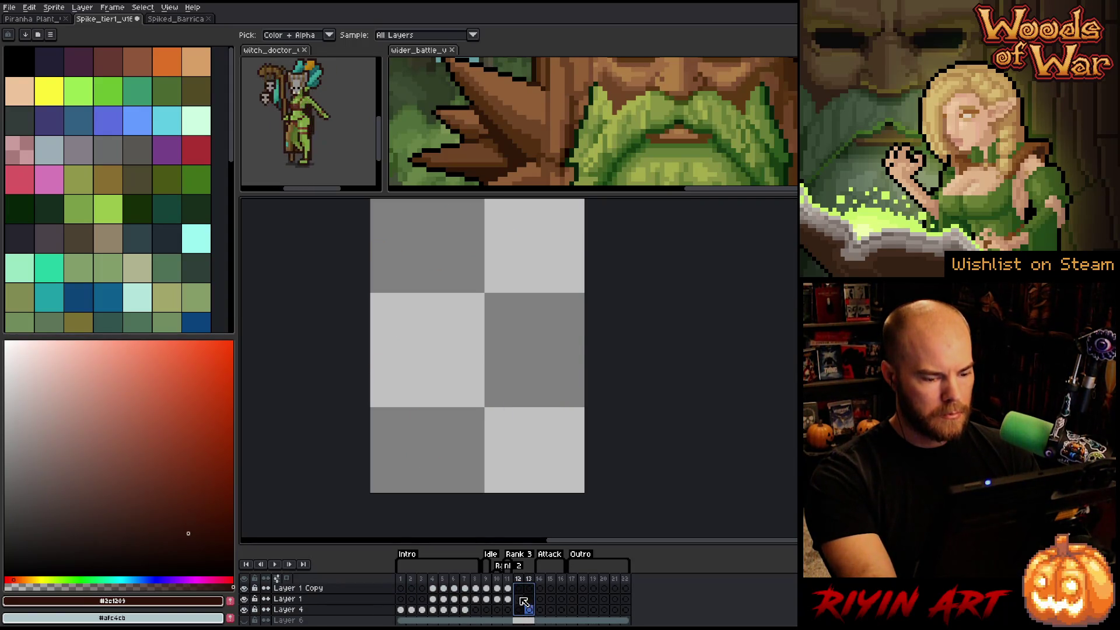
- Review frames 1–11 and frame 14 of the Spike tier1 animation
mouse_move(405, 579)
mouse_down()
mouse_move(519, 585)
mouse_move(508, 587)
mouse_up()
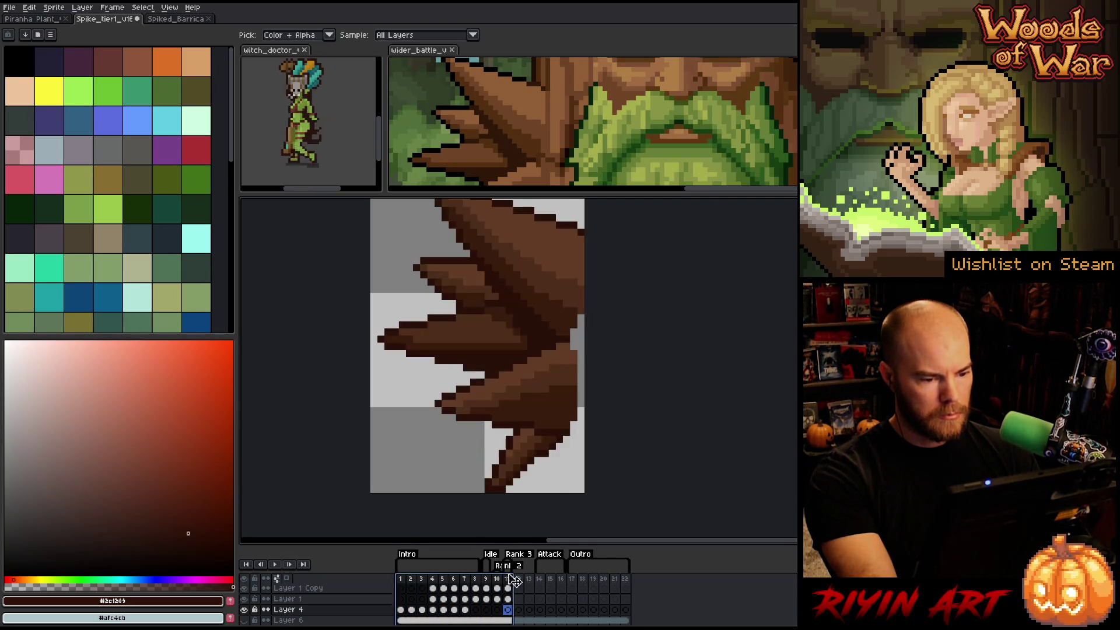
scroll(562, 357, down, 1)
scroll(584, 339, up, 1)
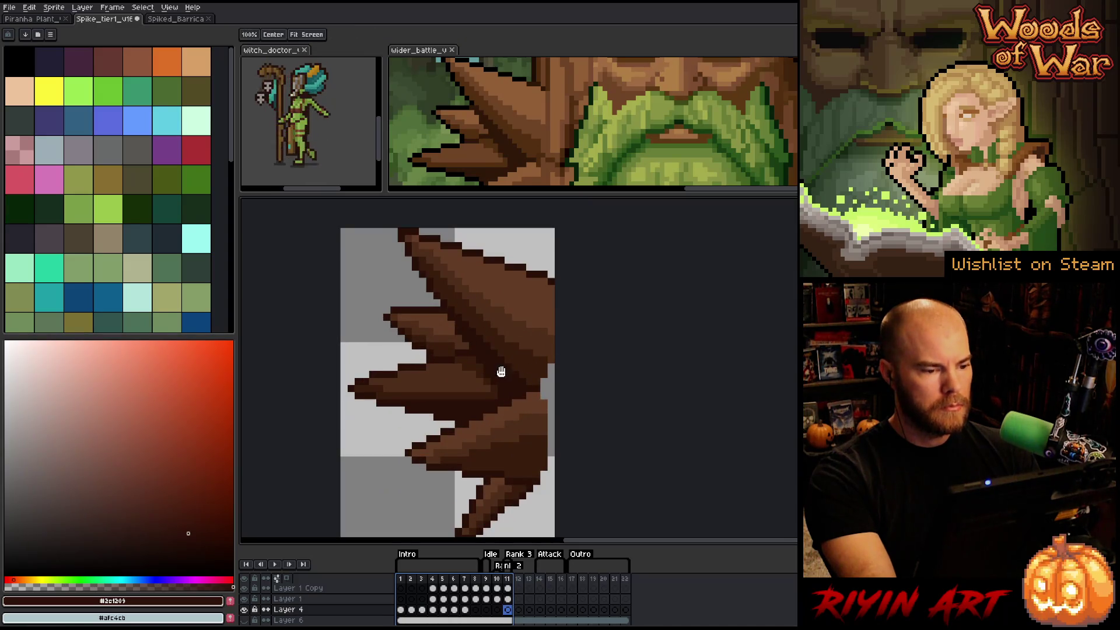
drag(499, 370, 438, 355)
scroll(442, 358, down, 1)
scroll(442, 358, up, 1)
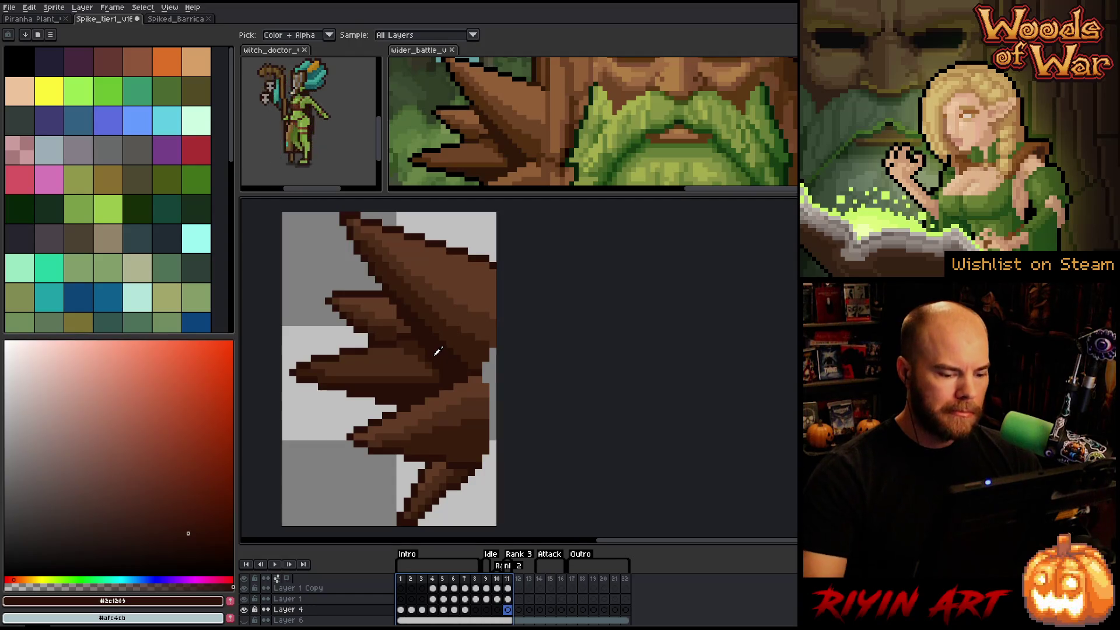
click(541, 578)
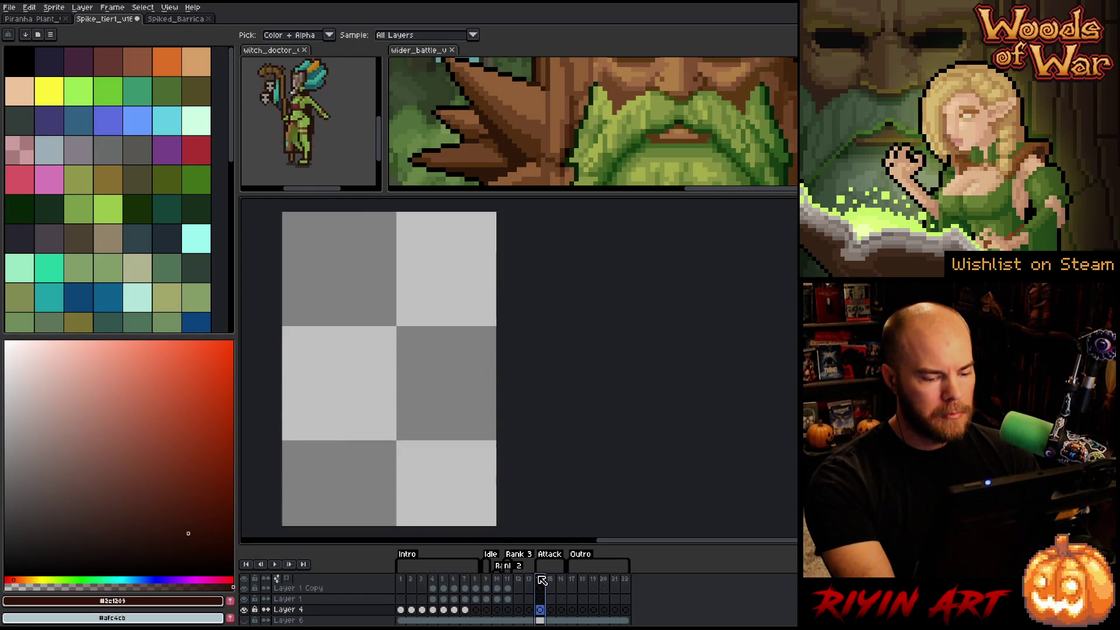
click(507, 579)
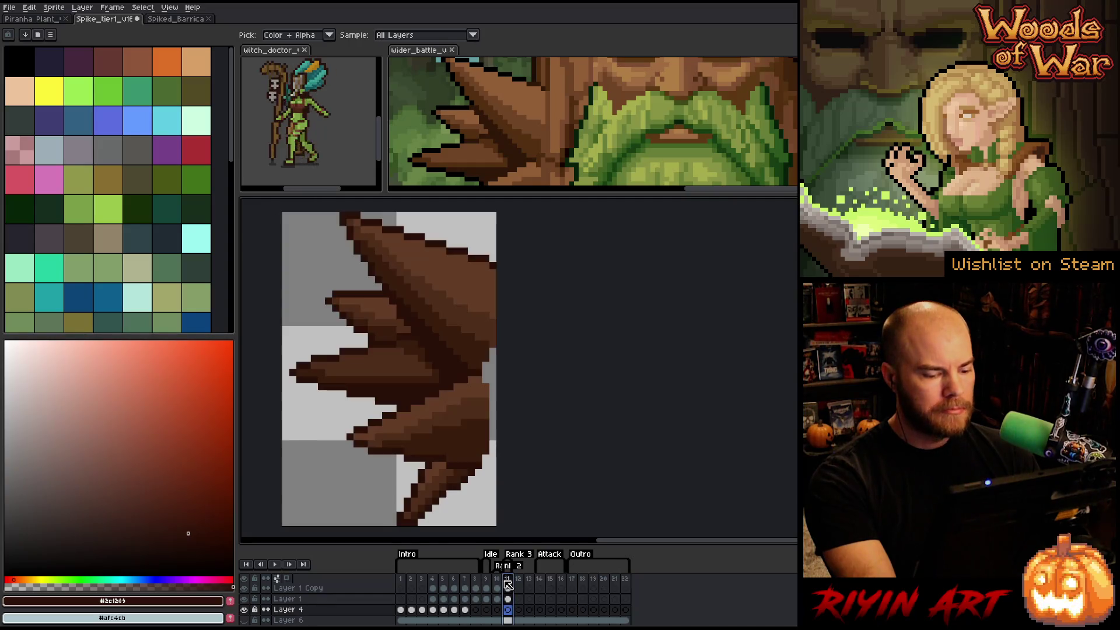
- Open spike_shot_rank1.png from the arcana folder inside the pinned images location
click(15, 8)
click(27, 26)
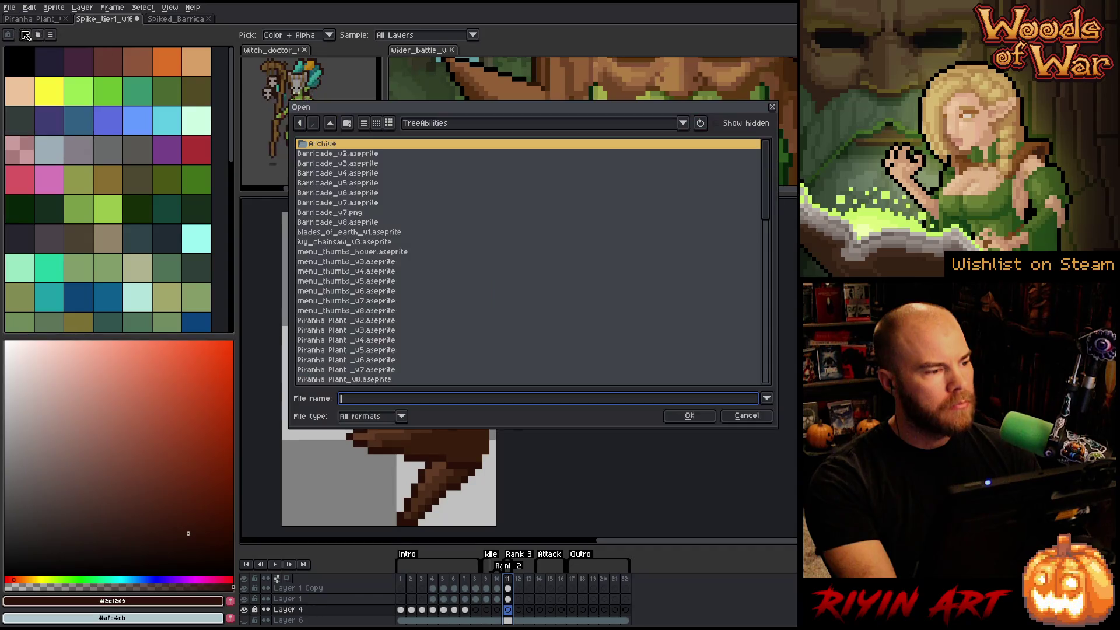
click(448, 124)
click(483, 239)
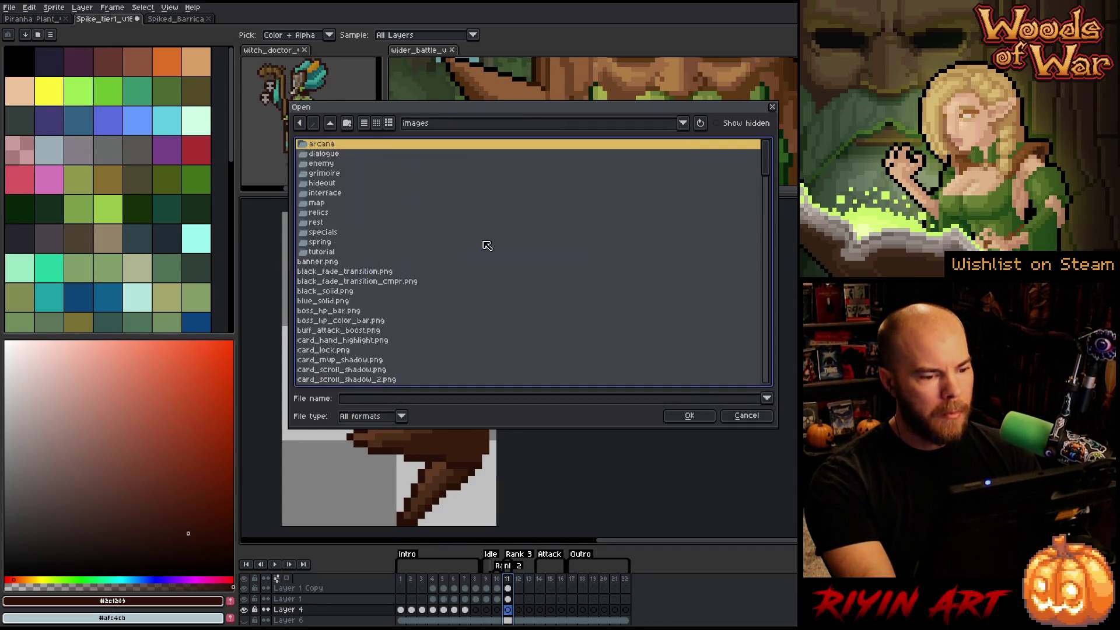
double_click(347, 144)
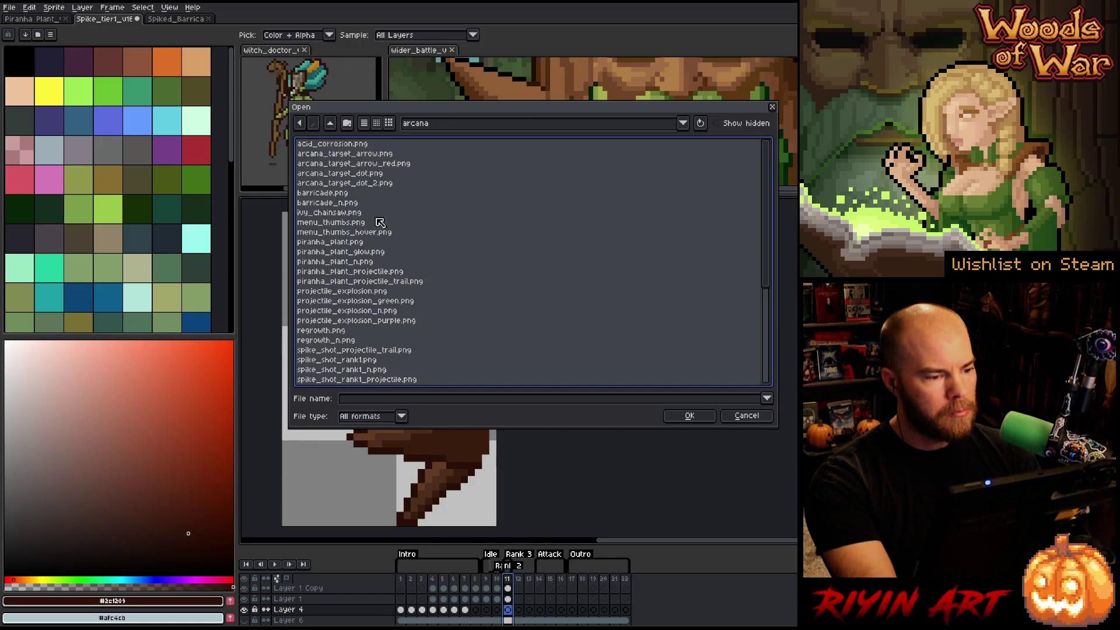
scroll(380, 356, down, 2)
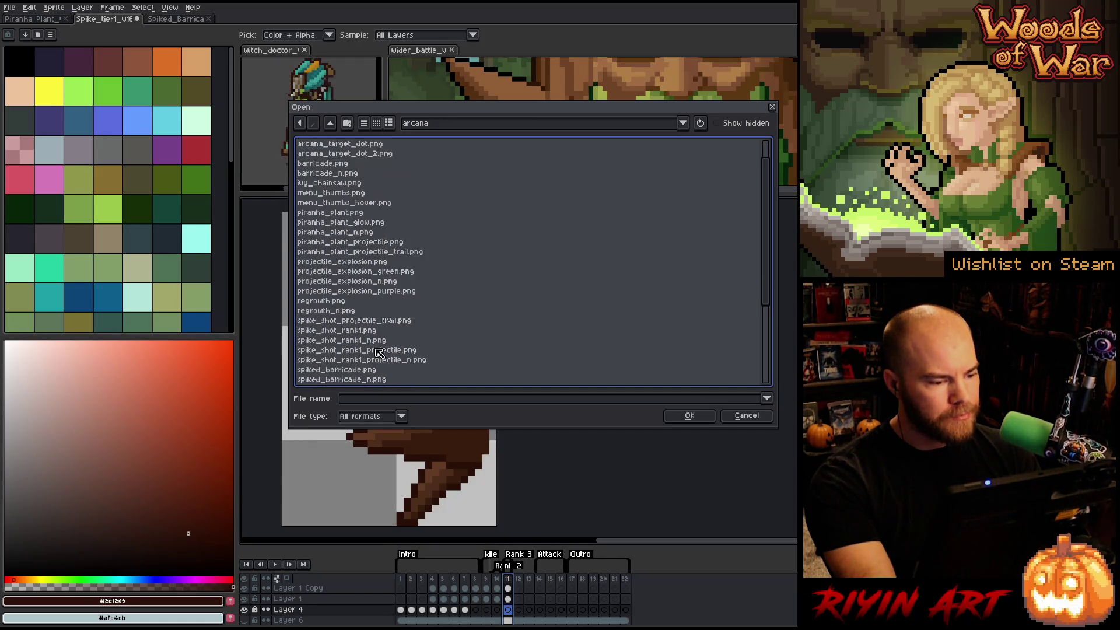
click(372, 282)
click(376, 301)
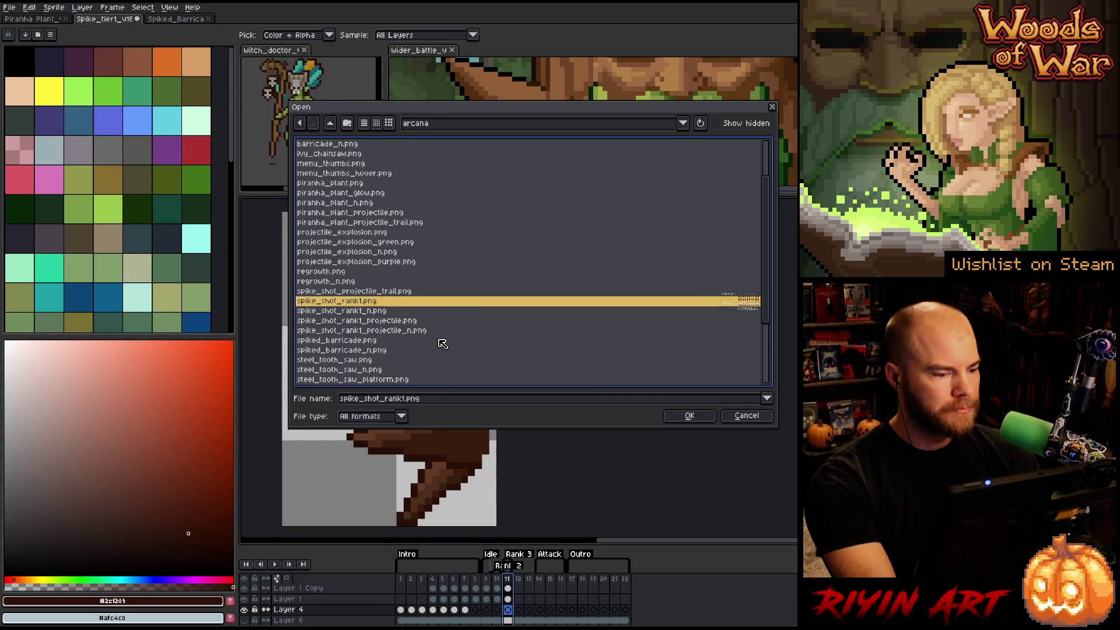
key(Return)
scroll(756, 347, up, 3)
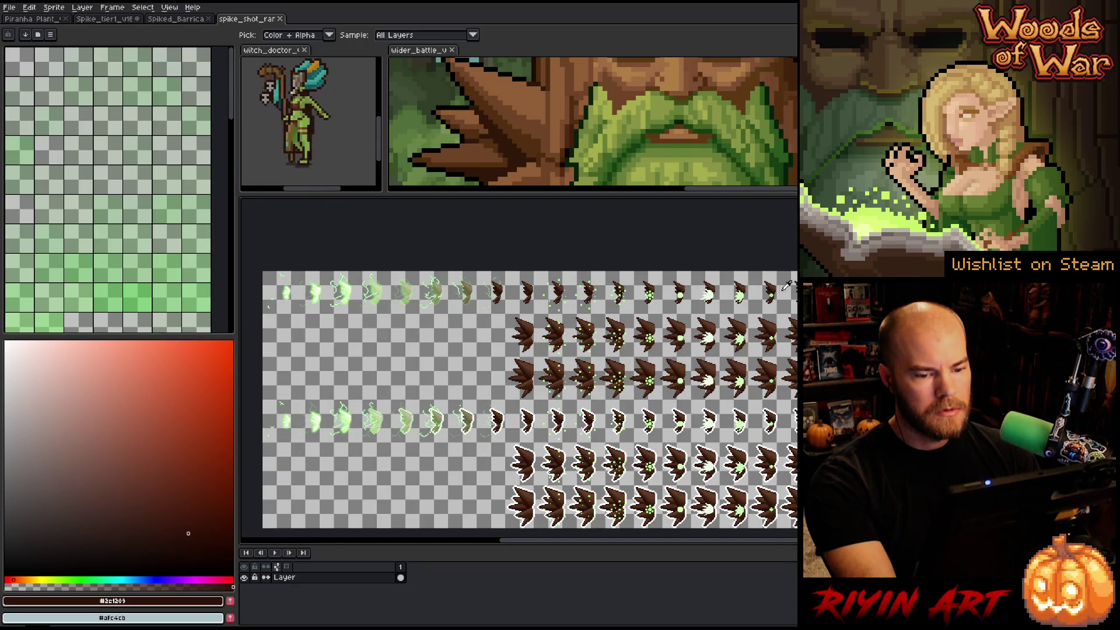
- Import the sprite sheet as animation frames with 18 columns and 6 rows
click(9, 8)
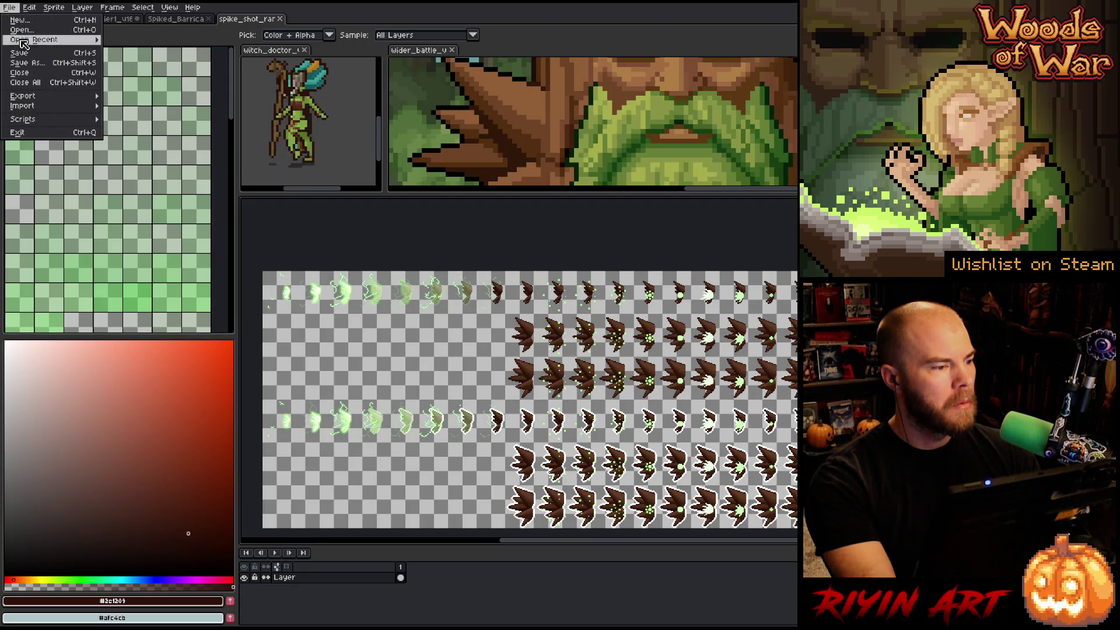
mouse_move(44, 96)
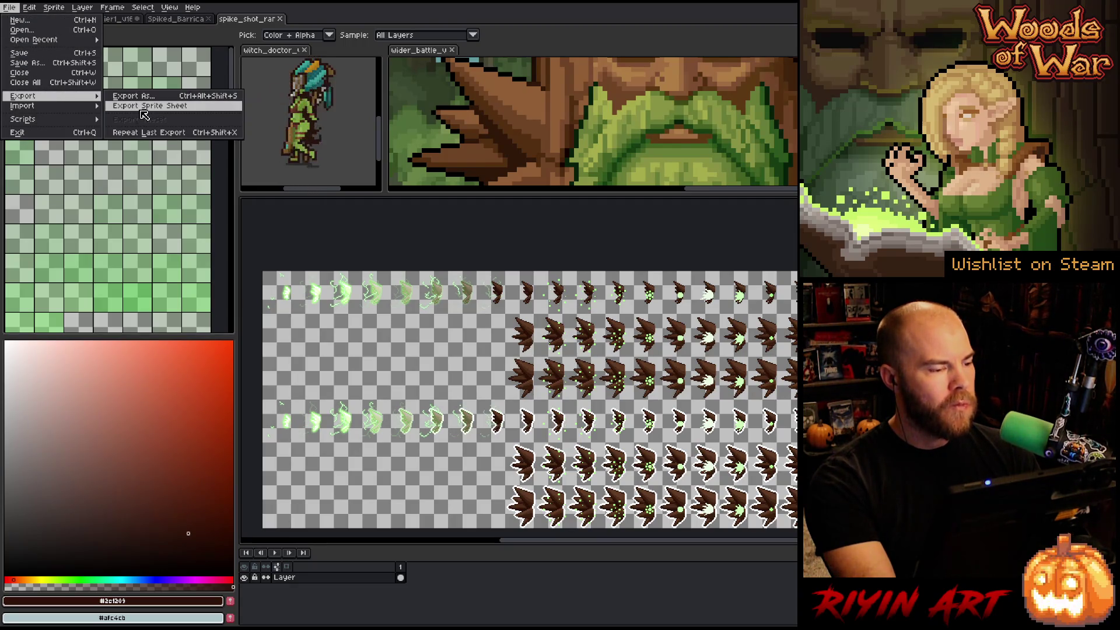
click(122, 108)
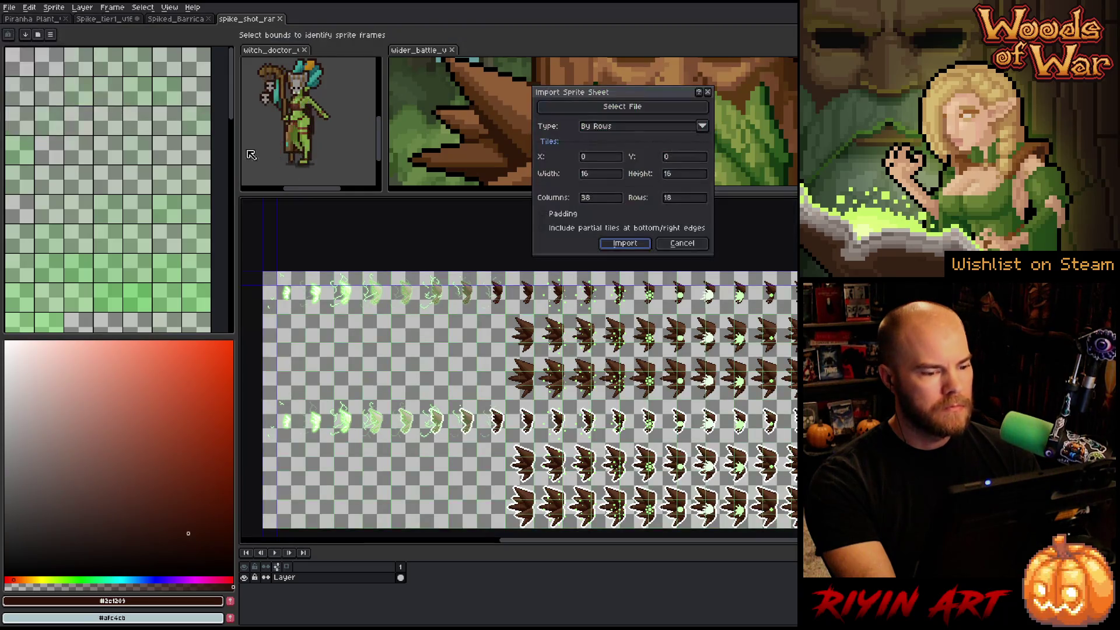
click(599, 198)
text(18)
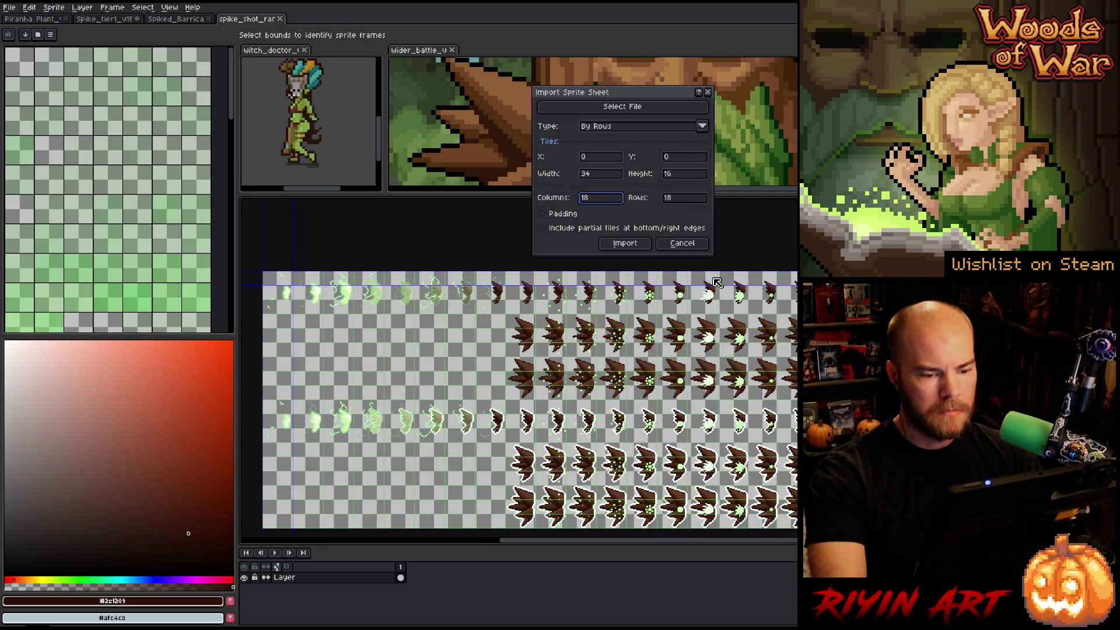
double_click(683, 198)
text(6)
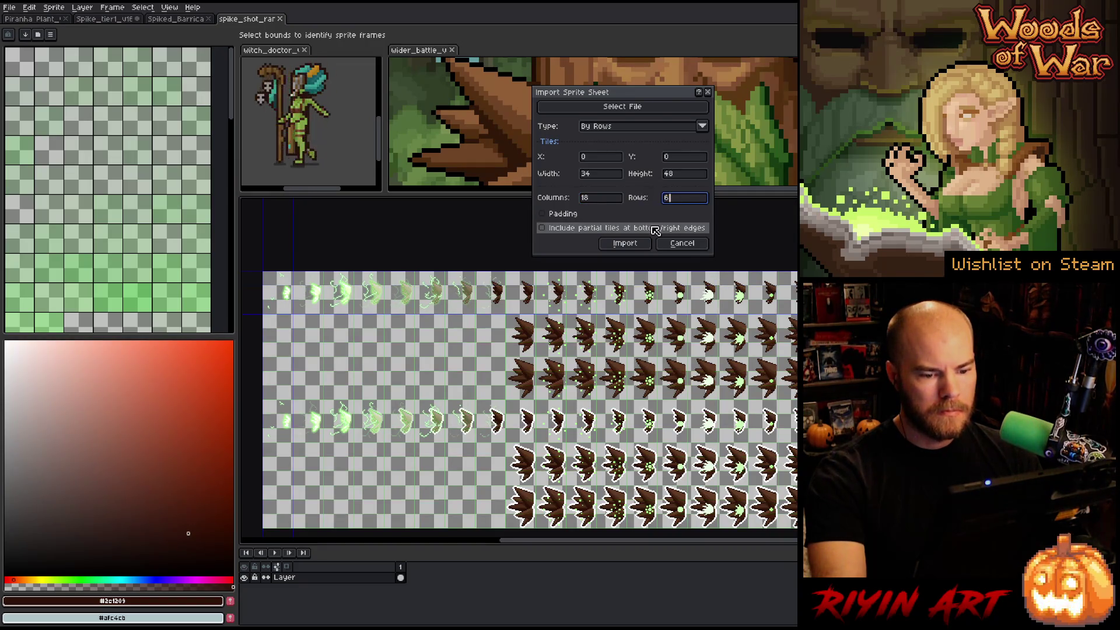
scroll(686, 397, down, 1)
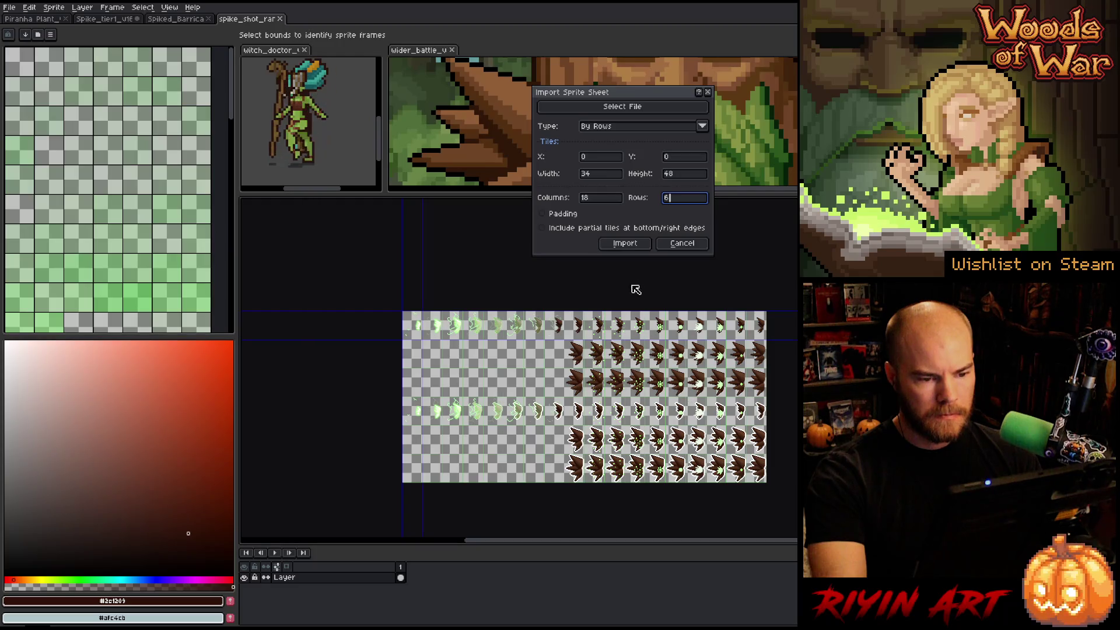
click(624, 244)
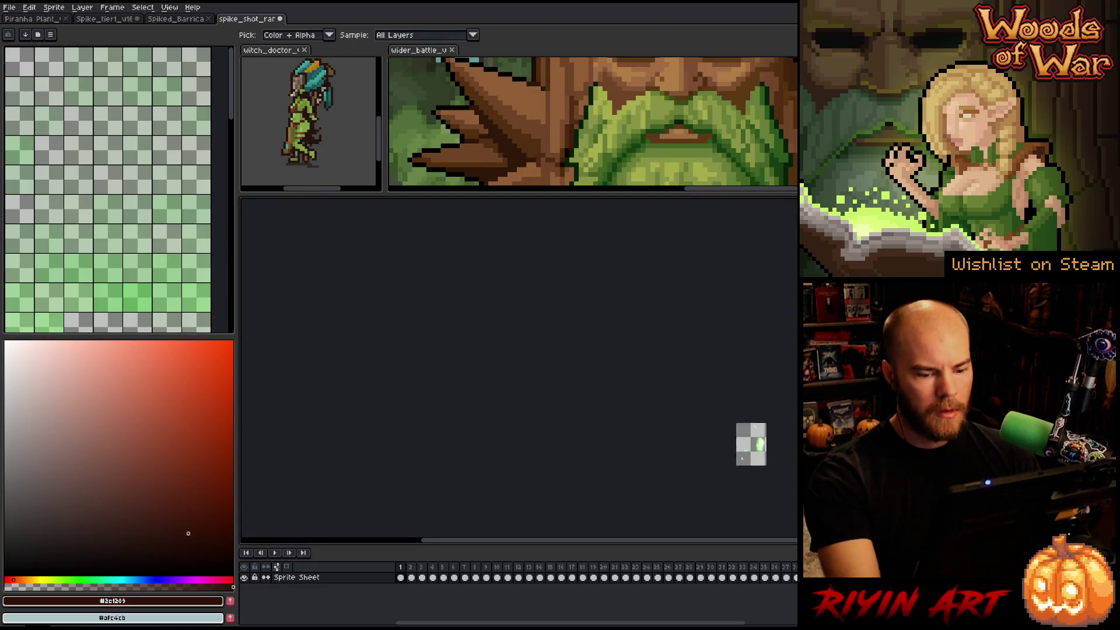
scroll(755, 424, up, 5)
scroll(755, 424, down, 1)
- Play the imported animation, view frame 36, and dock the sheet beside the barricade sprite
mouse_move(862, 387)
mouse_down()
mouse_move(553, 387)
mouse_move(580, 387)
mouse_up()
click(408, 569)
key(Return)
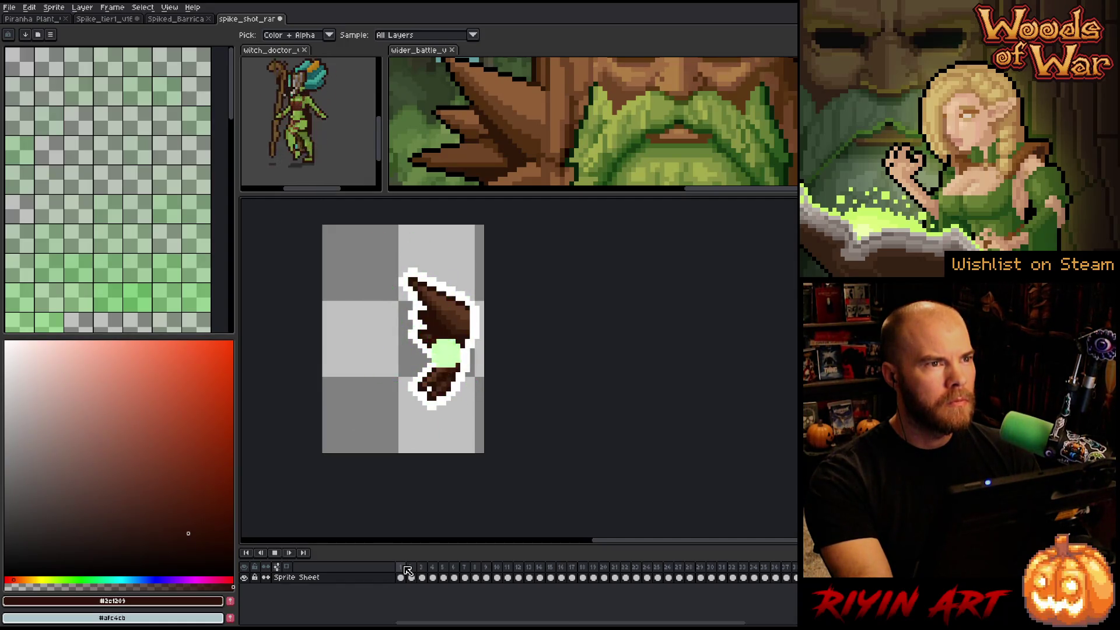
click(406, 569)
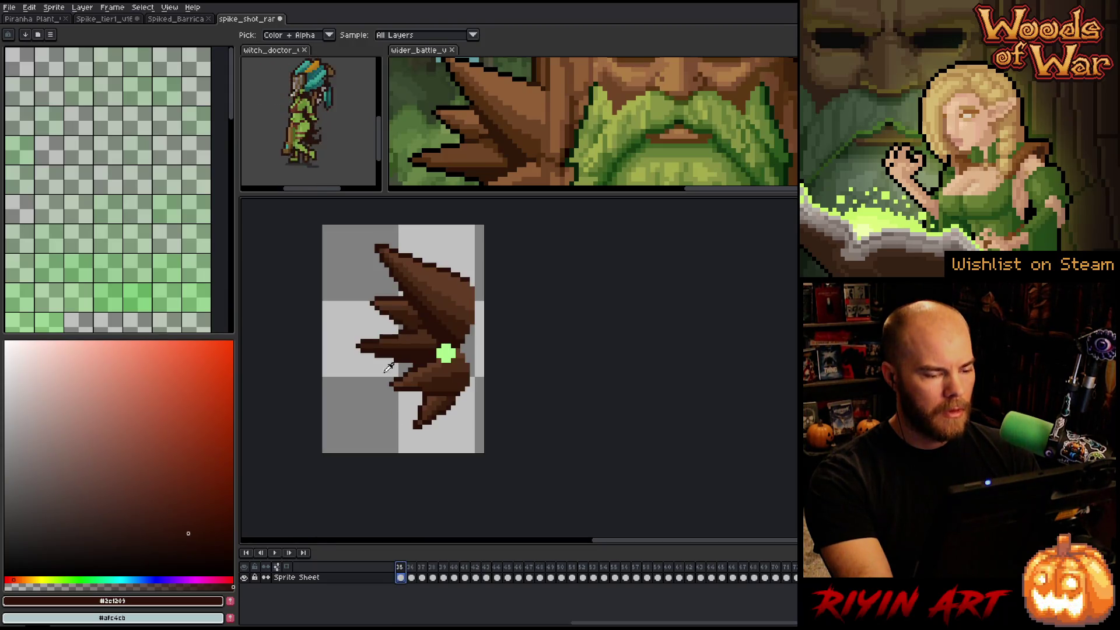
scroll(370, 338, up, 1)
scroll(387, 401, down, 1)
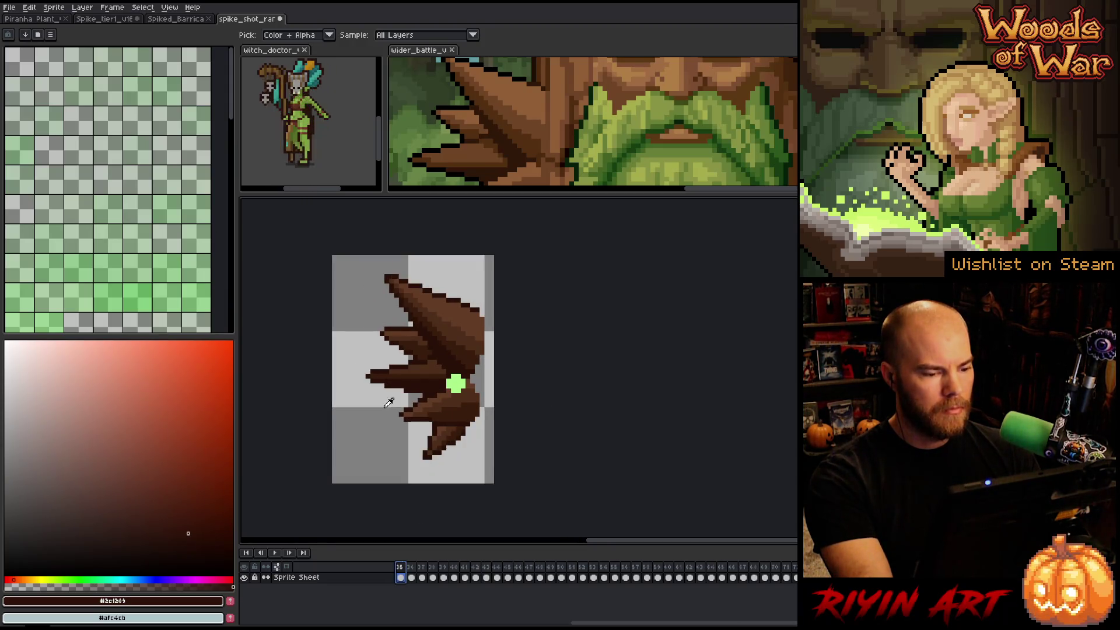
drag(273, 20, 251, 256)
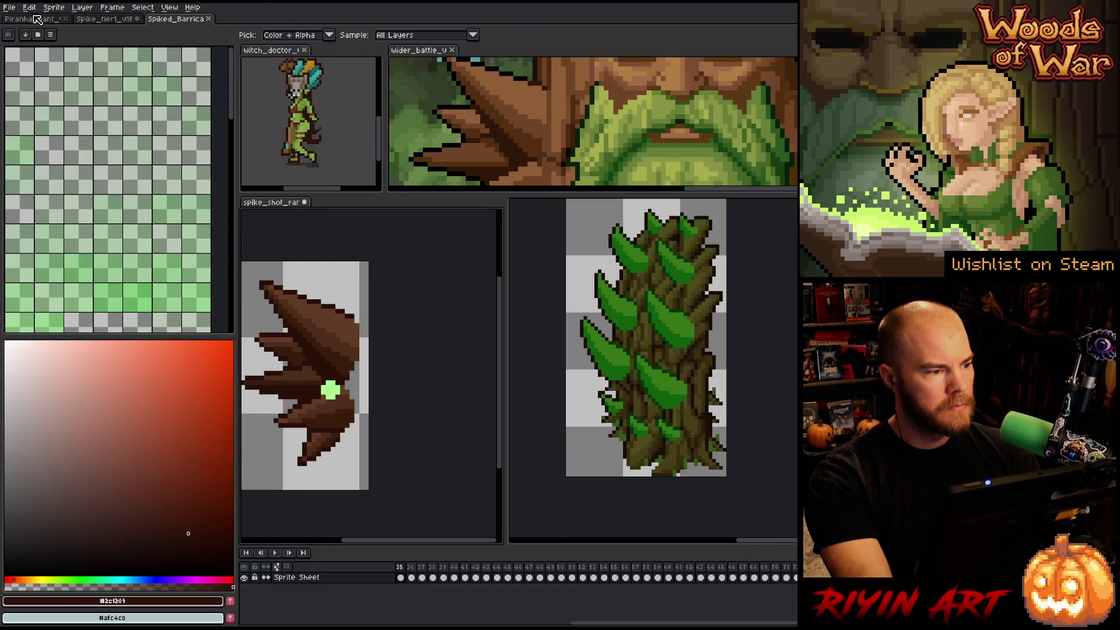
- Save the Spike_tier1 sprite under the new name Spike_tier1_v17.aseprite
click(113, 20)
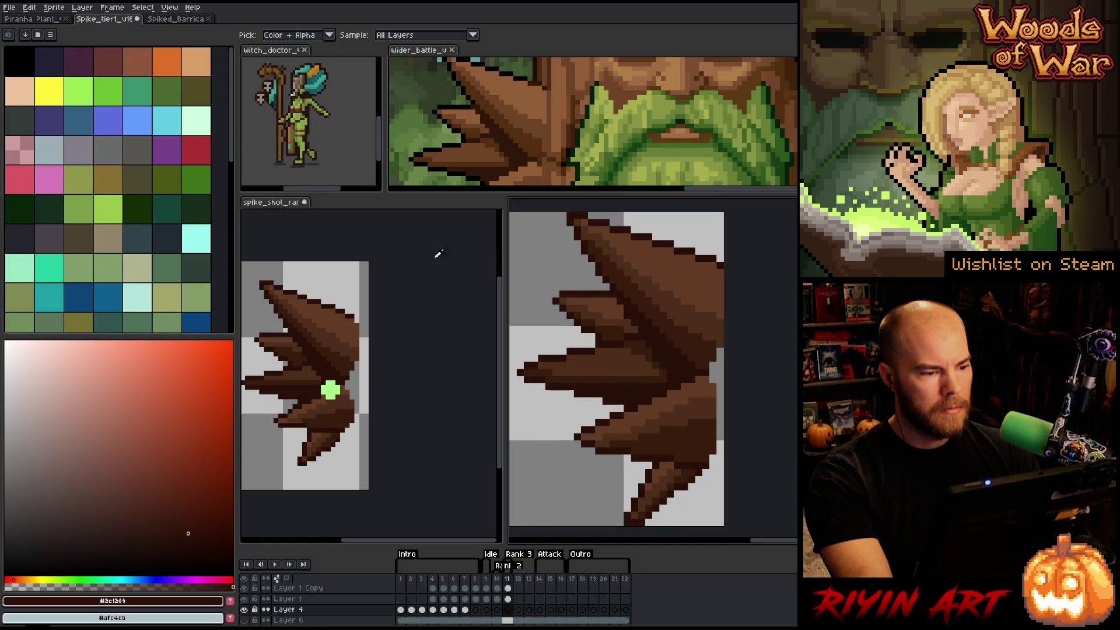
click(10, 7)
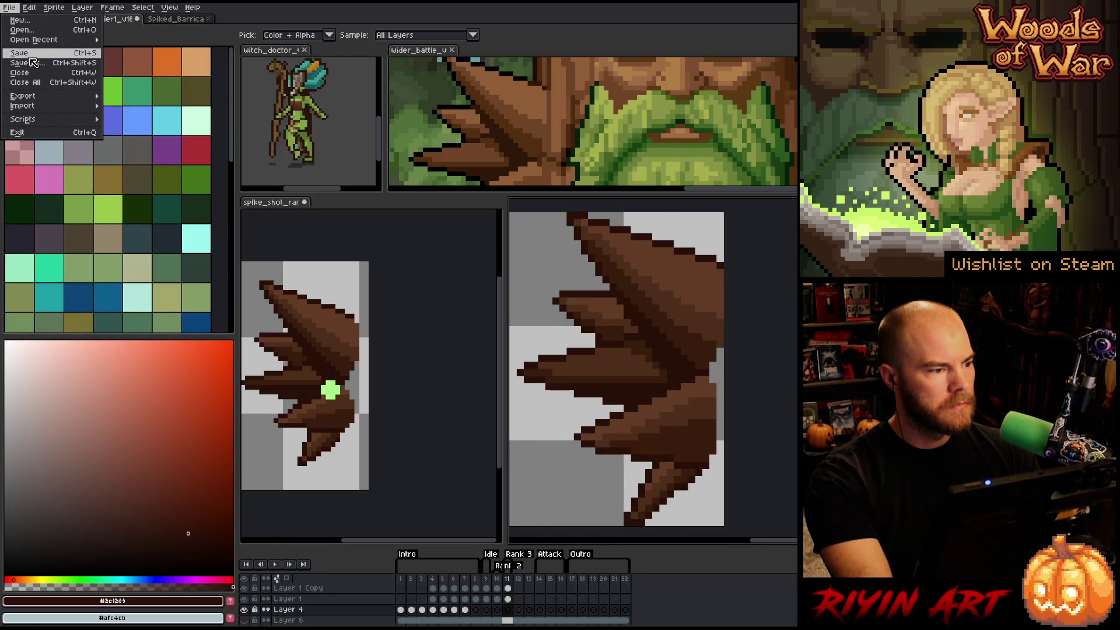
click(32, 60)
click(397, 398)
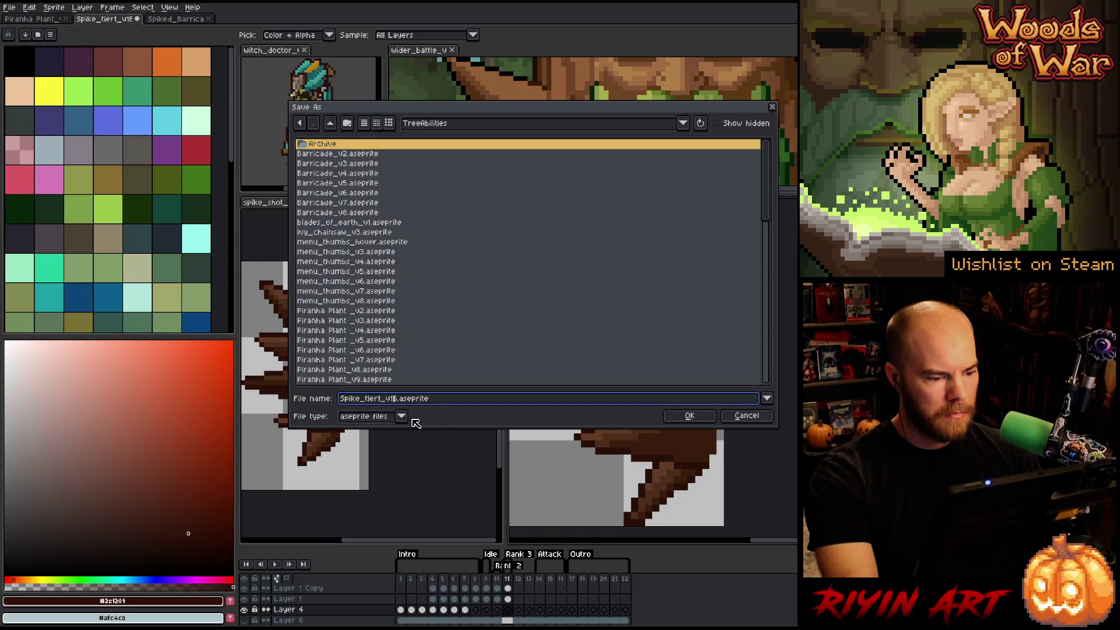
key(BackSpace)
text(7)
click(687, 417)
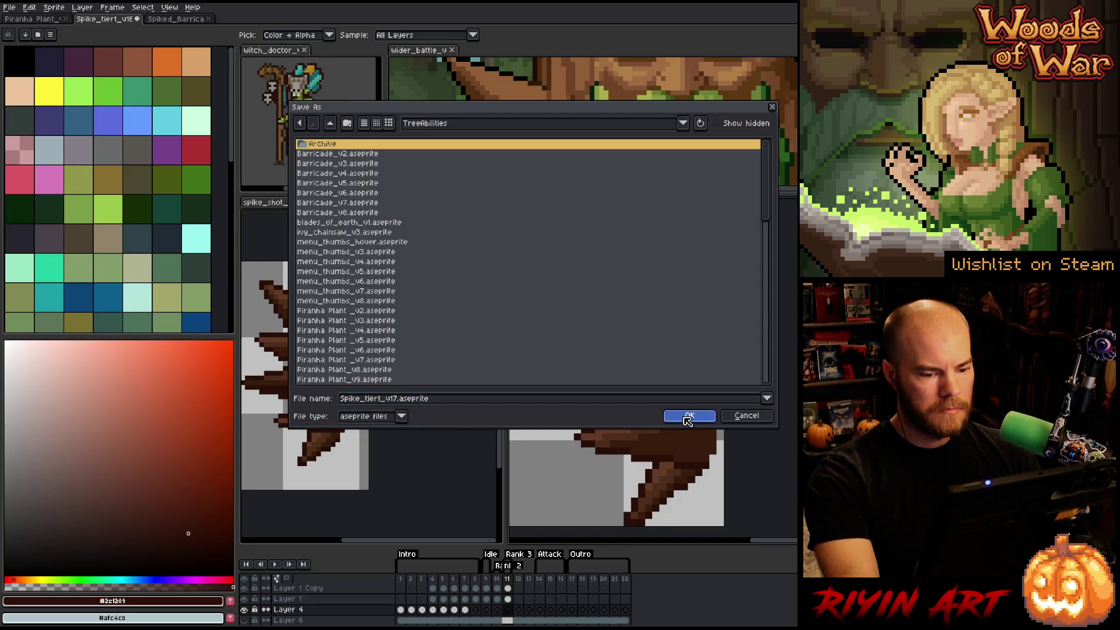
click(688, 418)
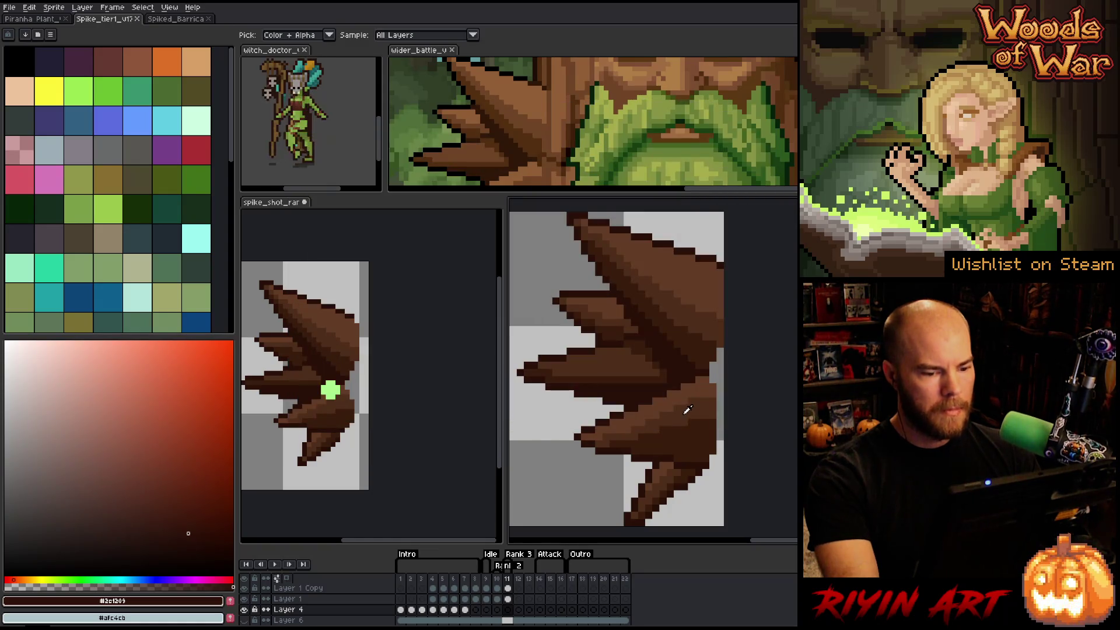
- Widen the spike shot sheet's pane and focus it
drag(509, 360, 443, 360)
scroll(309, 366, up, 1)
click(482, 134)
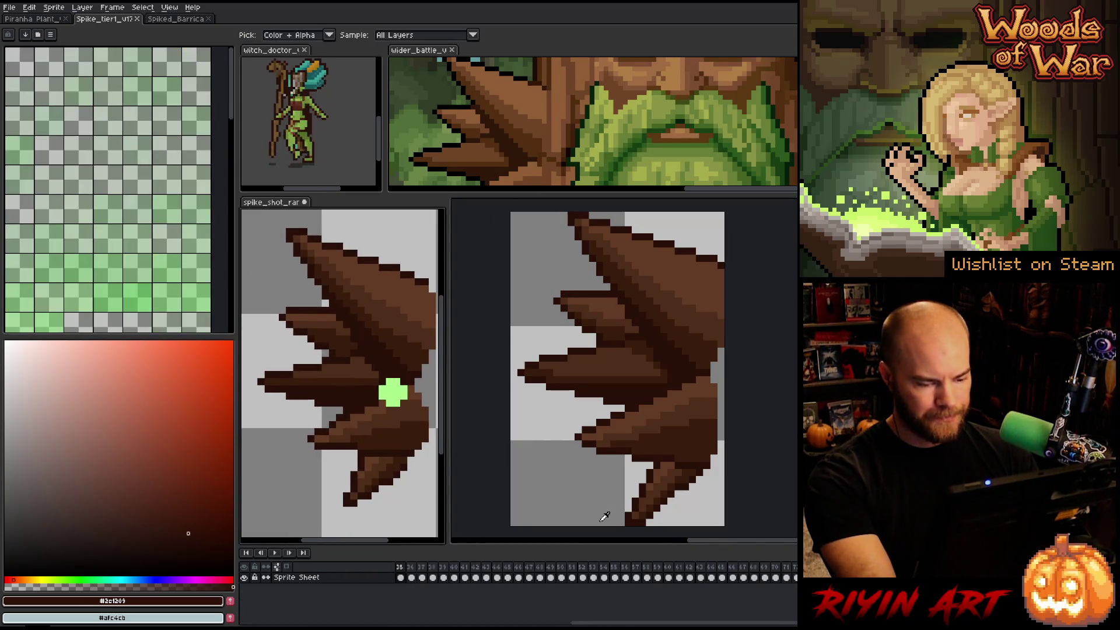
scroll(399, 430, down, 1)
scroll(542, 381, down, 2)
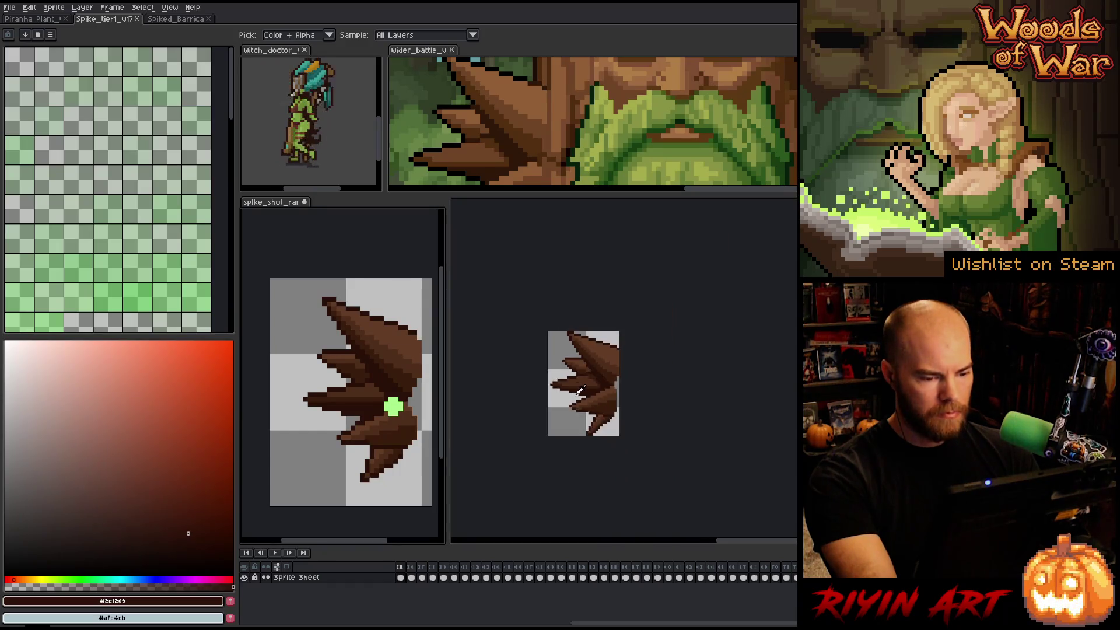
scroll(581, 390, up, 1)
- Enlarge the Spike_tier1 timeline and step through frames 9 and 10
click(106, 19)
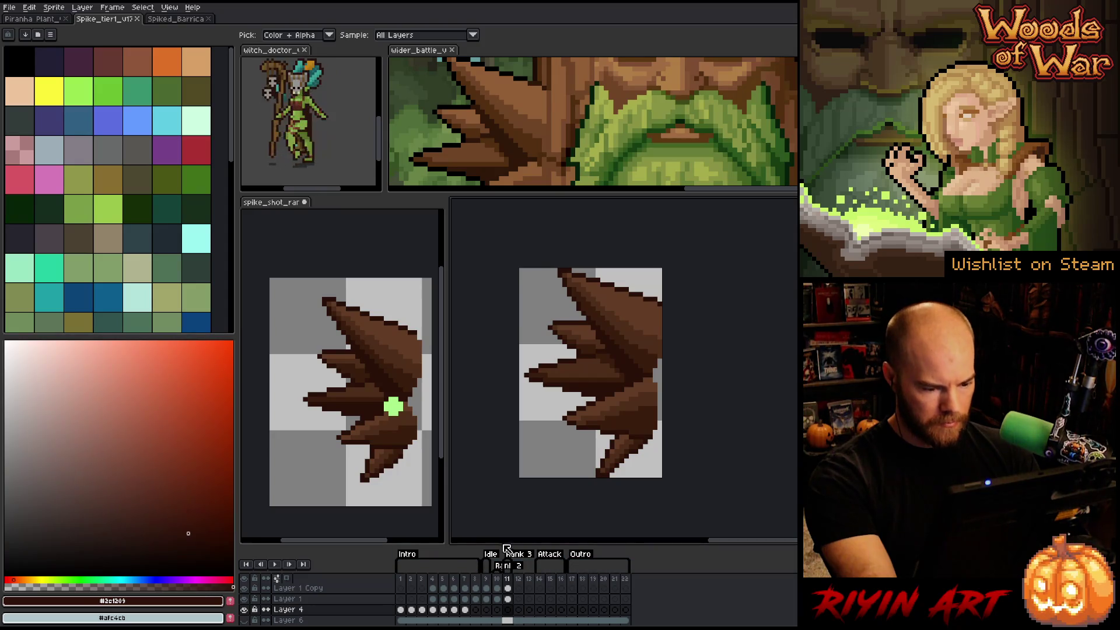
drag(501, 534, 433, 512)
scroll(315, 382, down, 3)
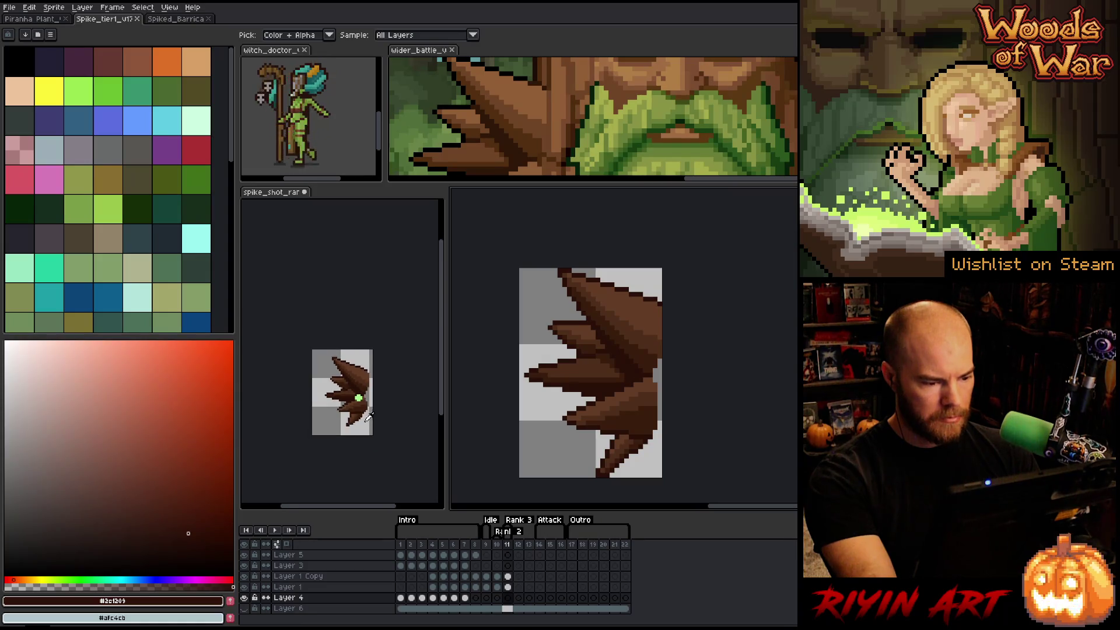
scroll(371, 427, up, 2)
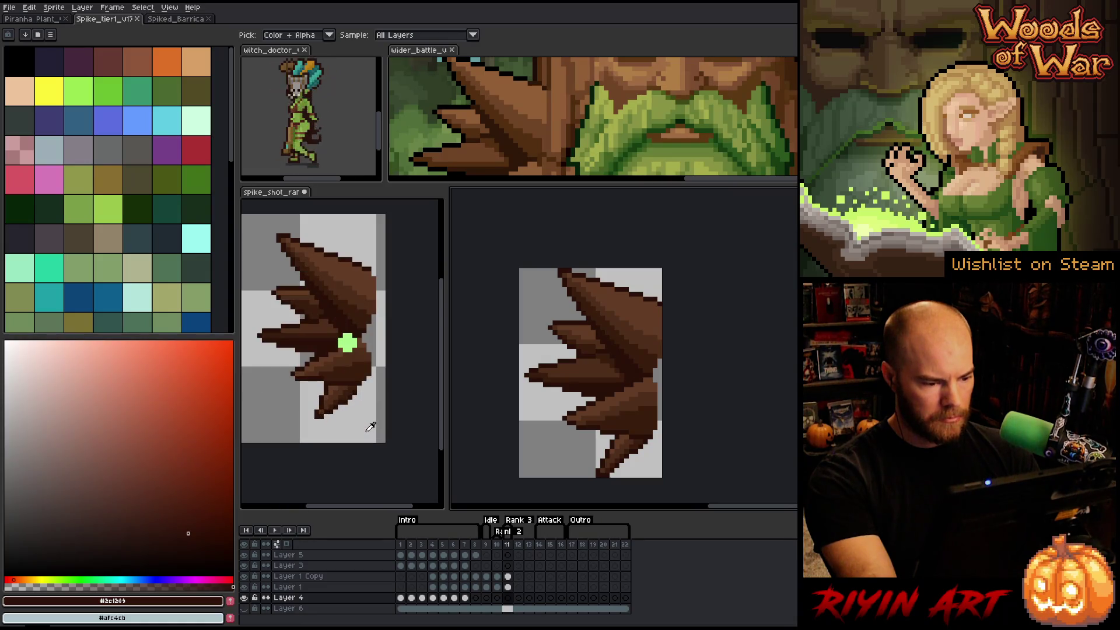
click(488, 545)
drag(506, 486, 466, 443)
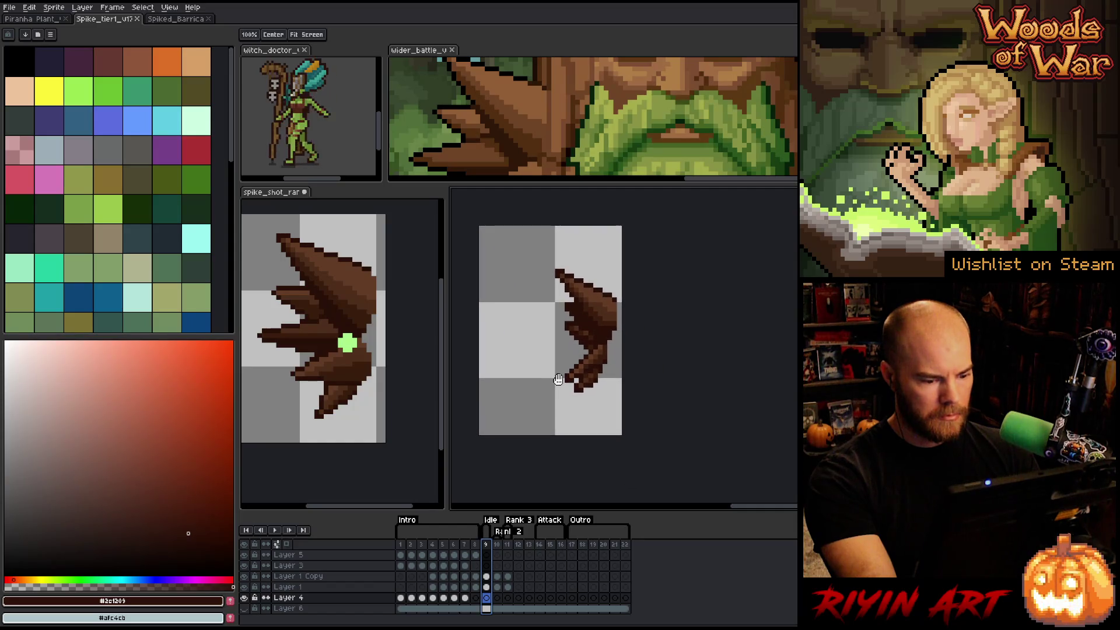
click(499, 545)
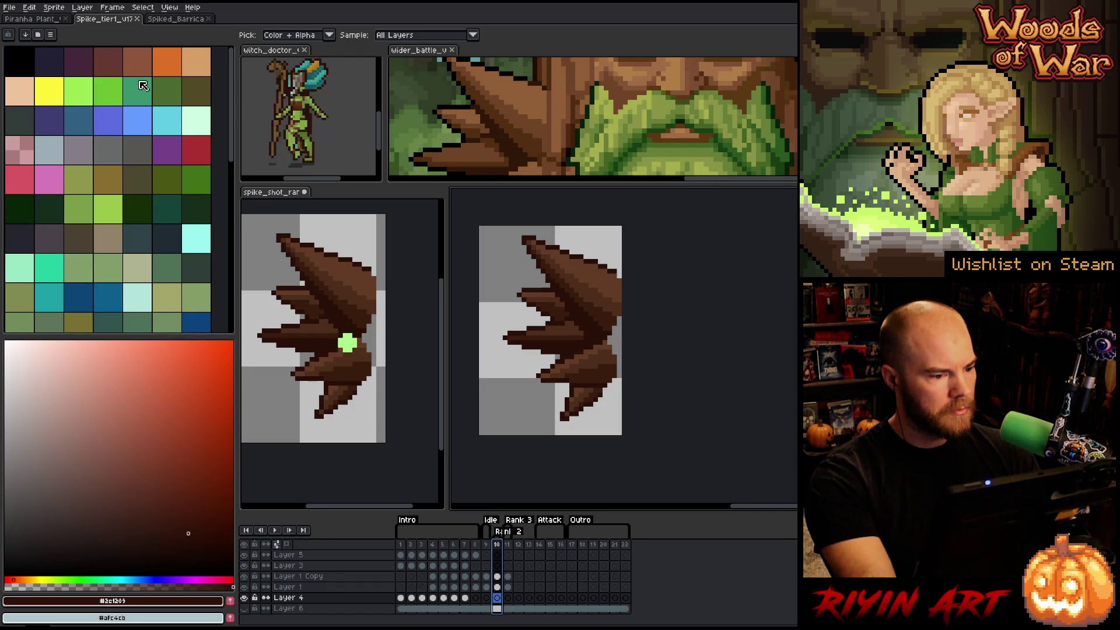
- Select the spike shot sheet's opening green-glow frames 1–8
click(279, 194)
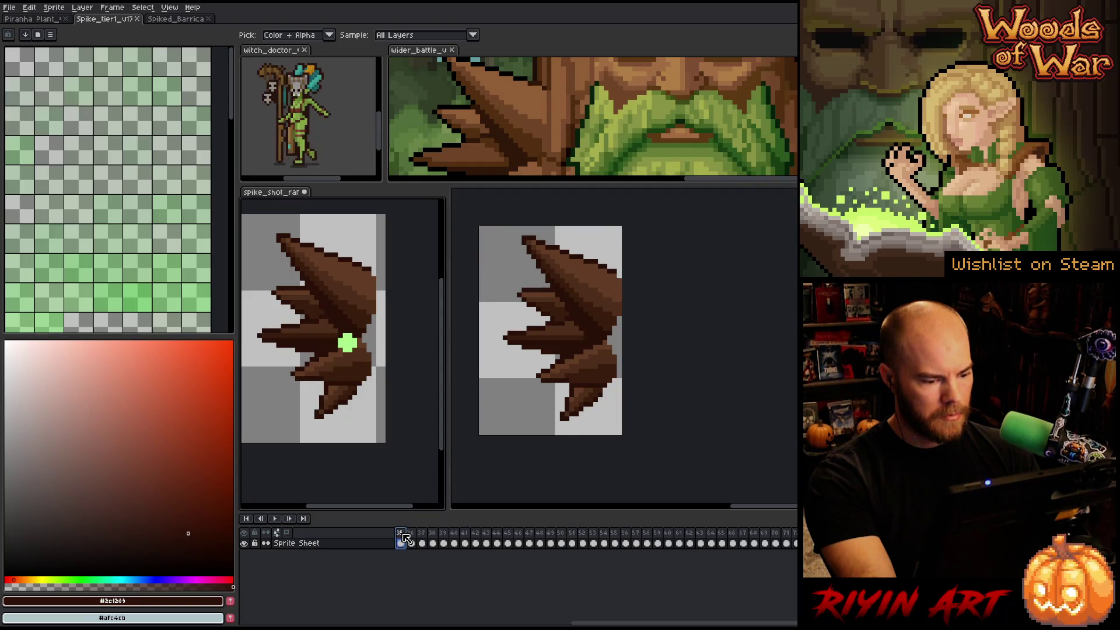
drag(574, 623, 432, 623)
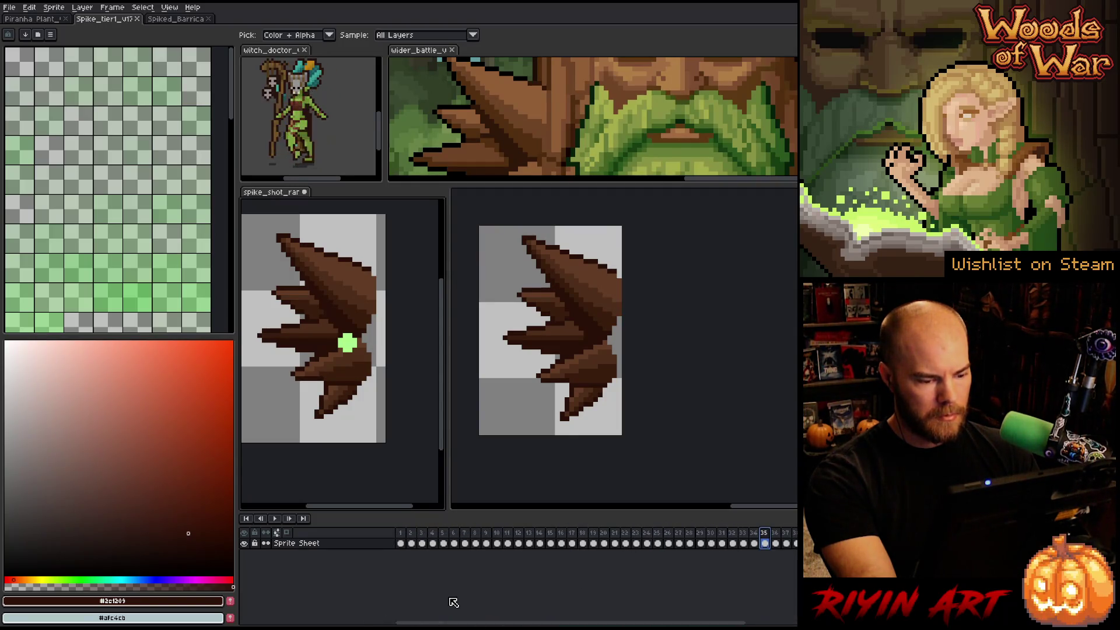
click(402, 533)
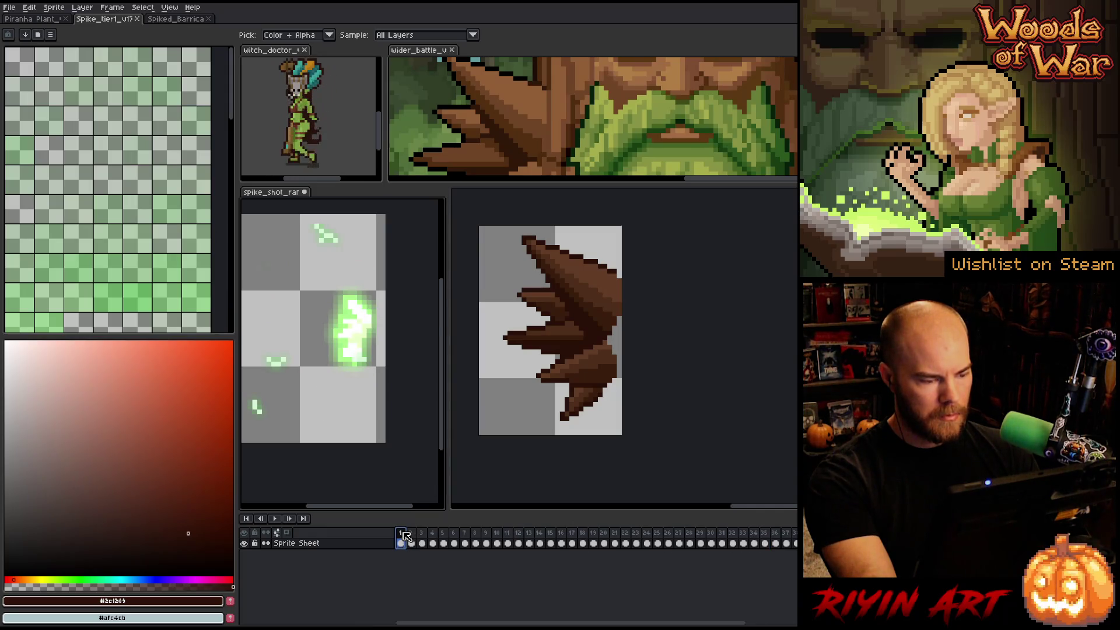
mouse_move(407, 537)
mouse_down()
mouse_move(500, 538)
mouse_move(474, 538)
mouse_up()
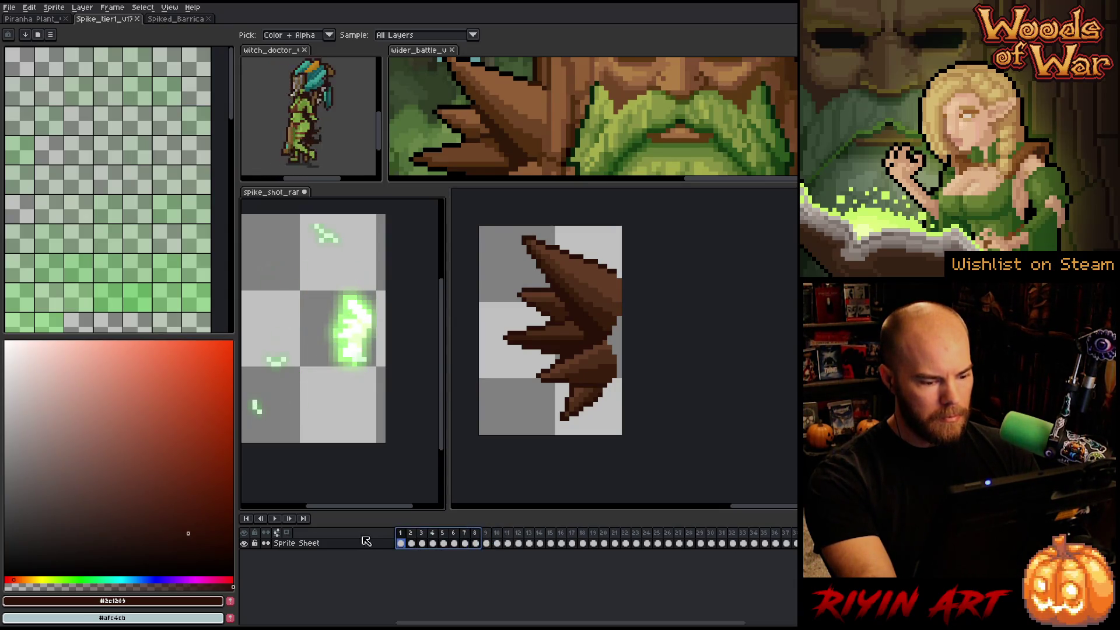
- Create a new tag covering the selected frames 1–8
right_click(460, 535)
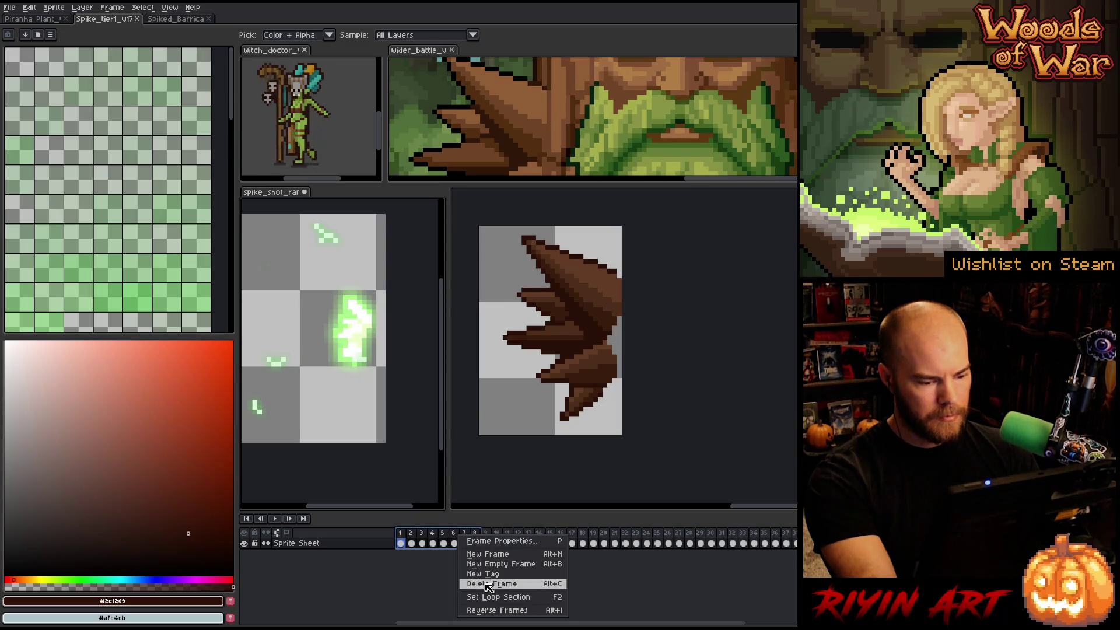
click(488, 574)
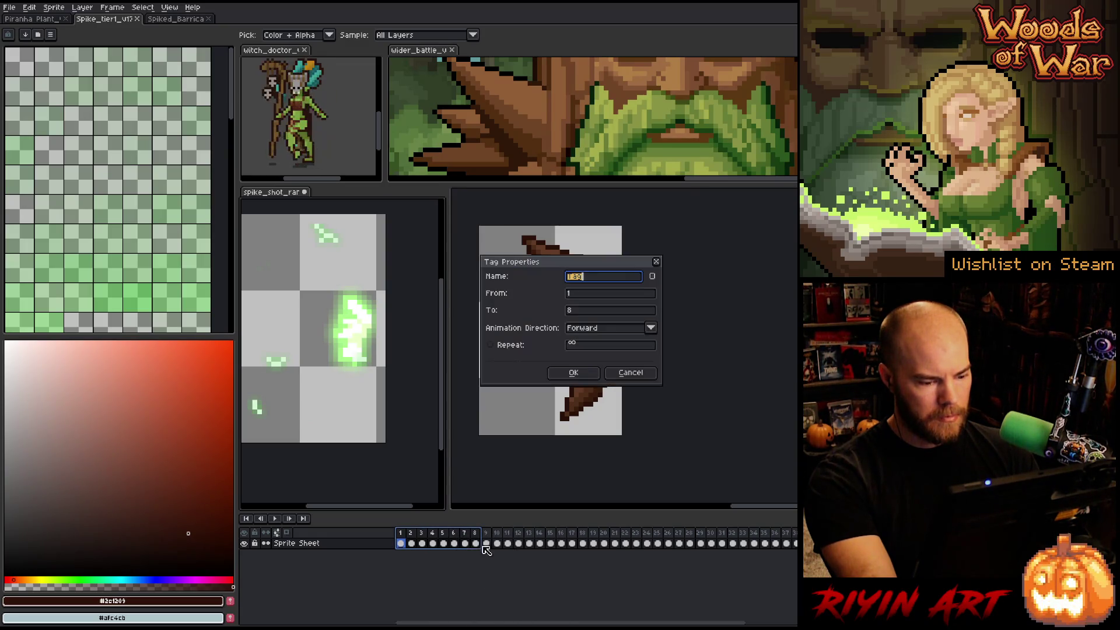
key(Return)
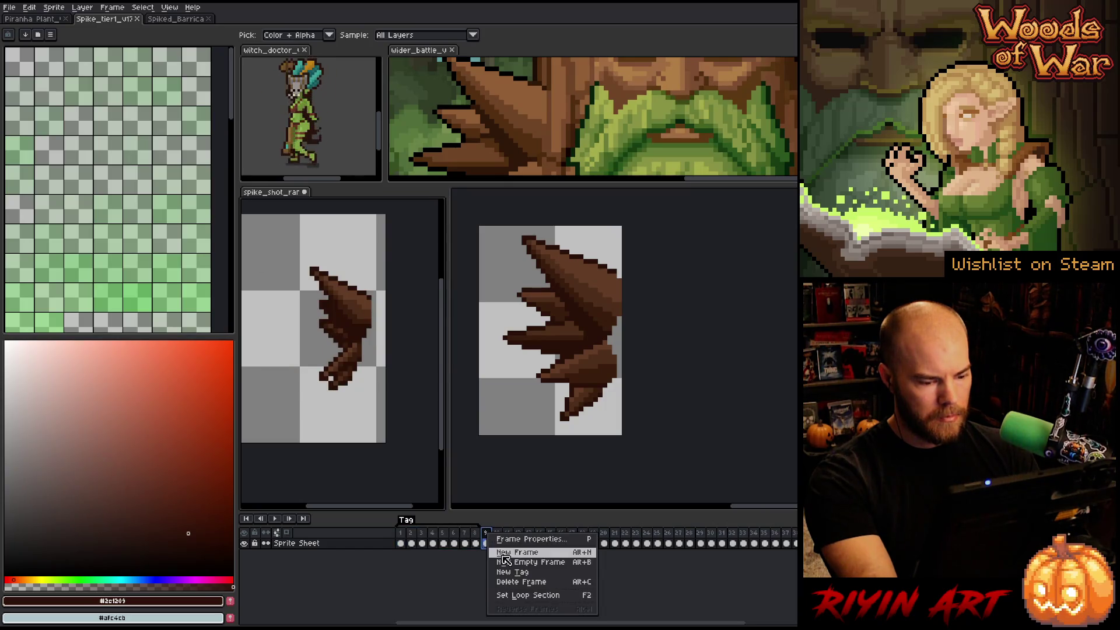
click(513, 580)
key(Return)
- Select frames 10–18 and add a second tag spanning them
click(508, 542)
mouse_move(510, 540)
mouse_down()
mouse_move(603, 535)
mouse_move(583, 535)
mouse_up()
right_click(582, 536)
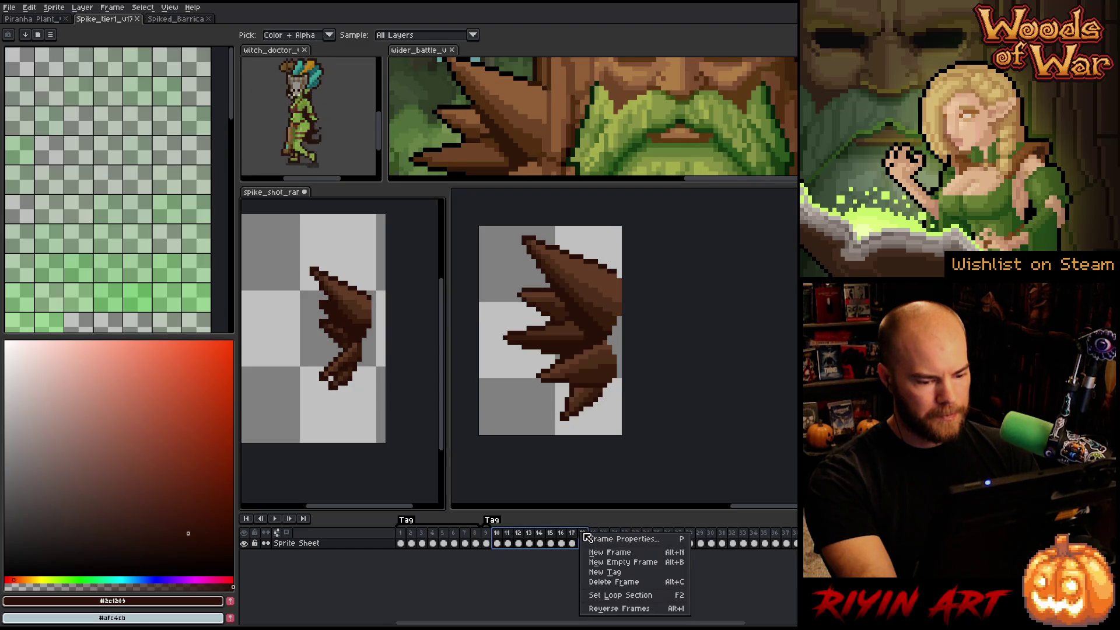
click(604, 578)
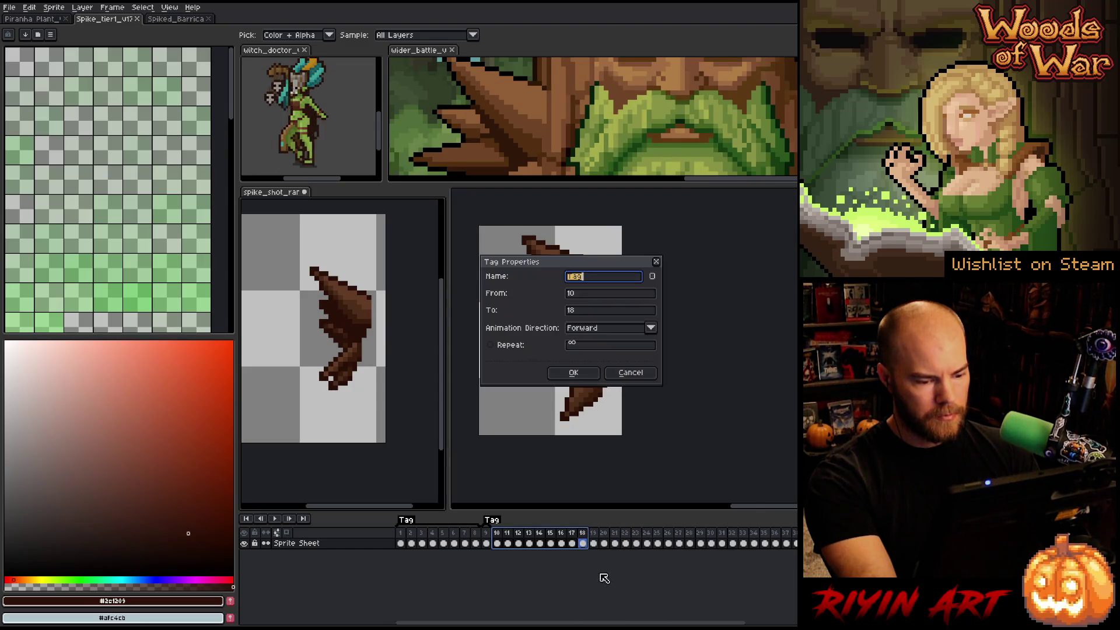
click(577, 374)
mouse_move(595, 546)
mouse_down()
mouse_move(723, 545)
mouse_move(685, 551)
mouse_up()
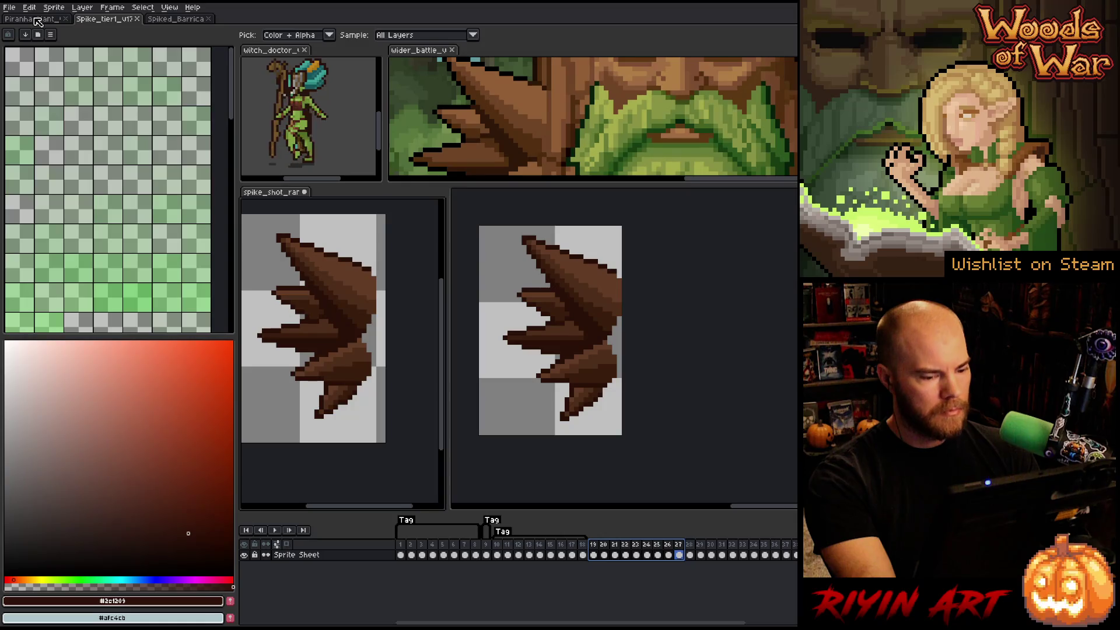
- In Spike_tier1, move empty frames 14–16 to positions 10–12 and shift the Rank 2 tag to frame 13
click(124, 19)
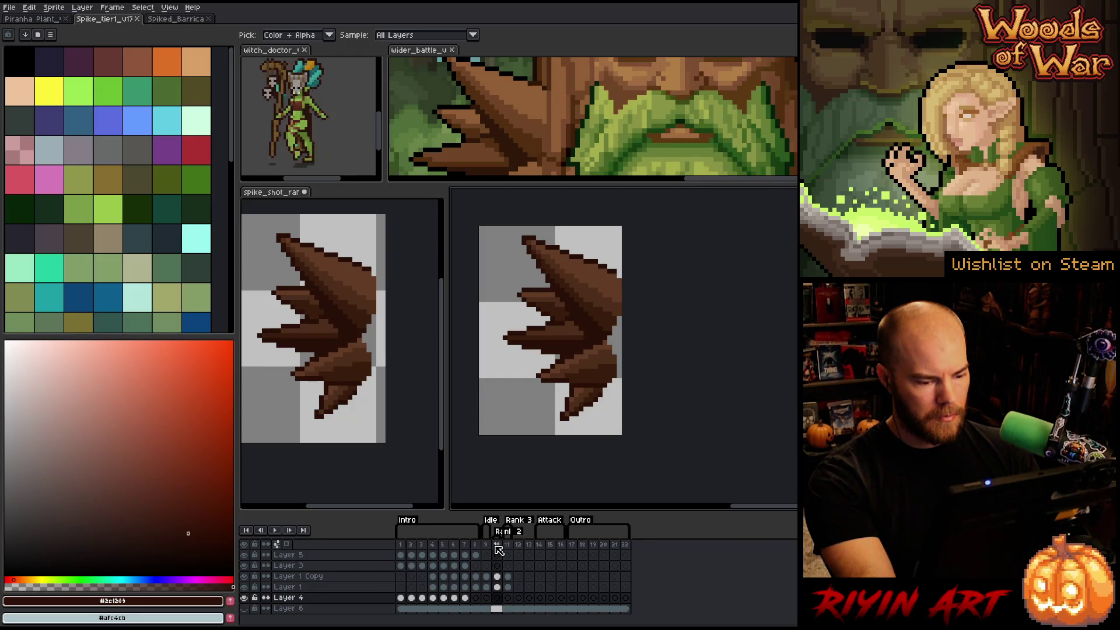
drag(542, 548, 562, 545)
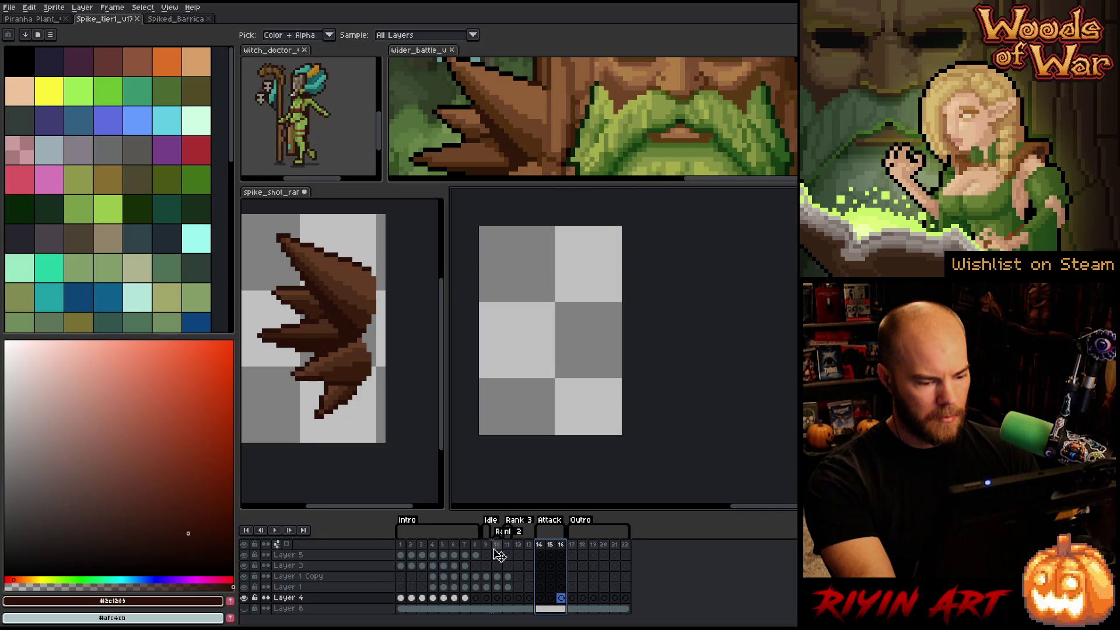
drag(499, 554, 497, 553)
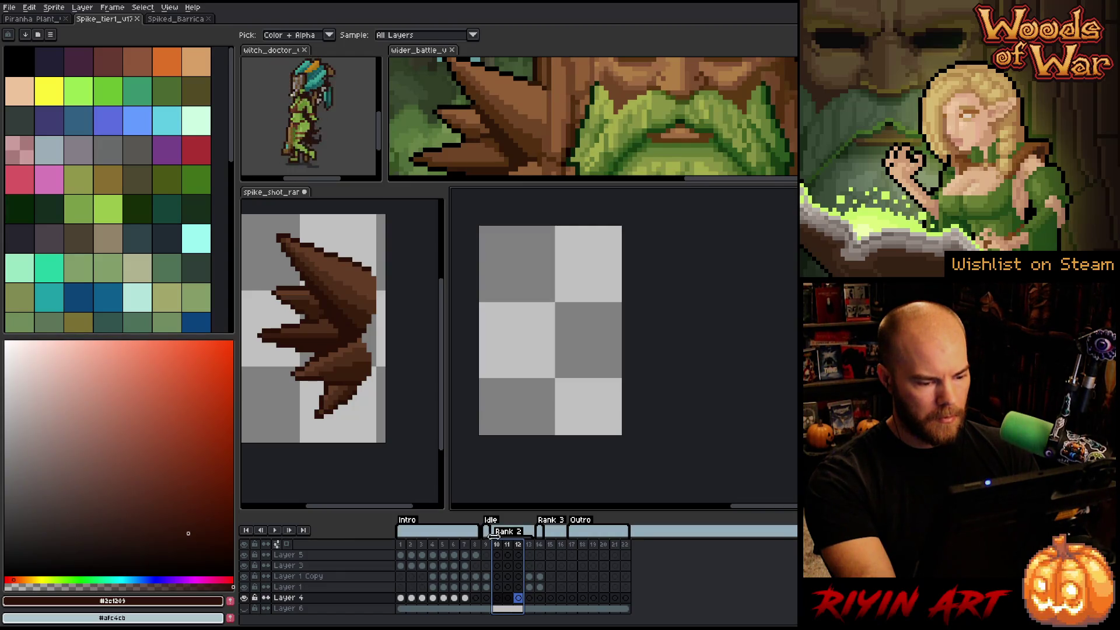
drag(498, 535, 529, 544)
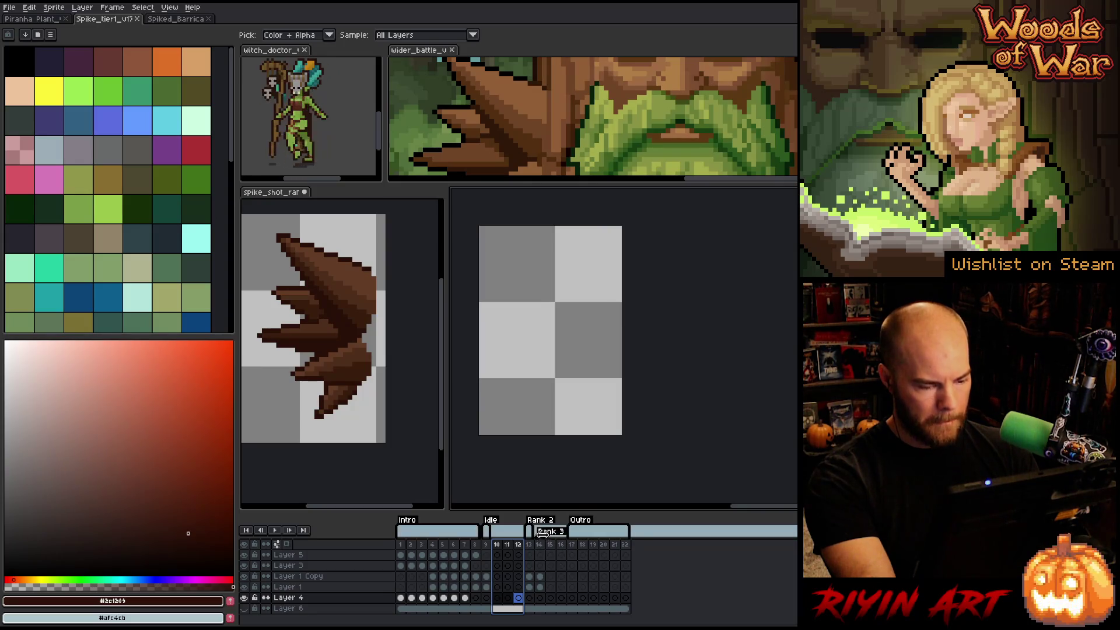
click(552, 545)
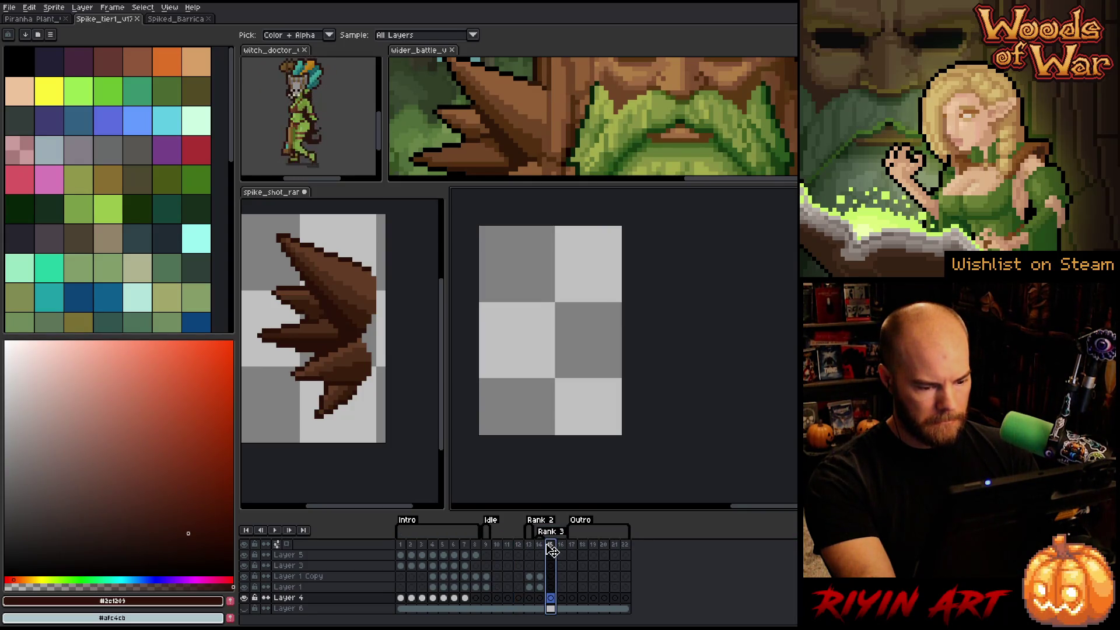
drag(550, 544, 539, 544)
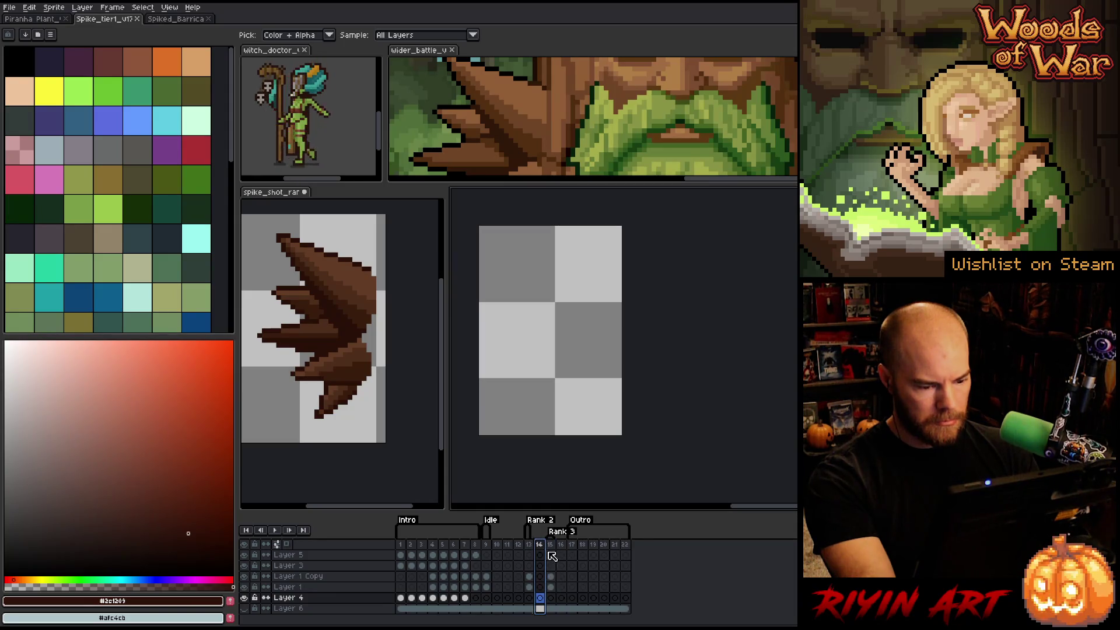
click(518, 545)
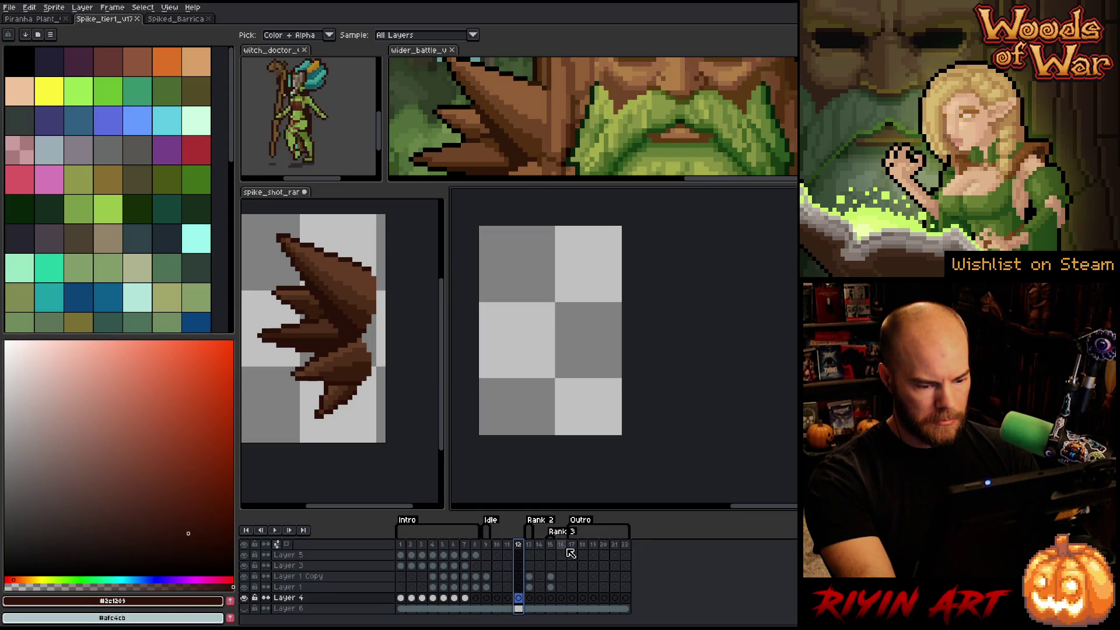
- Delete the Outro tag and insert a new blank frame after frame 11
drag(575, 552, 583, 551)
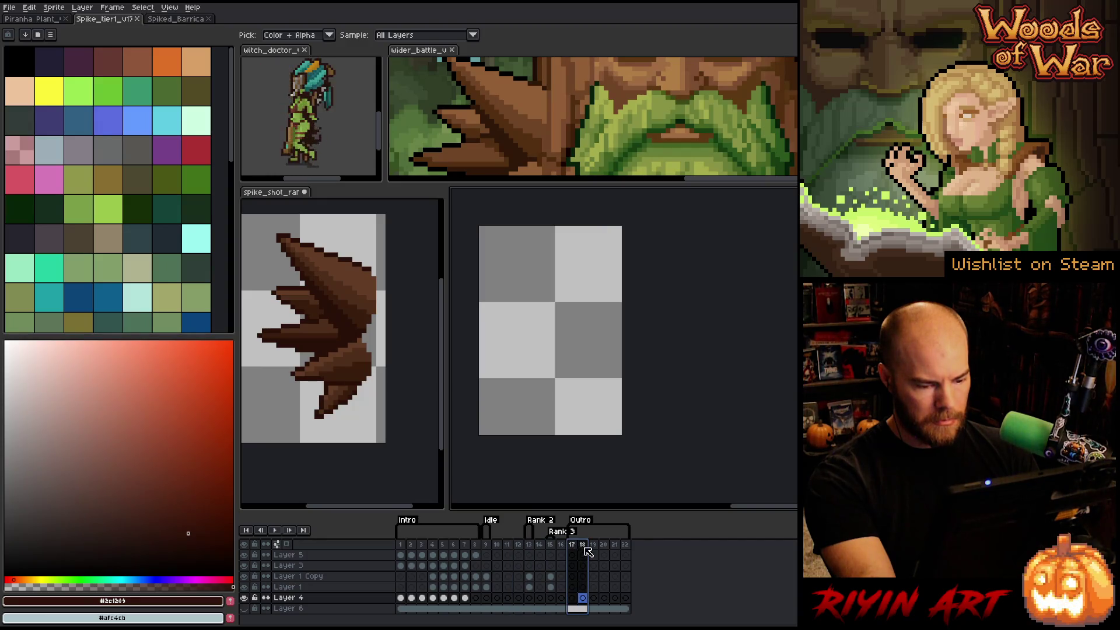
right_click(590, 524)
click(609, 537)
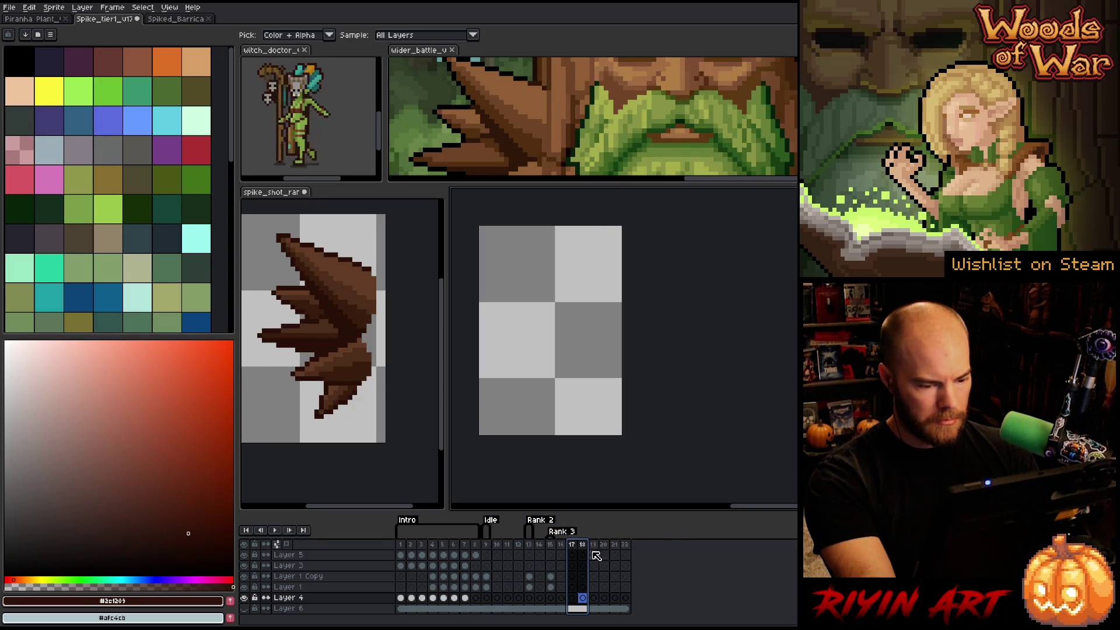
click(508, 548)
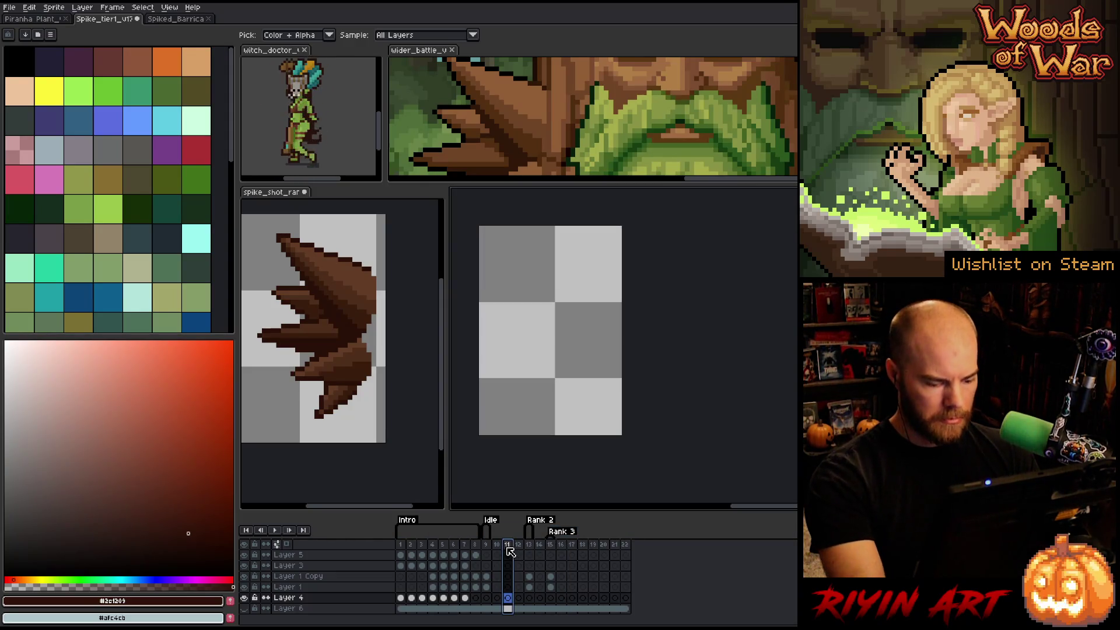
key(alt+n)
key(alt+n)
key(alt+n)
key(alt+n)
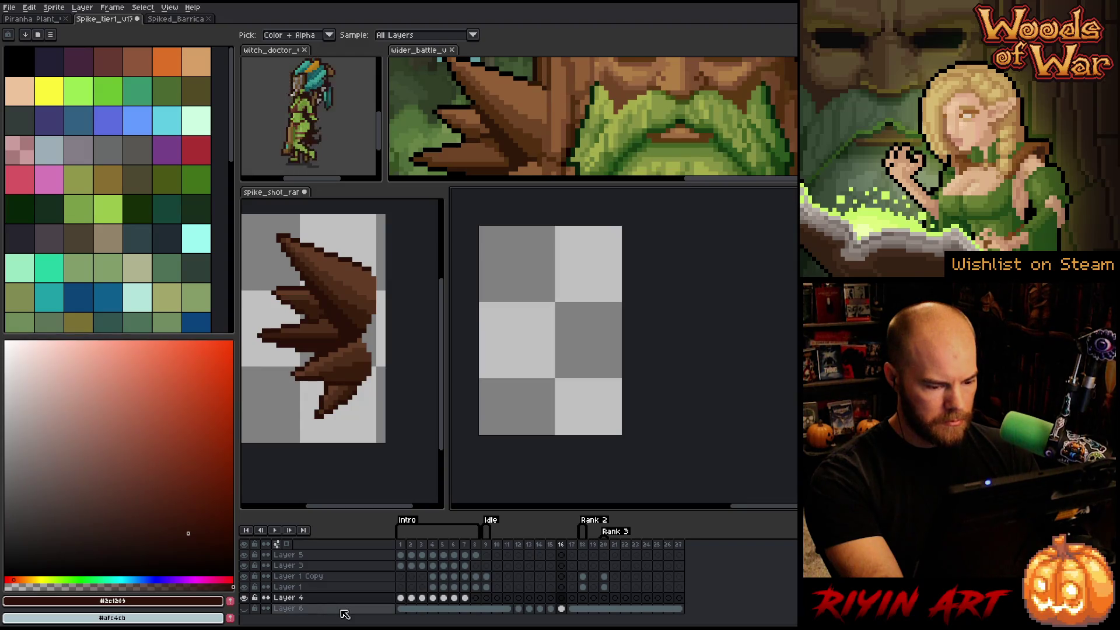
- Clear all of Layer 6's cels
drag(403, 612, 687, 614)
right_click(687, 614)
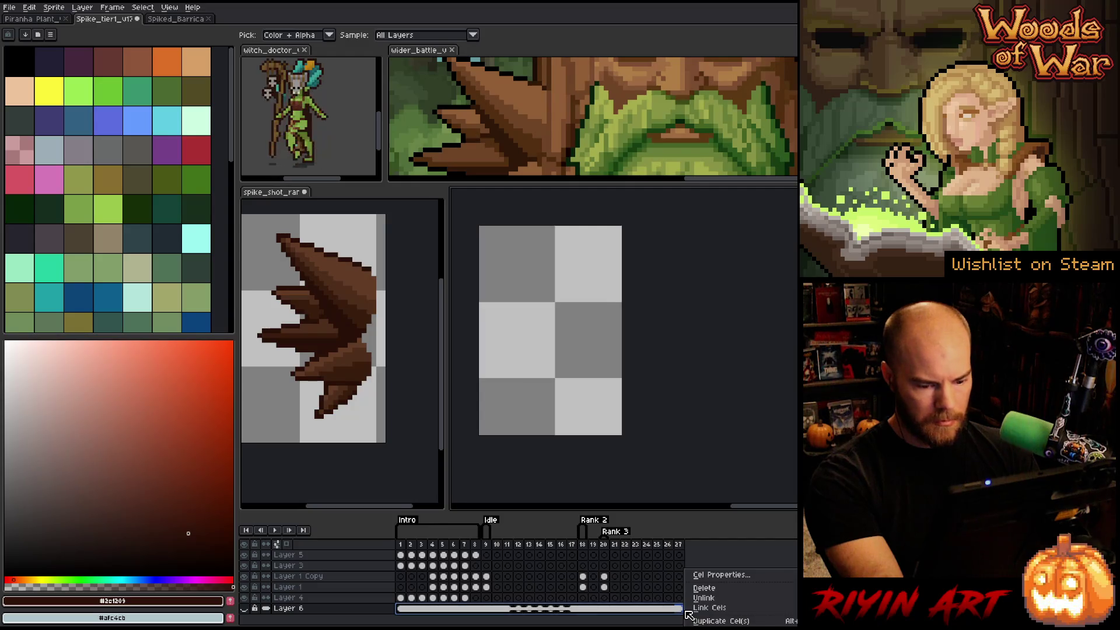
click(702, 608)
- Tag frames 10–17 as 'Intro'
drag(499, 549, 577, 551)
right_click(578, 551)
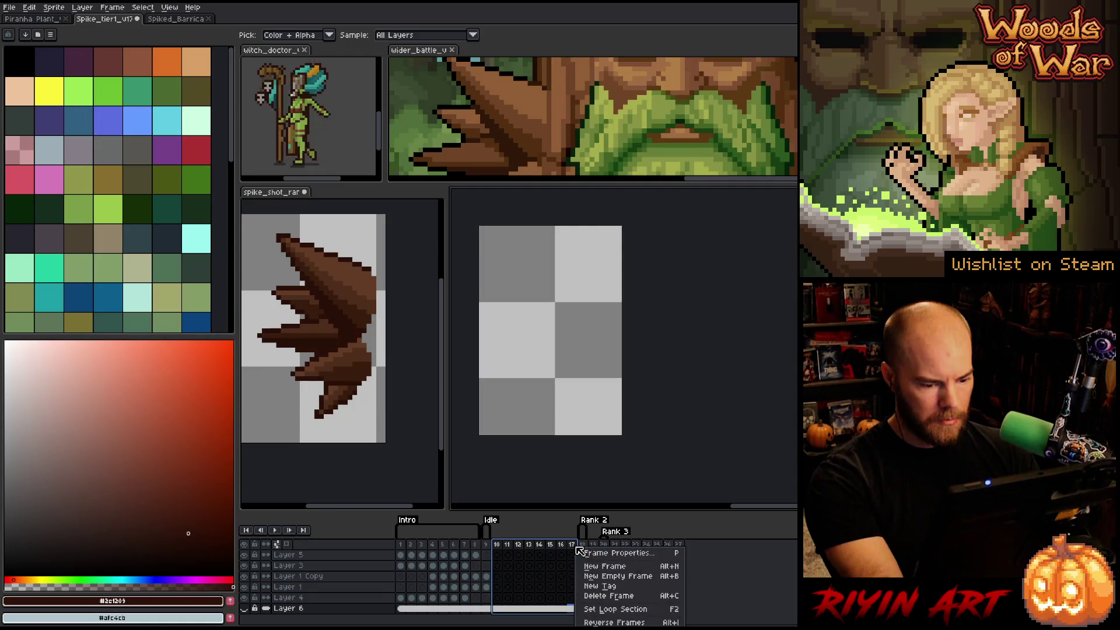
click(601, 586)
text(Intro)
key(Return)
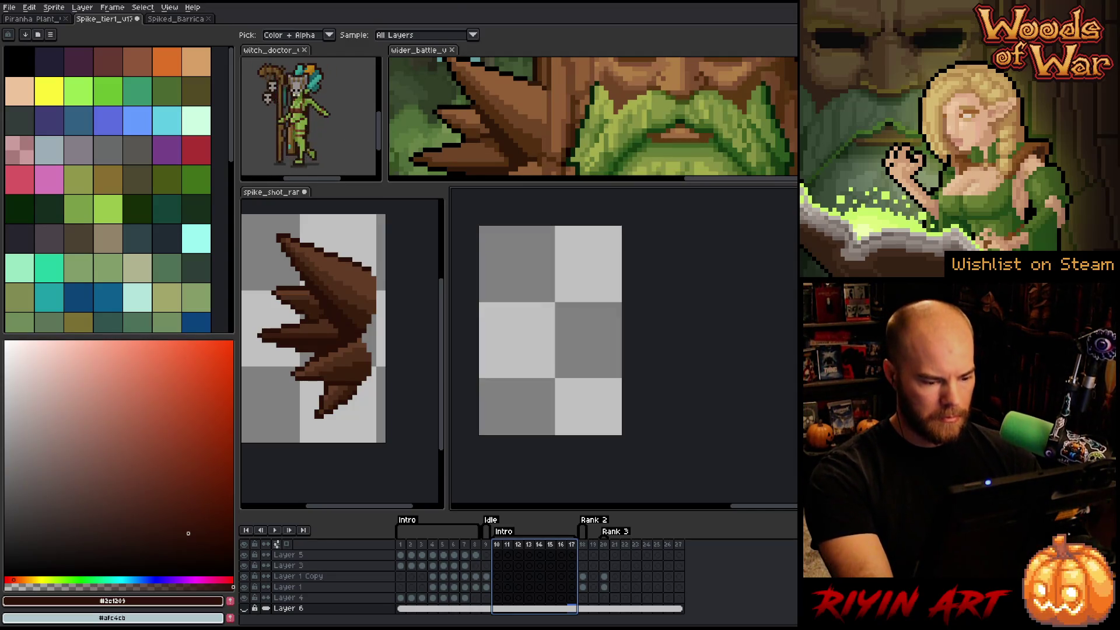
- Duplicate spike frame 9 as a new frame 10, then switch to the Piranha Plant file
click(498, 545)
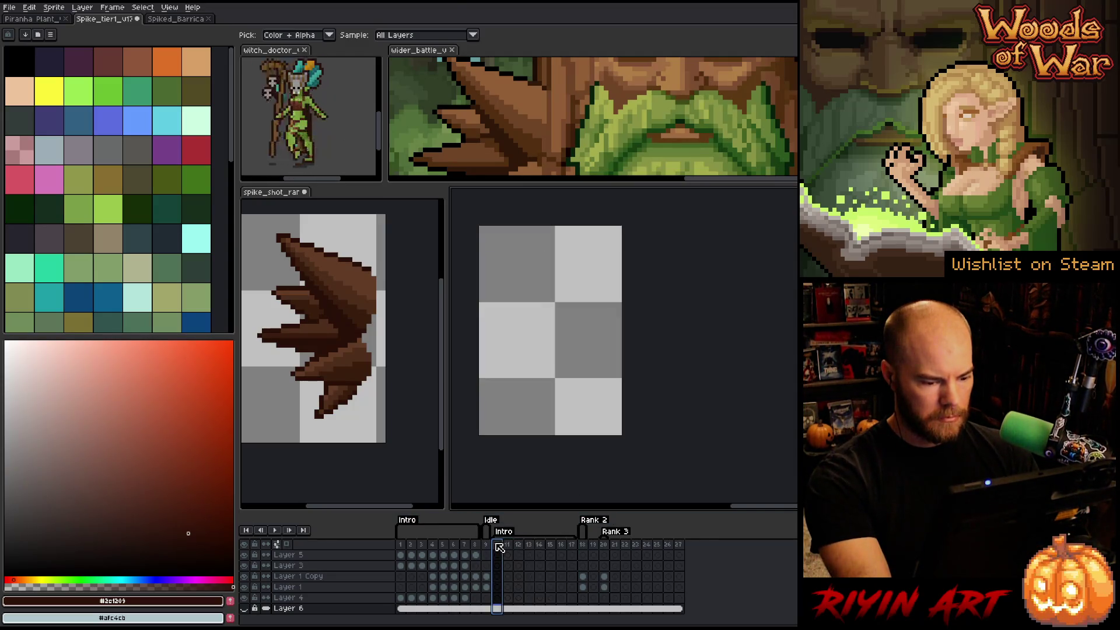
click(492, 546)
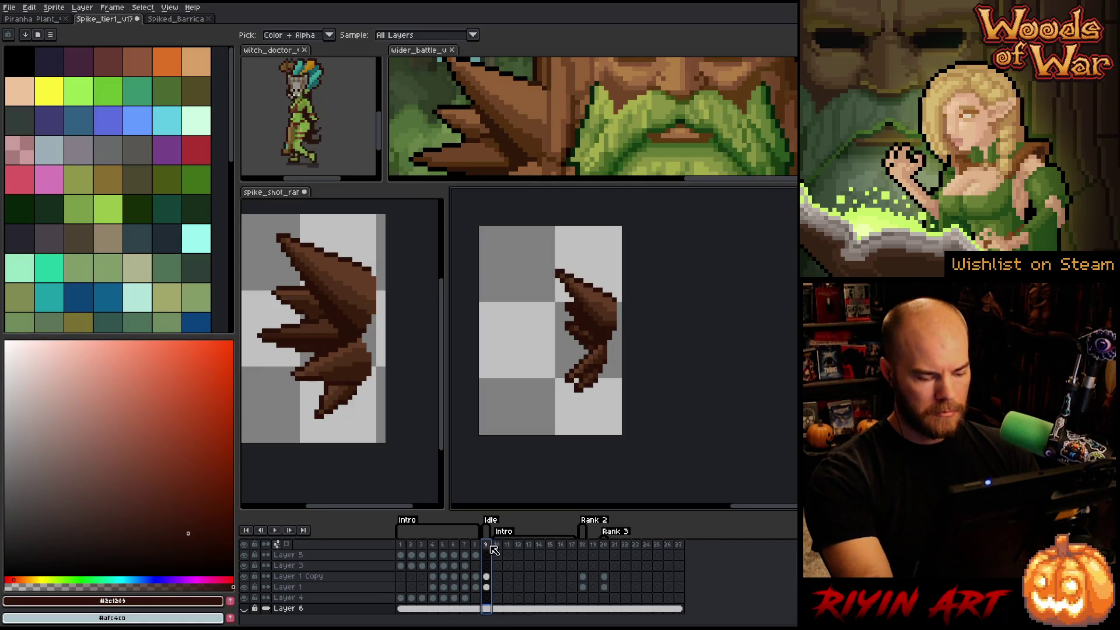
key(alt+n)
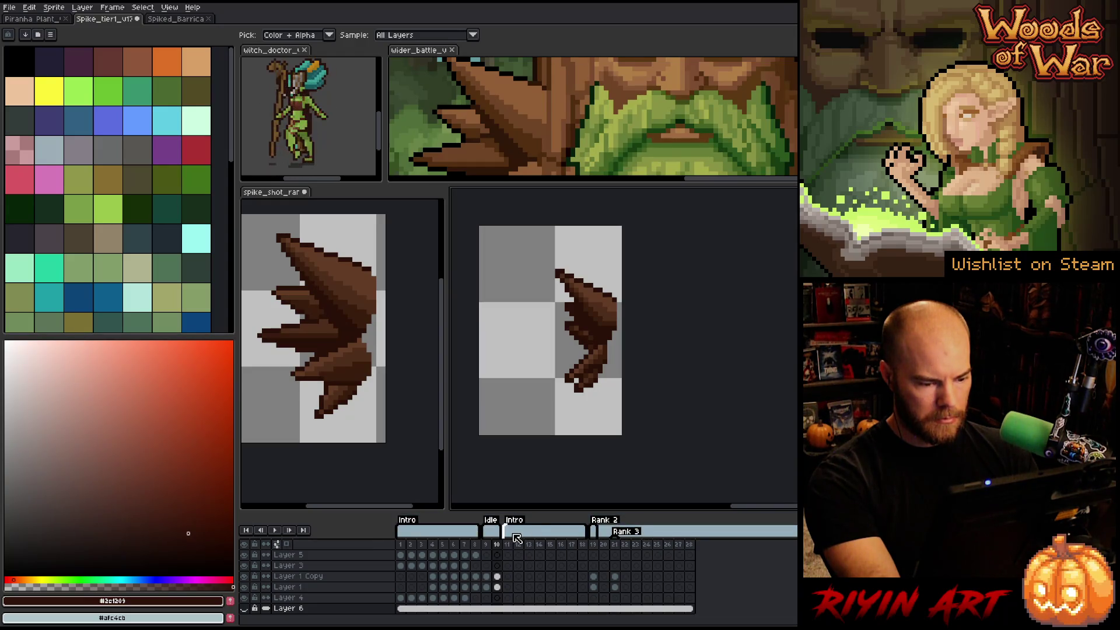
click(497, 545)
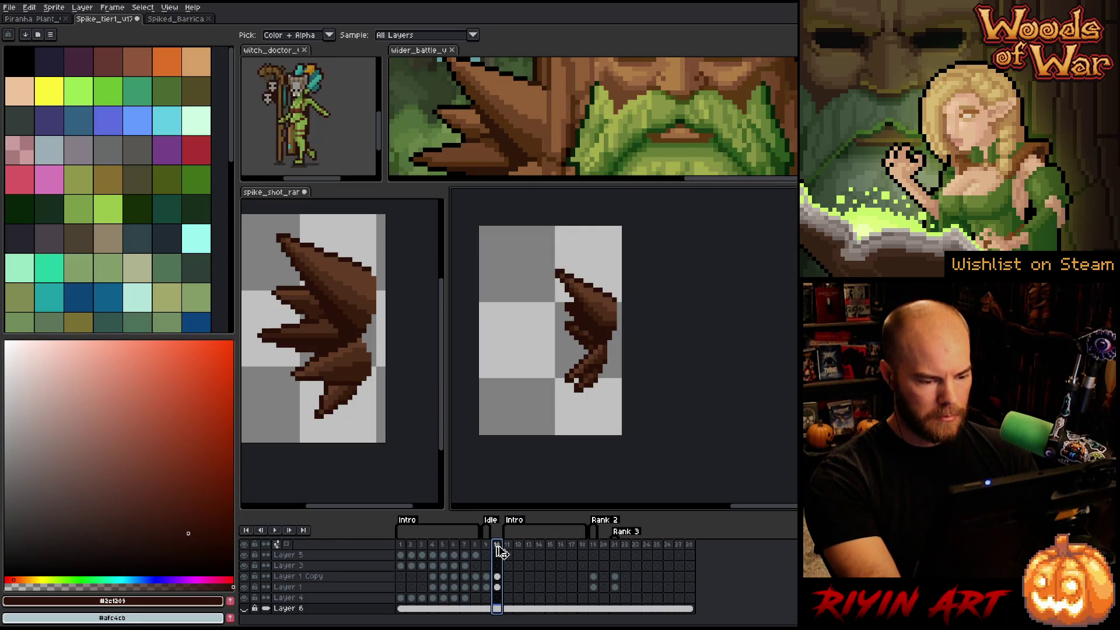
click(53, 20)
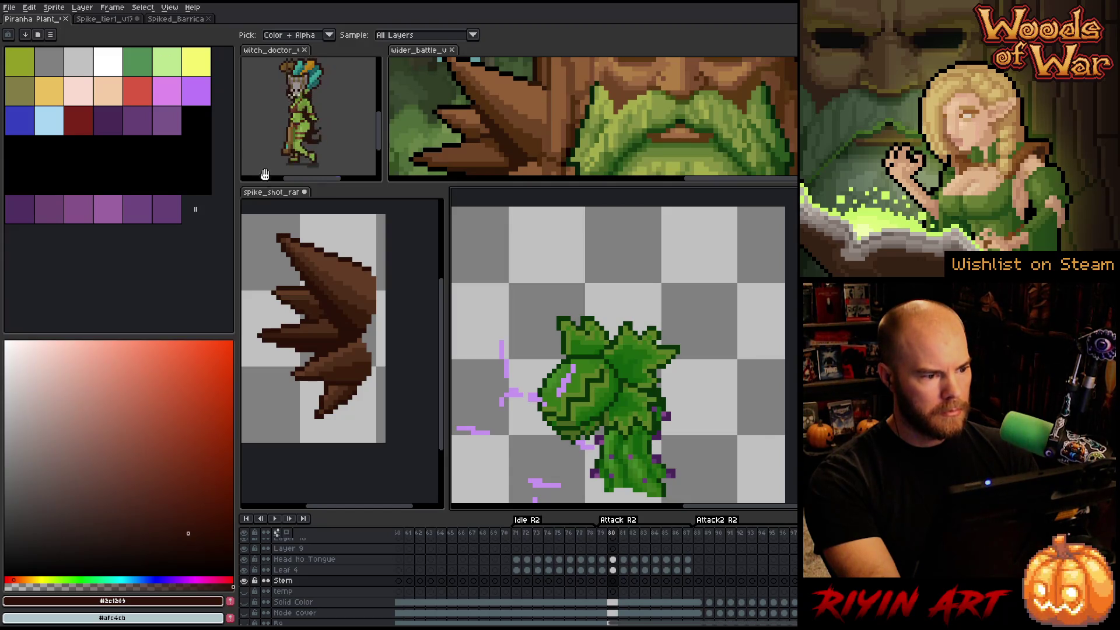
- Back in Spike tier1, add eight new frames after frame 10
click(115, 19)
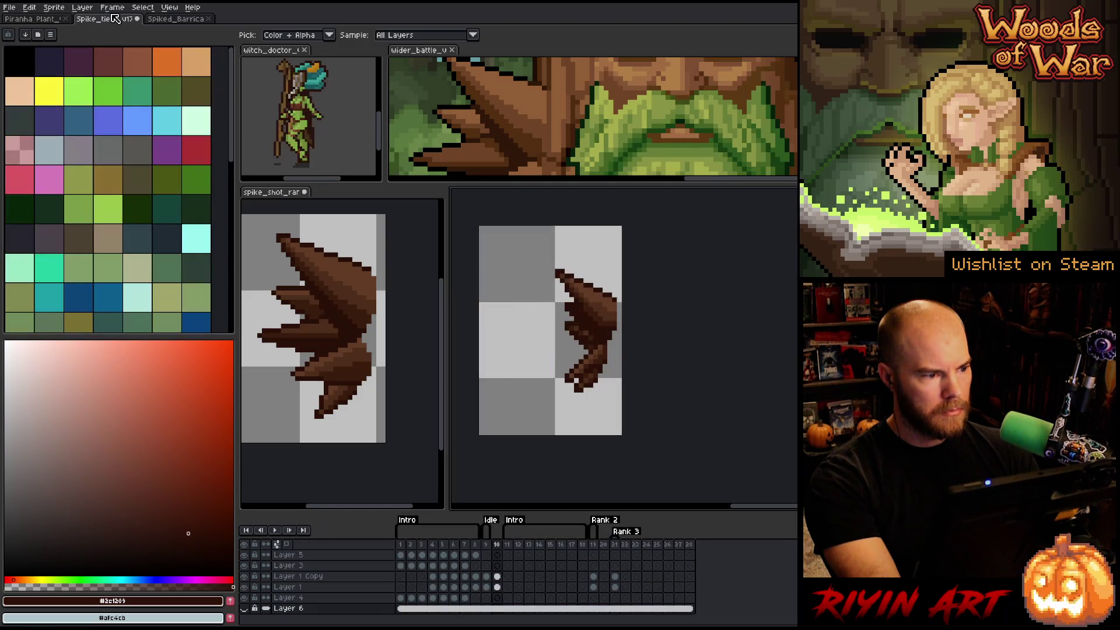
click(280, 194)
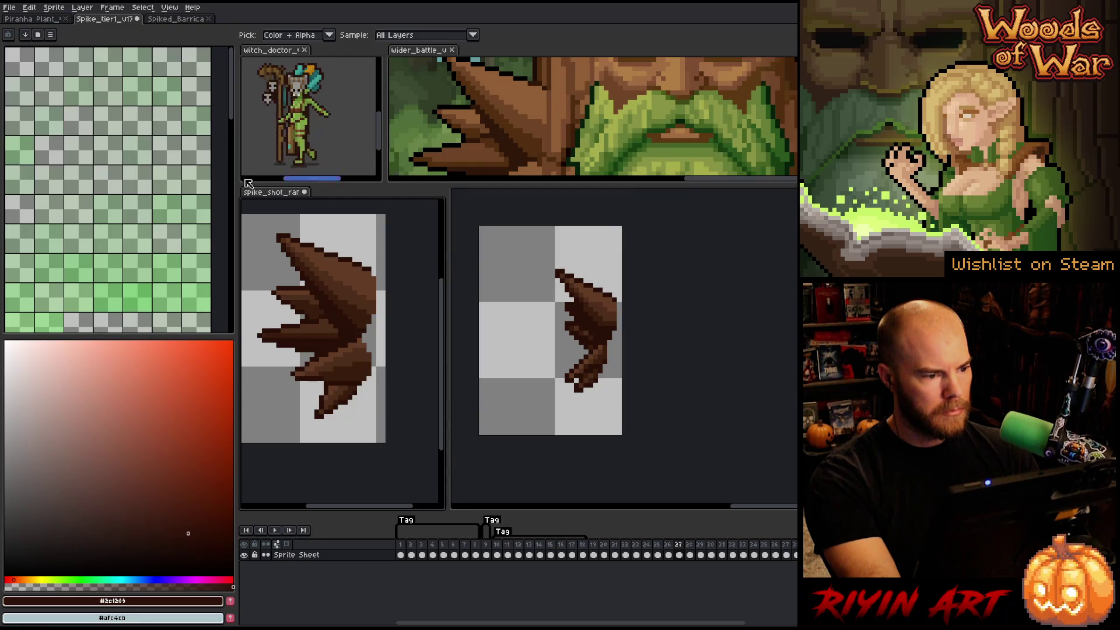
click(114, 20)
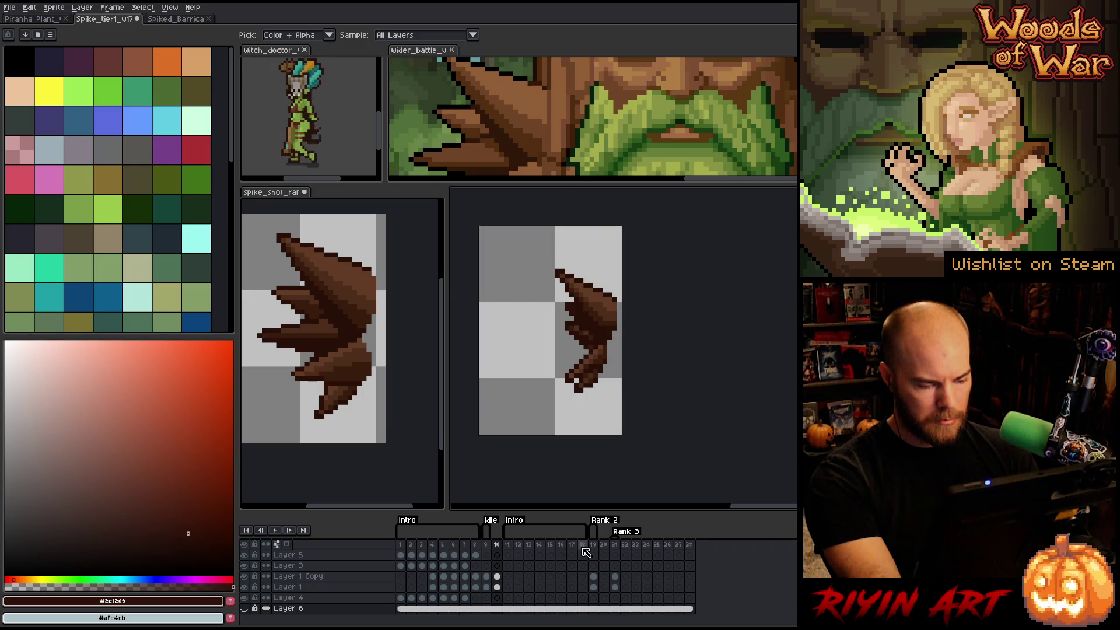
click(500, 545)
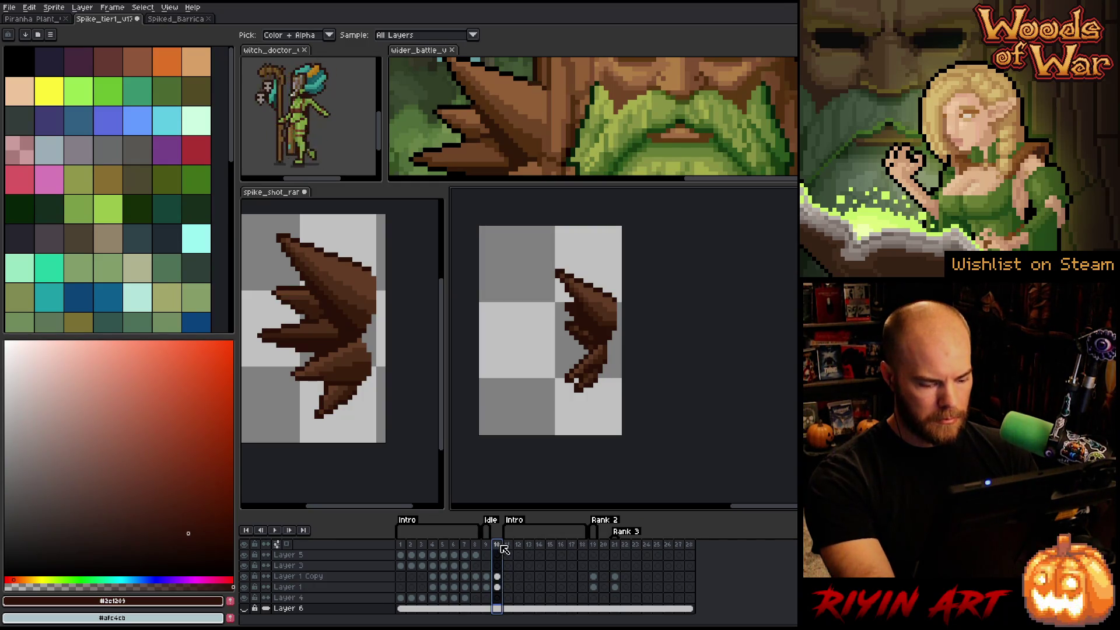
key(alt+n)
key(alt+n)
key(alt+n)
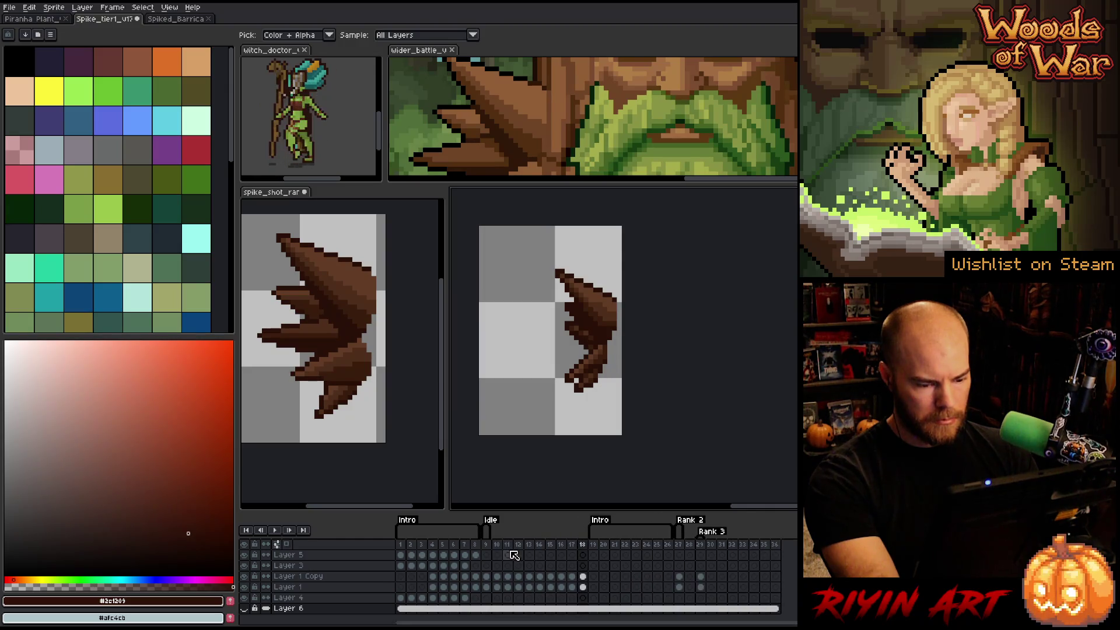
- Merge Layer 1 Copy down into Layer 1, leaving a single spike layer
click(583, 576)
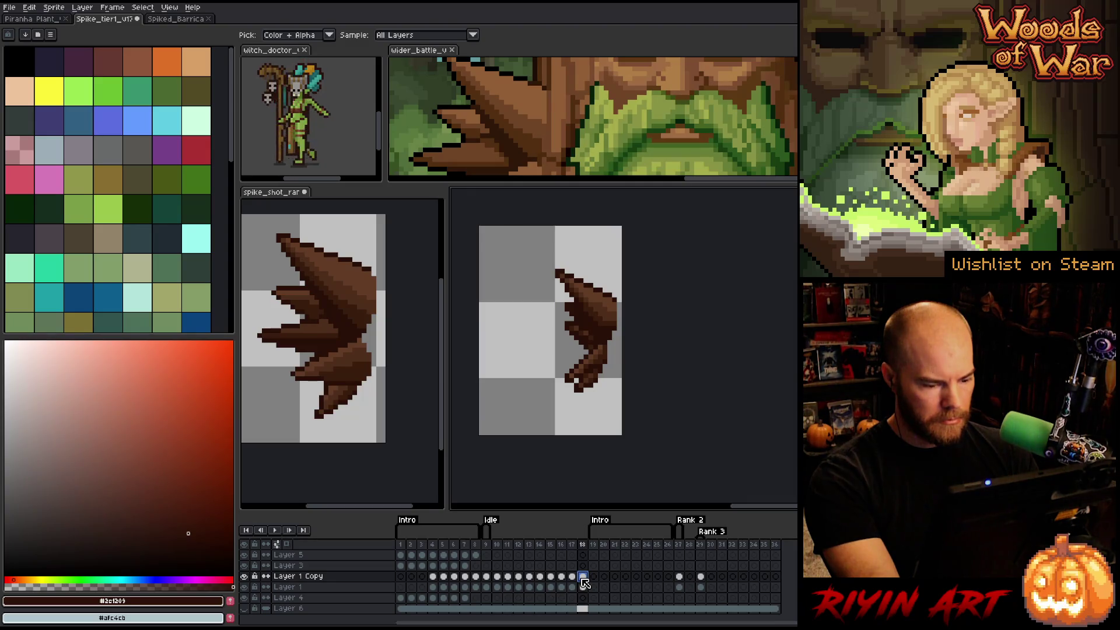
drag(584, 577, 499, 588)
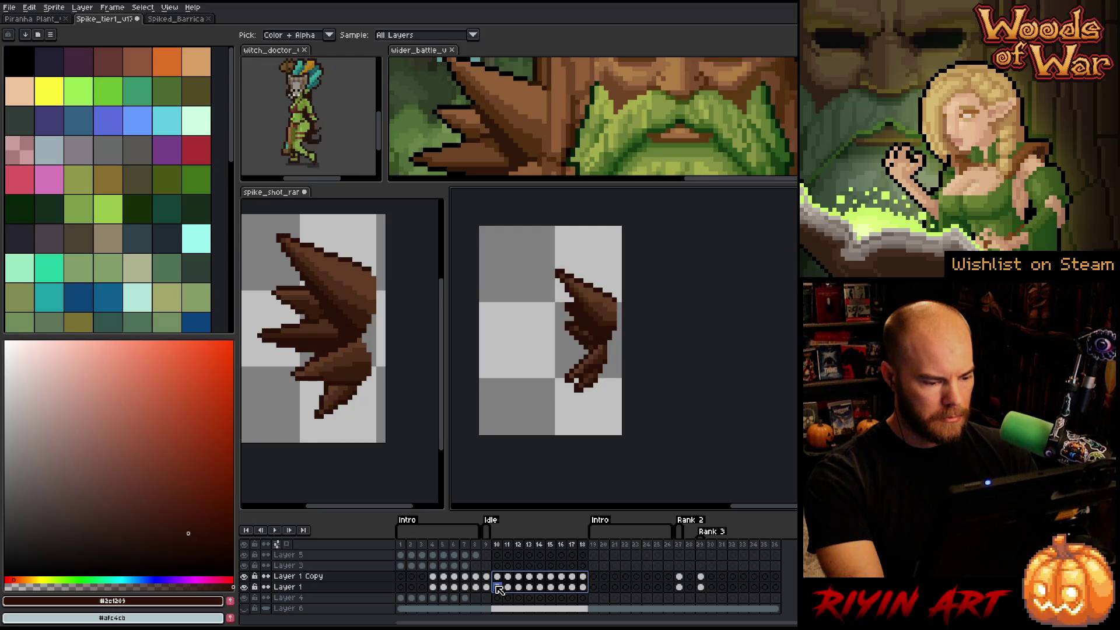
click(498, 588)
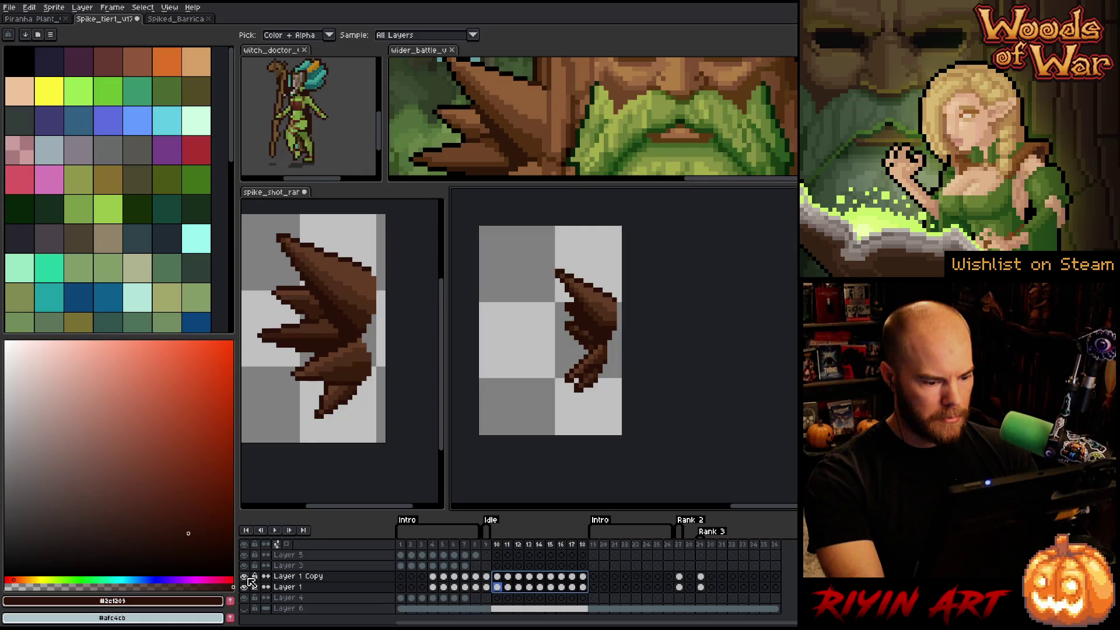
click(293, 577)
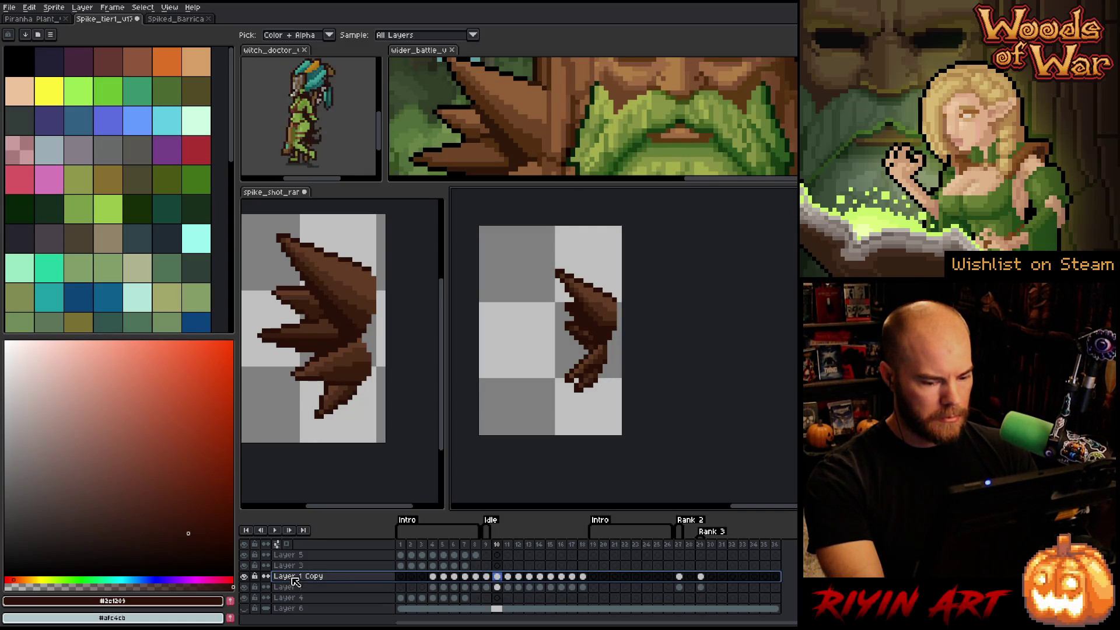
key(ctrl+e)
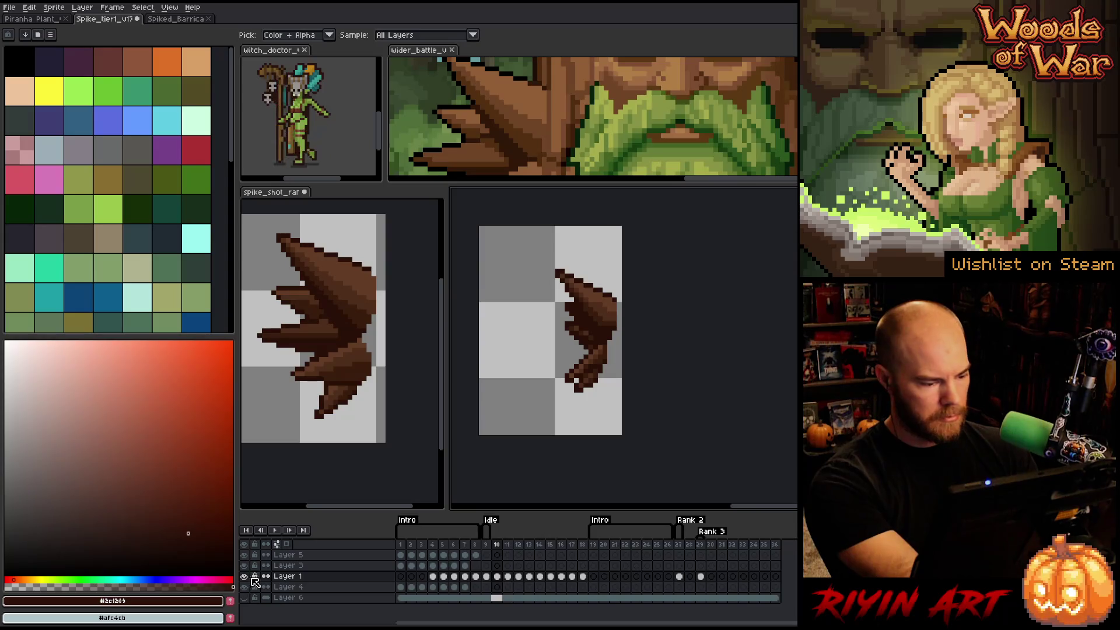
mouse_move(400, 544)
mouse_down()
mouse_move(475, 547)
mouse_move(454, 546)
mouse_up()
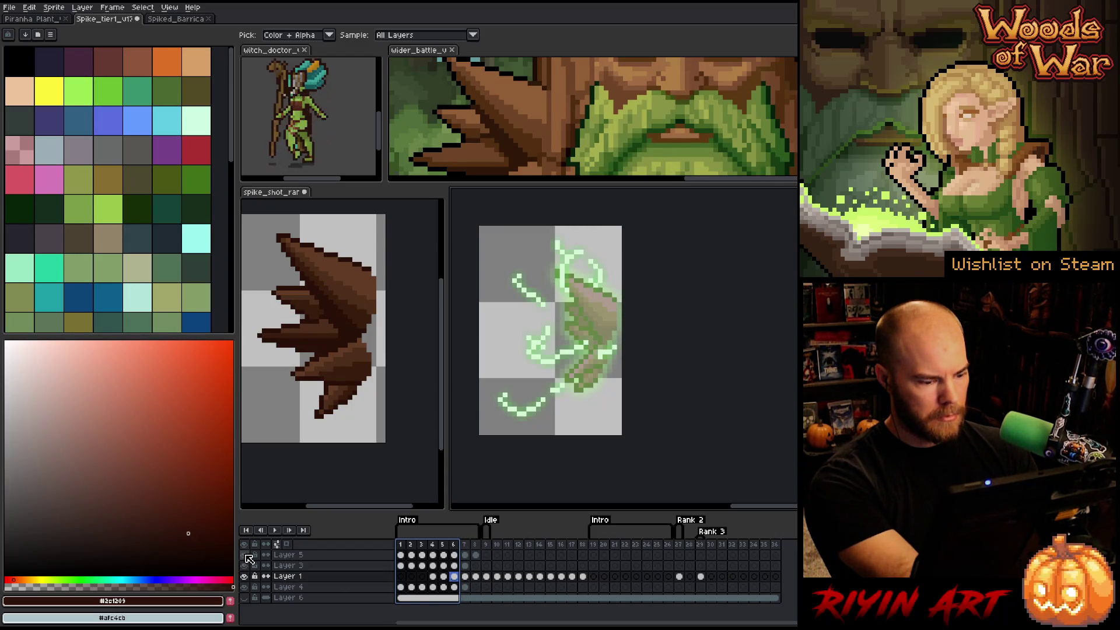
click(245, 566)
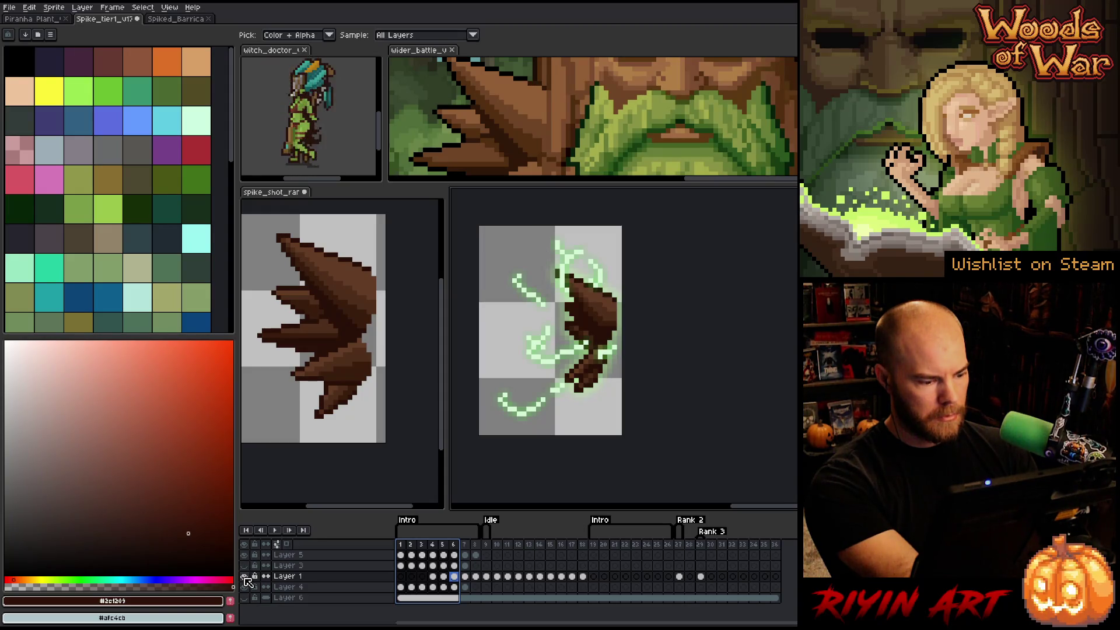
key(ctrl+shift+d)
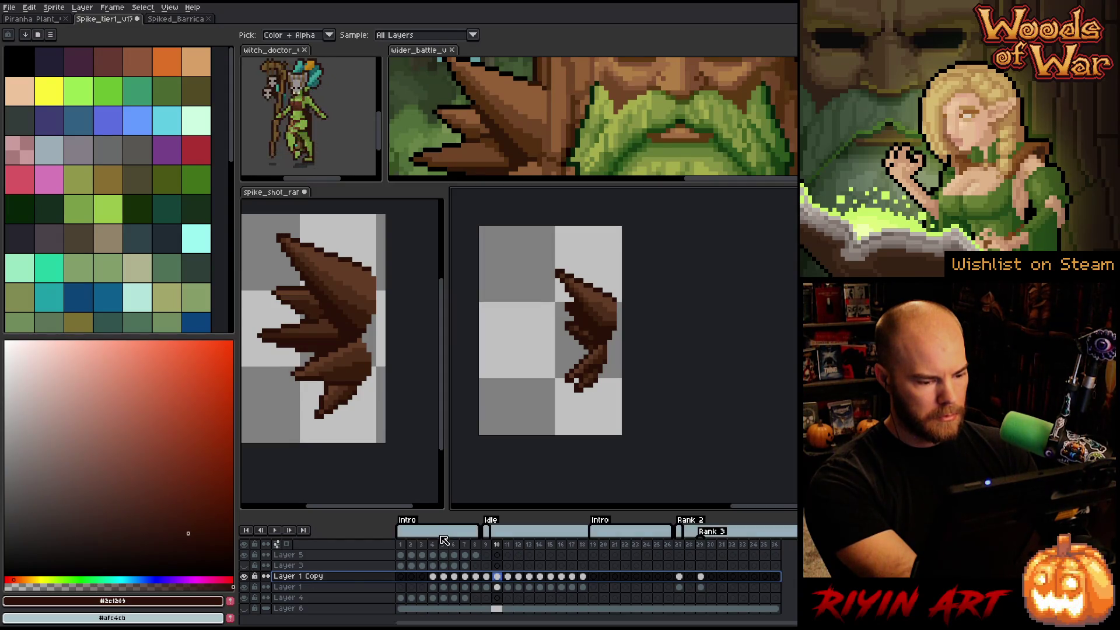
click(432, 544)
click(248, 591)
click(249, 590)
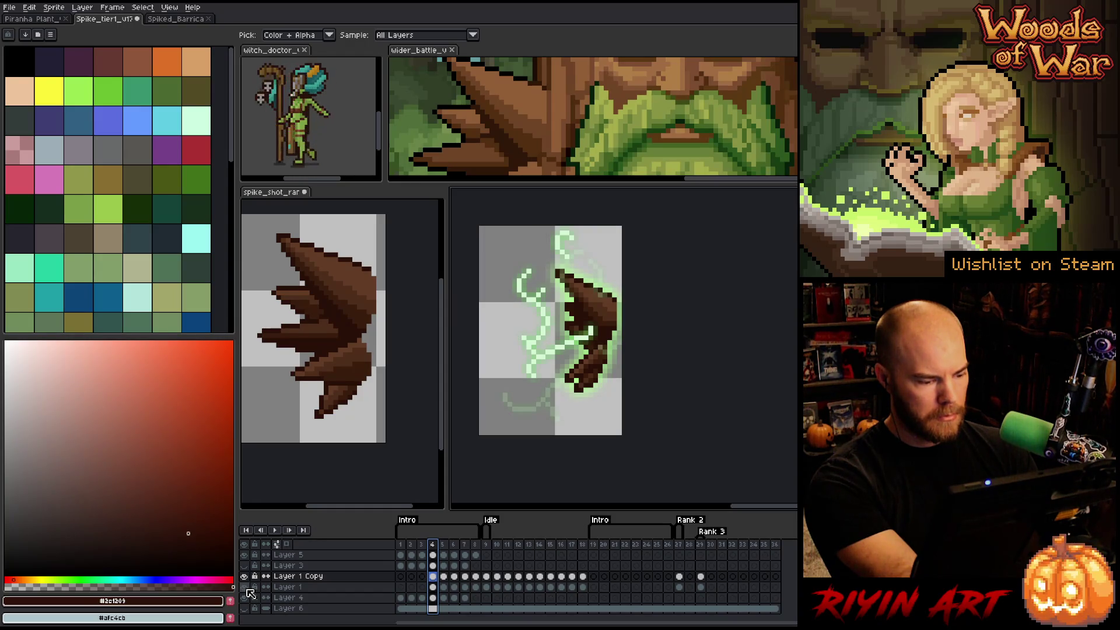
key(ctrl+e)
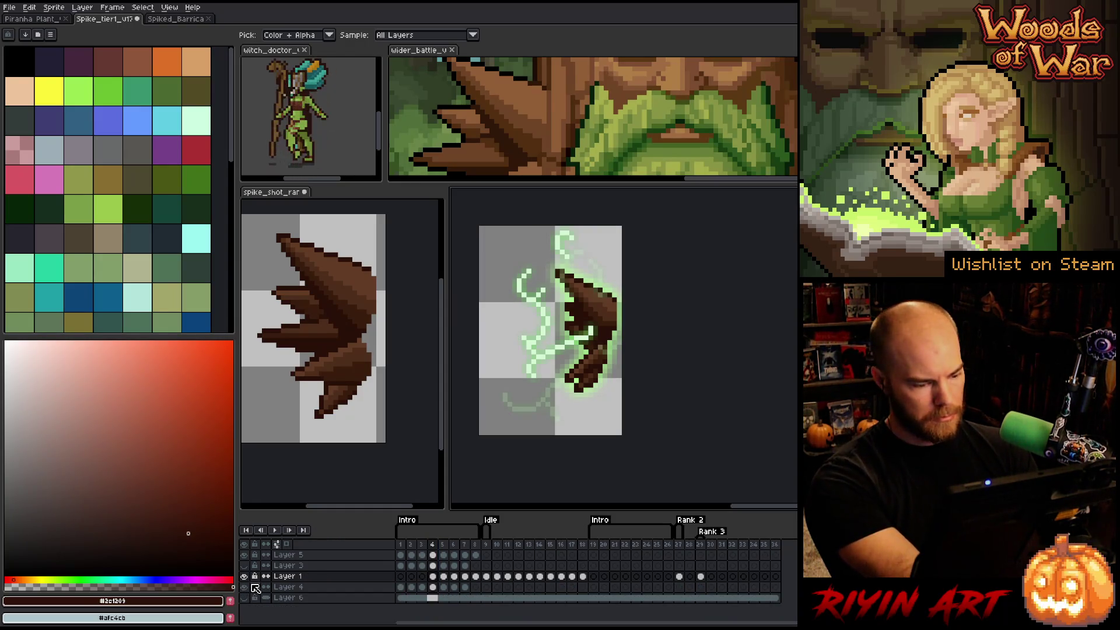
click(245, 588)
click(245, 588)
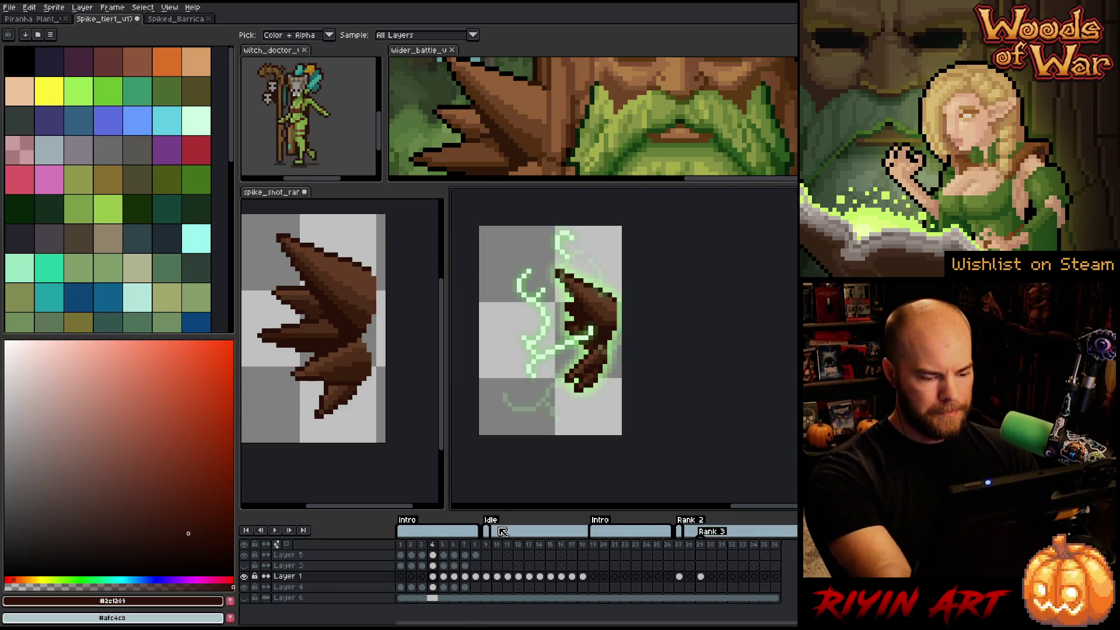
drag(496, 545, 584, 545)
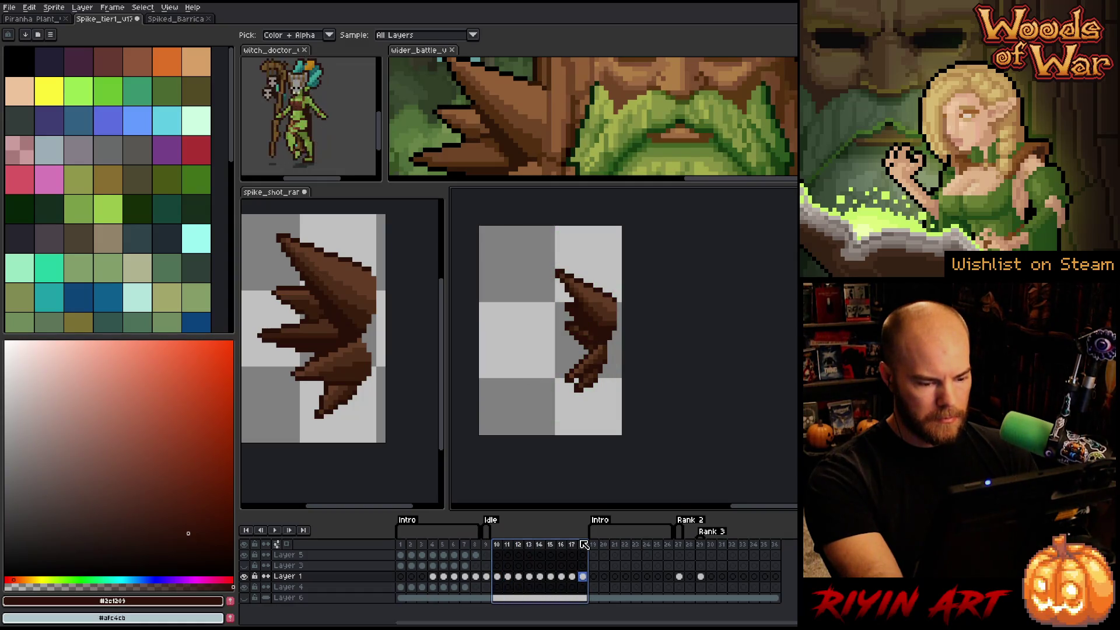
right_click(584, 544)
click(609, 584)
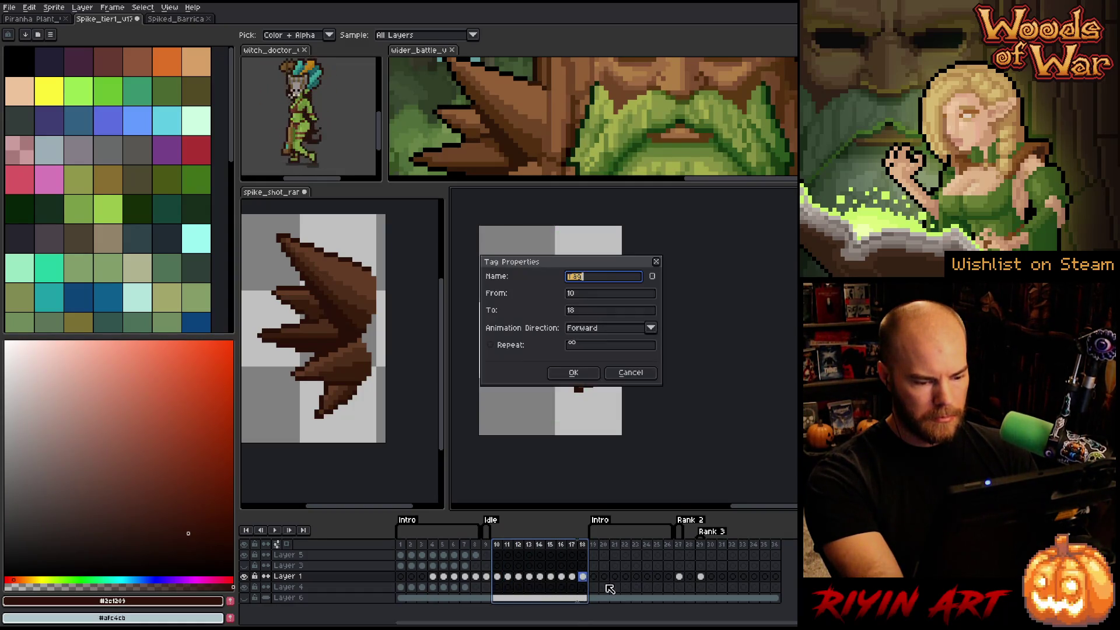
text(Attack)
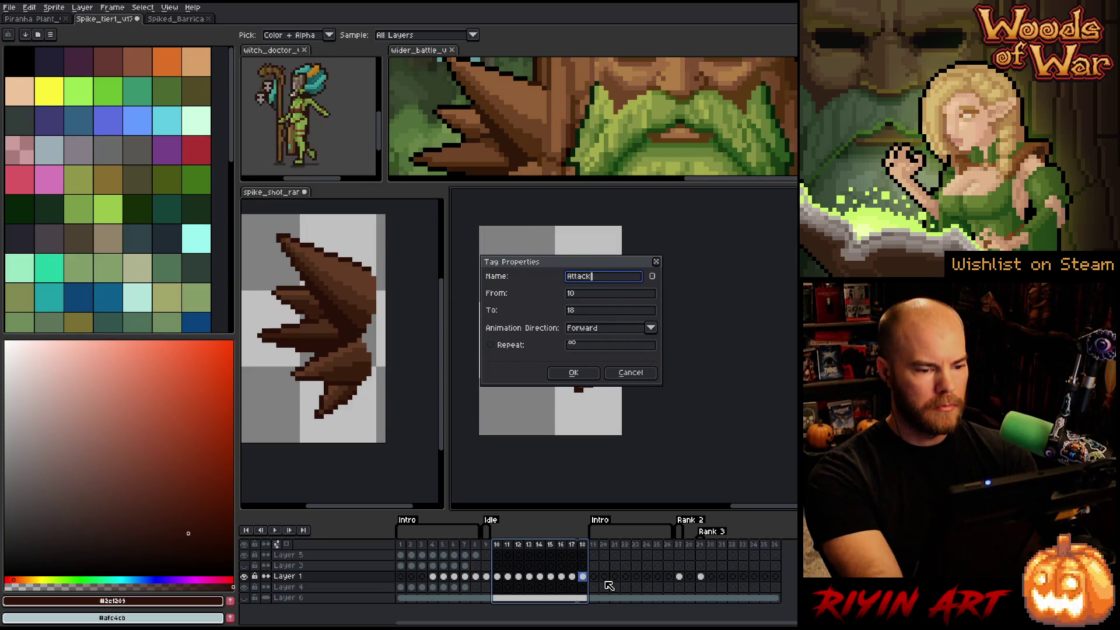
key(Return)
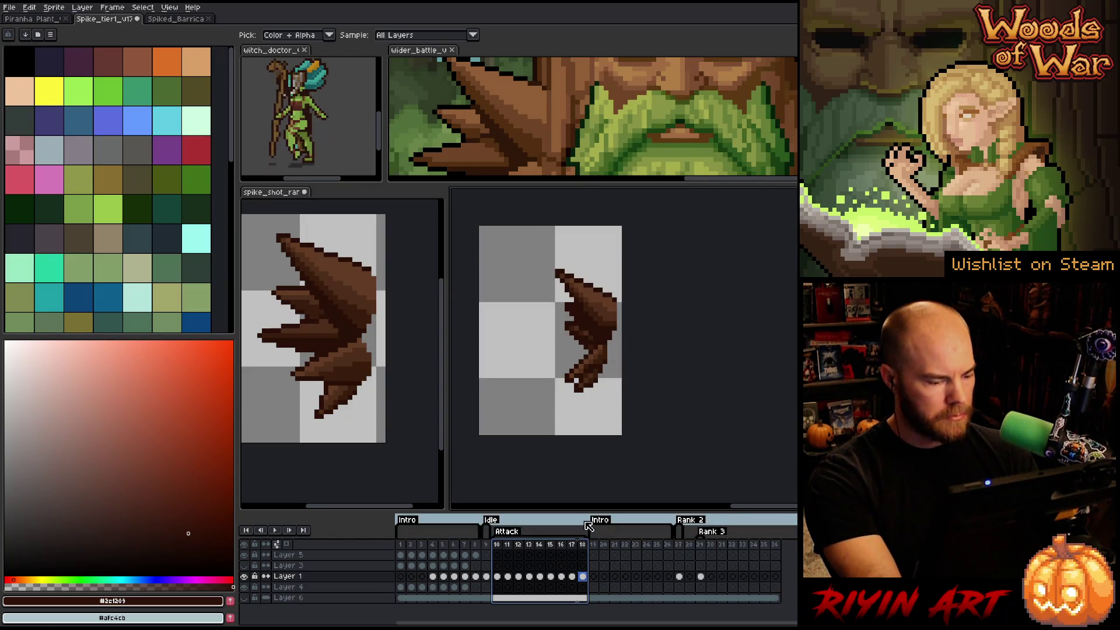
- Show Layer 3's green lightning frame and play the animation to preview it
click(336, 566)
click(432, 544)
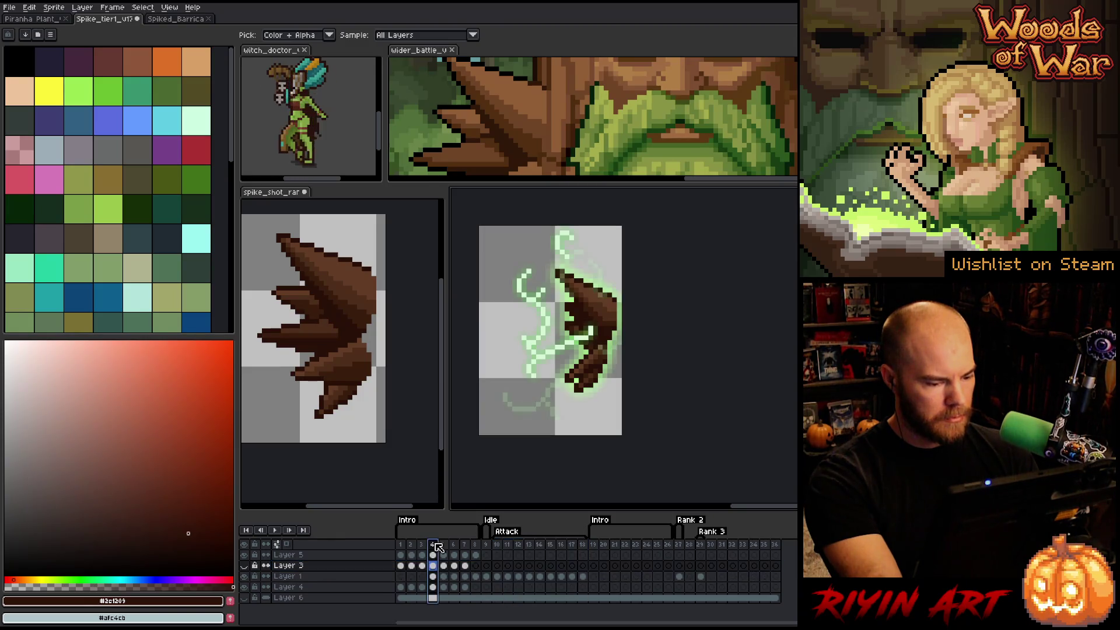
click(244, 565)
key(Return)
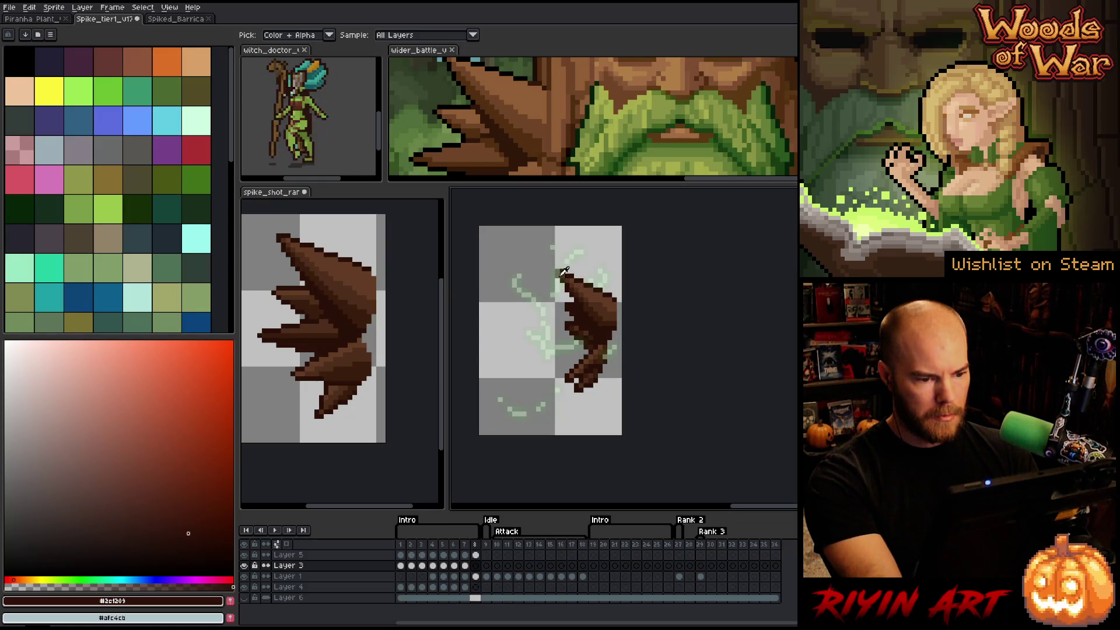
- Review Attack frames 9–18, then bring up the spike_shot sprite sheet
click(489, 544)
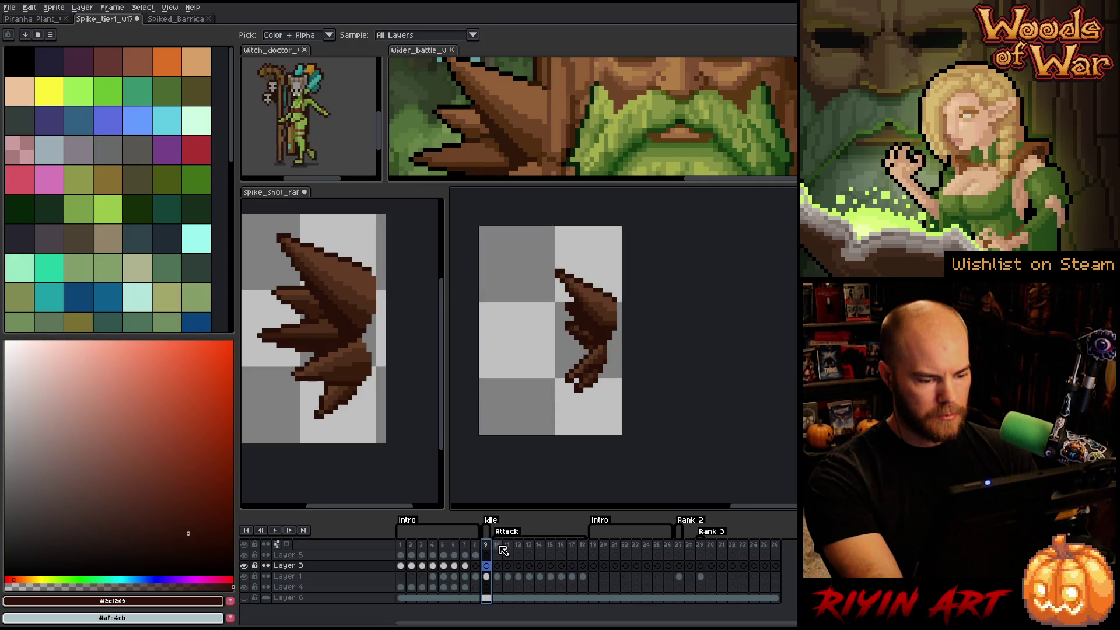
drag(501, 547, 586, 550)
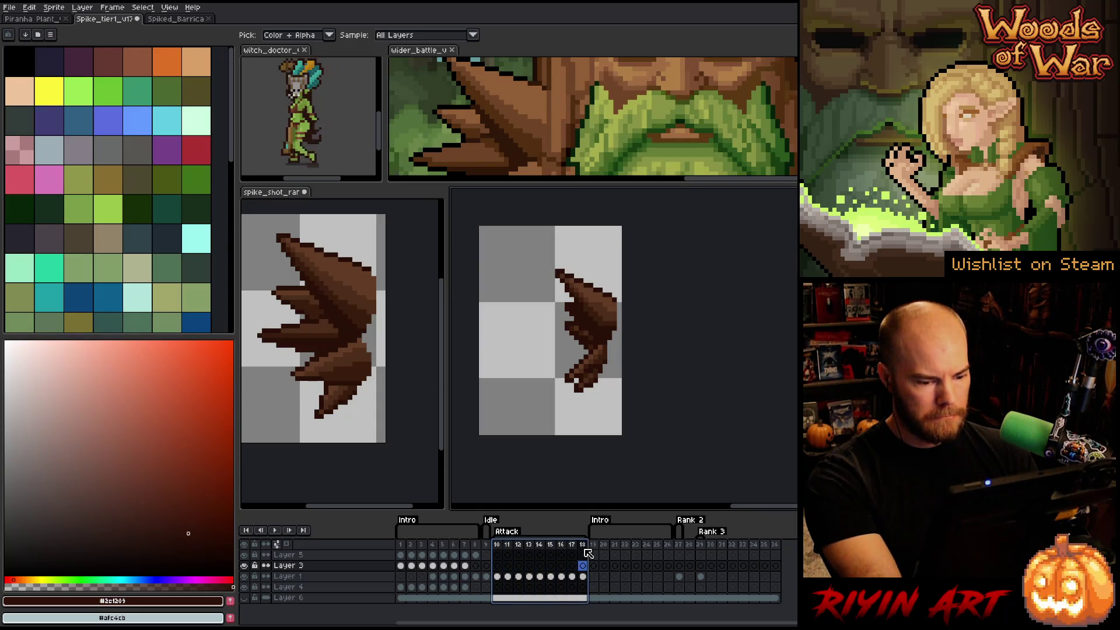
click(501, 547)
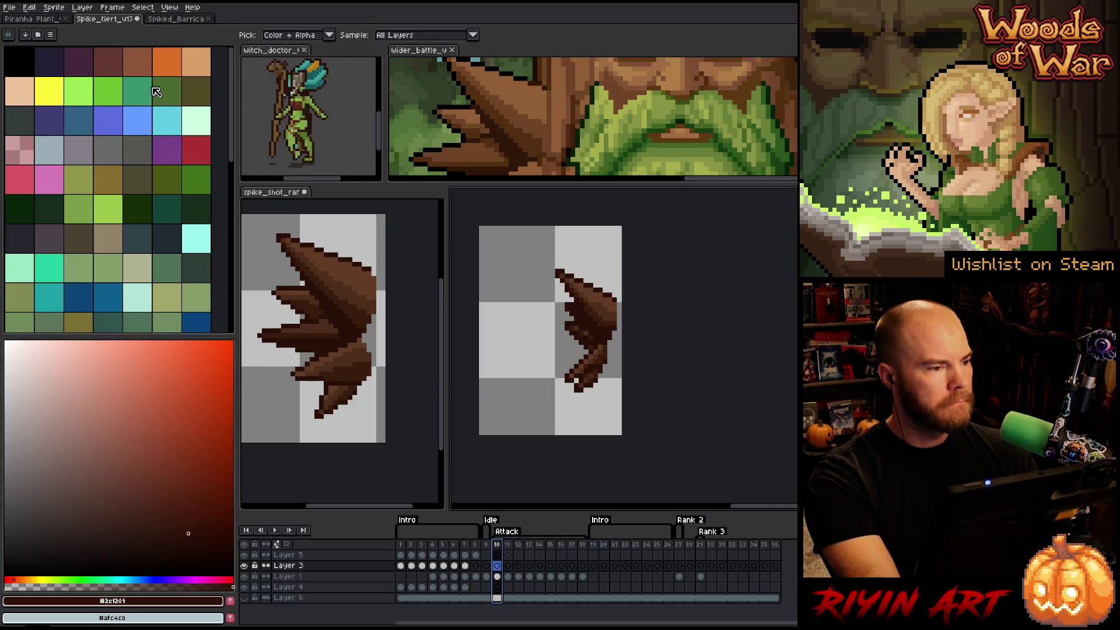
click(263, 194)
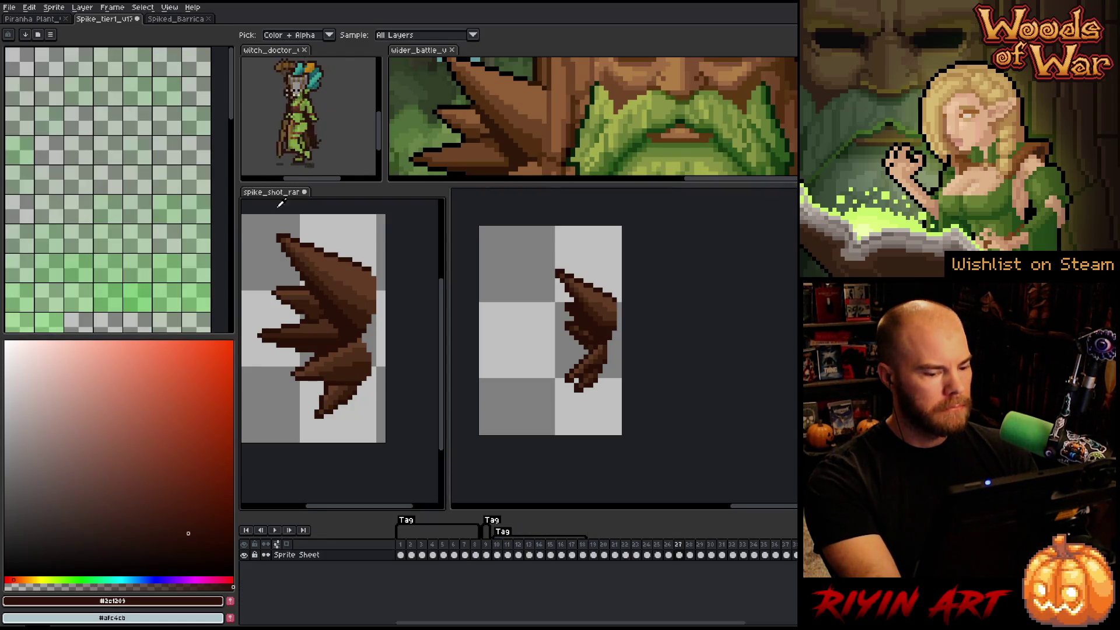
- Copy spike_shot particle frames 10–18 onto Layer 3 frames 10–18 of Spike tier1
click(498, 556)
drag(498, 556, 584, 555)
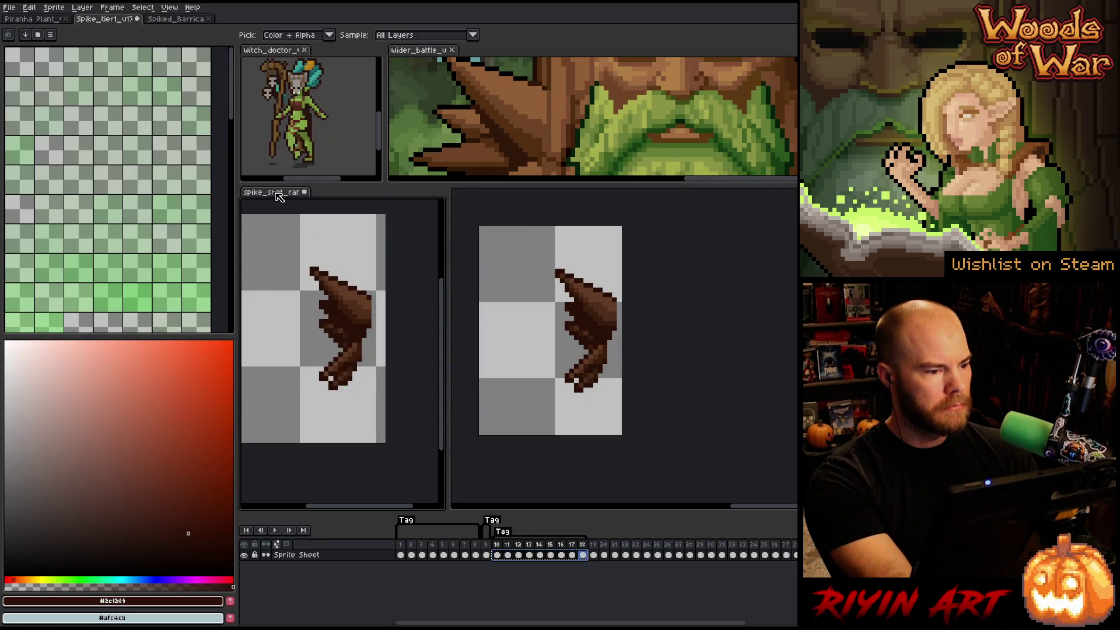
click(116, 19)
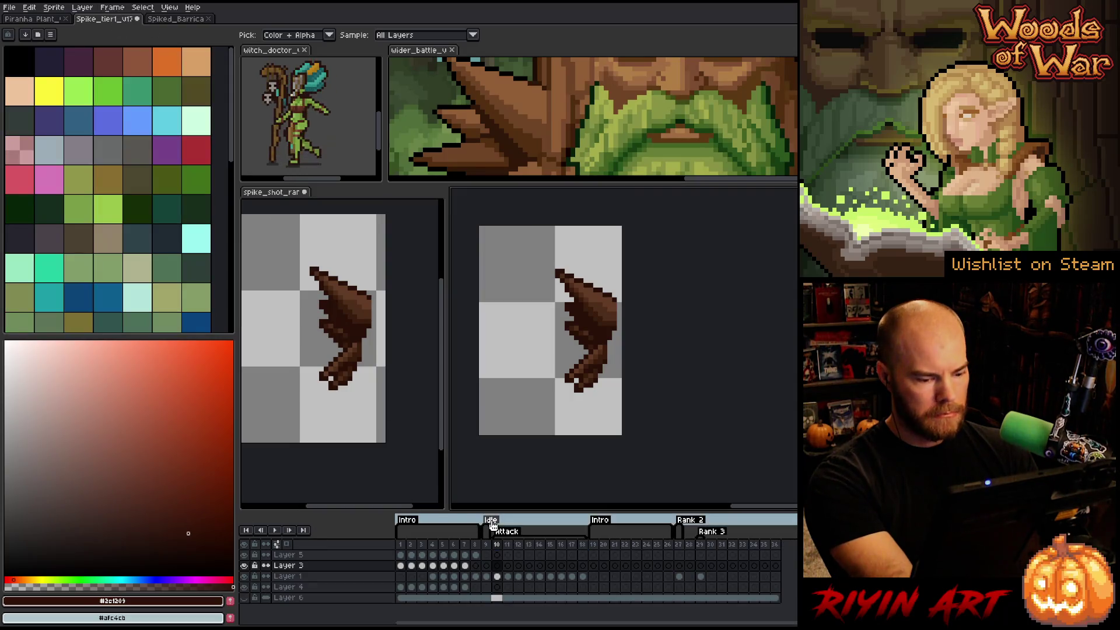
click(498, 565)
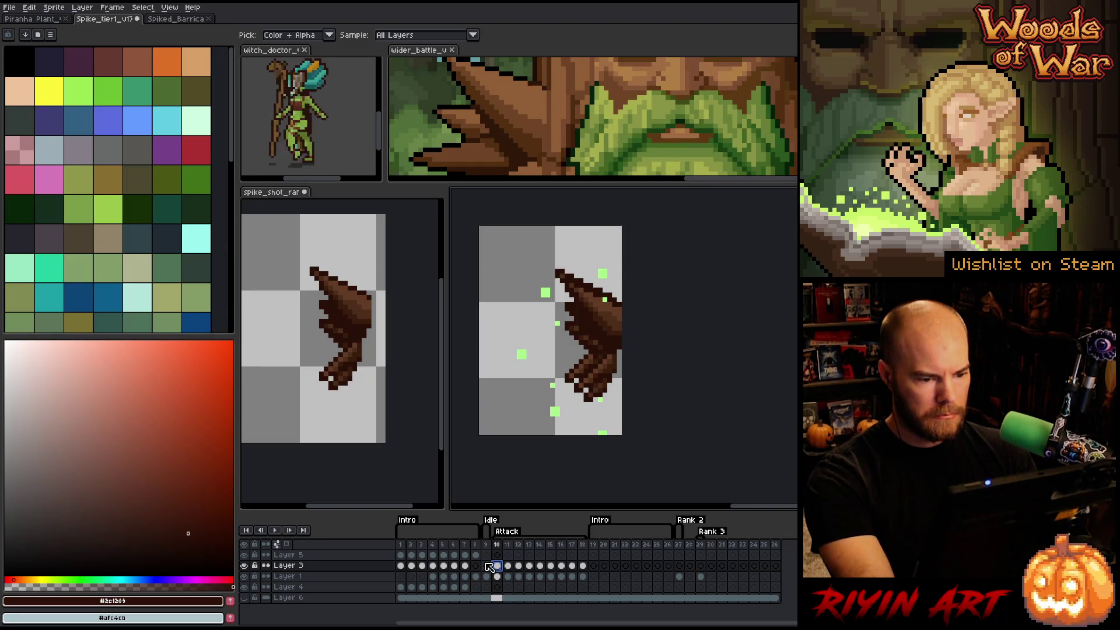
mouse_move(588, 570)
mouse_down()
mouse_move(499, 574)
mouse_move(534, 574)
mouse_up()
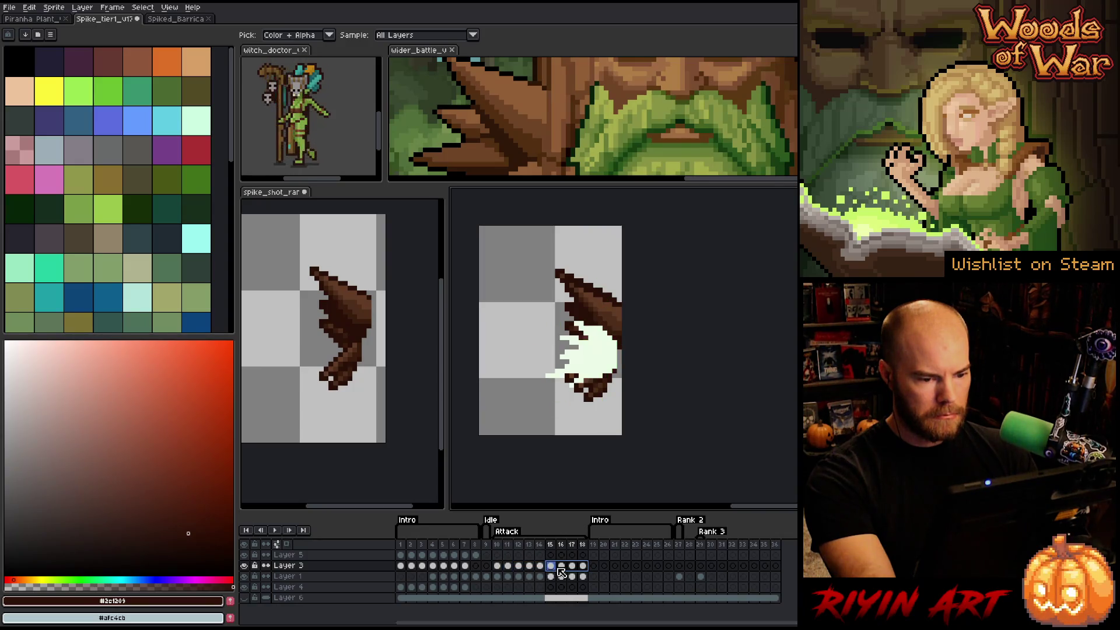
shift+click(500, 567)
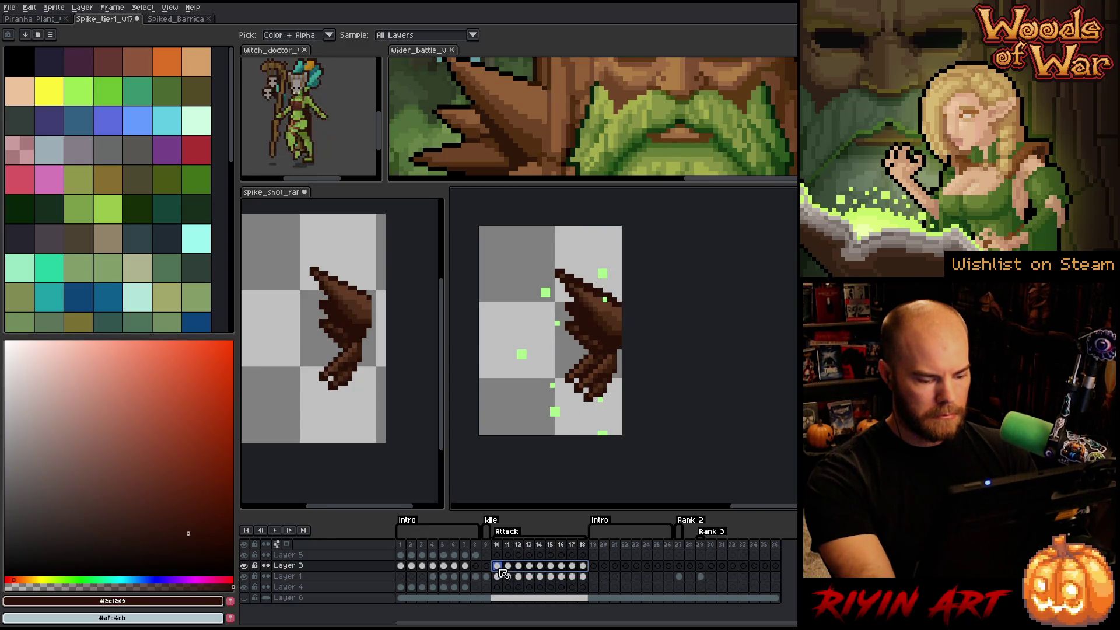
- Nudge the pasted particles up one pixel, then delete them and reactivate the spike_shot sheet
key(v)
key(Up)
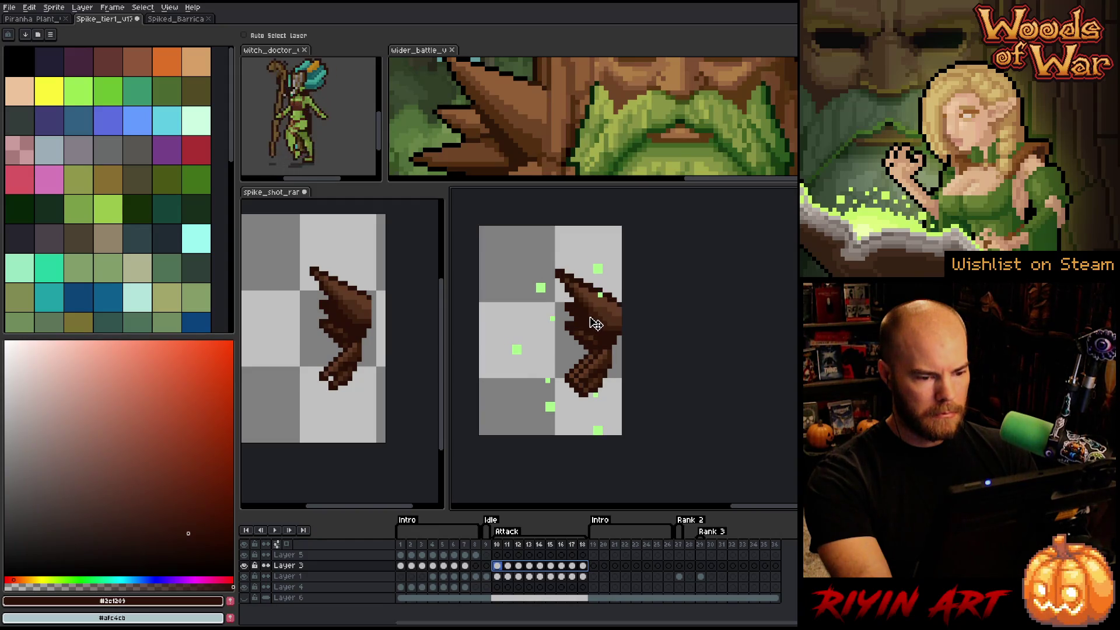
key(Delete)
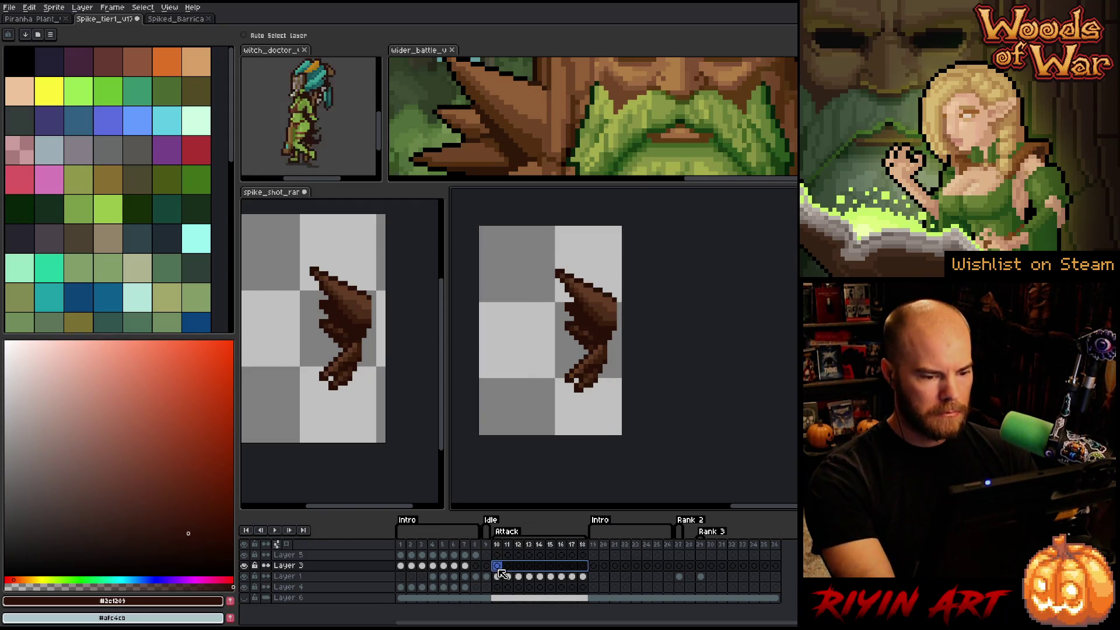
click(282, 201)
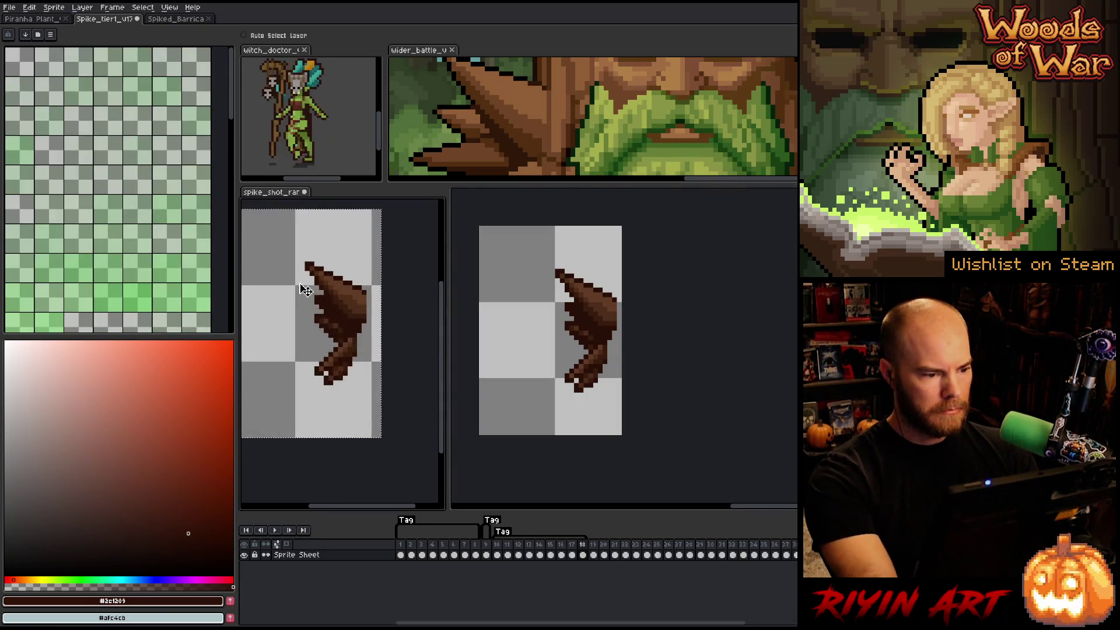
scroll(318, 297, left, 3)
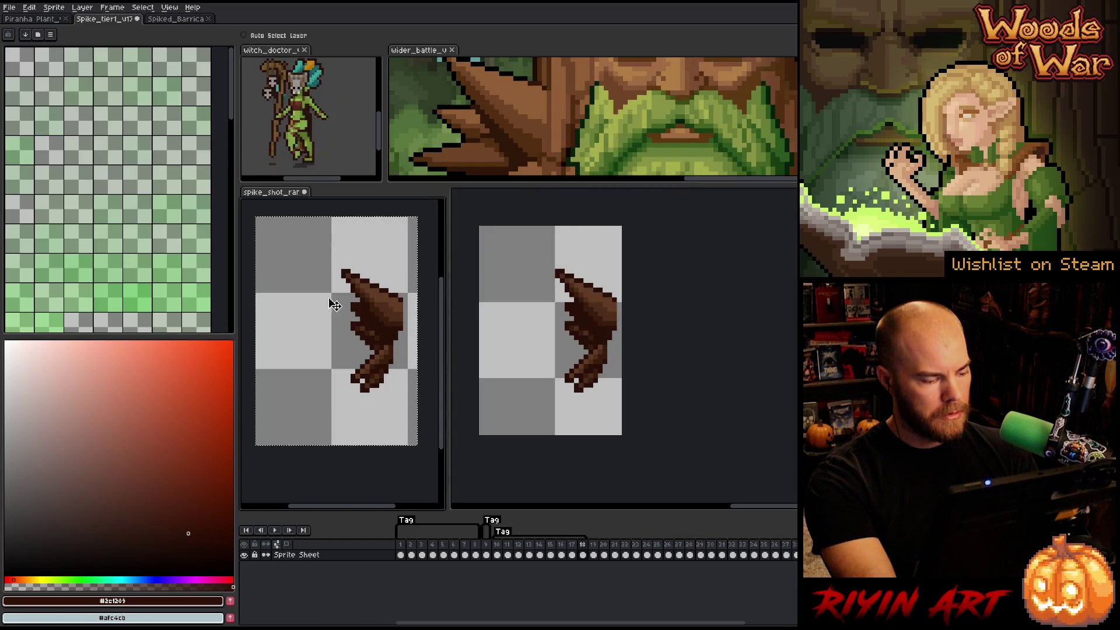
- Resize the Spike tier1 canvas to 34×48 px, then select spike_shot particle frames 10–18
click(100, 20)
click(54, 7)
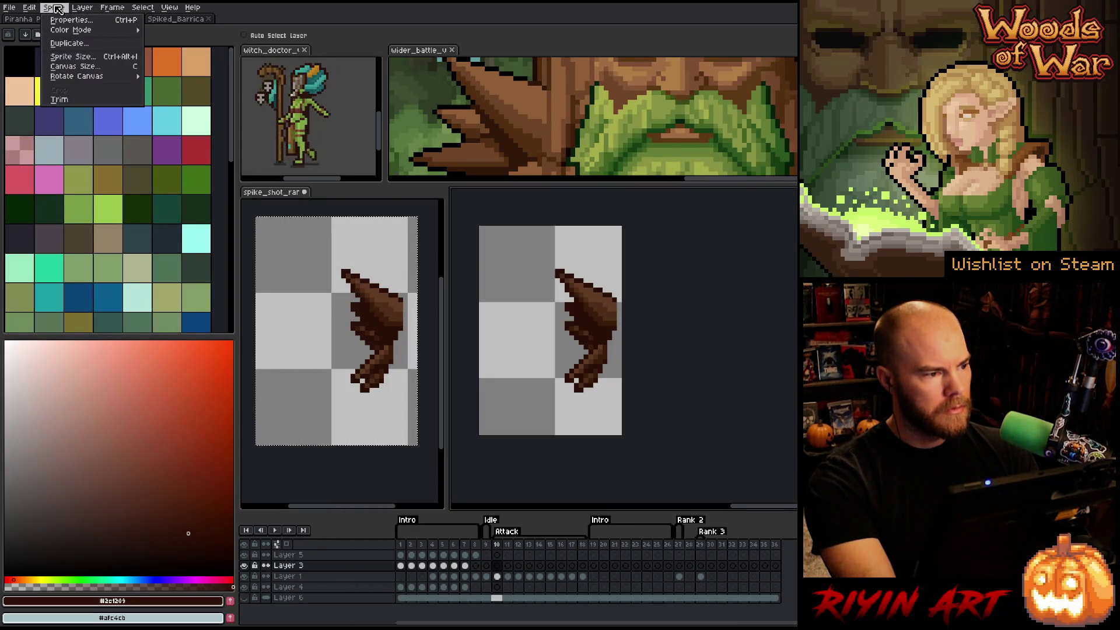
click(84, 67)
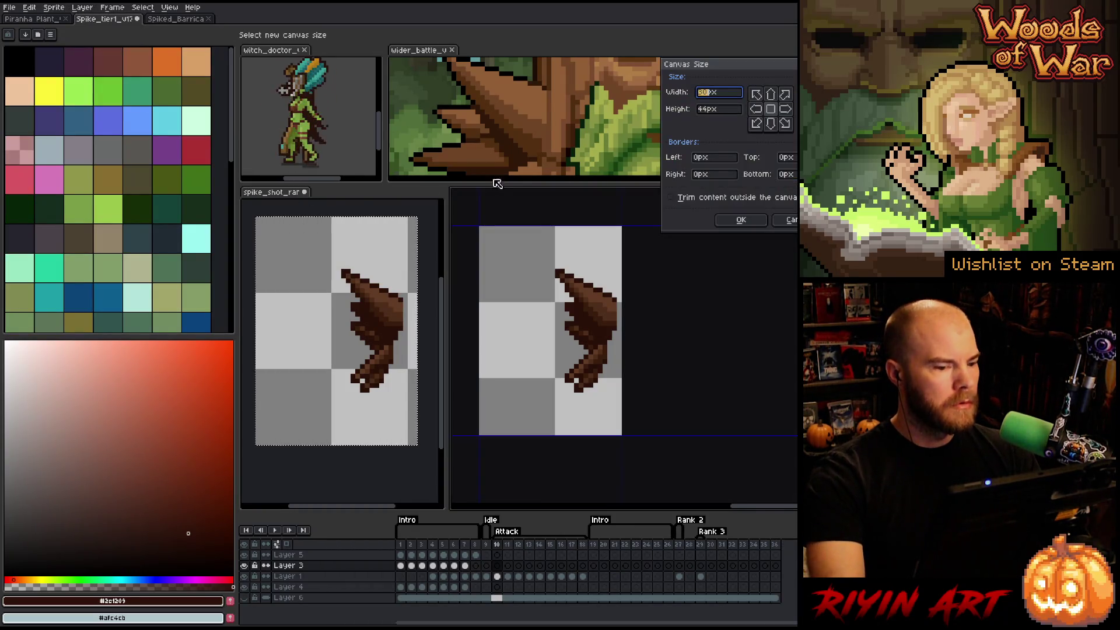
text(34)
click(710, 111)
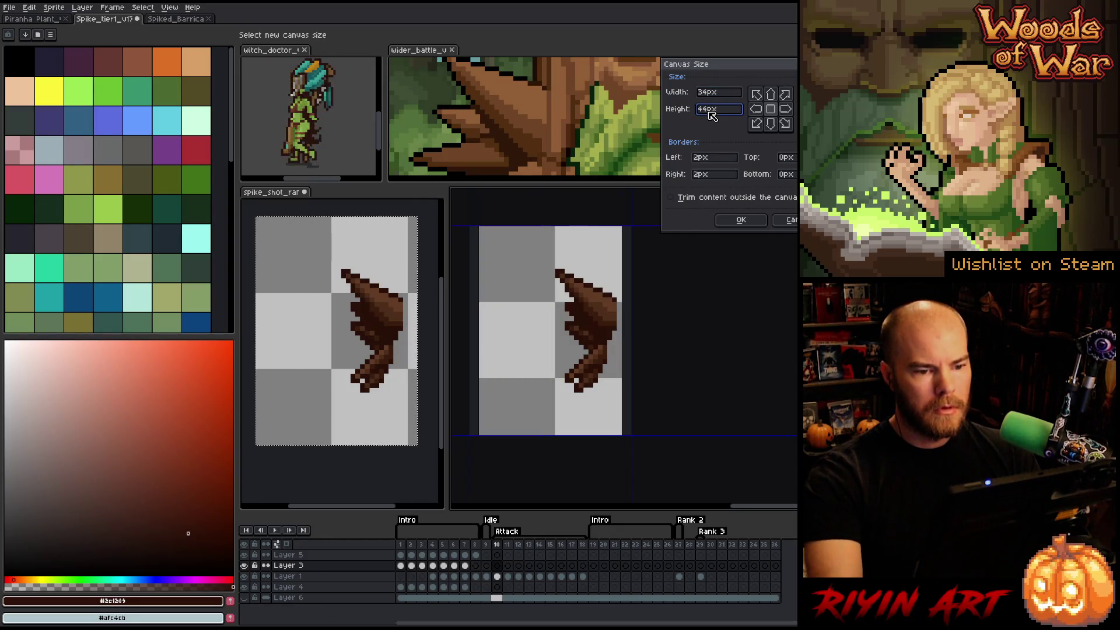
text(4)
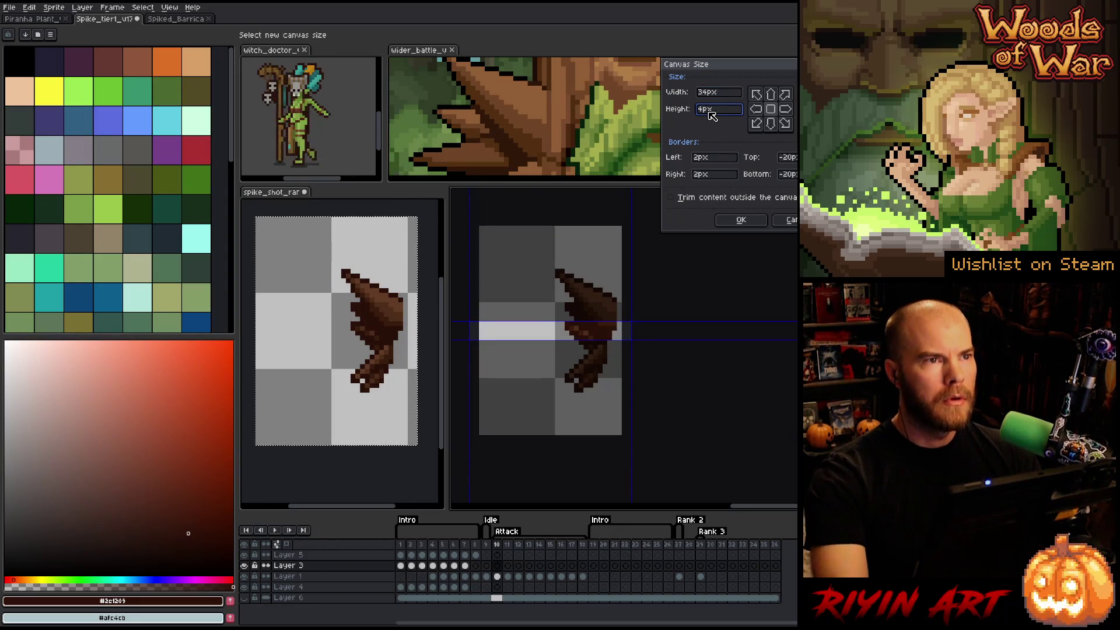
text(8)
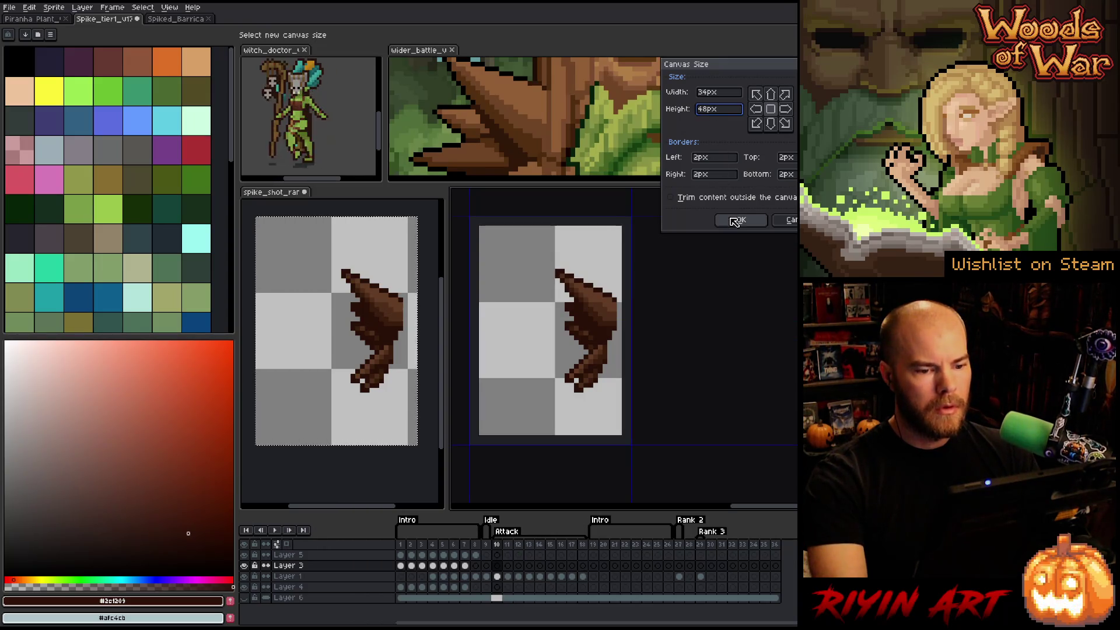
click(739, 219)
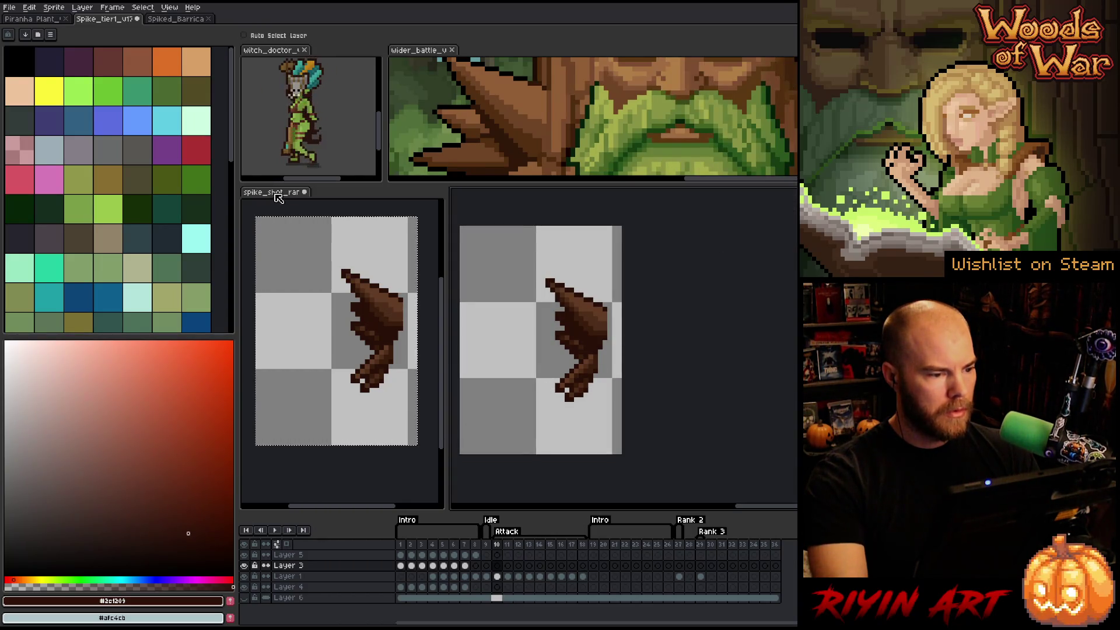
click(279, 197)
mouse_move(571, 557)
mouse_down()
mouse_move(583, 555)
mouse_move(504, 556)
mouse_up()
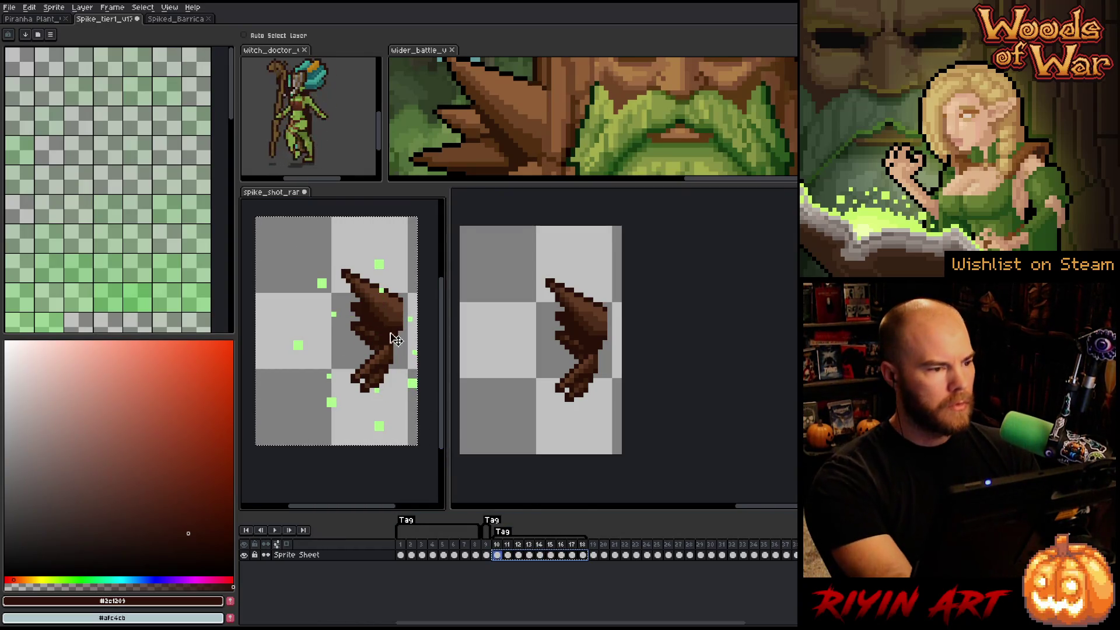
click(93, 22)
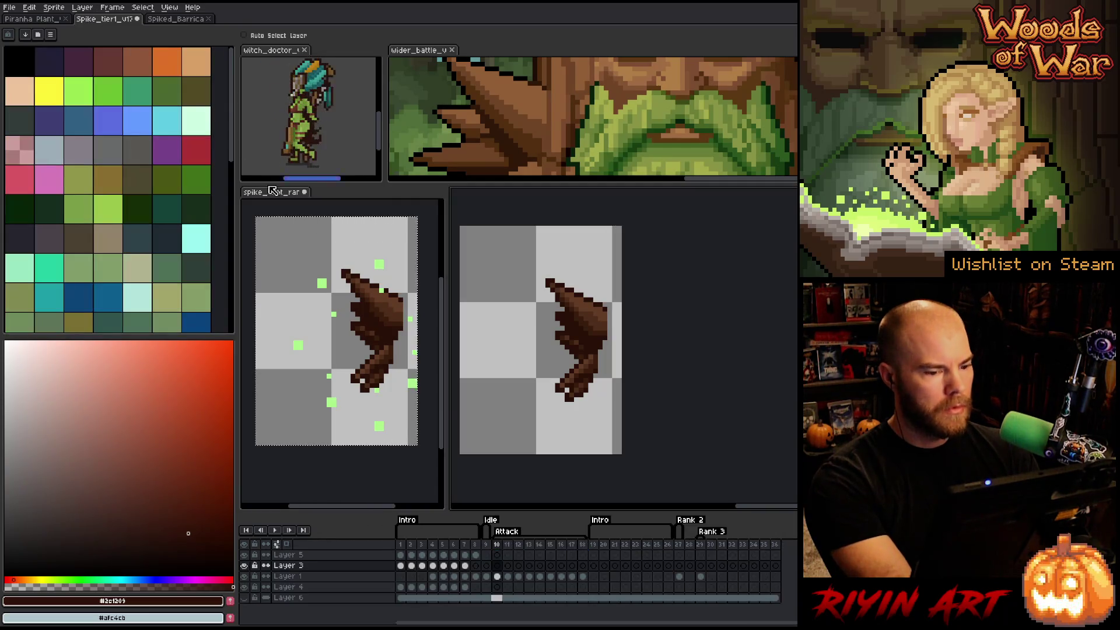
double_click(280, 565)
click(680, 430)
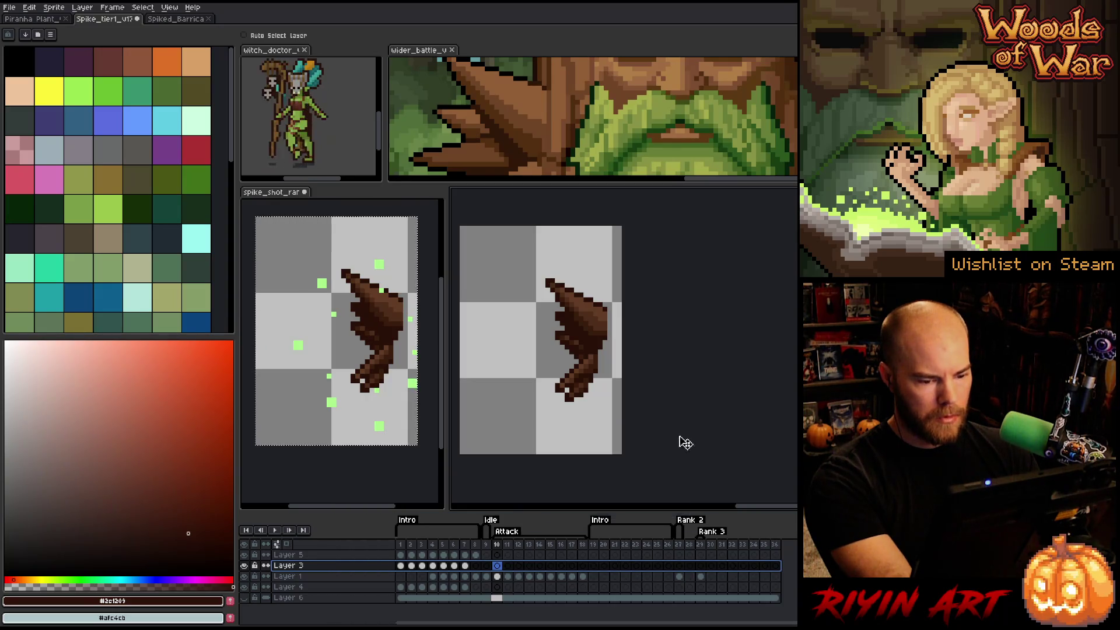
click(500, 567)
key(ctrl+v)
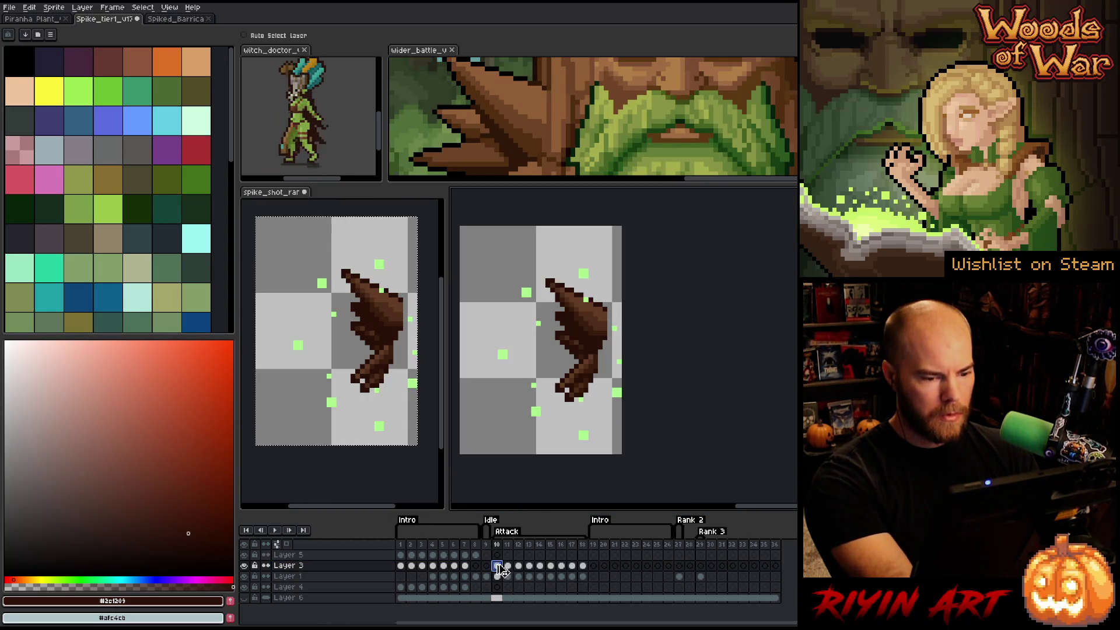
drag(499, 546, 531, 545)
click(244, 566)
click(244, 566)
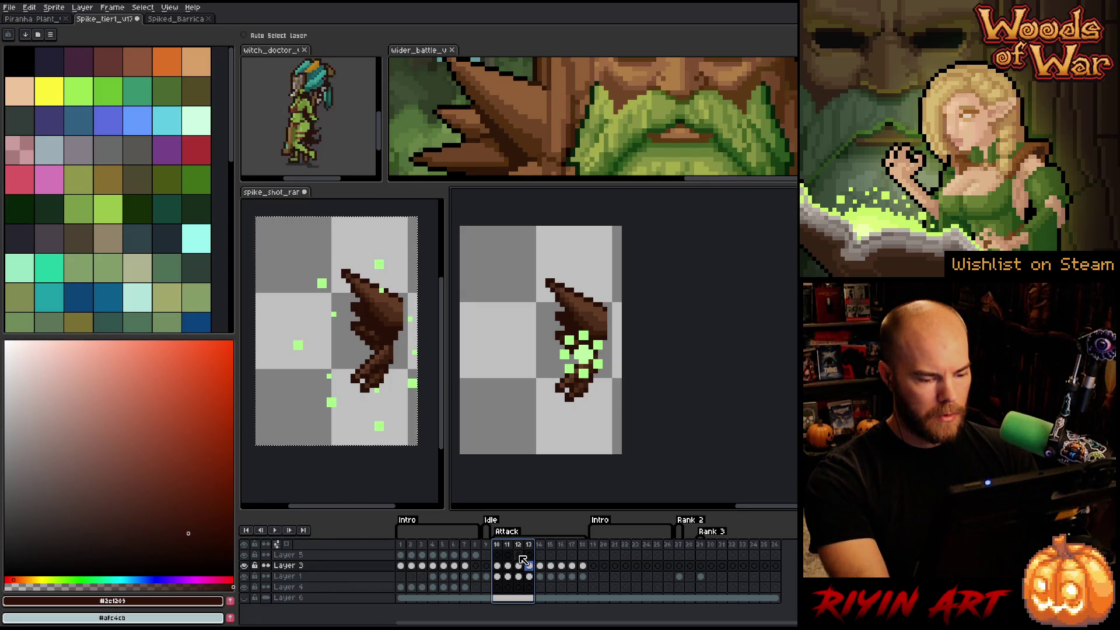
drag(582, 544, 501, 547)
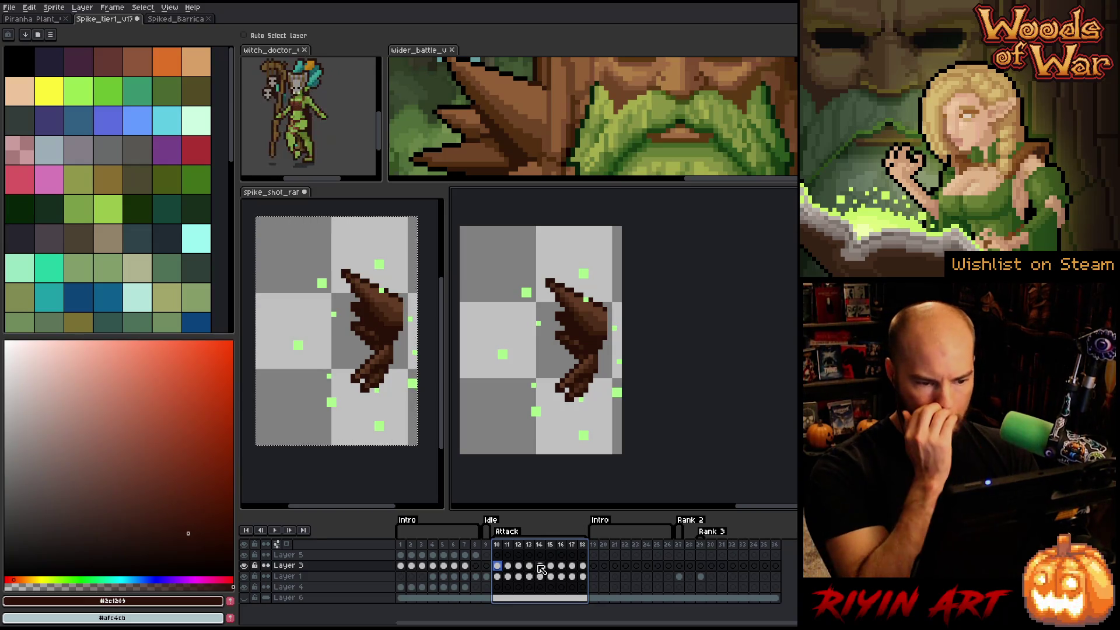
click(505, 546)
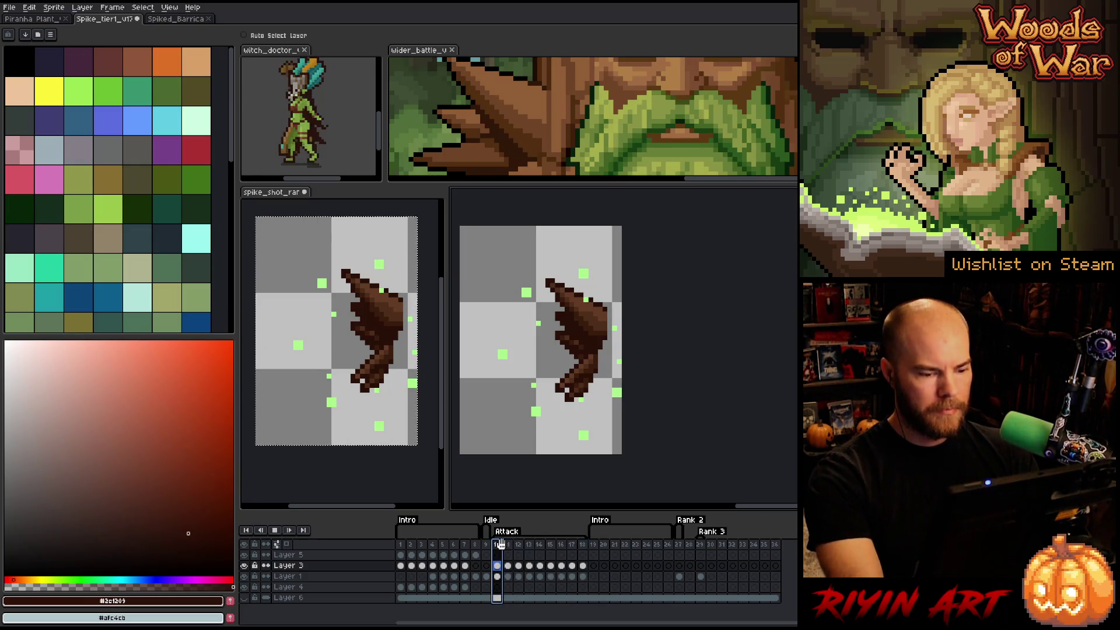
key(Return)
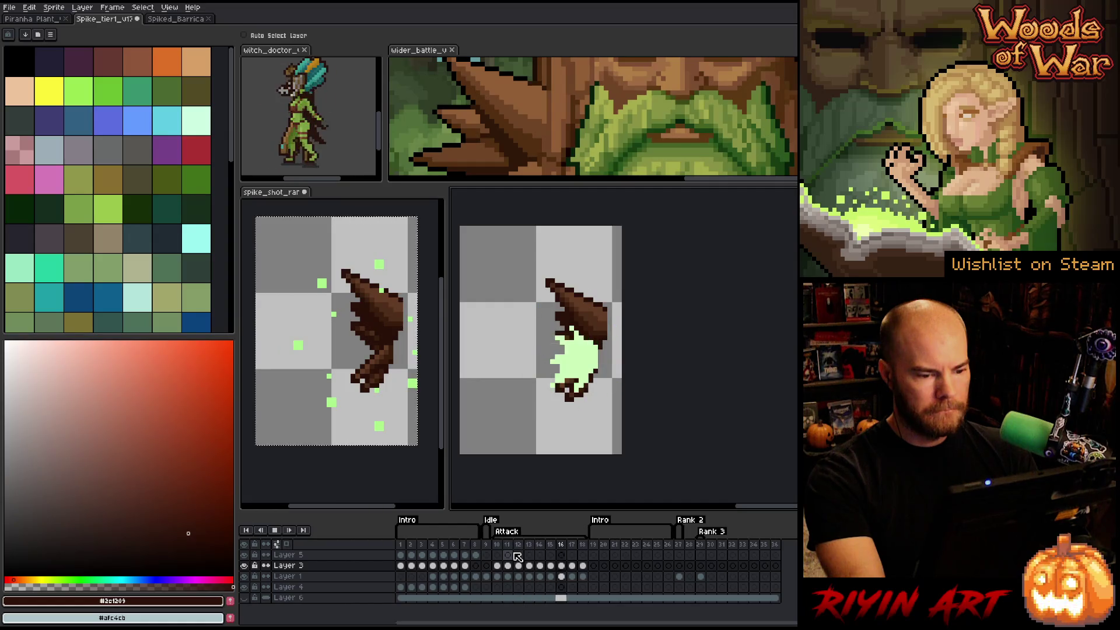
click(500, 546)
drag(500, 546, 509, 546)
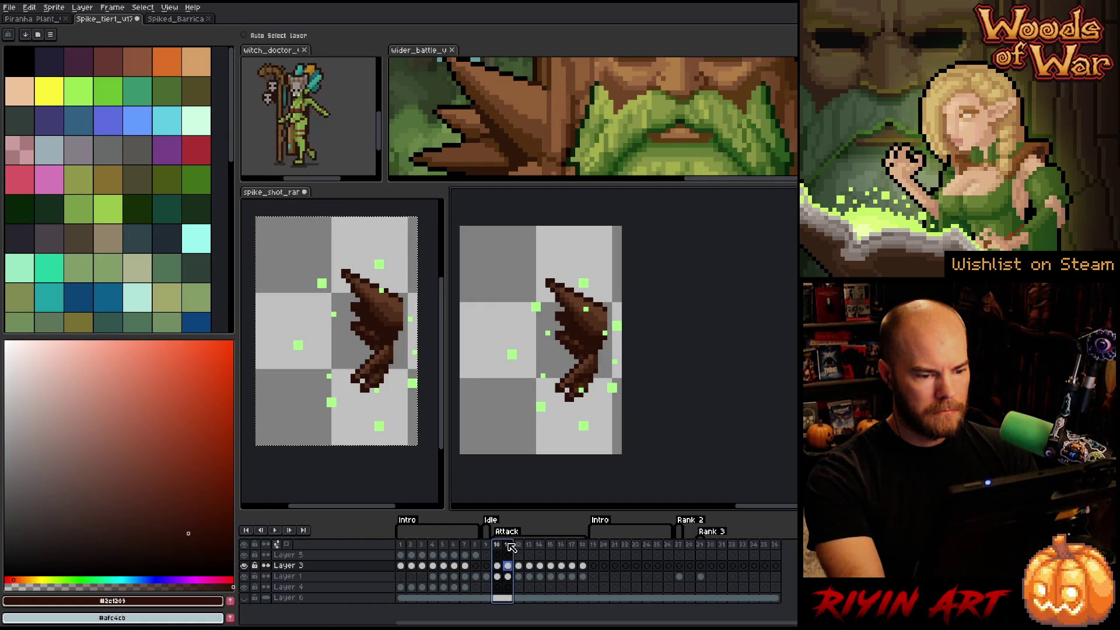
click(518, 546)
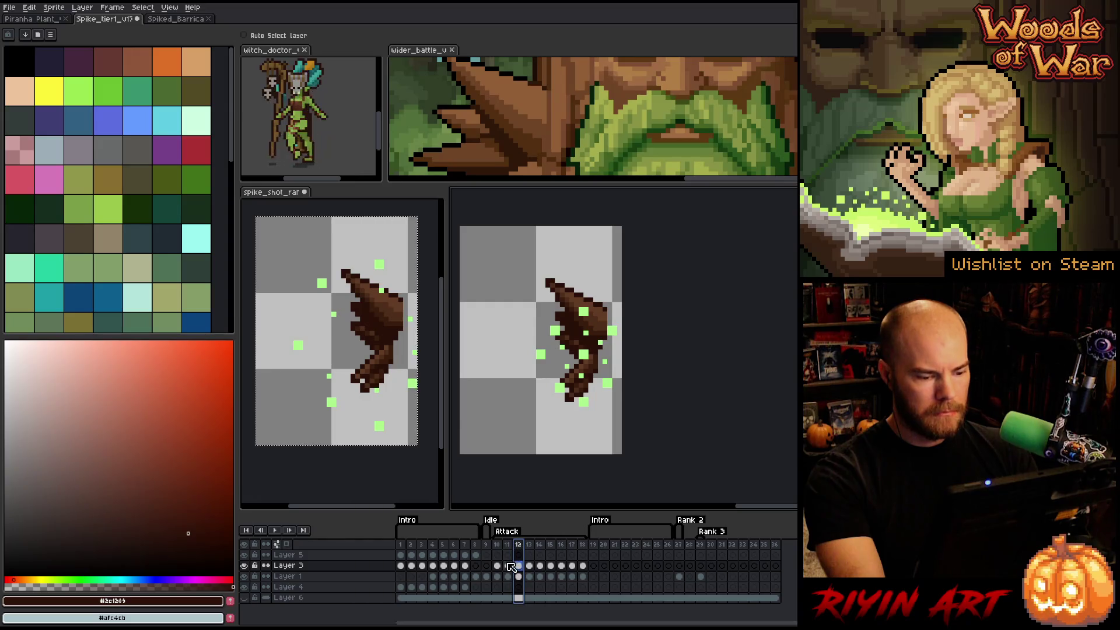
click(508, 566)
click(497, 566)
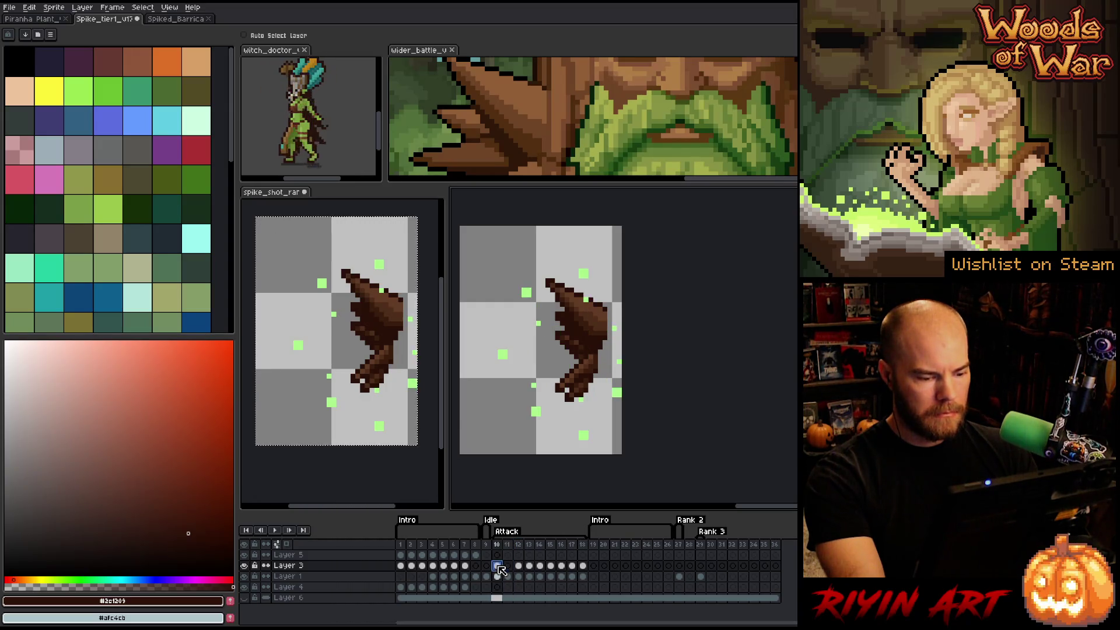
drag(501, 566, 508, 566)
click(500, 566)
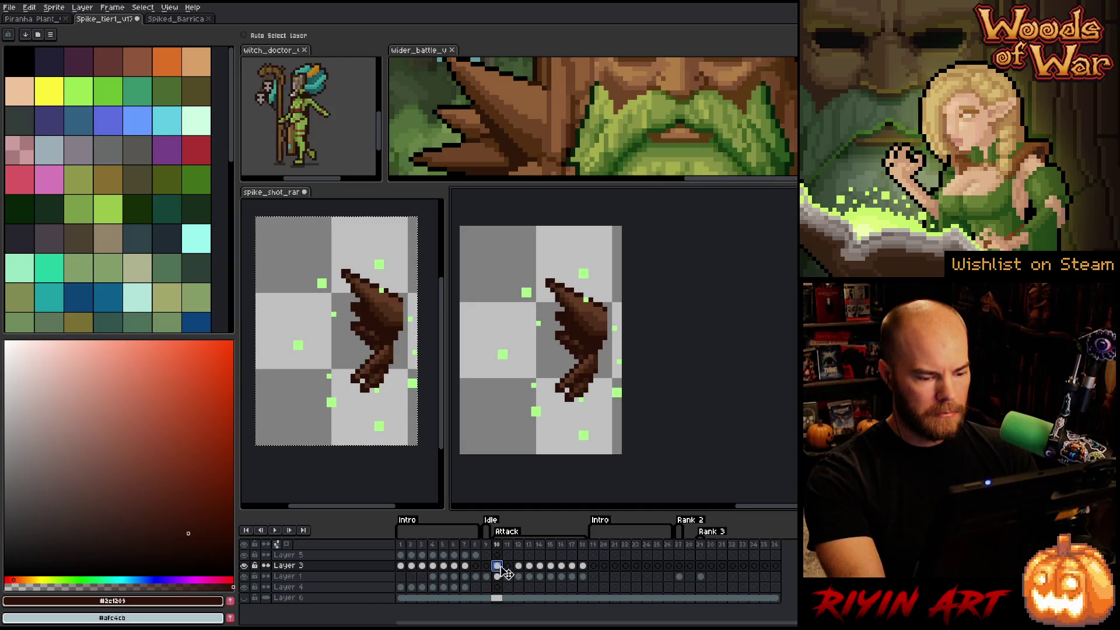
key(Return)
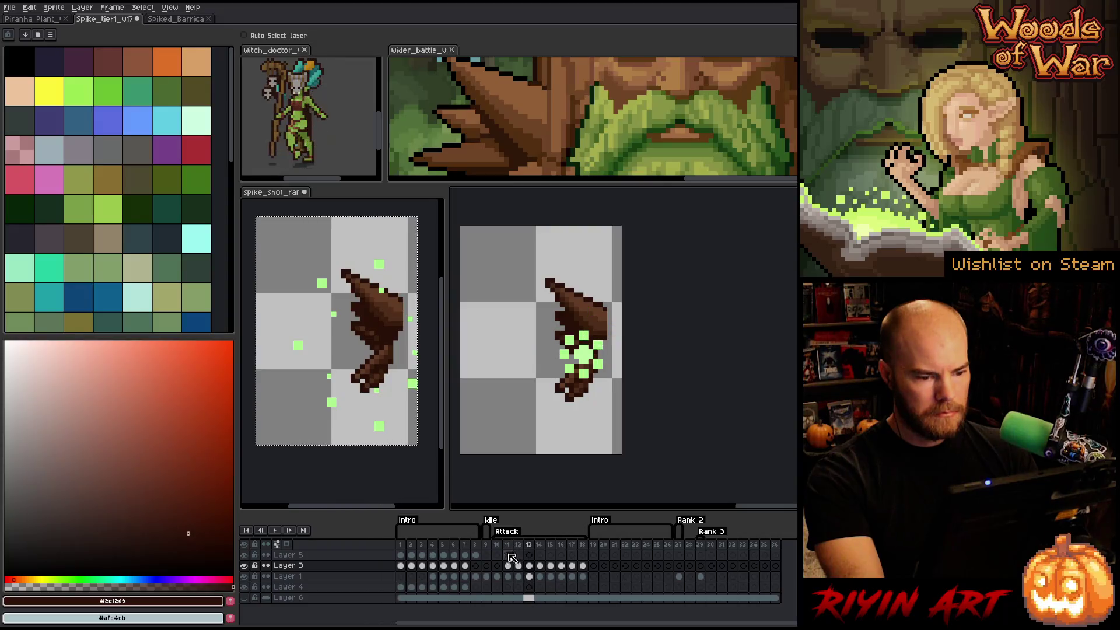
click(528, 567)
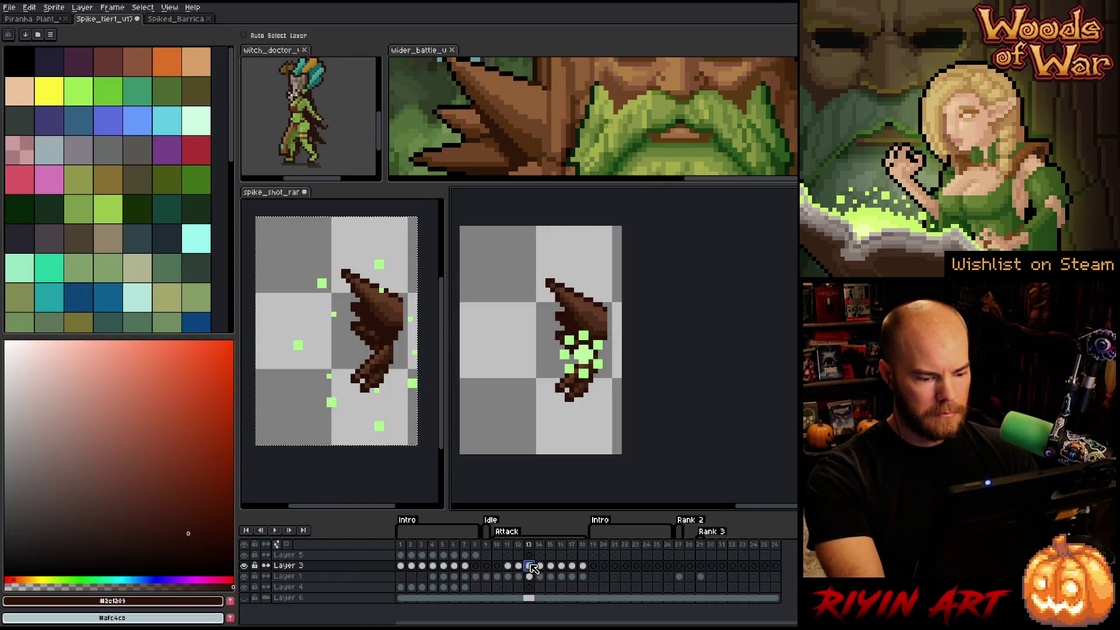
drag(508, 567, 520, 568)
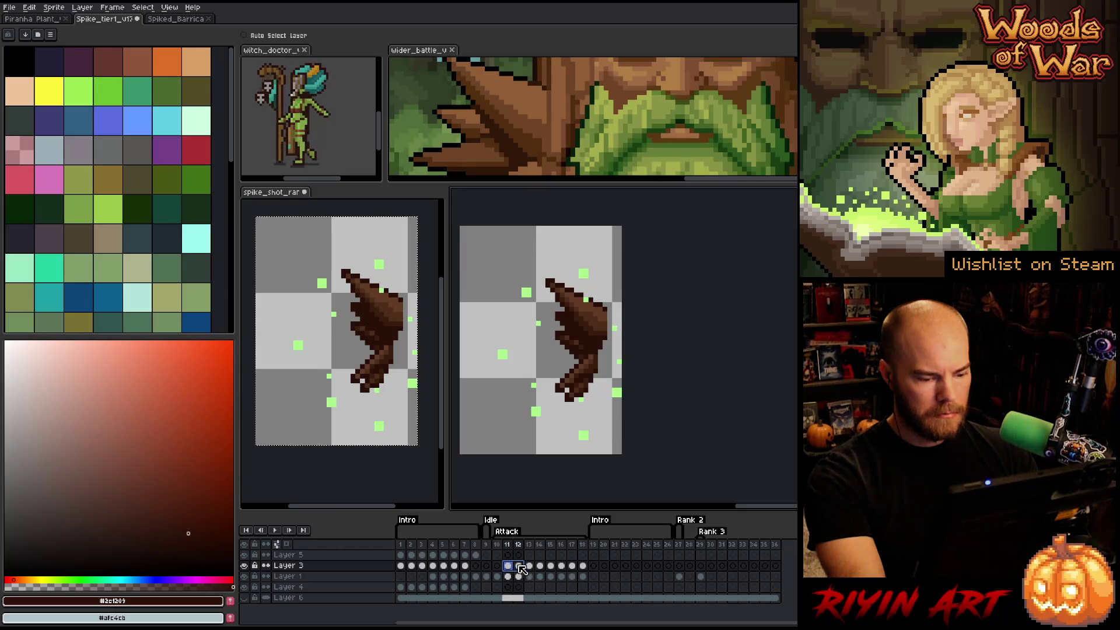
key(Return)
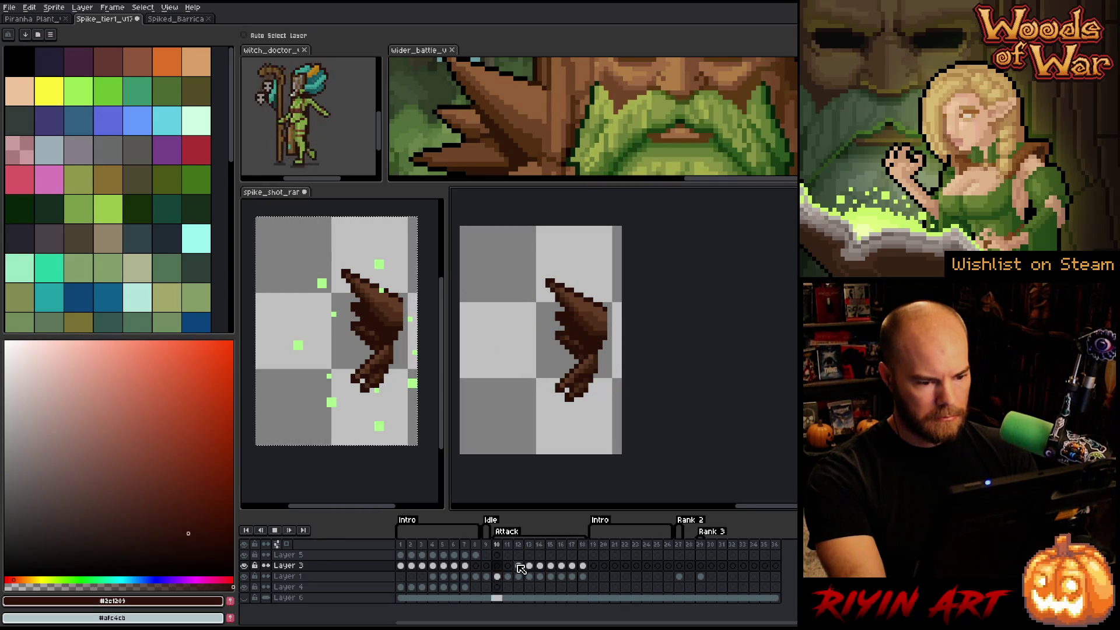
key(Return)
click(507, 545)
key(Left)
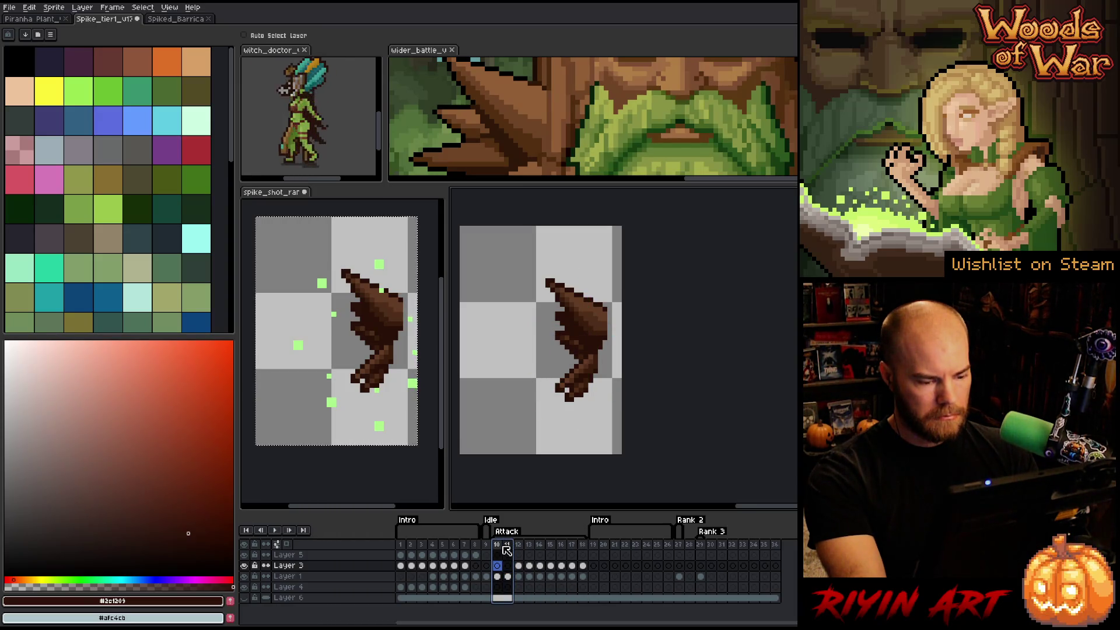
- Delete the two frames after frame 10 and reselect frame 10
right_click(510, 548)
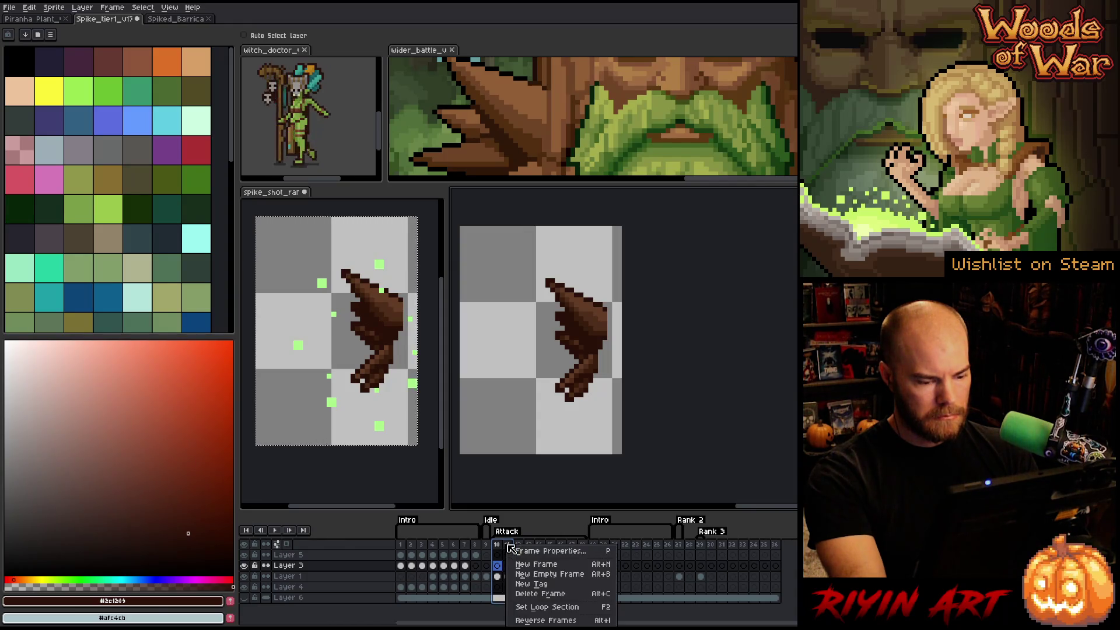
click(523, 593)
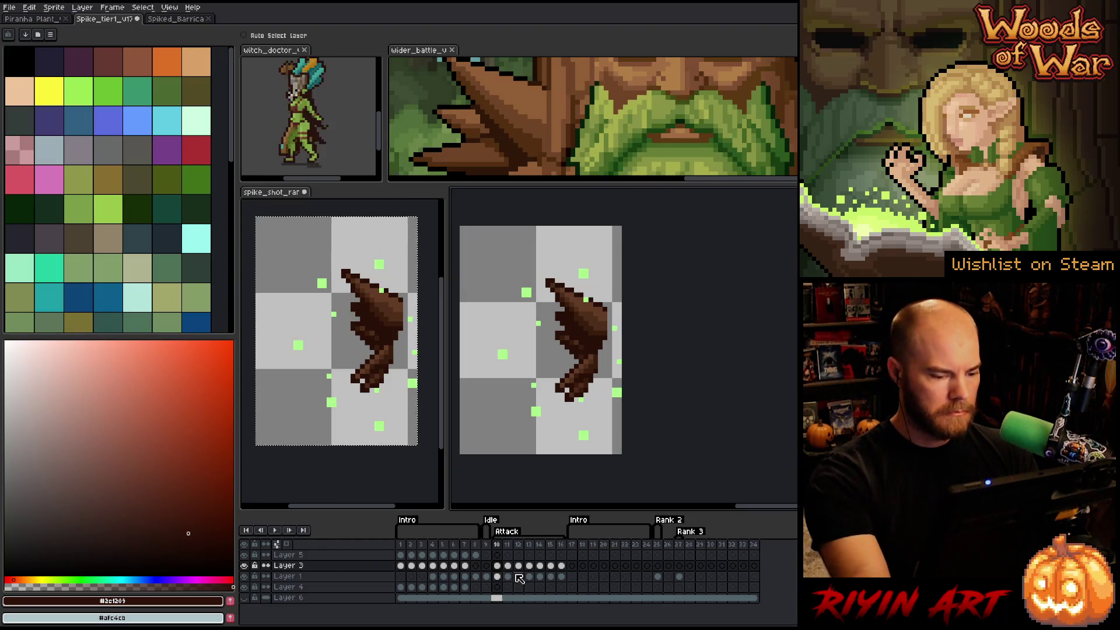
drag(561, 566, 555, 566)
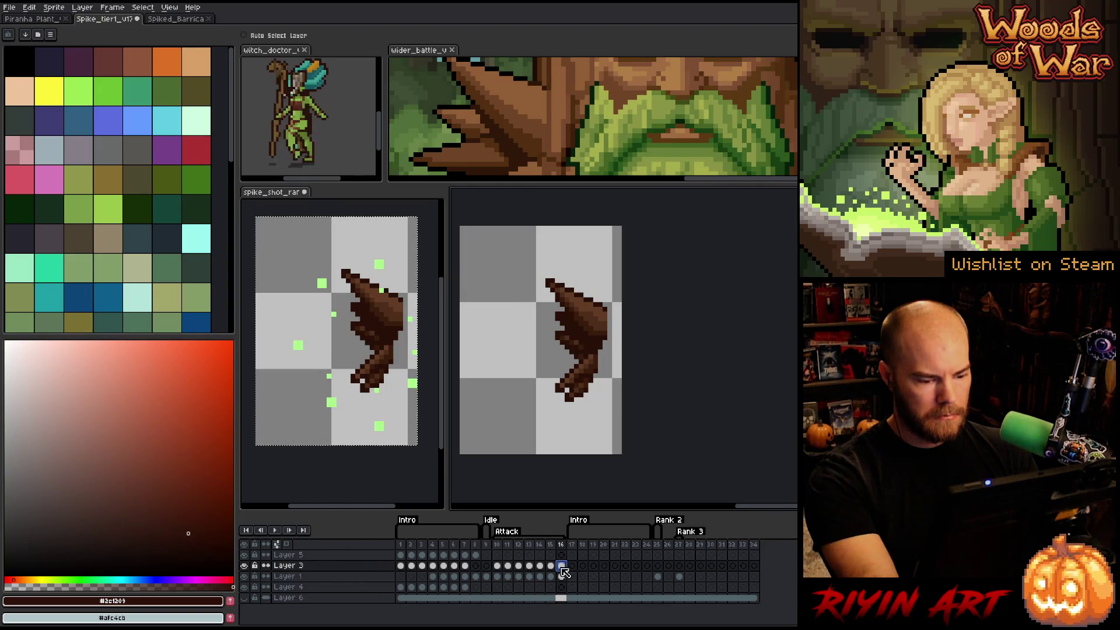
click(551, 566)
drag(550, 568, 499, 574)
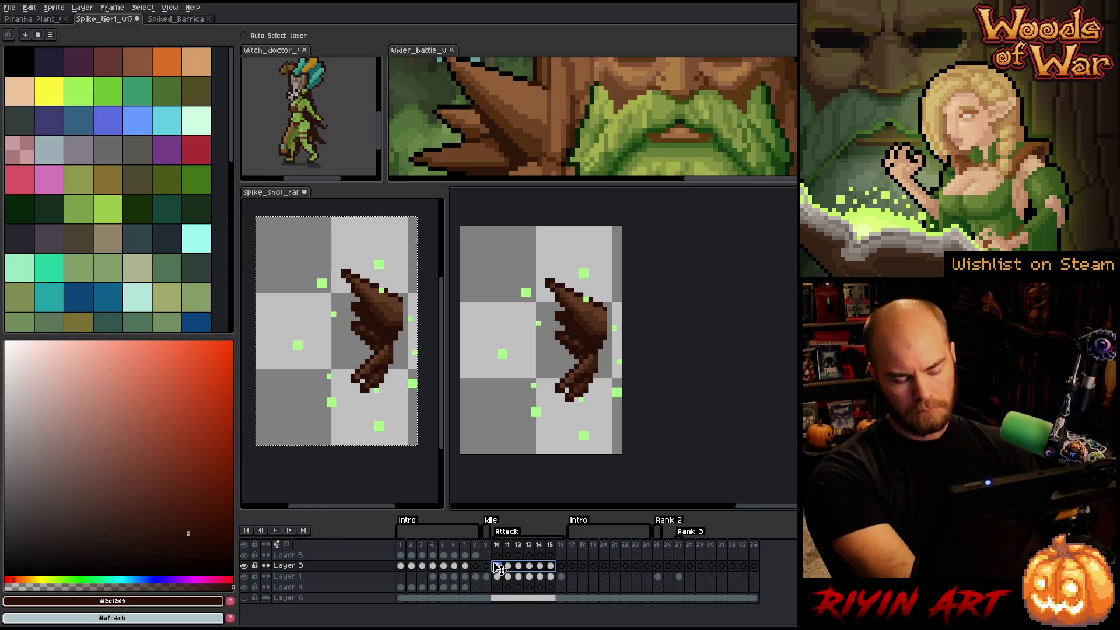
click(496, 566)
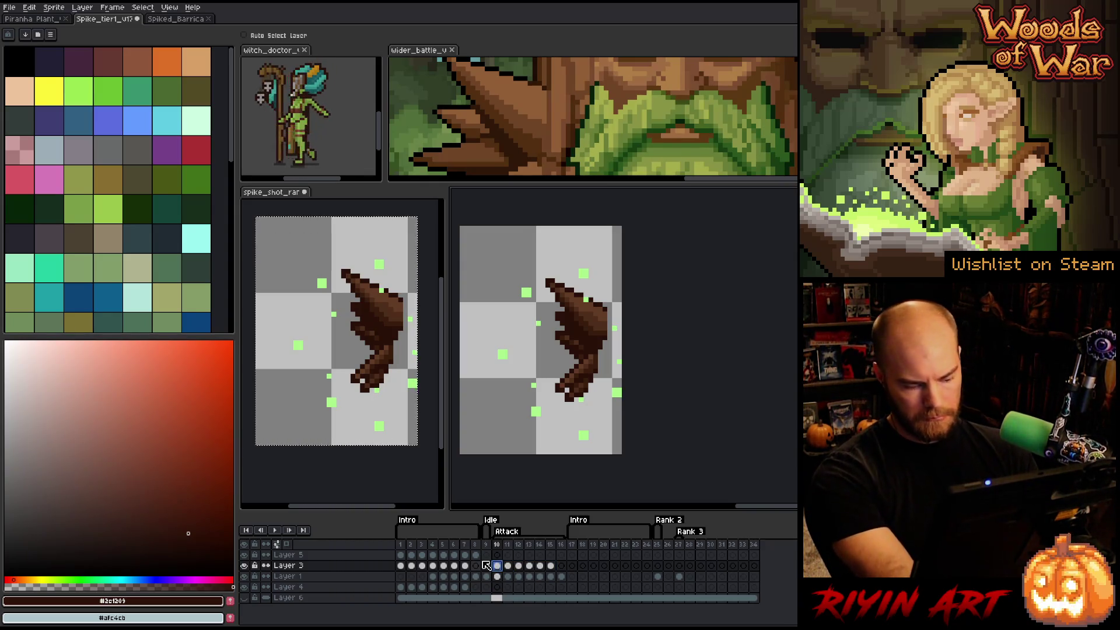
- Select all of frame 10's green particle pixels with Color Range
key(ctrl+shift+a)
click(526, 290)
click(616, 331)
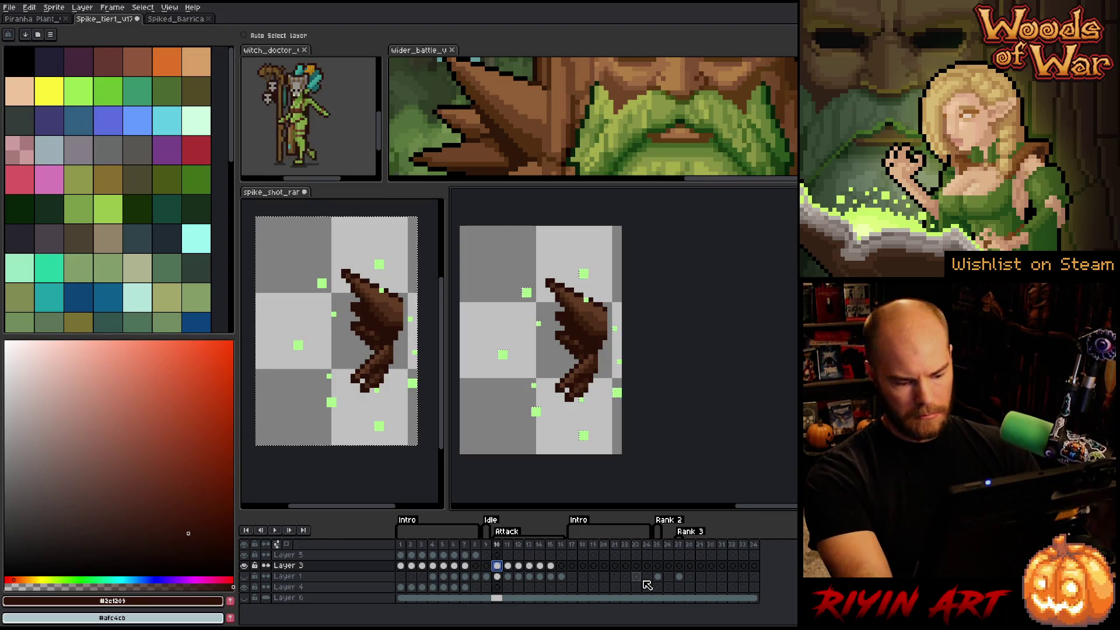
- Isolate the green particles from the spike on frames 10 and 11
key(ctrl+shift+i)
key(Delete)
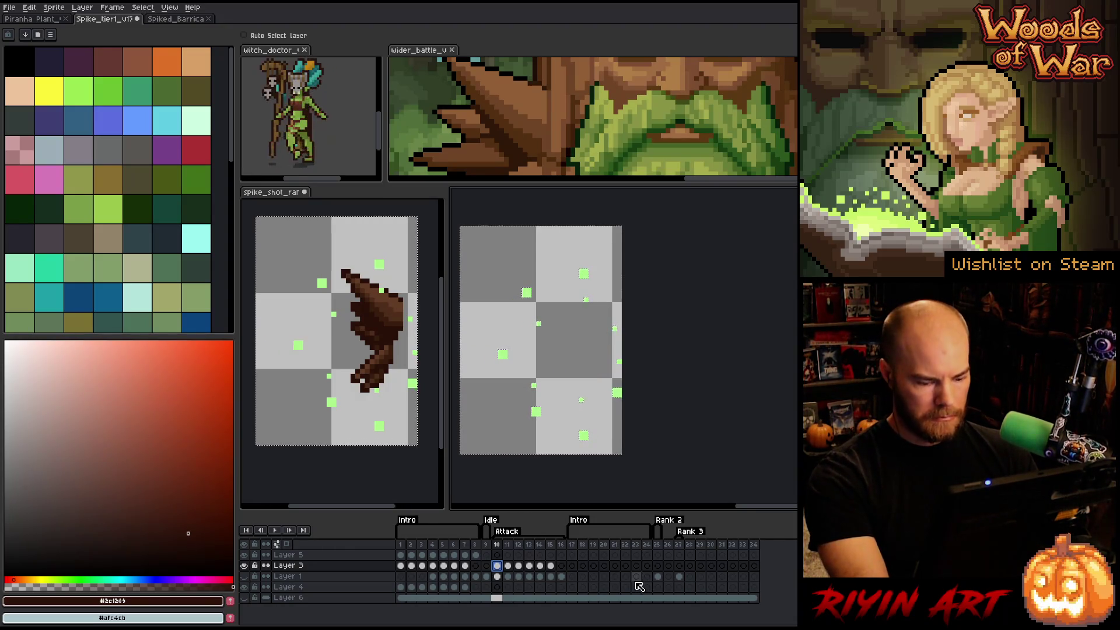
key(Right)
key(i)
click(557, 330)
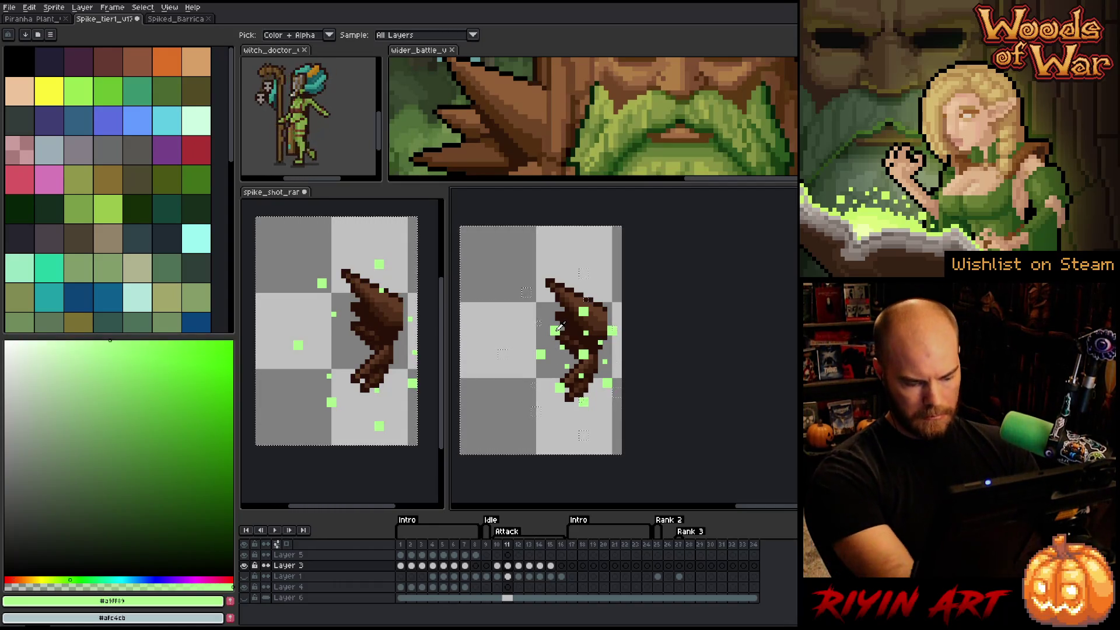
key(ctrl+shift+c)
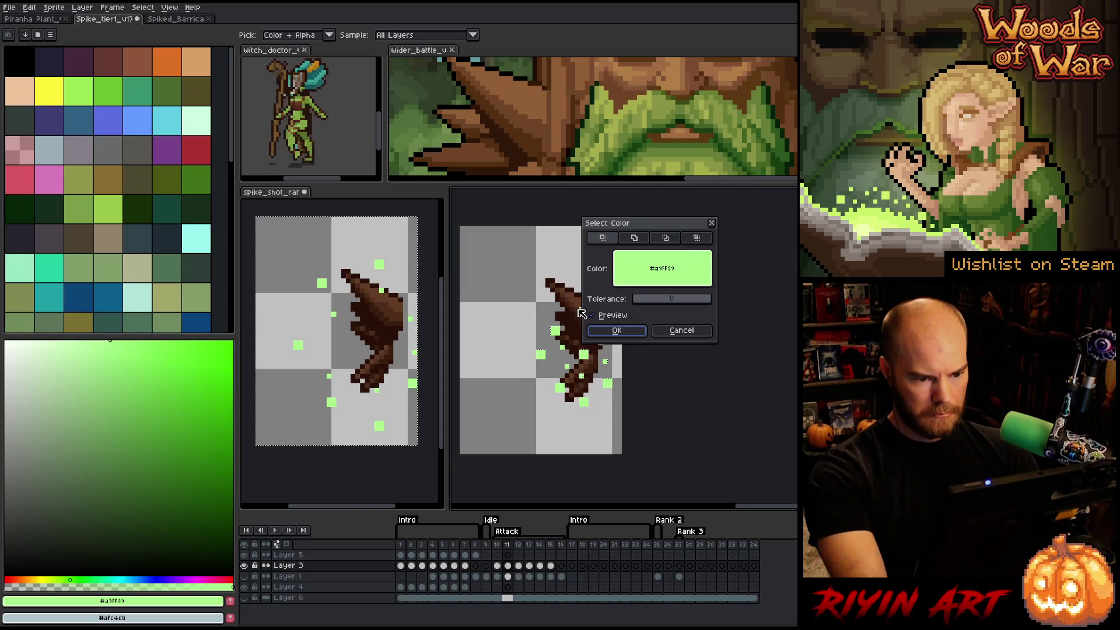
key(Return)
key(Delete)
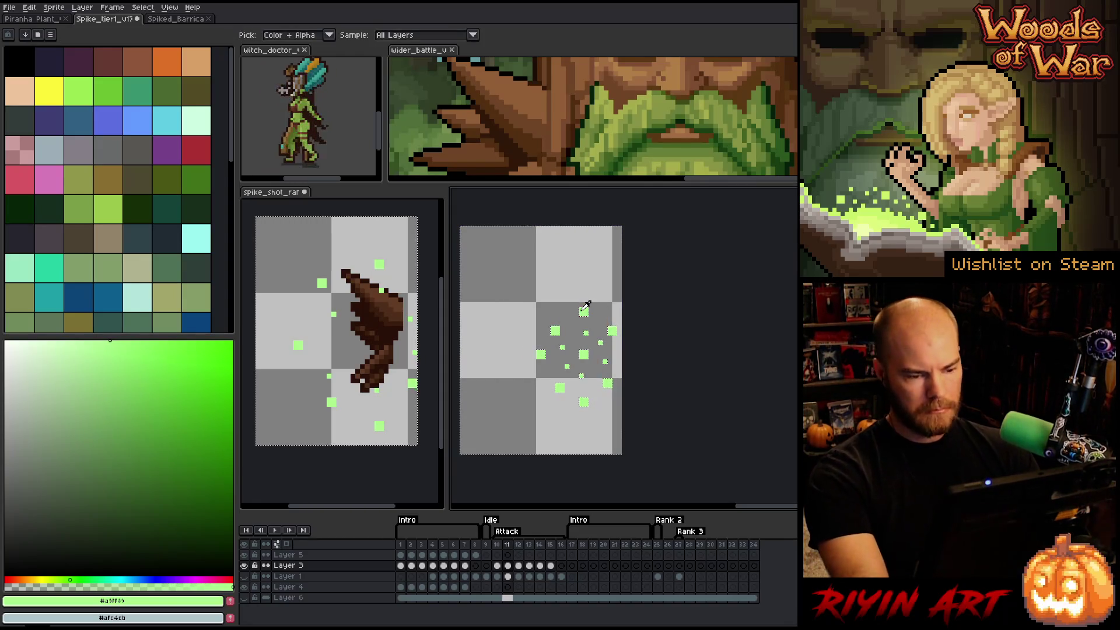
- Select frame 12's pale green burst and isolate frame 13's pale shape by colour
click(519, 566)
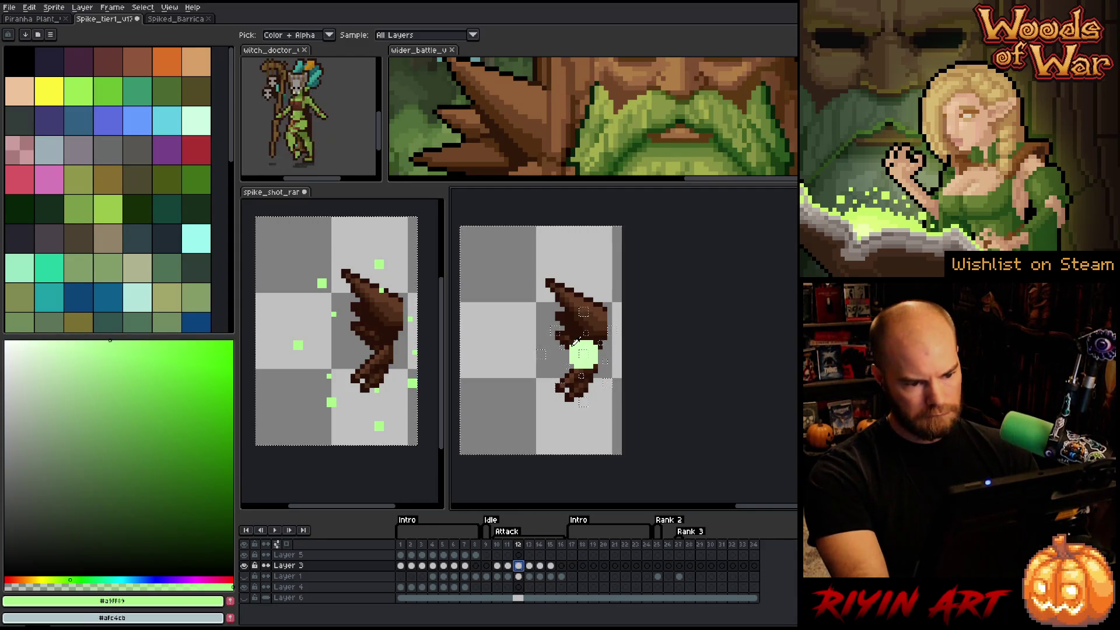
click(578, 344)
key(shift+c)
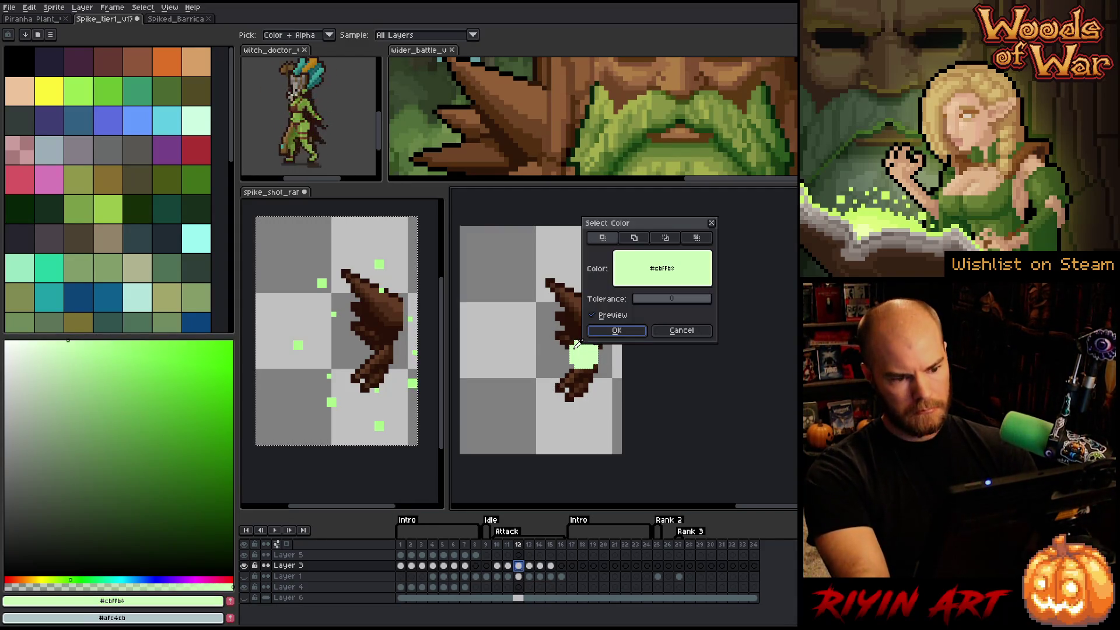
key(Return)
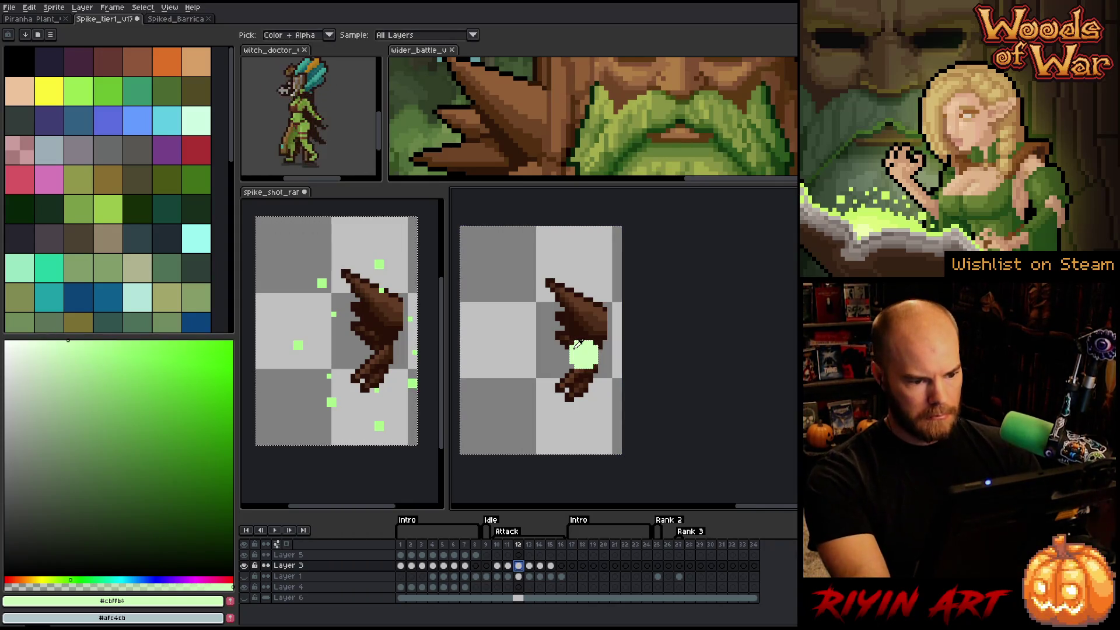
click(530, 565)
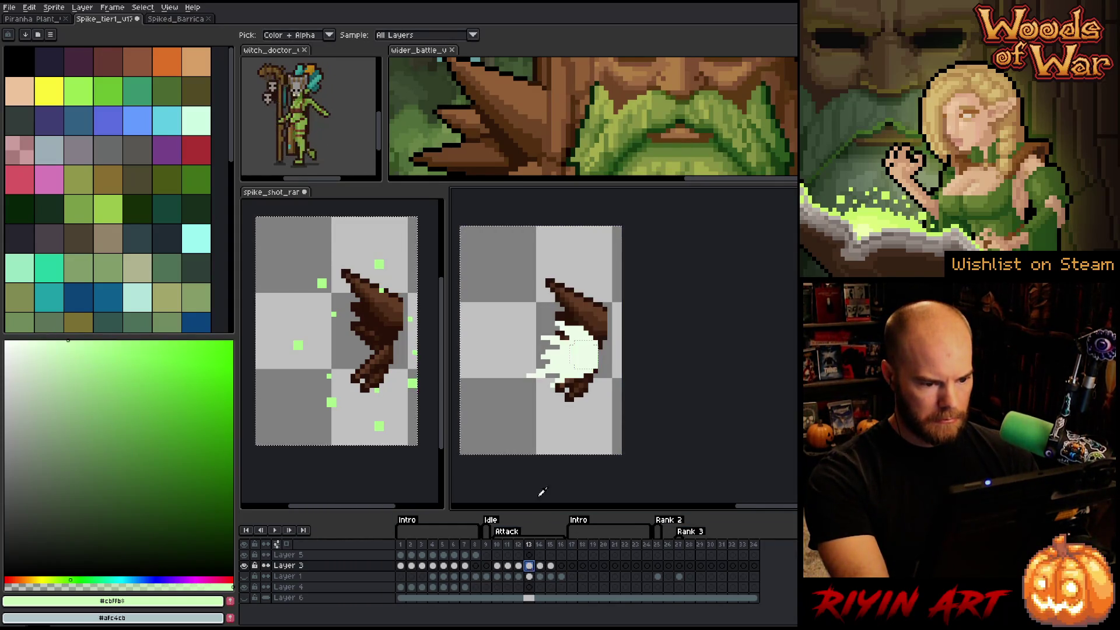
alt+click(562, 361)
key(shift+c)
key(Return)
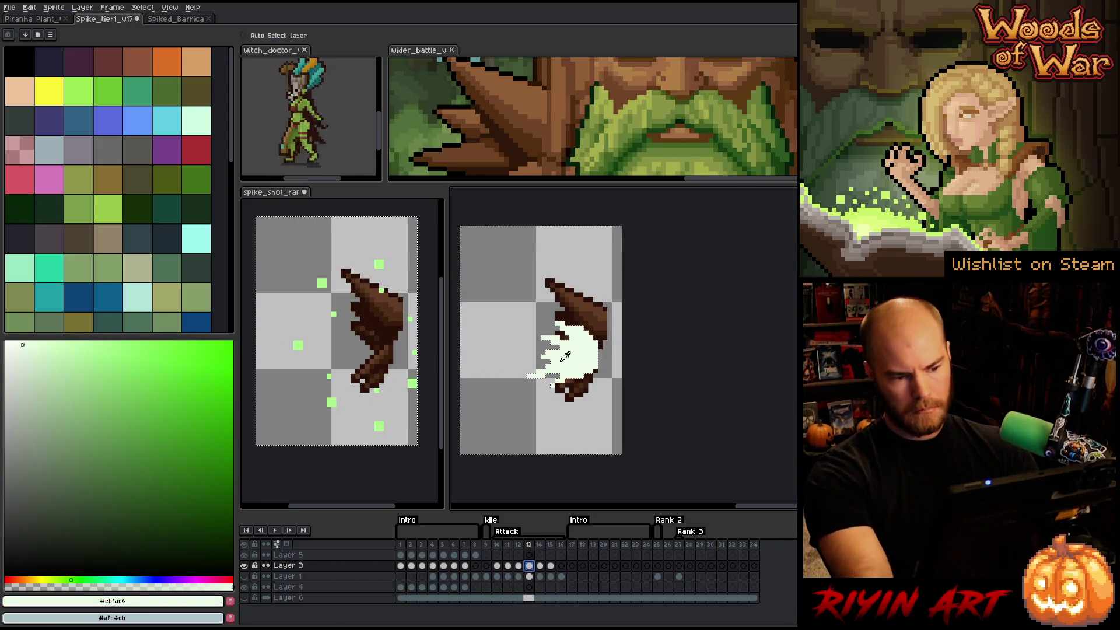
key(Delete)
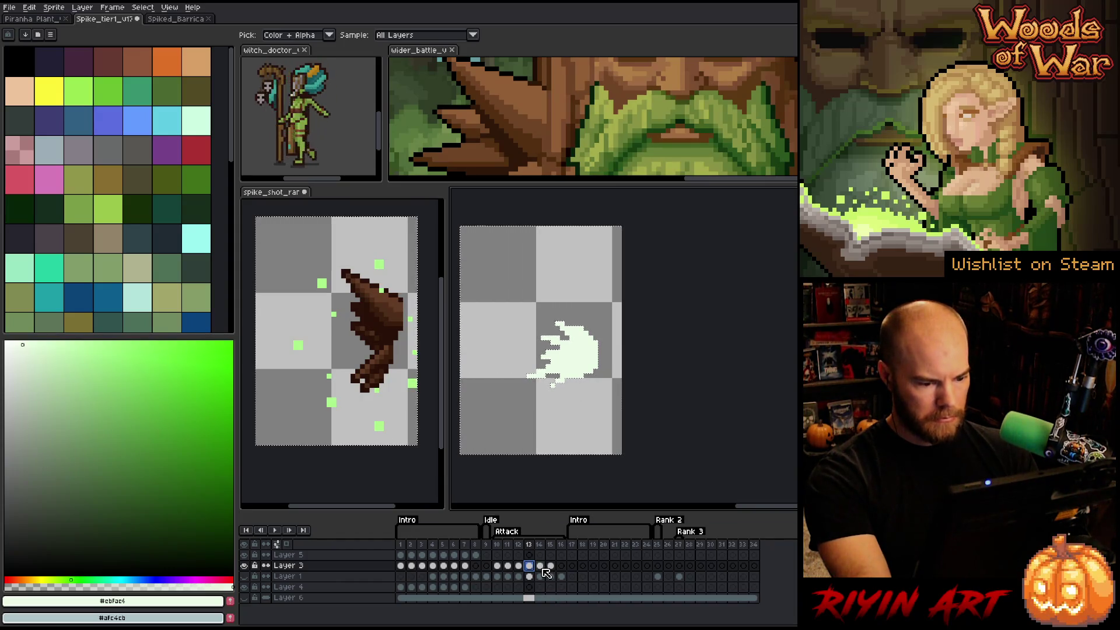
- Select frame 14's pale green shape and frame 15's green particles by colour
click(542, 567)
click(584, 357)
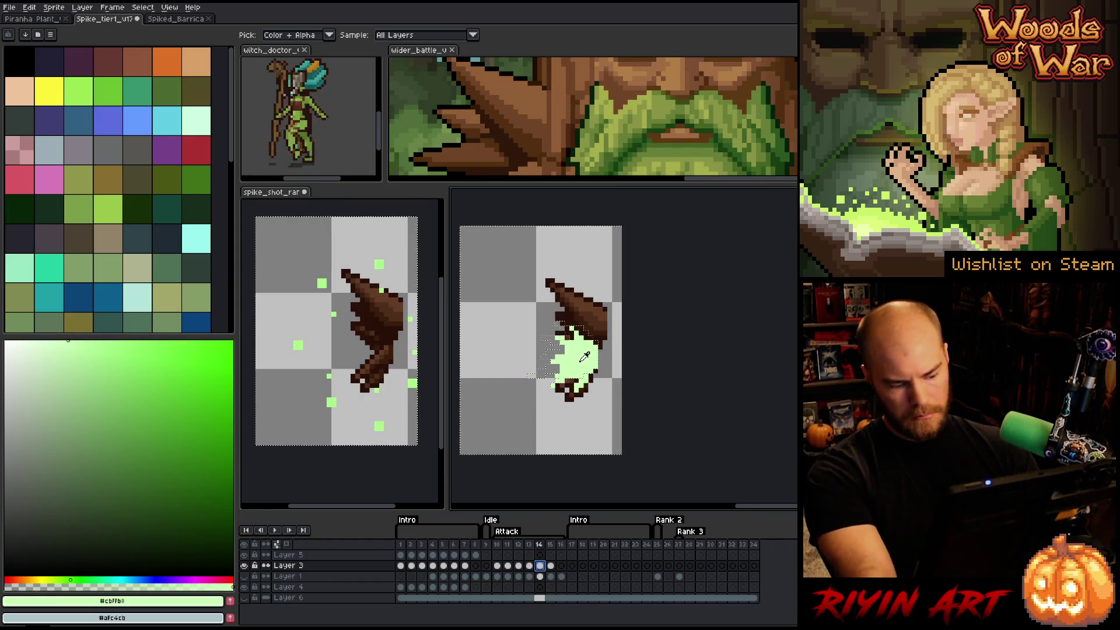
key(shift+c)
key(Return)
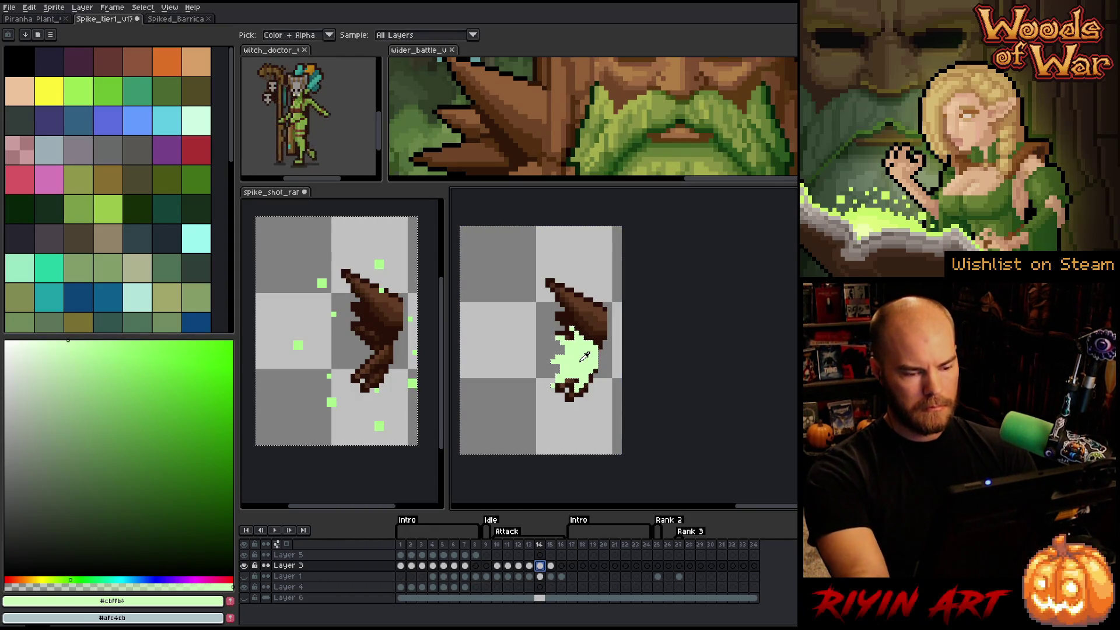
key(Right)
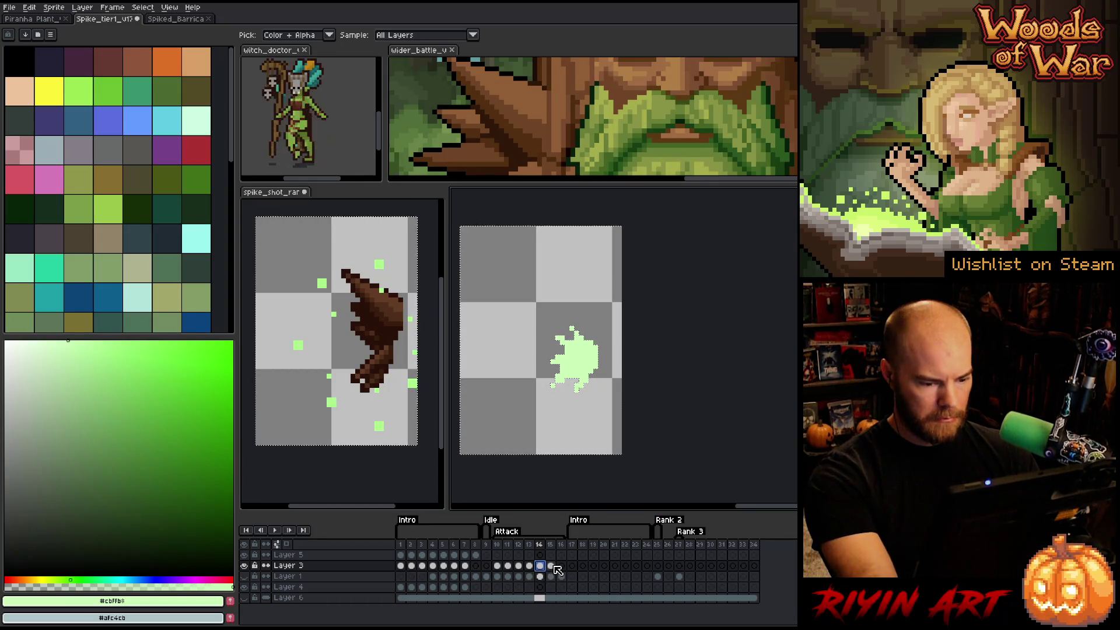
click(587, 349)
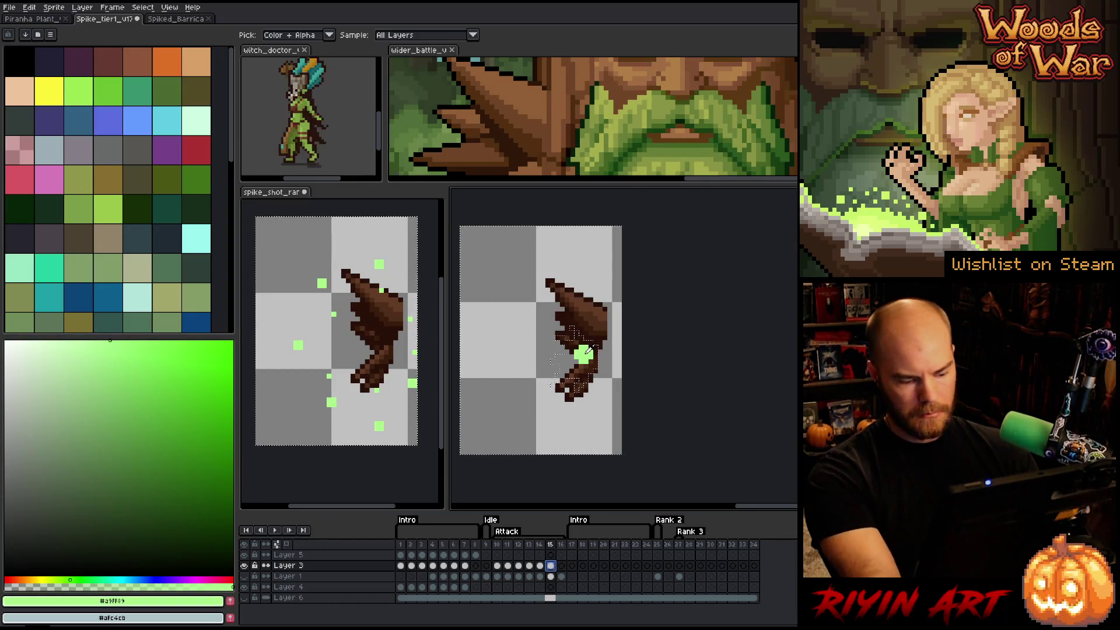
key(shift+r)
key(Return)
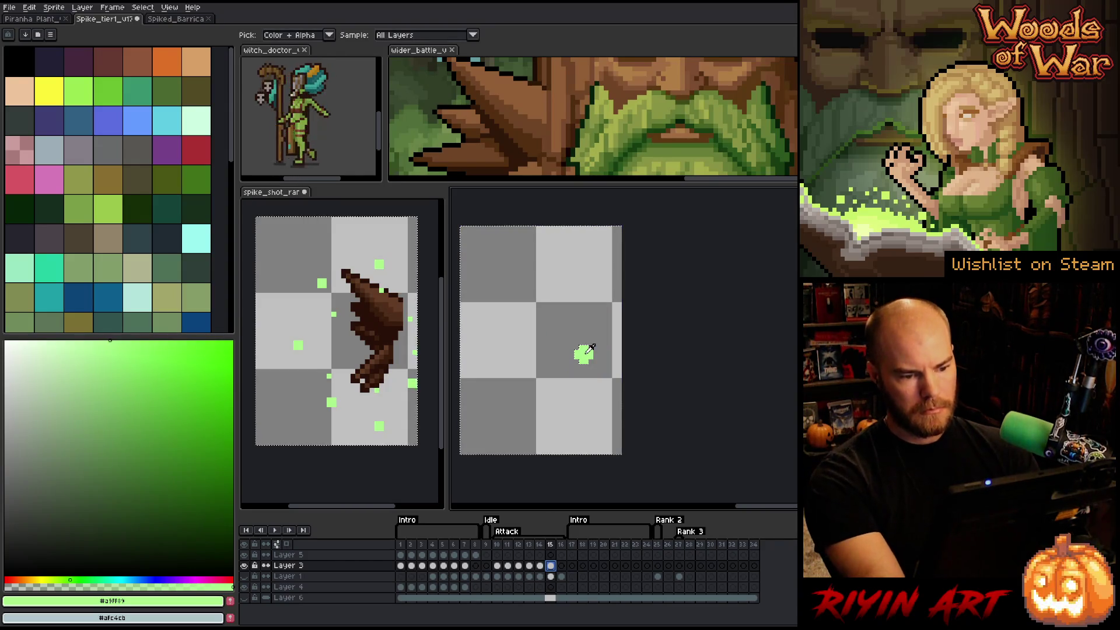
- Play back the Attack animation twice to check the particles
key(Return)
key(Return)
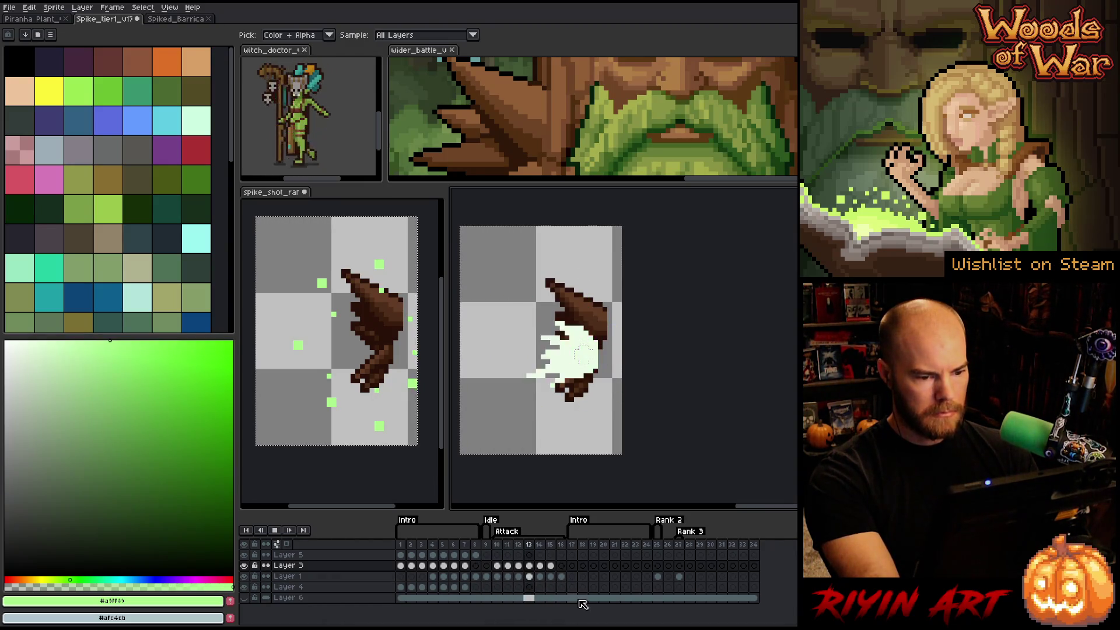
key(Return)
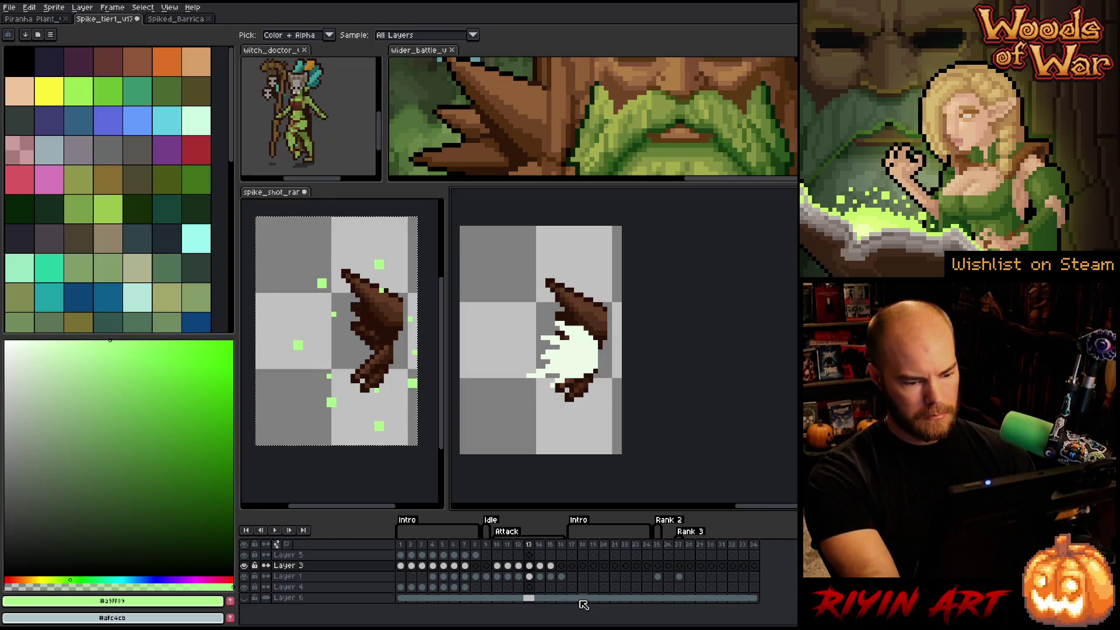
key(Return)
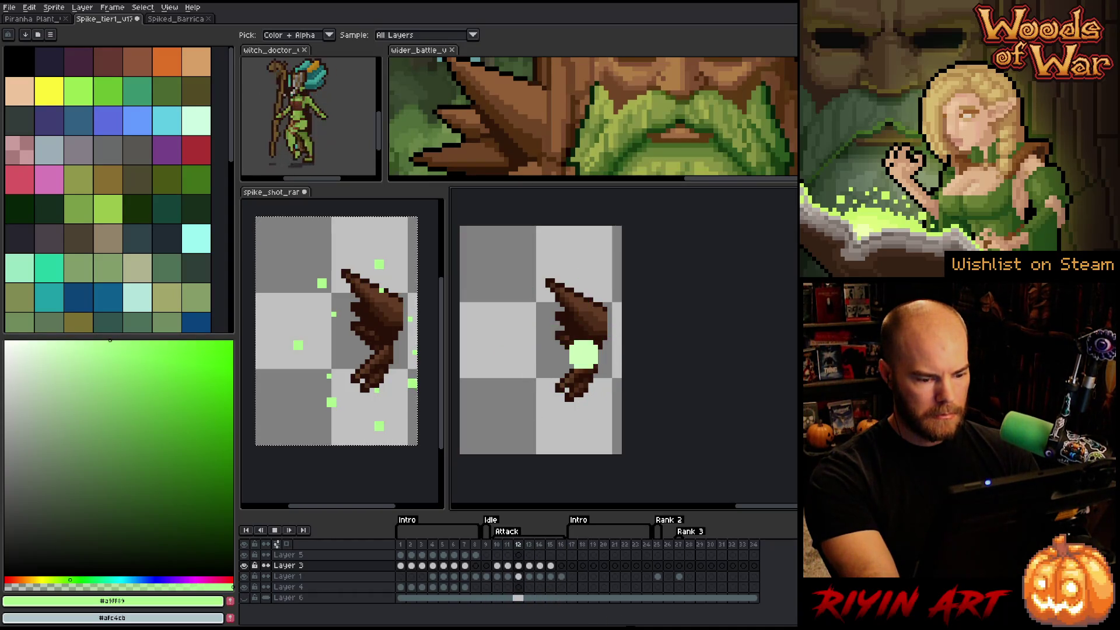
key(Return)
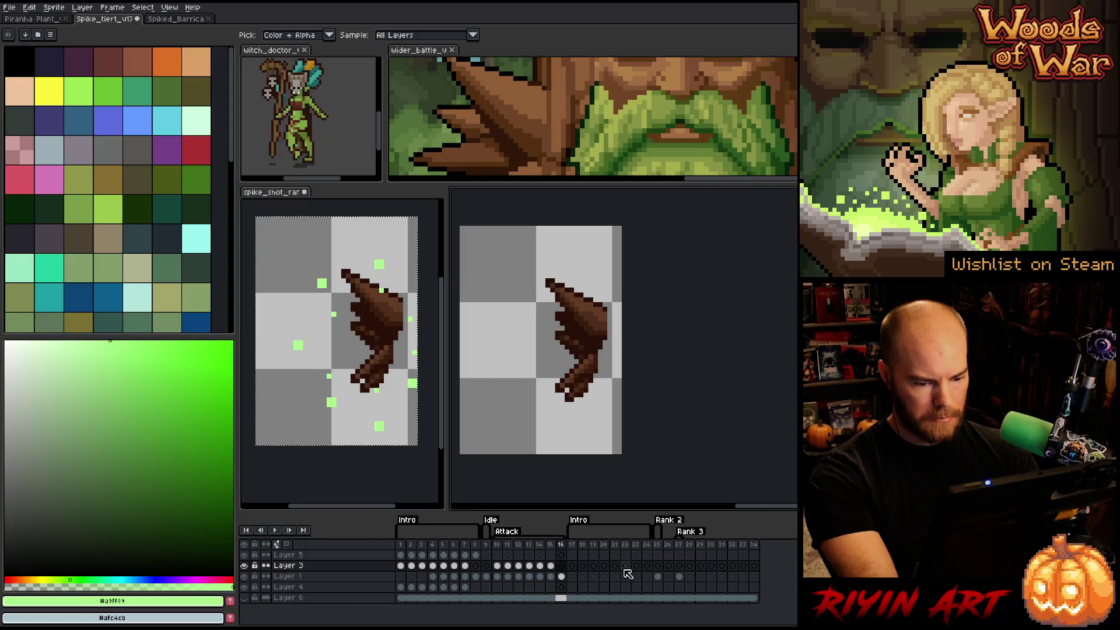
click(669, 544)
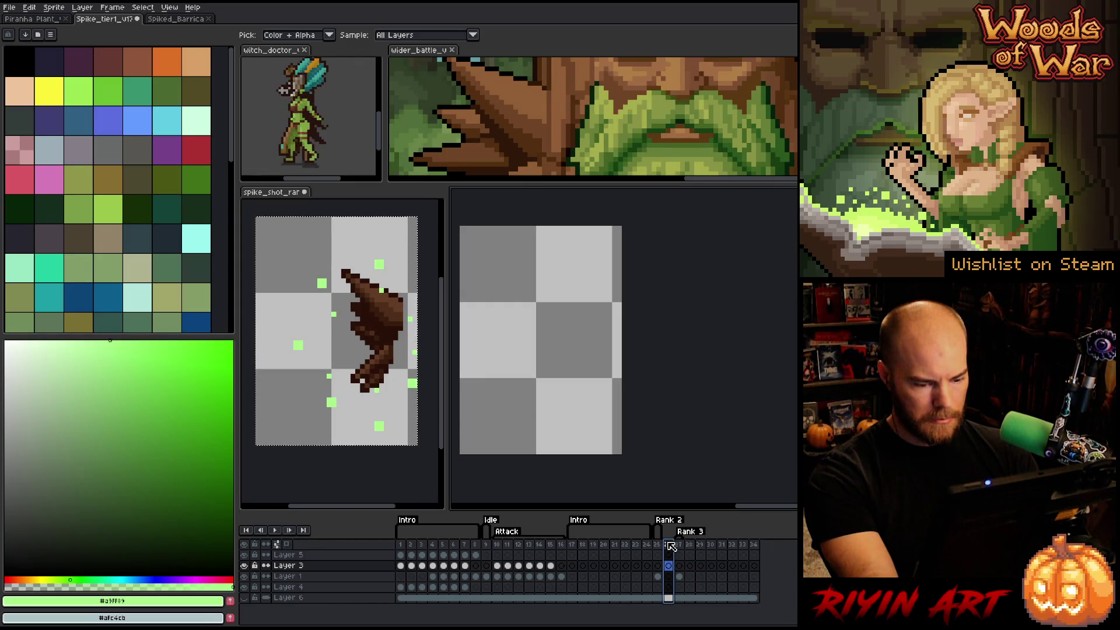
- Insert new frames after frames 26 and 31
key(alt+n)
key(alt+n)
key(alt+n)
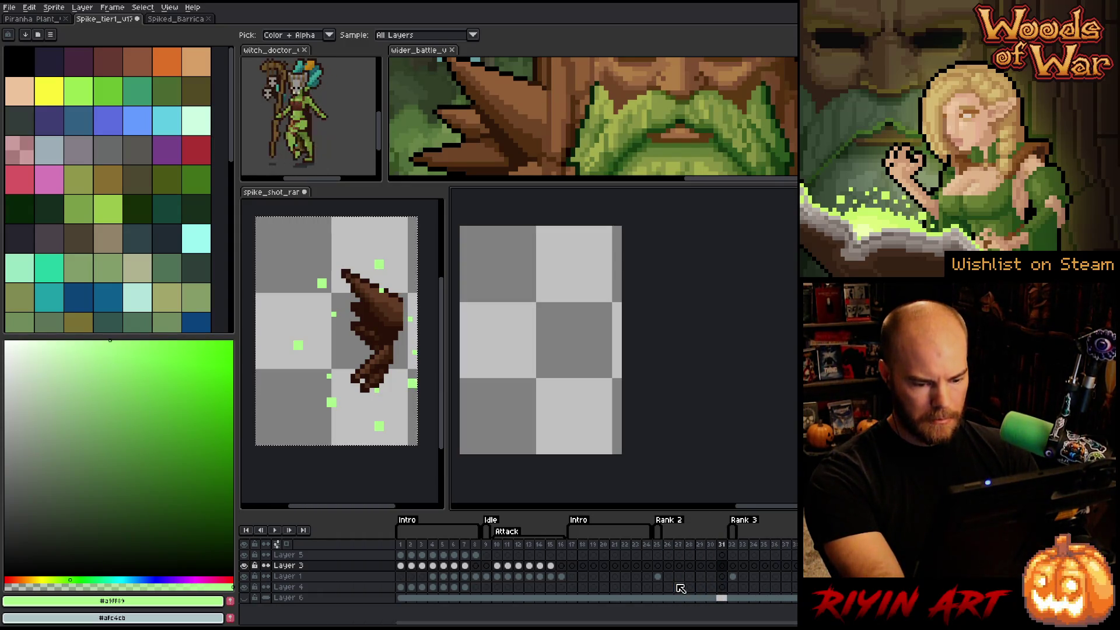
drag(724, 549, 674, 551)
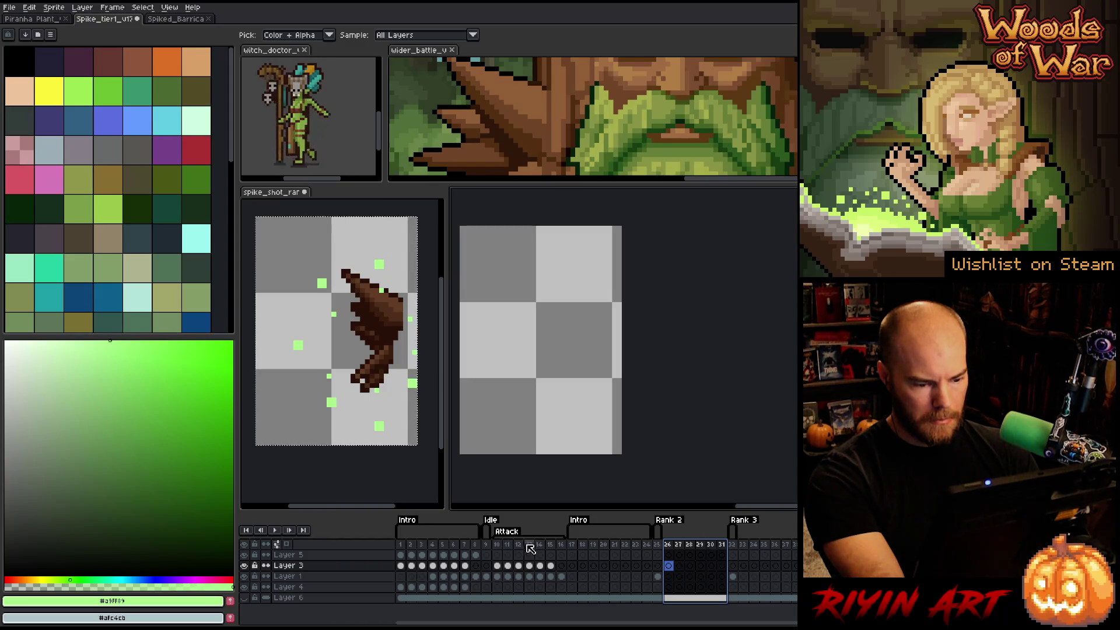
click(724, 549)
key(alt+n)
key(alt+n)
- Tag frames 26–32 as 'Attack'
drag(733, 549, 666, 548)
right_click(666, 547)
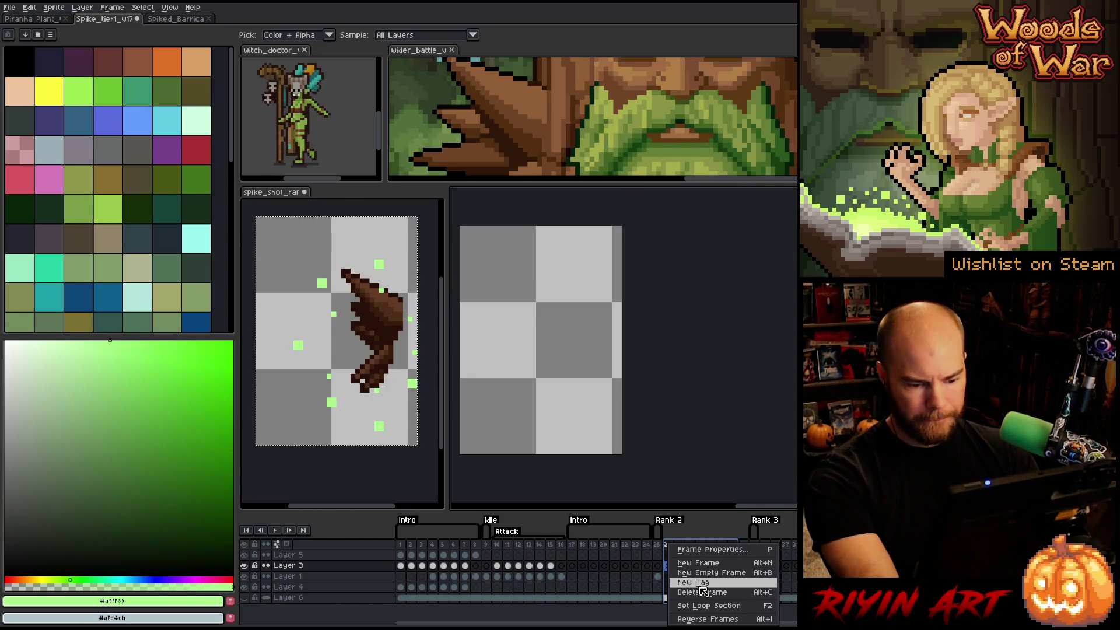
click(702, 586)
key(BackSpace)
text(ttack)
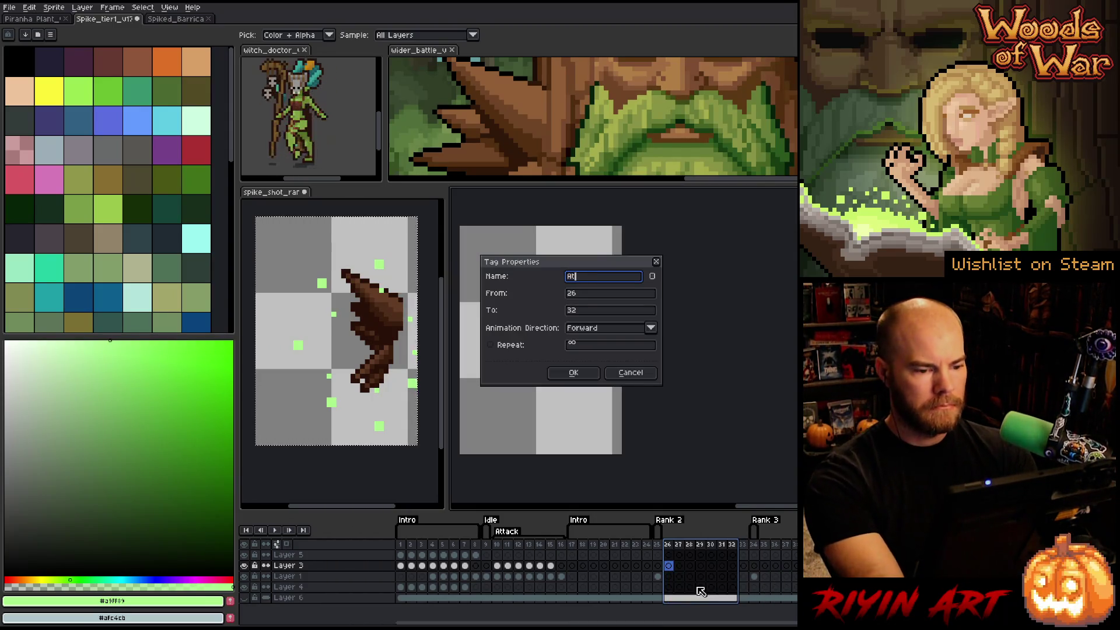
key(Return)
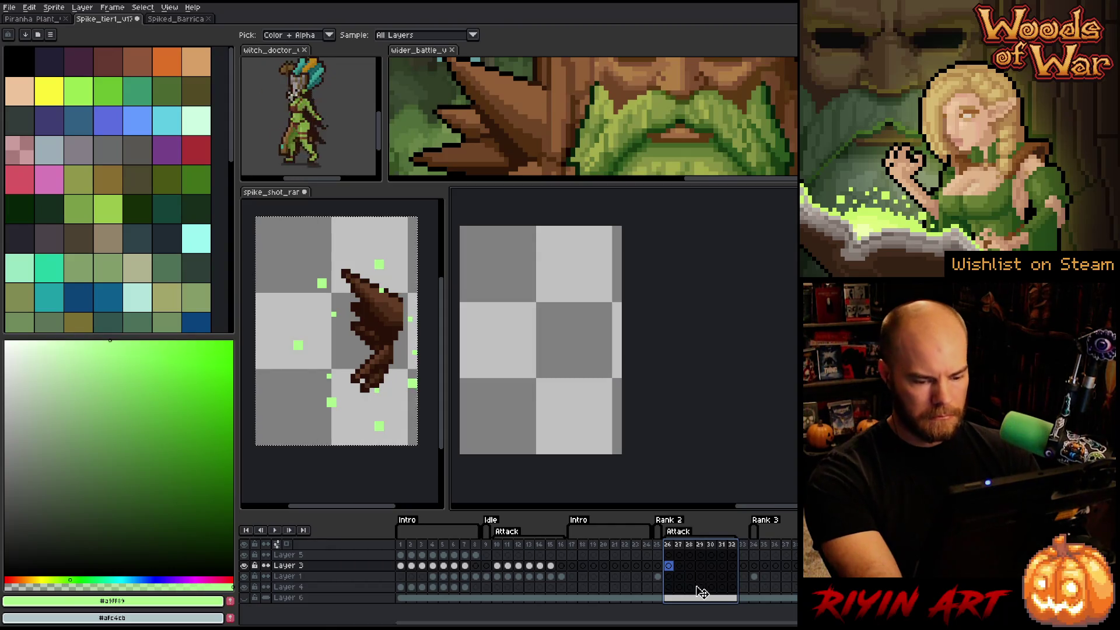
- Add two frames after frame 33 and create an 'Introo' tag starting at frame 33
click(743, 547)
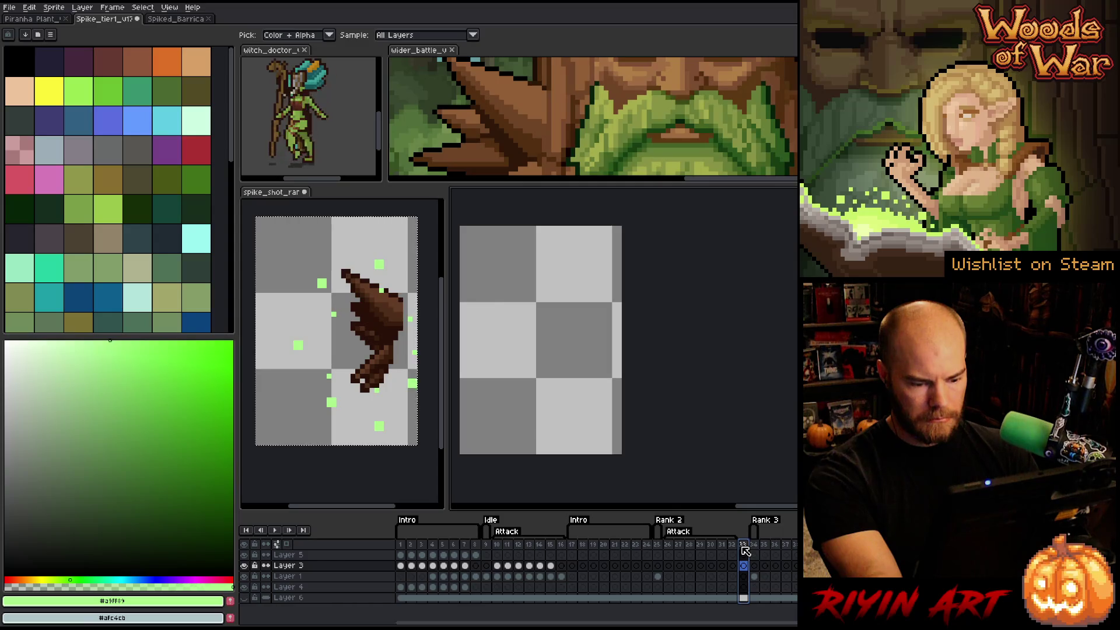
key(alt+n)
key(alt+n)
key(alt+n)
key(alt+n)
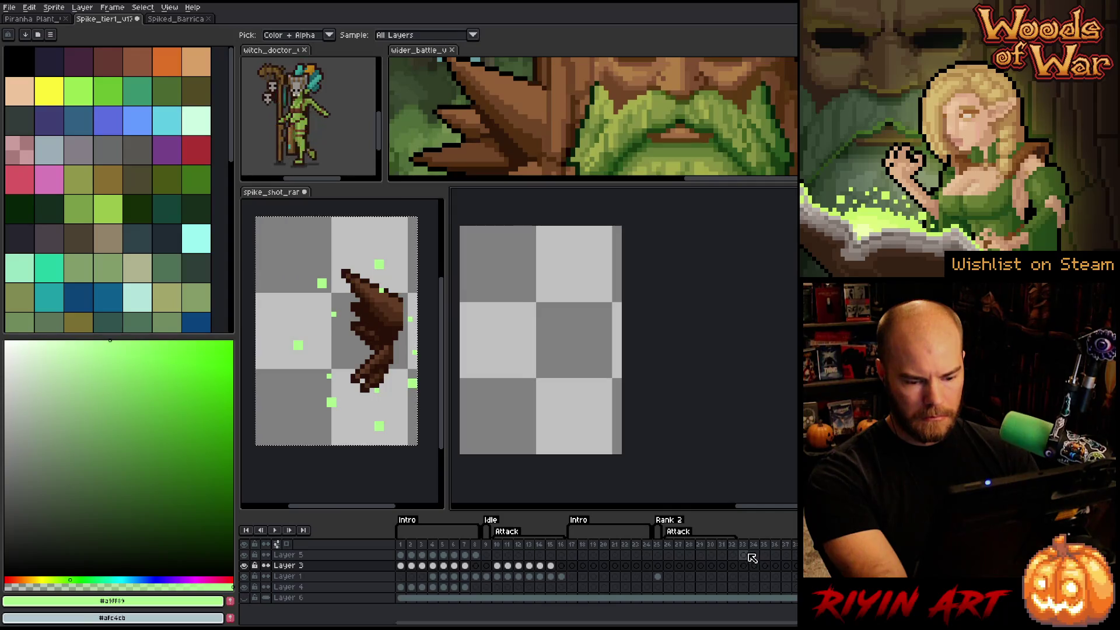
drag(748, 550, 797, 545)
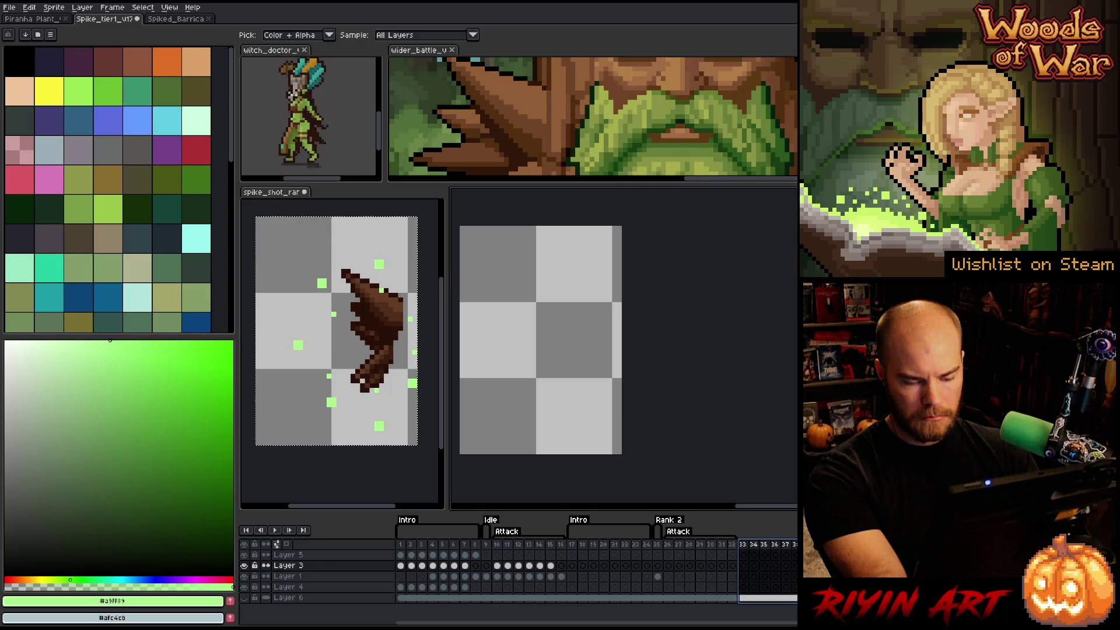
key(Escape)
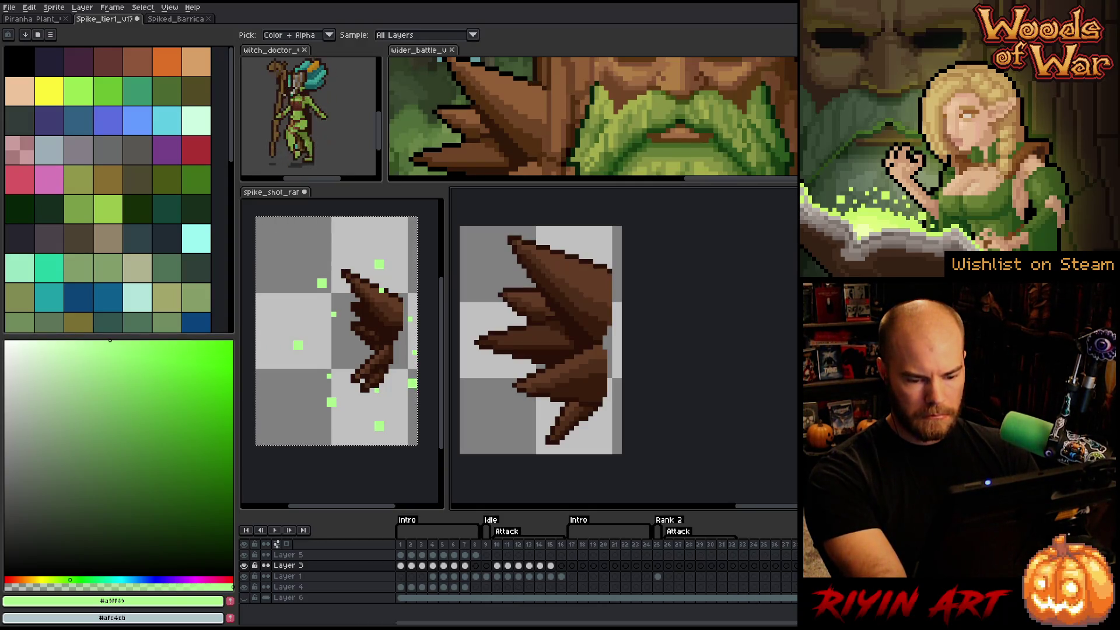
right_click(743, 544)
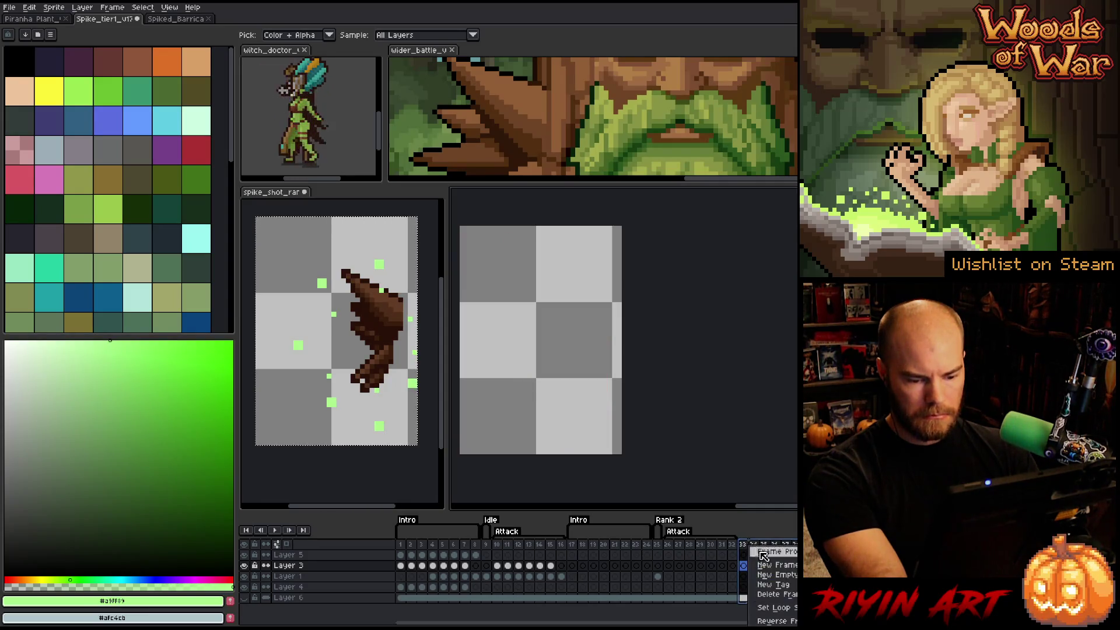
click(780, 586)
text(Introo)
key(Return)
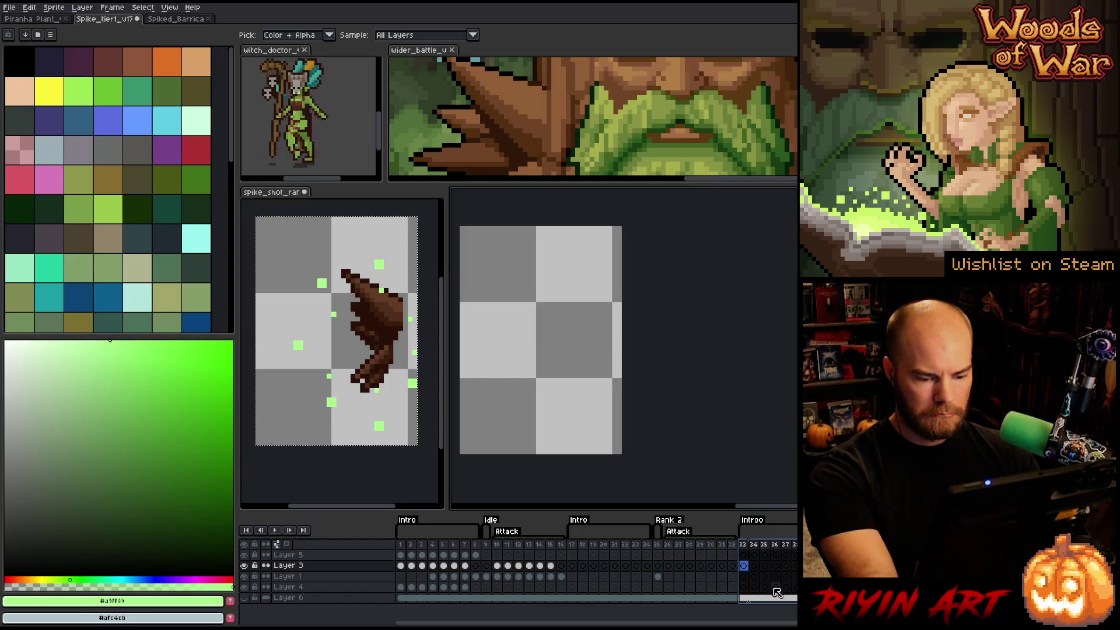
drag(657, 577, 735, 578)
- Link the spike cels across frames 25–32 and paste particle frames 10–15 into frames 26–31
right_click(740, 581)
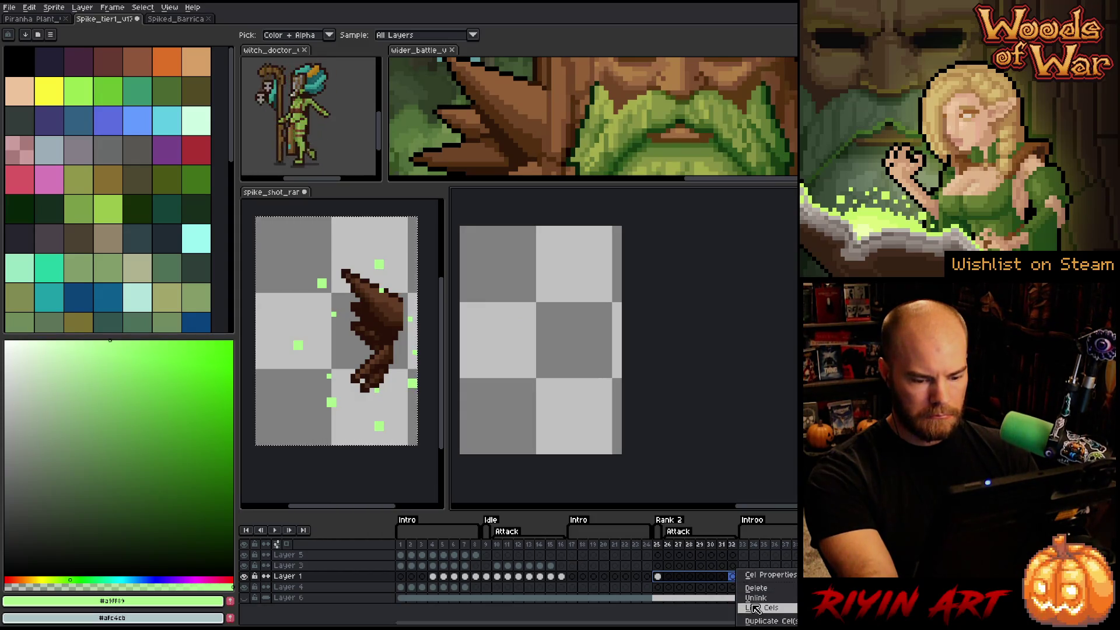
click(741, 607)
drag(496, 566, 550, 566)
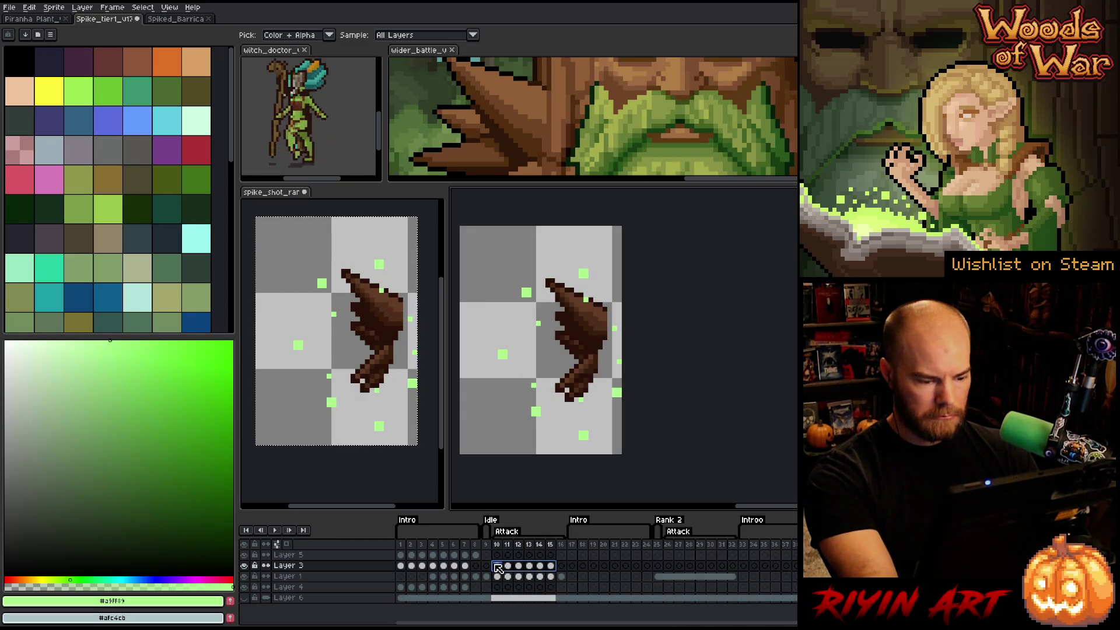
key(ctrl+c)
click(669, 566)
key(ctrl+v)
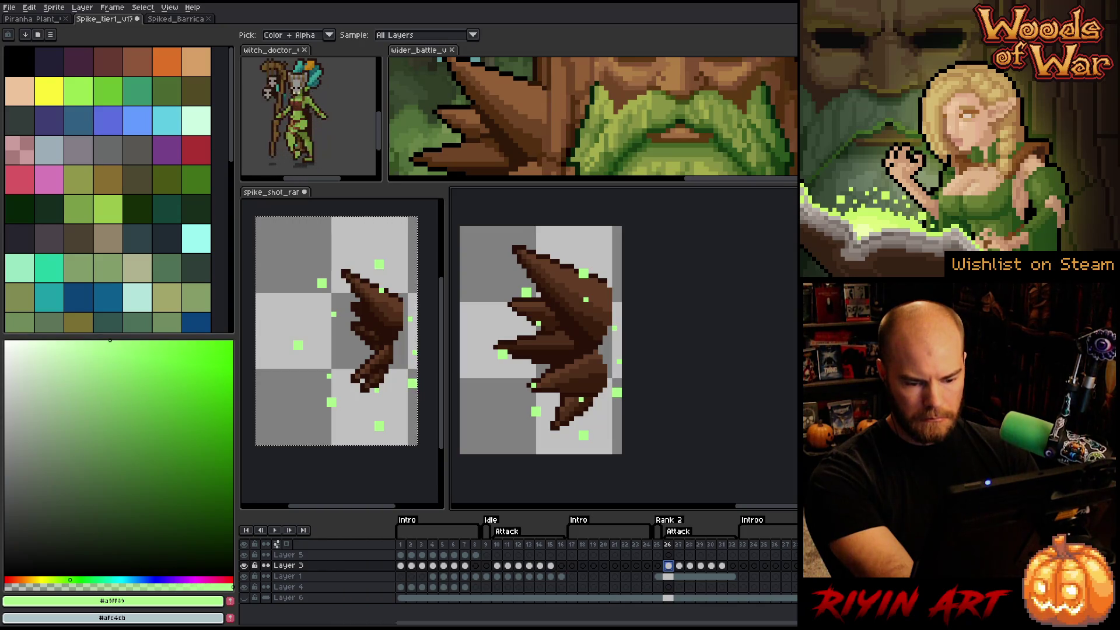
- Check the Attack tag properties and review the pasted Layer 3 cels in frames 26–31
key(Return)
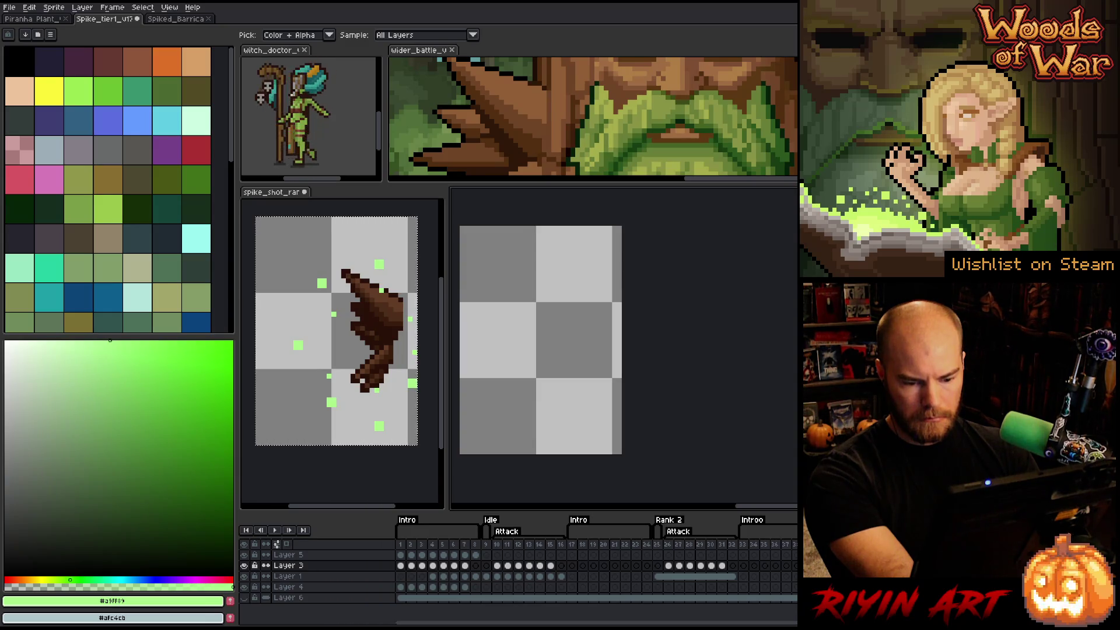
key(F2)
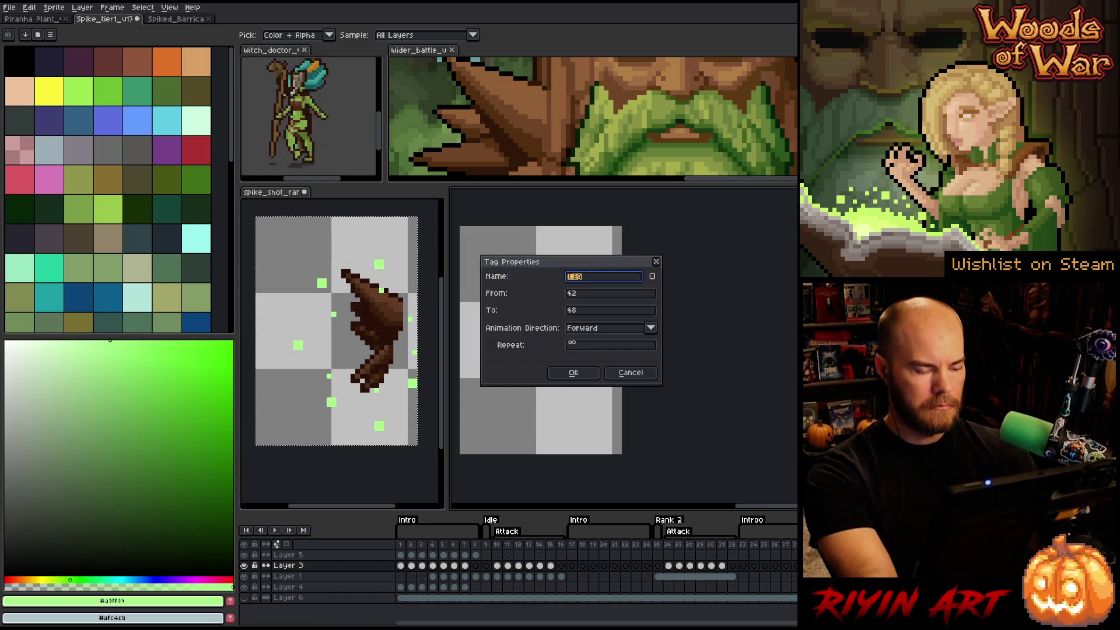
key(Return)
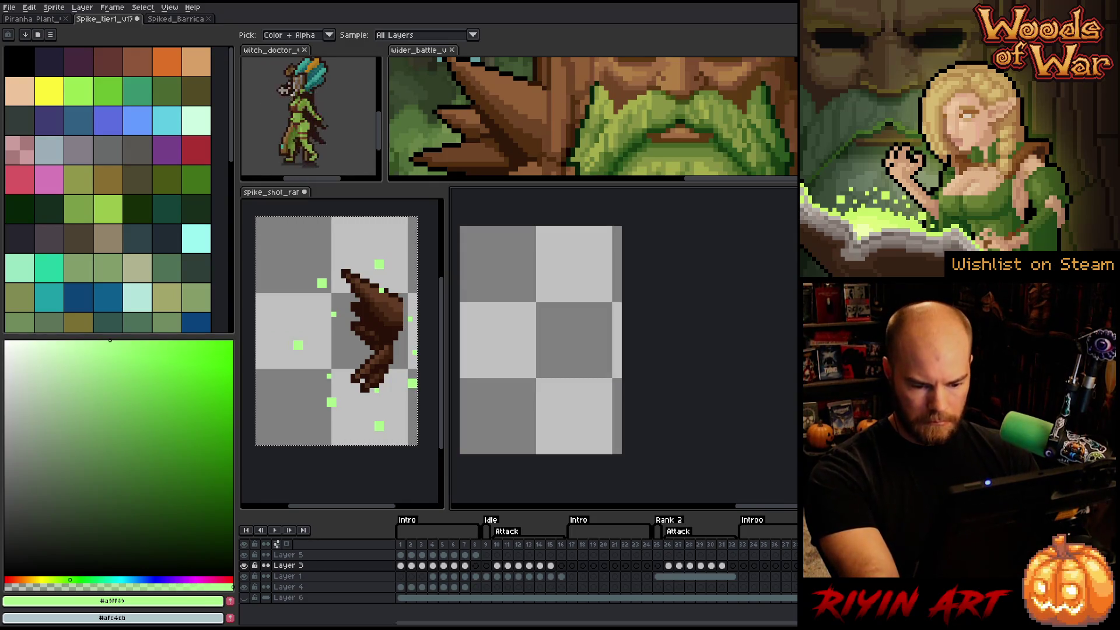
key(Down)
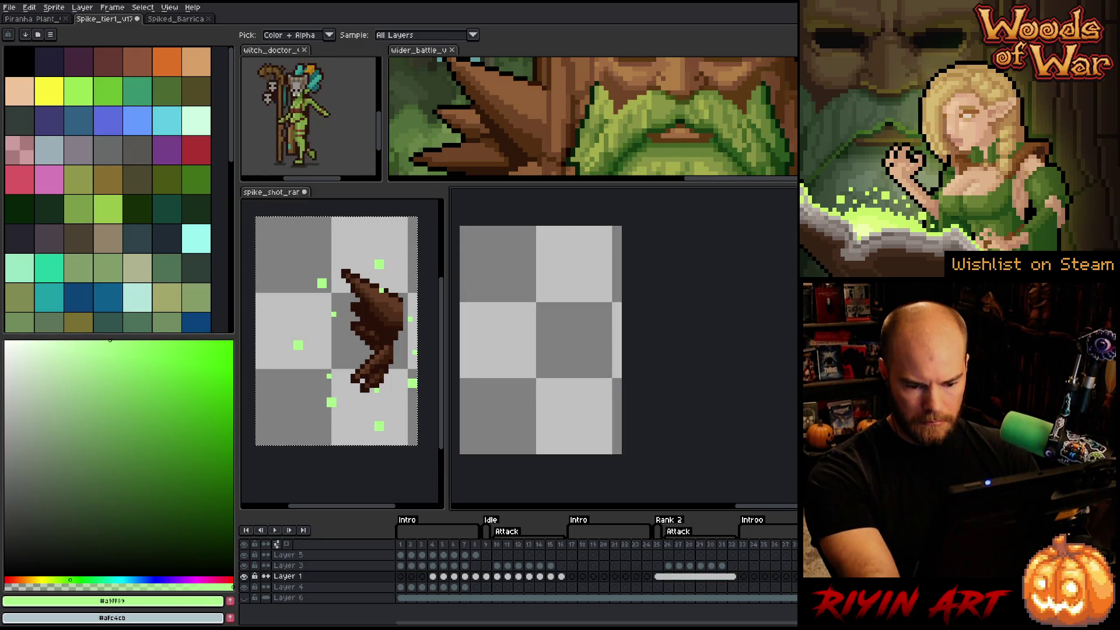
key(Right)
drag(670, 567, 722, 566)
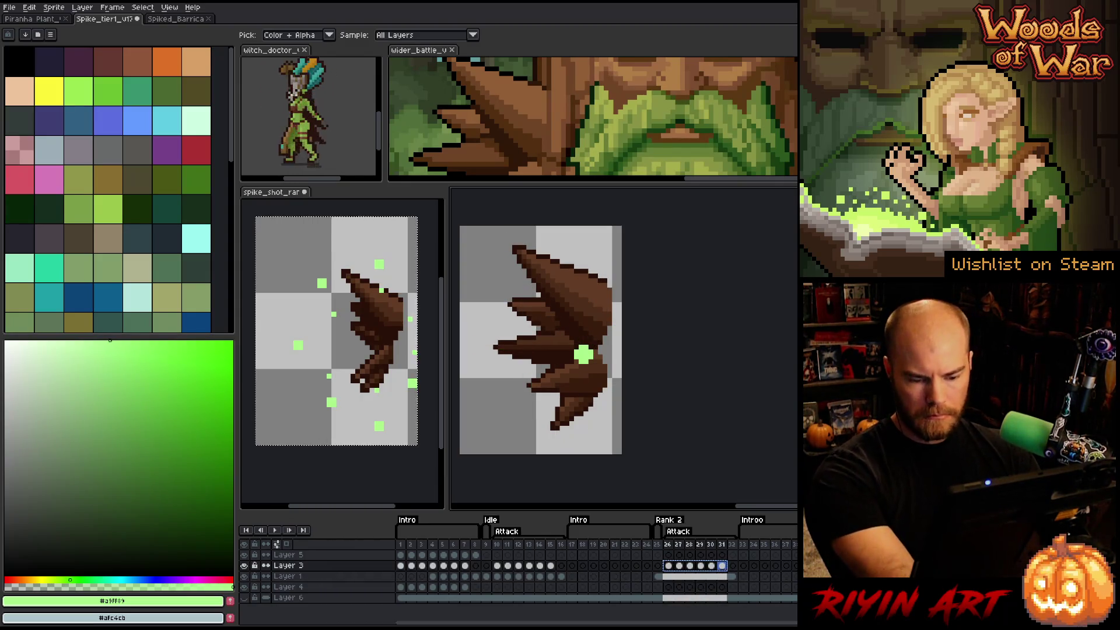
key(Return)
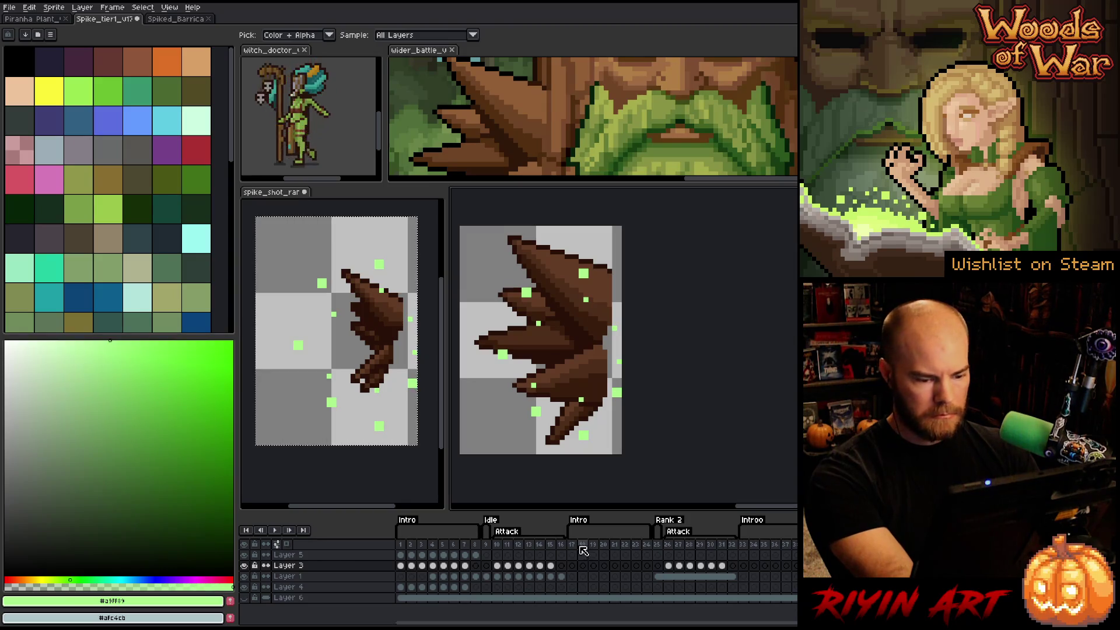
- Preview the animation from frame 26, then select Layer 1 cels in frames 4–16
click(670, 544)
key(Return)
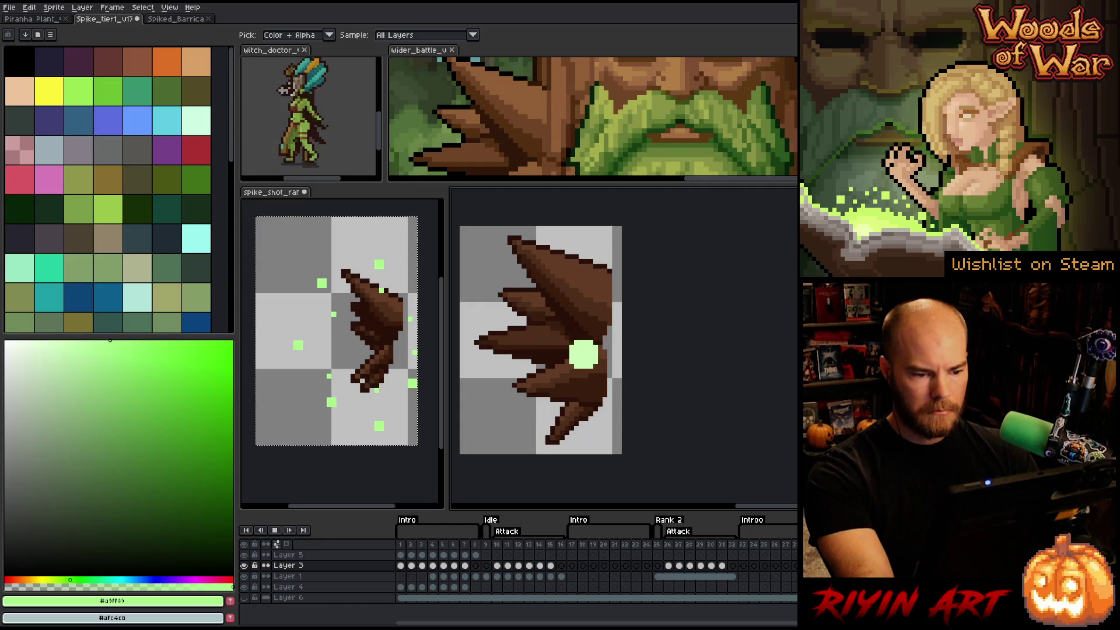
key(Return)
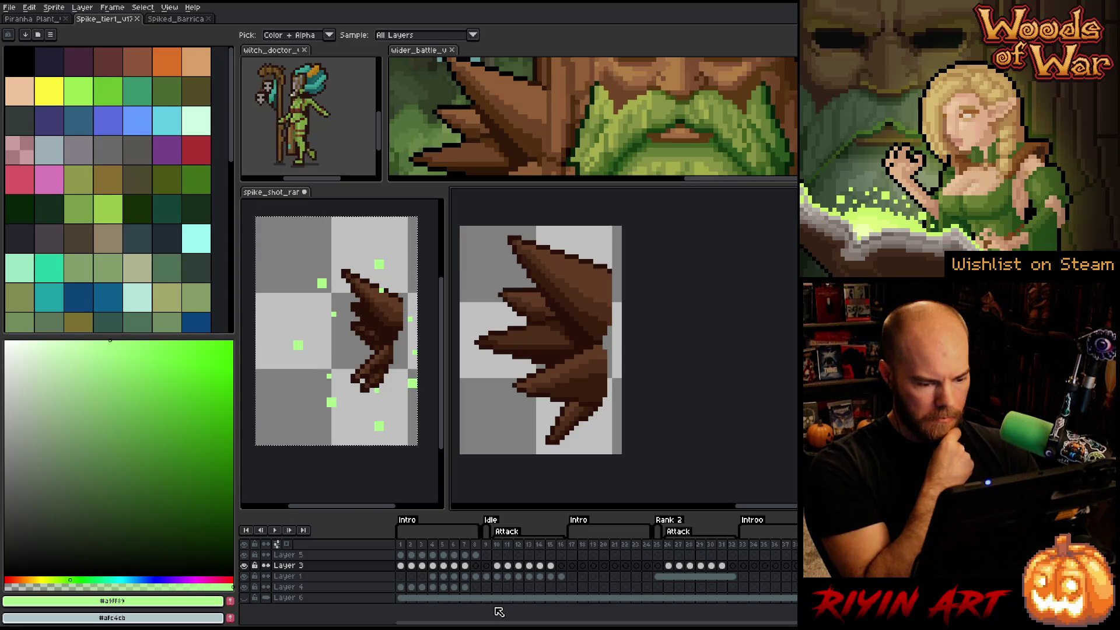
mouse_move(440, 579)
mouse_down()
mouse_move(729, 576)
mouse_move(561, 576)
mouse_up()
click(432, 576)
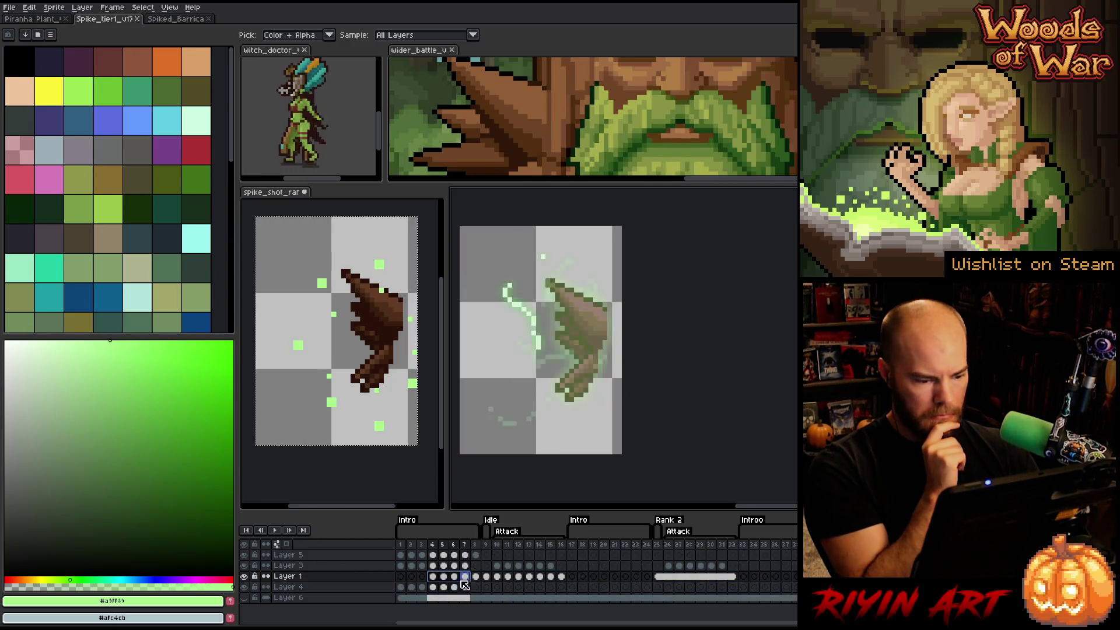
- Across Layer 1 frames 4 onward, replace spike brown #623c26 with #915f36
click(244, 577)
click(245, 576)
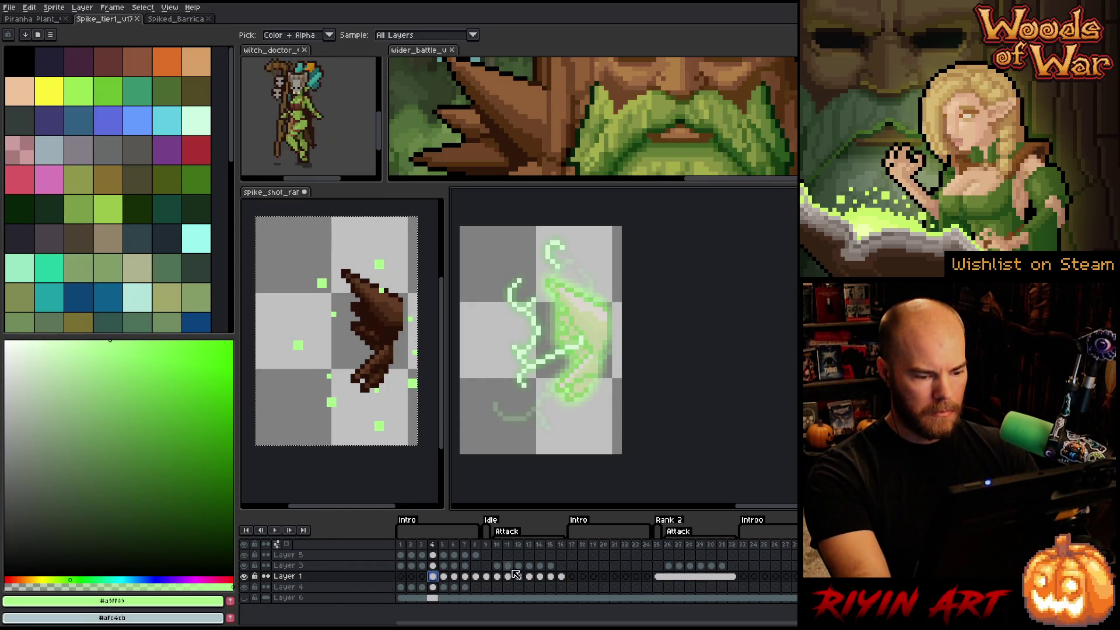
click(486, 577)
drag(432, 576, 796, 578)
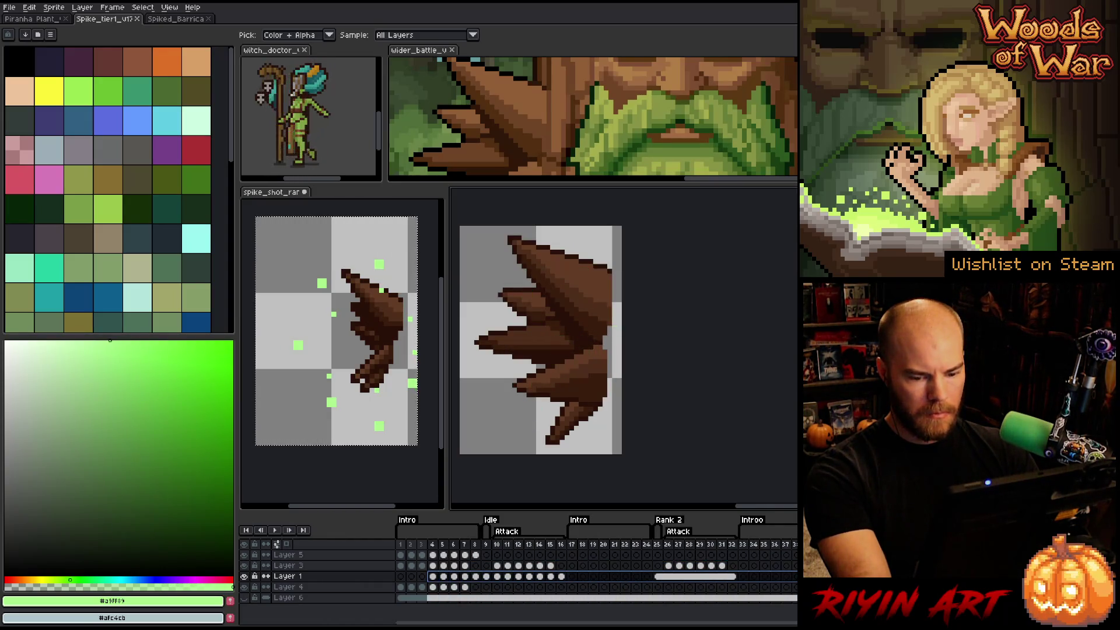
click(588, 278)
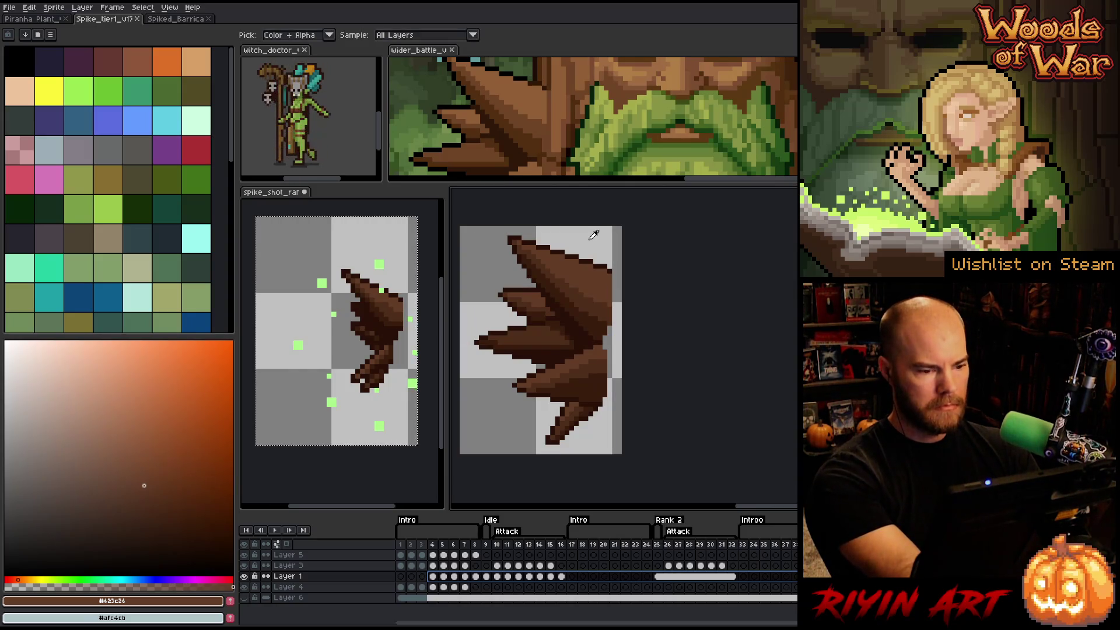
key(shift+r)
mouse_move(718, 134)
mouse_down()
mouse_move(554, 175)
mouse_move(528, 89)
mouse_up()
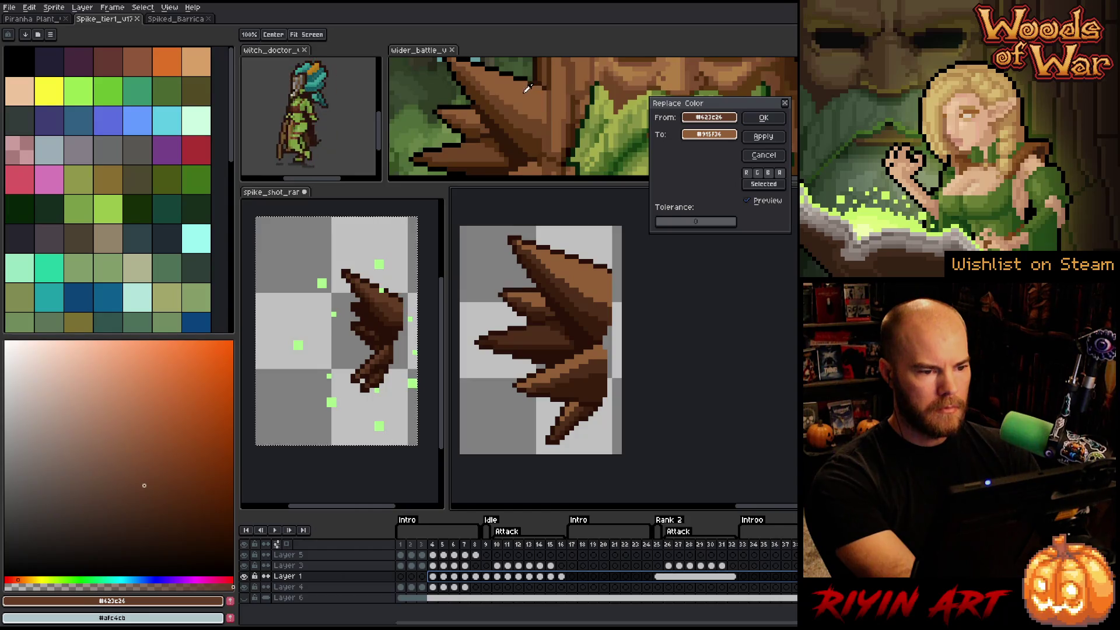
click(761, 120)
- Replace spike colour #4c2e19 with #704426 sampled from the wider_battle art
click(538, 122)
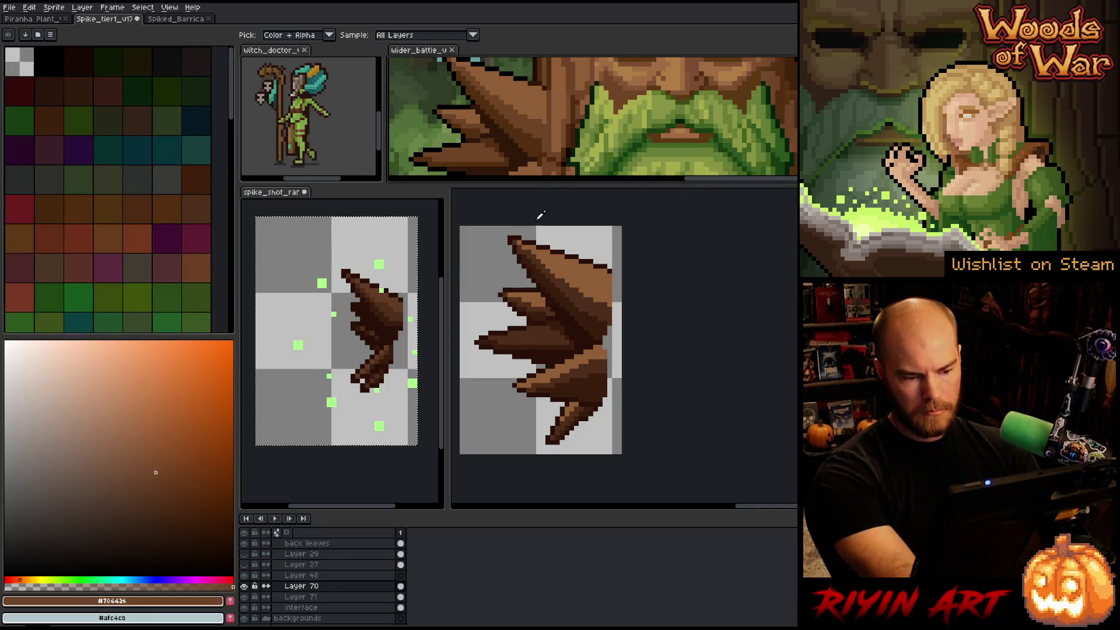
click(582, 295)
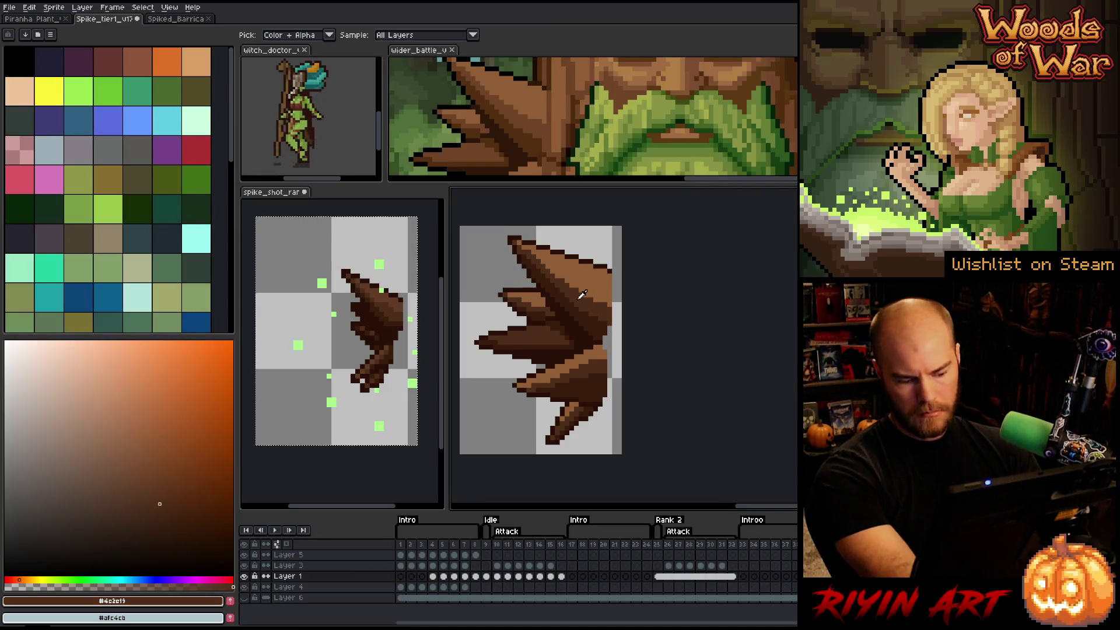
key(shift+r)
drag(710, 136, 550, 123)
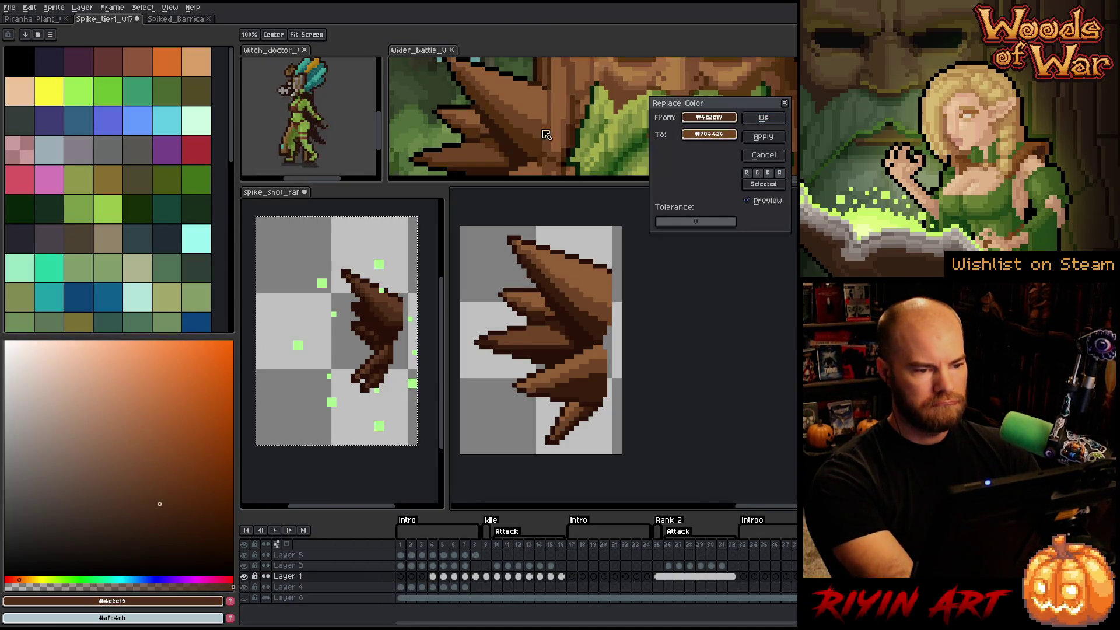
click(763, 117)
- Replace the dark outline brown #3a1d0d with #532f10
click(579, 307)
key(shift+r)
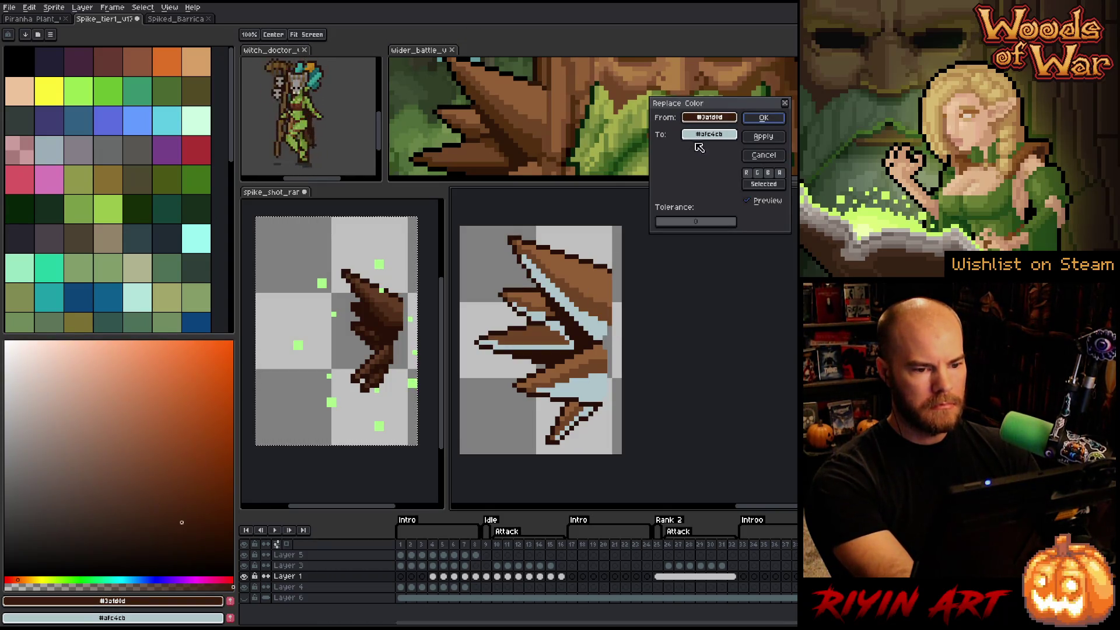
mouse_move(704, 135)
mouse_down()
mouse_move(527, 138)
mouse_move(519, 150)
mouse_move(533, 139)
mouse_up()
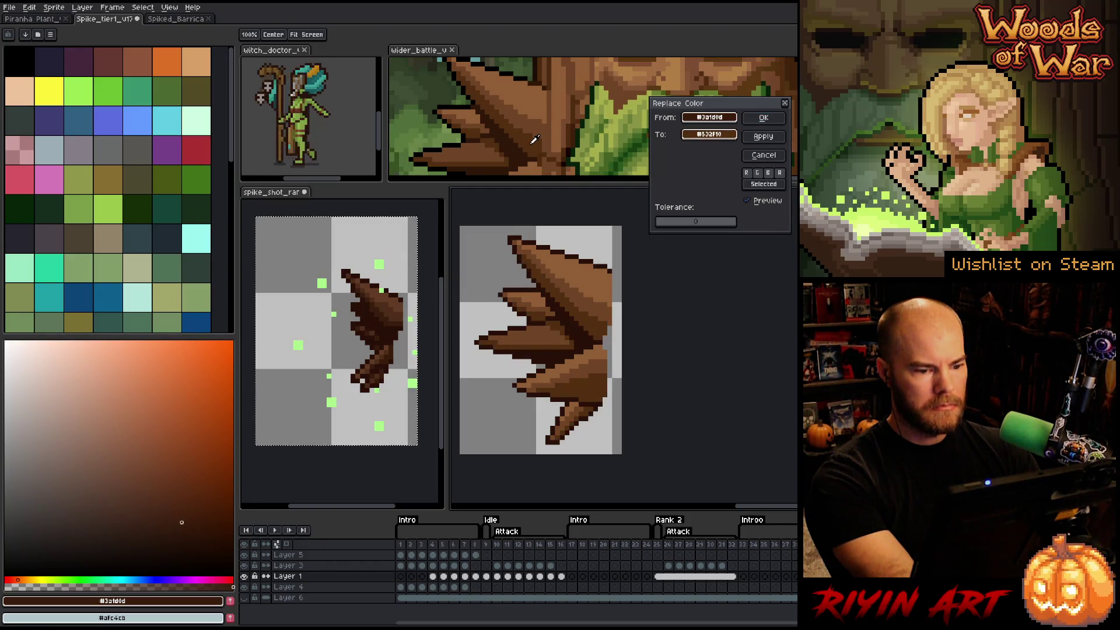
click(763, 117)
- Replace the darkest brown #281008 with #301809, then select Layer 1 frames 4–16
key(i)
click(574, 323)
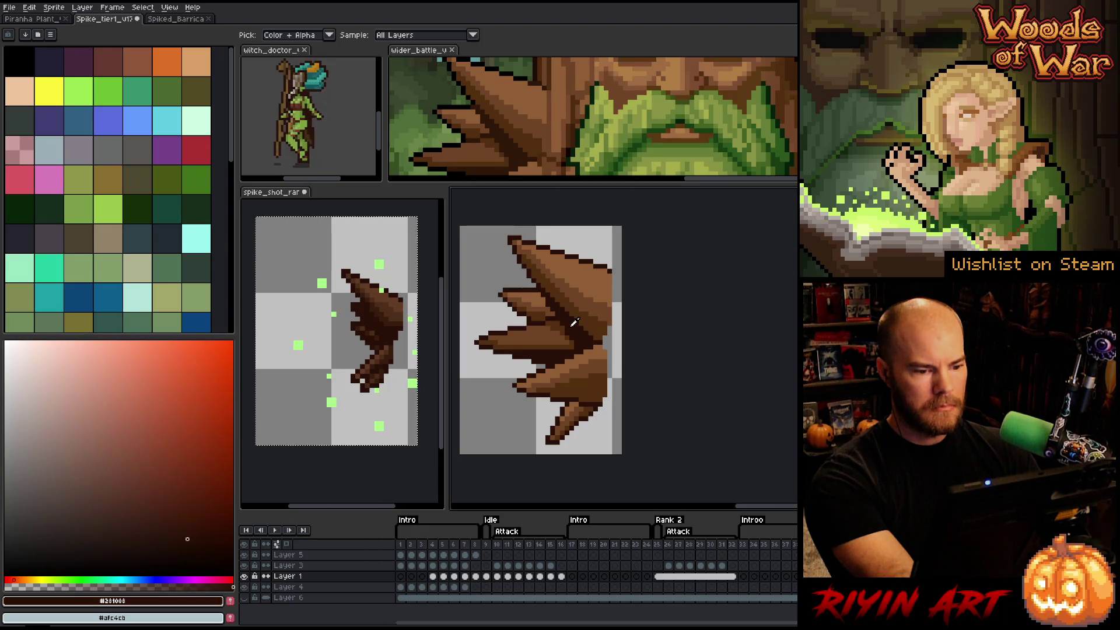
key(shift+r)
mouse_move(710, 134)
mouse_down()
mouse_move(584, 175)
mouse_move(514, 150)
mouse_up()
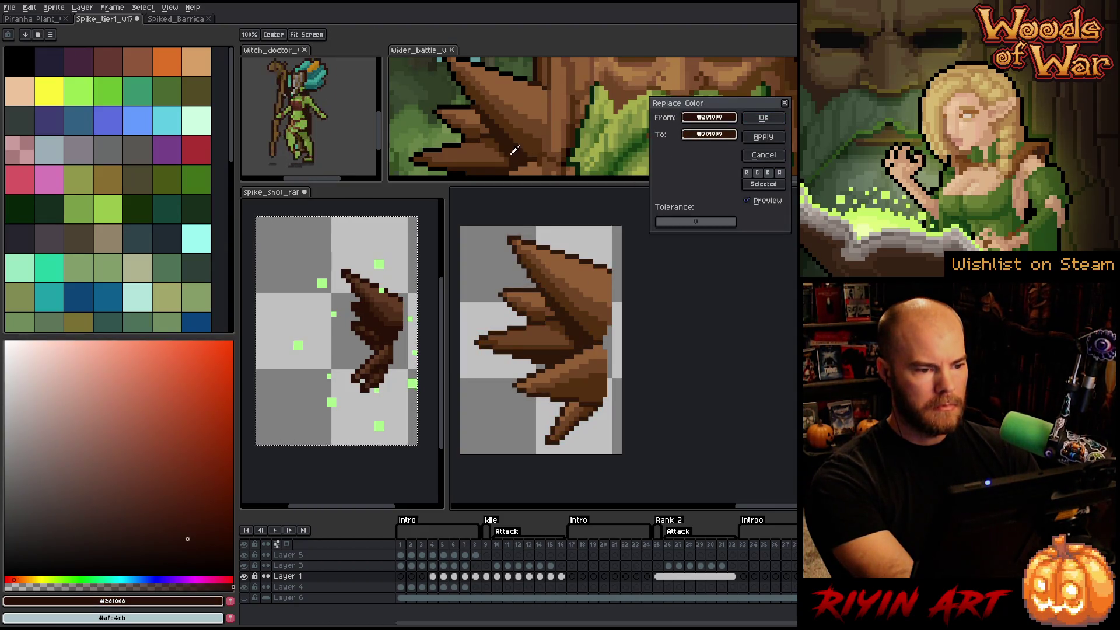
click(764, 118)
key(i)
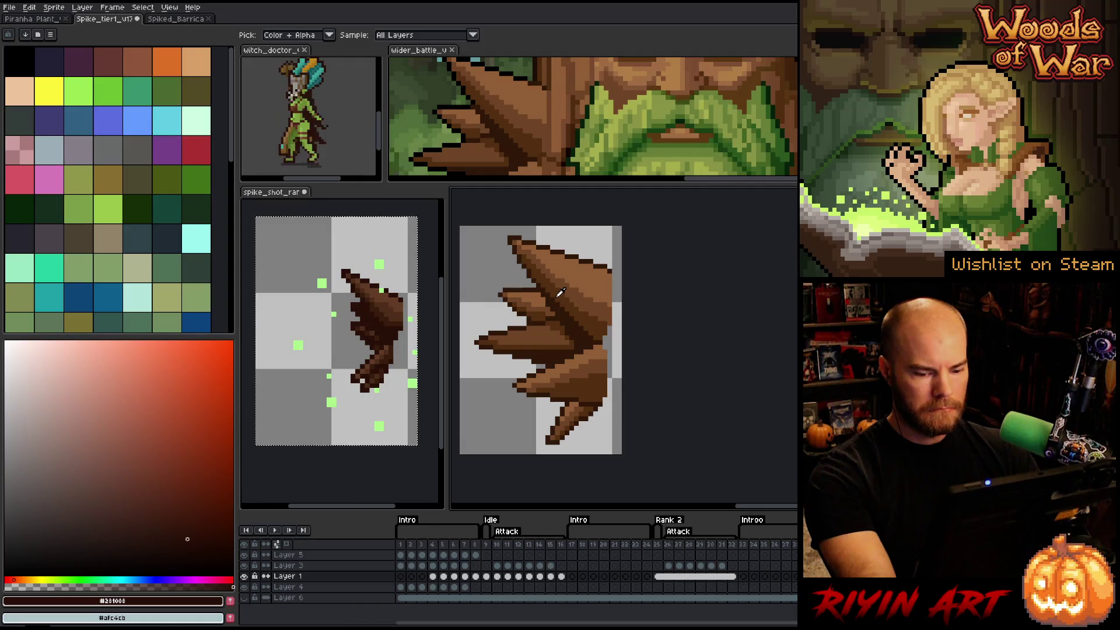
drag(433, 576, 582, 580)
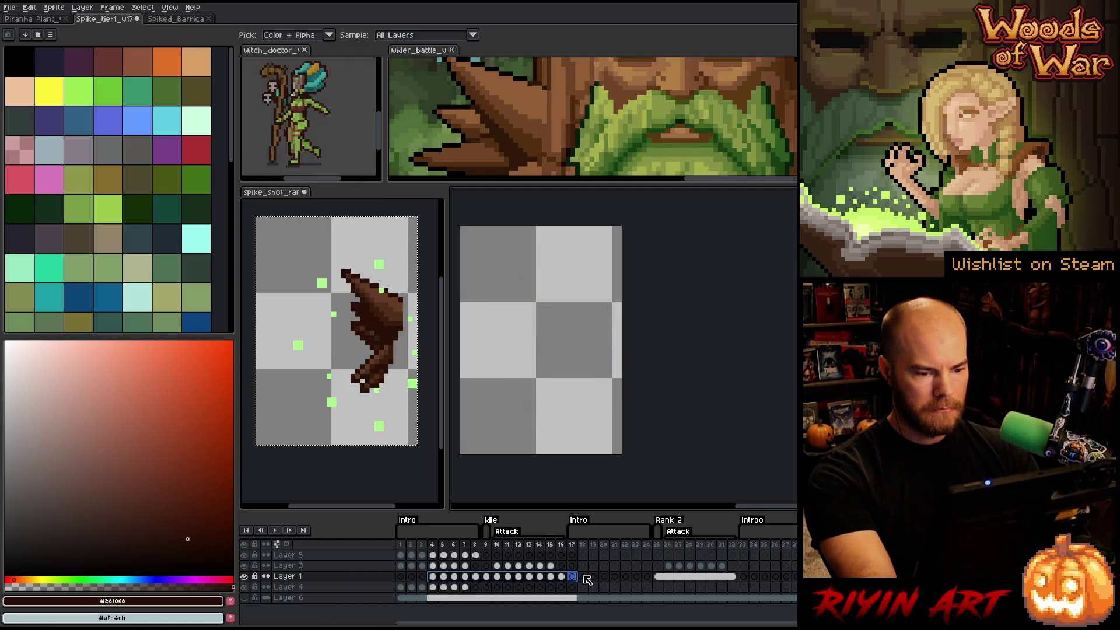
- Play the animation, then replace brown #4c2e19 with a brown picked from the canvas
key(Return)
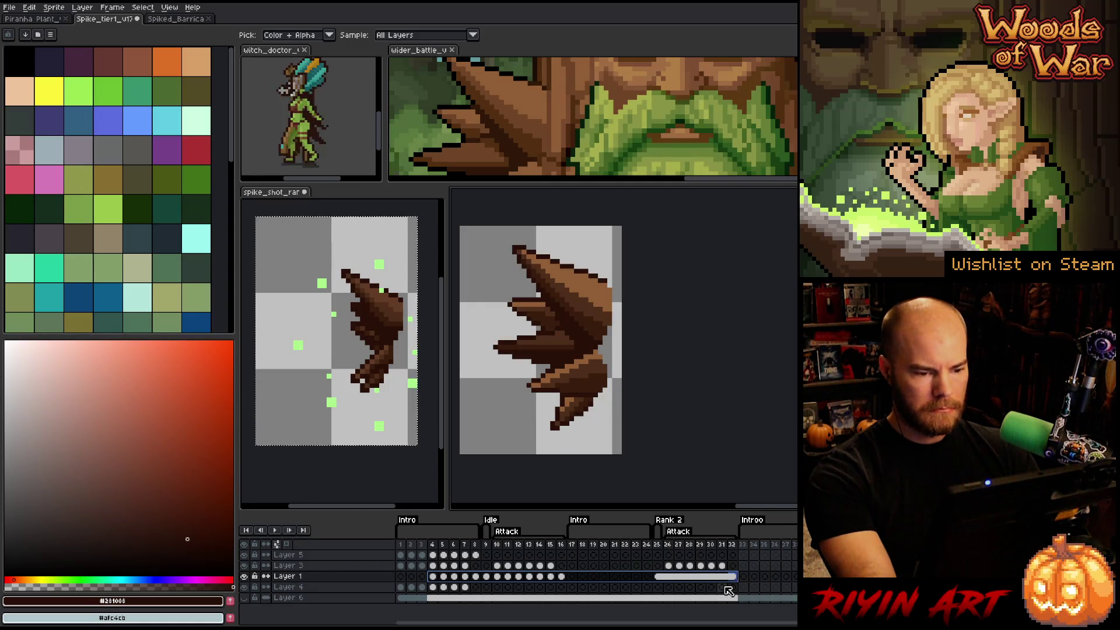
click(590, 314)
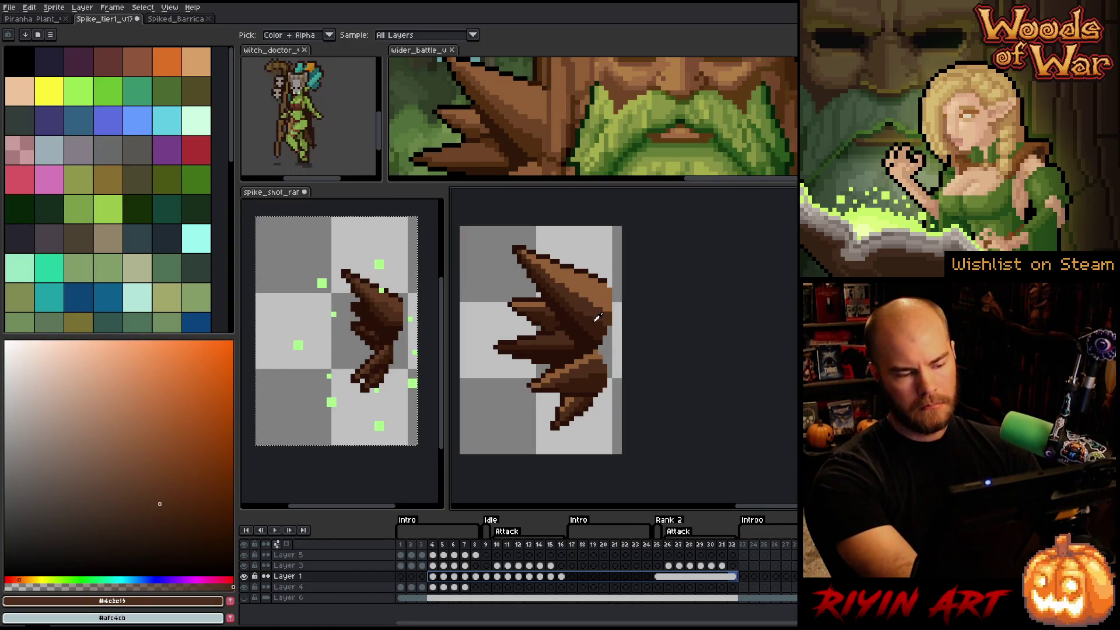
key(shift+r)
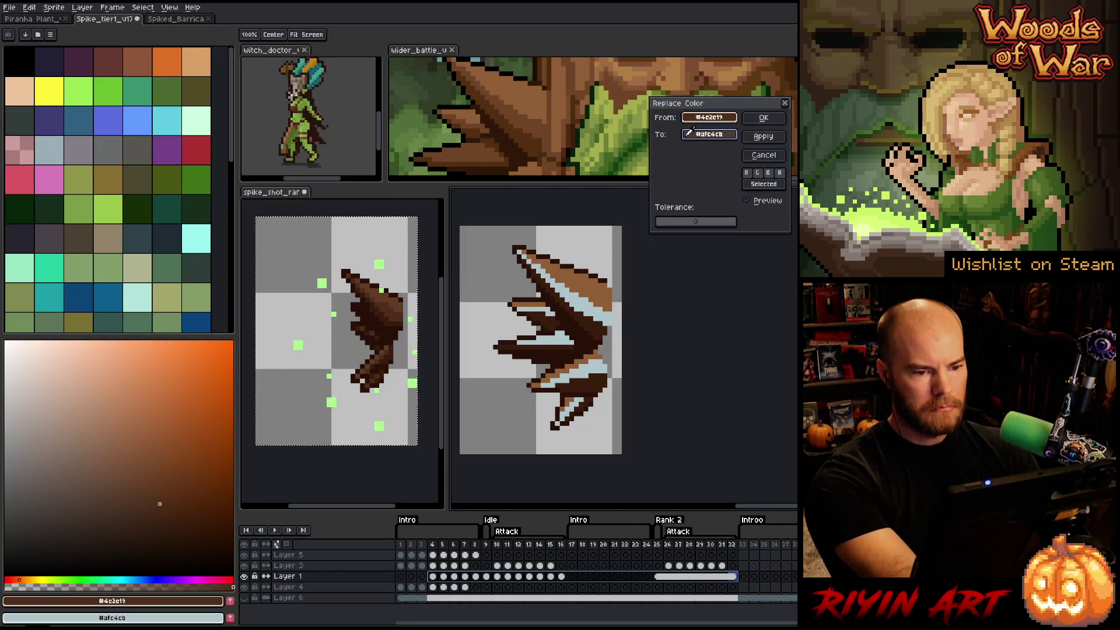
click(528, 117)
click(746, 119)
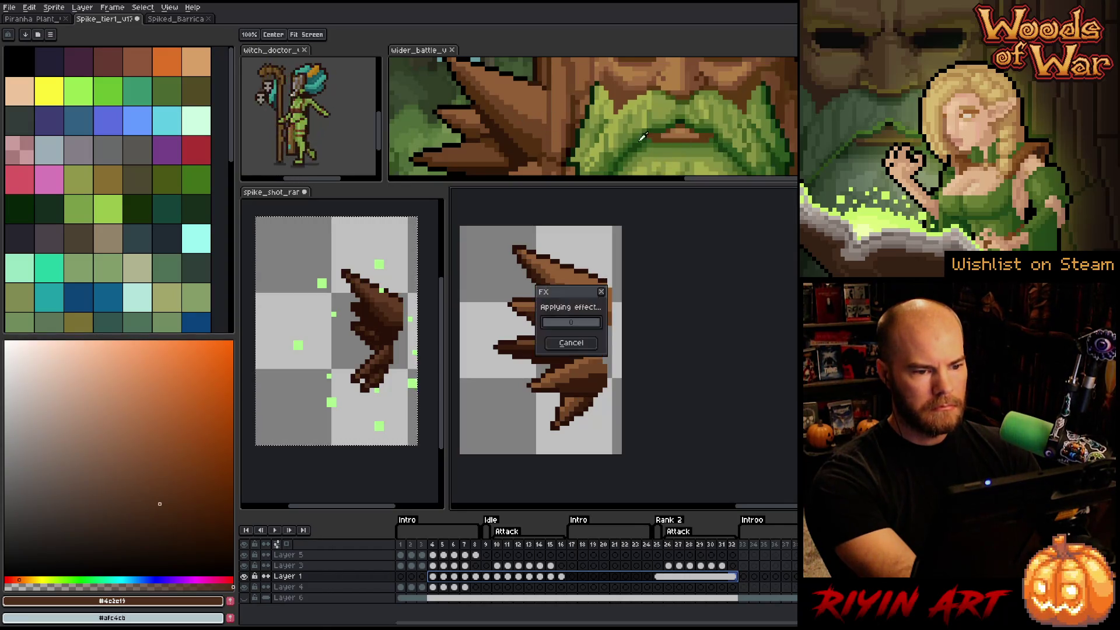
- Replace #3a1d0d with #532f10 and #281008 with #301809 on the larger spike
click(602, 322)
key(shift+r)
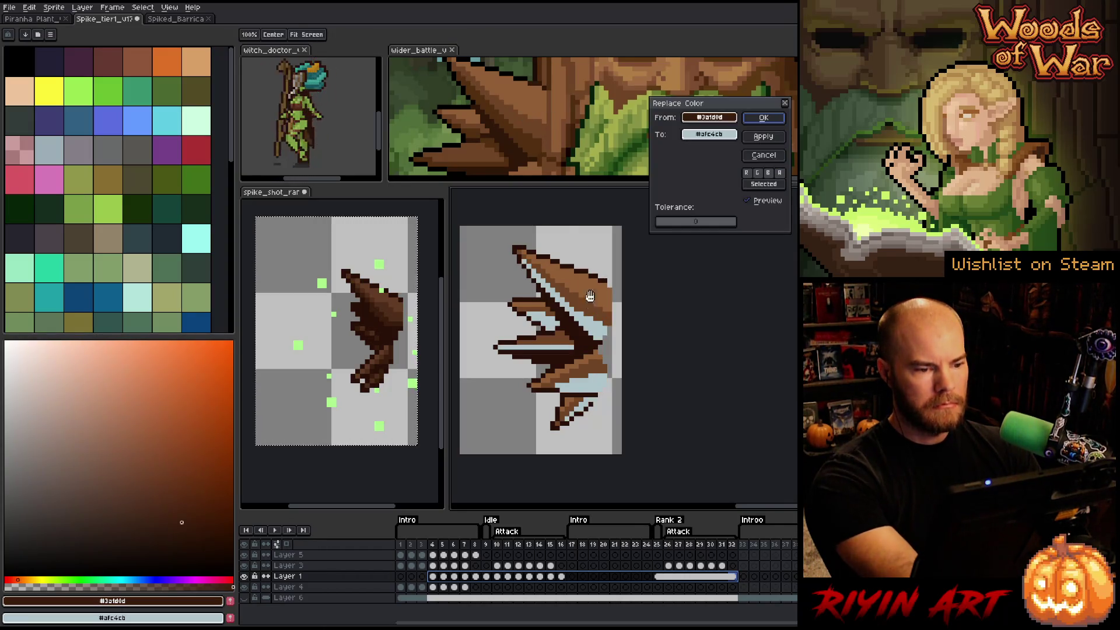
click(529, 140)
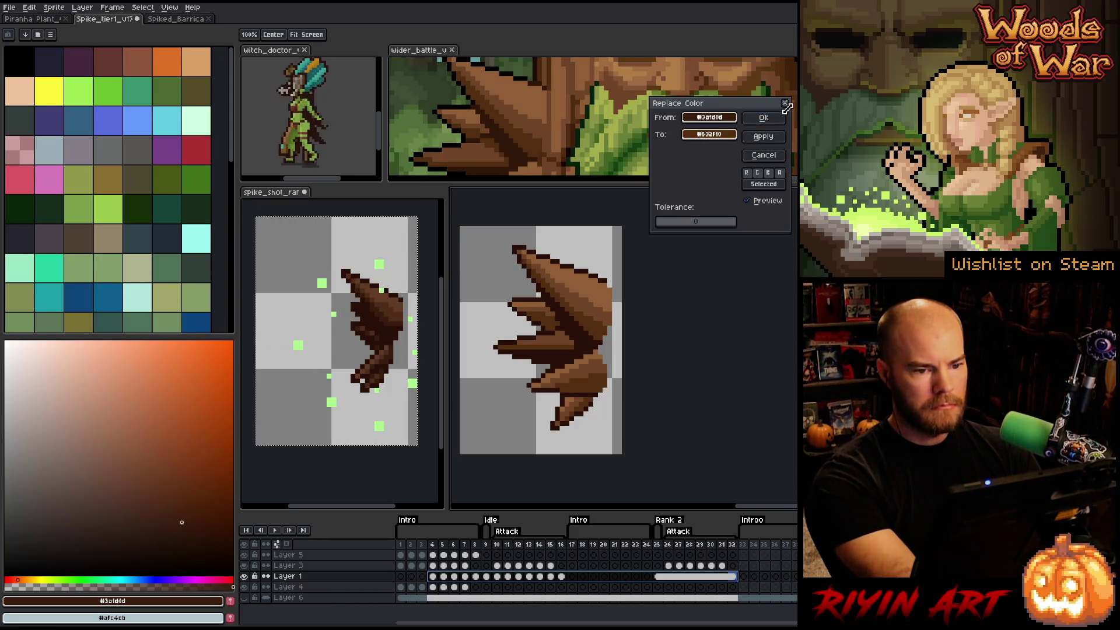
click(763, 118)
click(585, 338)
key(shift+r)
click(684, 141)
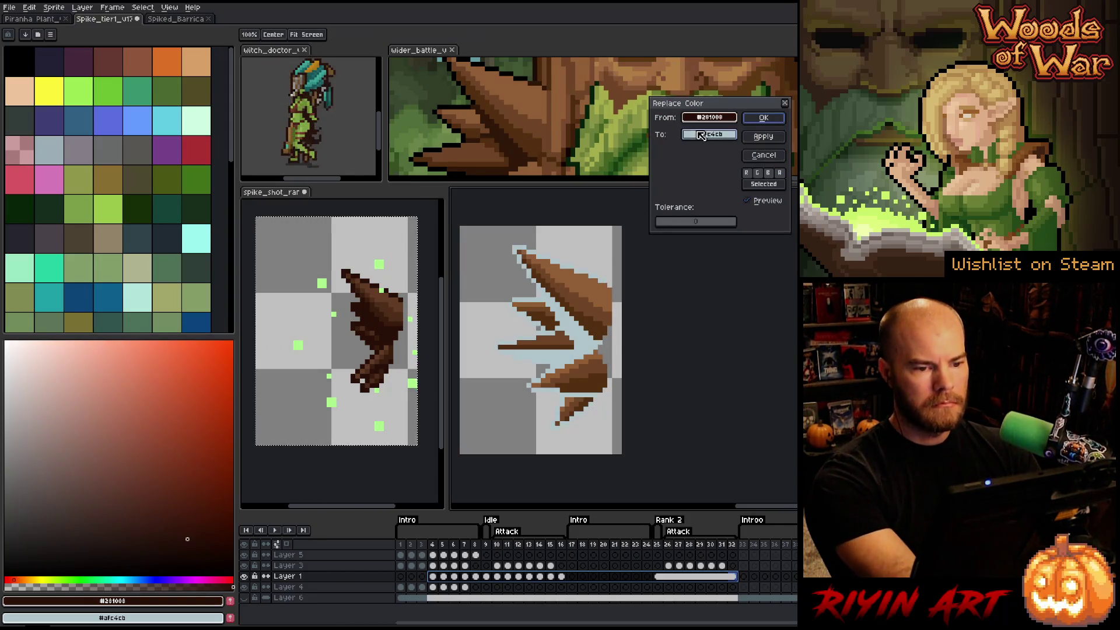
click(752, 123)
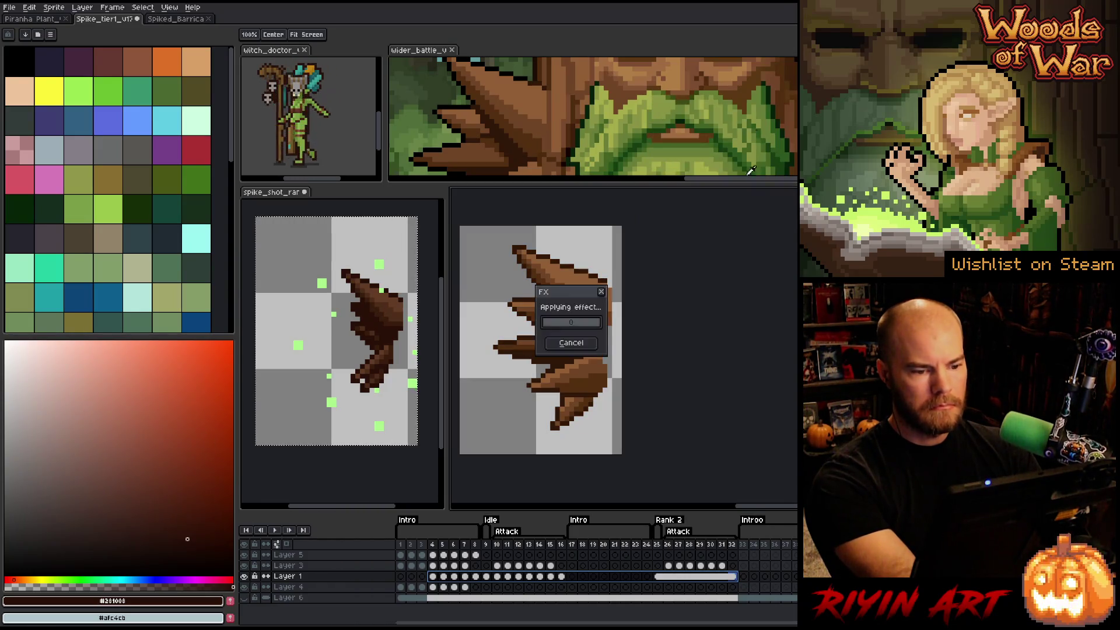
- Play the animation from the start to review the recoloured spike
click(499, 547)
click(411, 545)
key(Return)
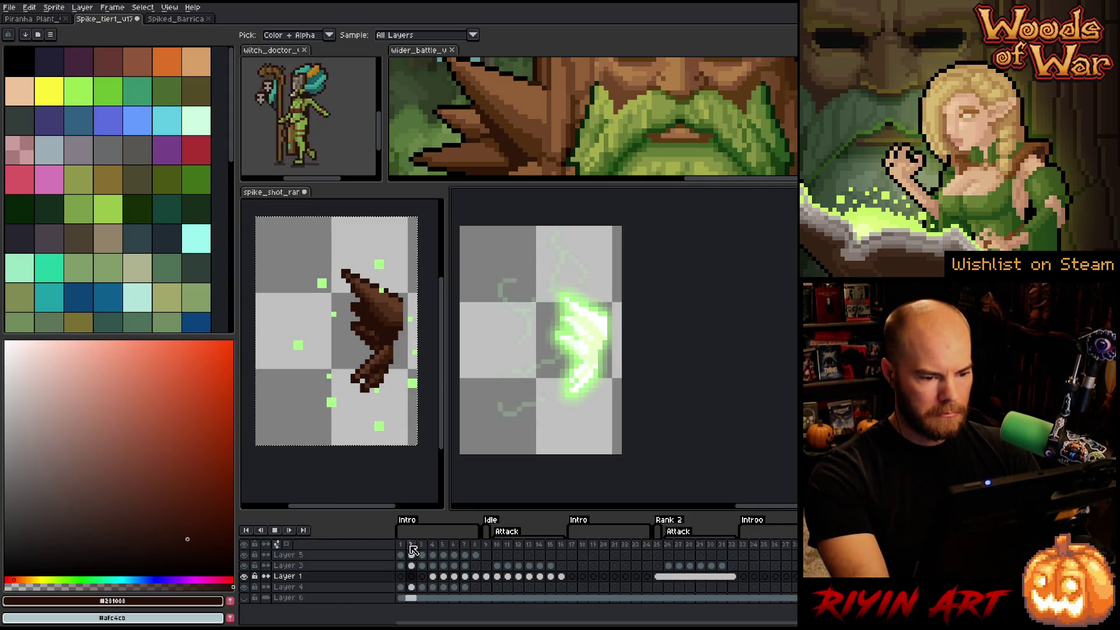
- In the Rank 2 Attack frame, select the whole spike and nudge it a few pixels right
click(486, 546)
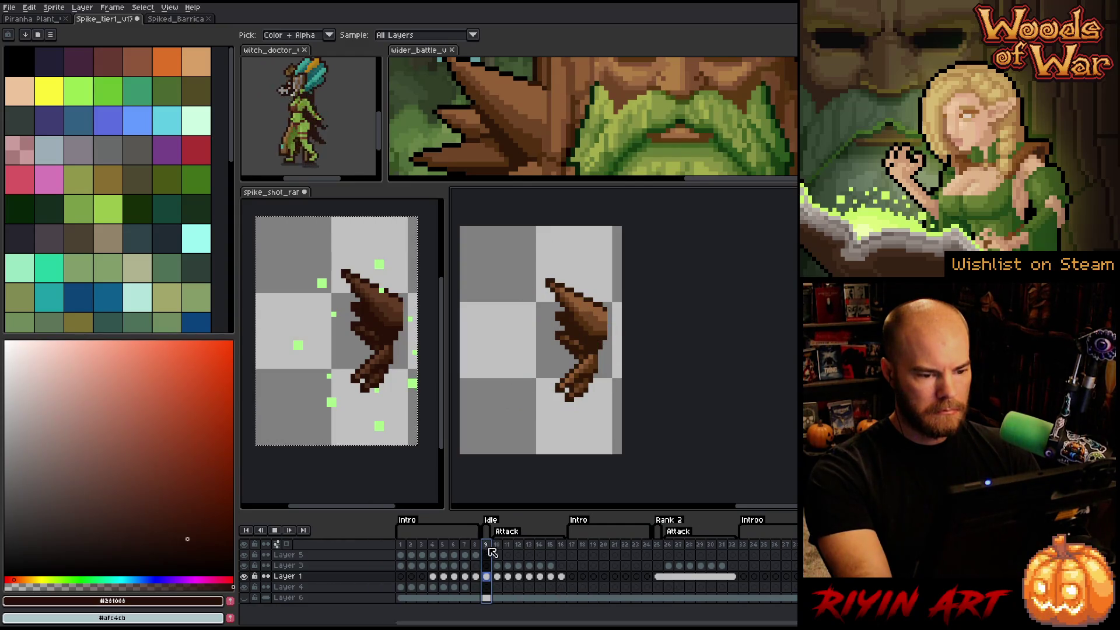
click(659, 548)
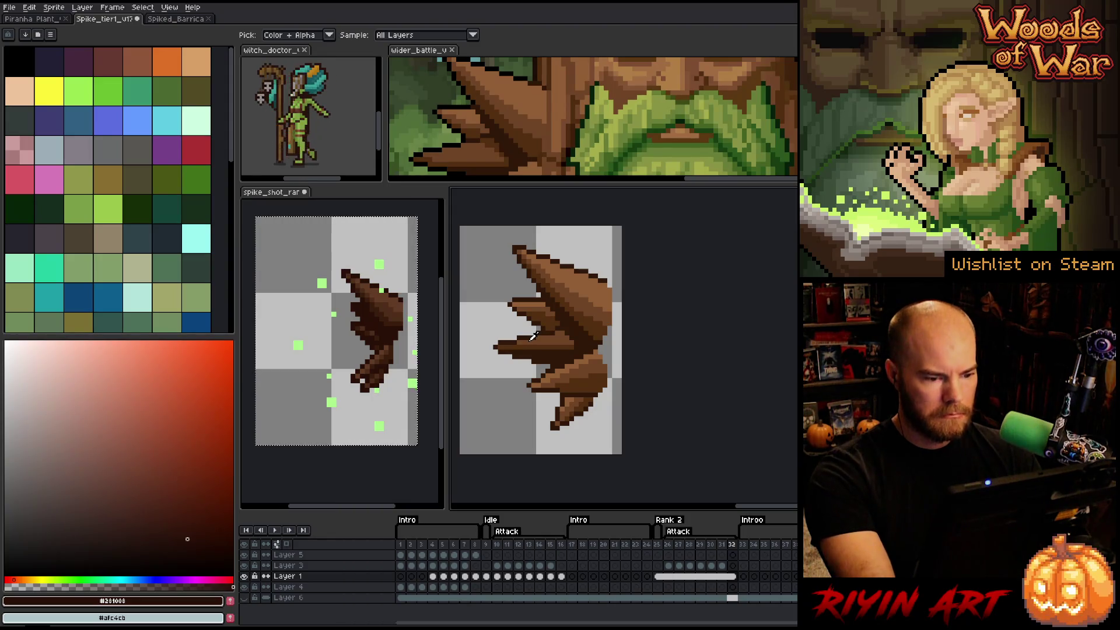
key(m)
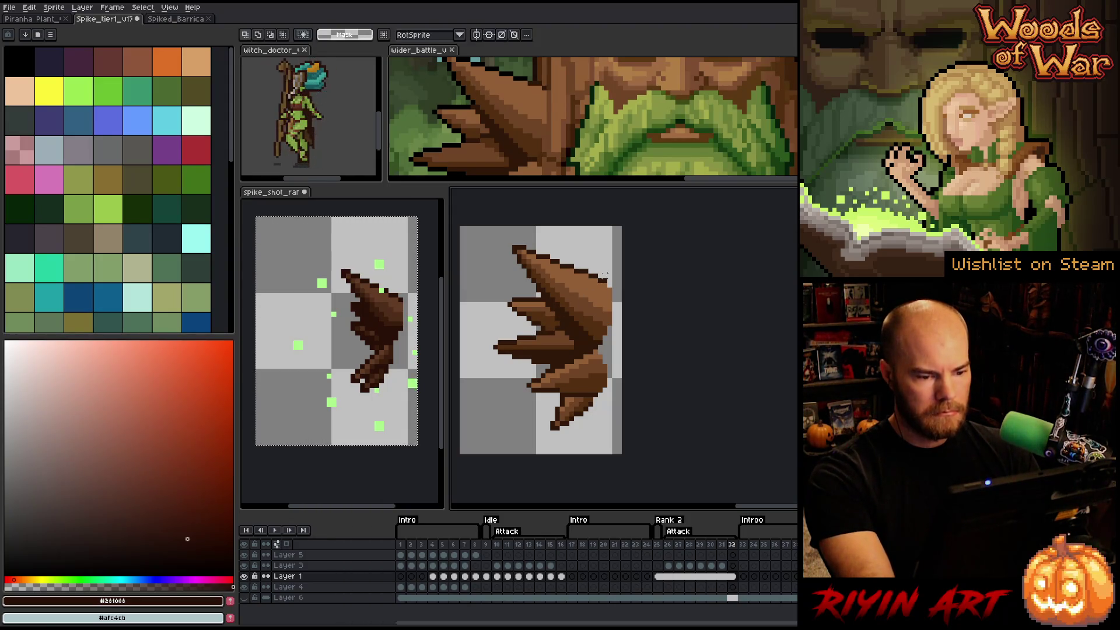
drag(605, 229, 468, 451)
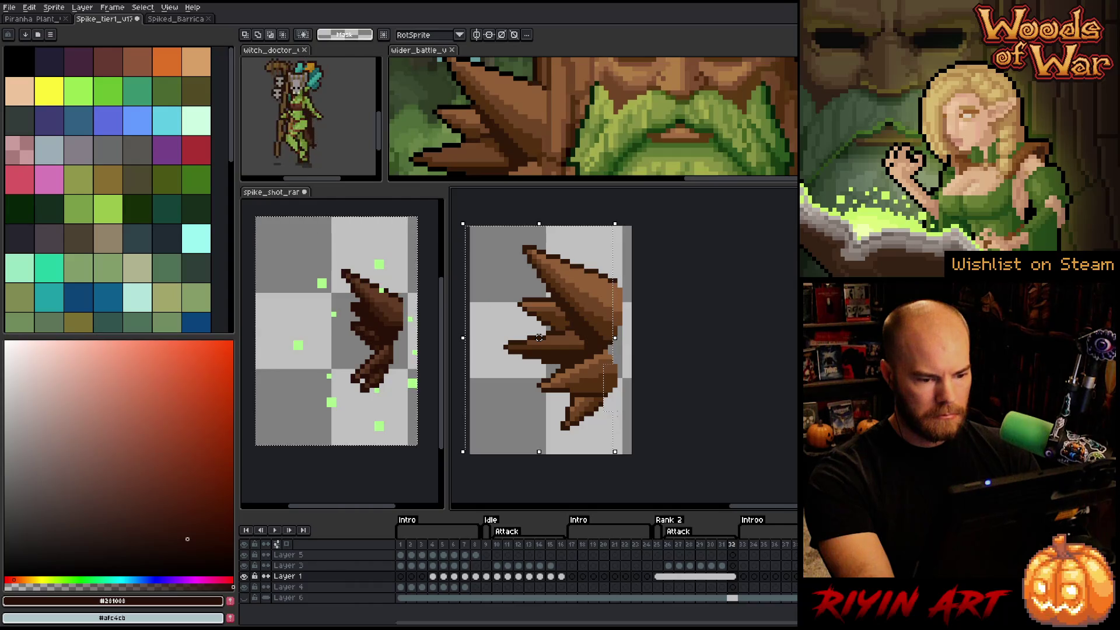
drag(539, 337, 543, 337)
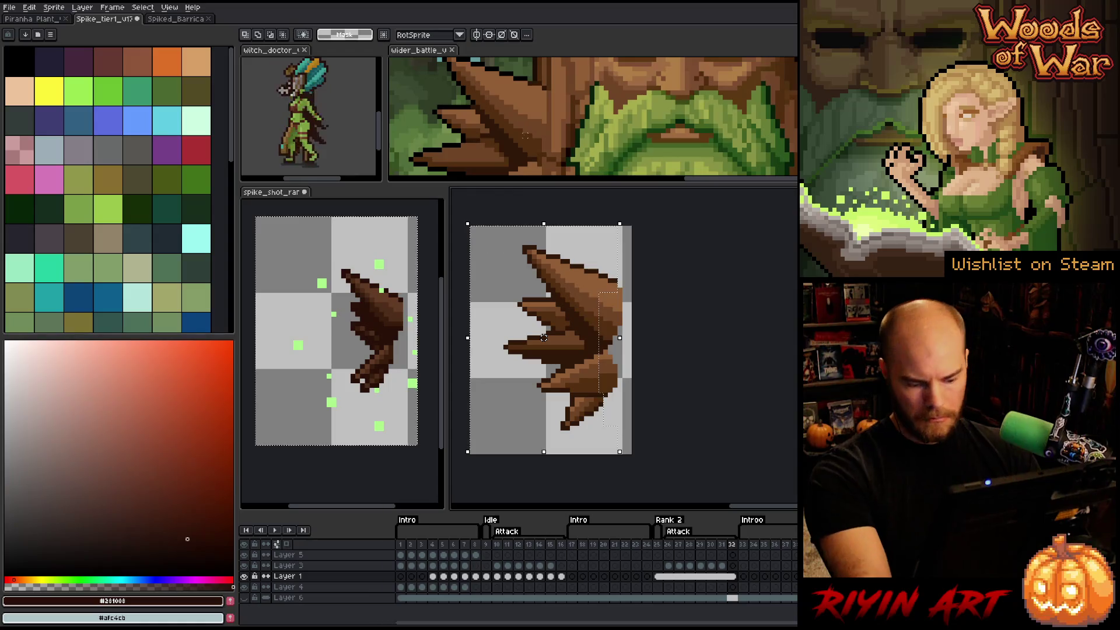
- Sample black from the tree boss's outline in wider_battle and zoom out to check the scene
key(i)
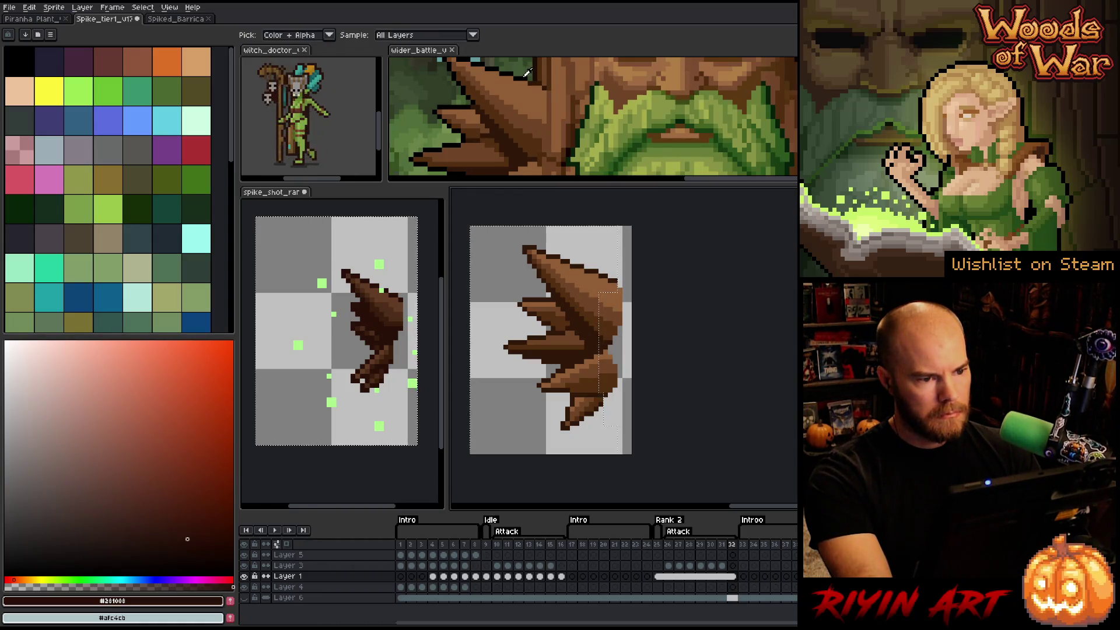
click(527, 73)
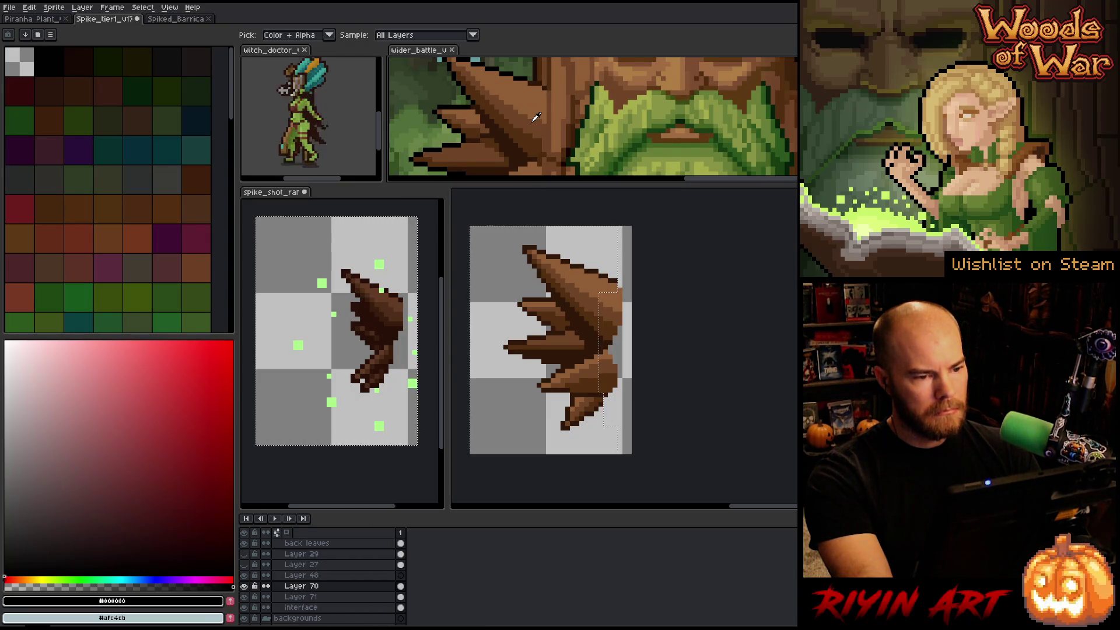
scroll(535, 111, down, 3)
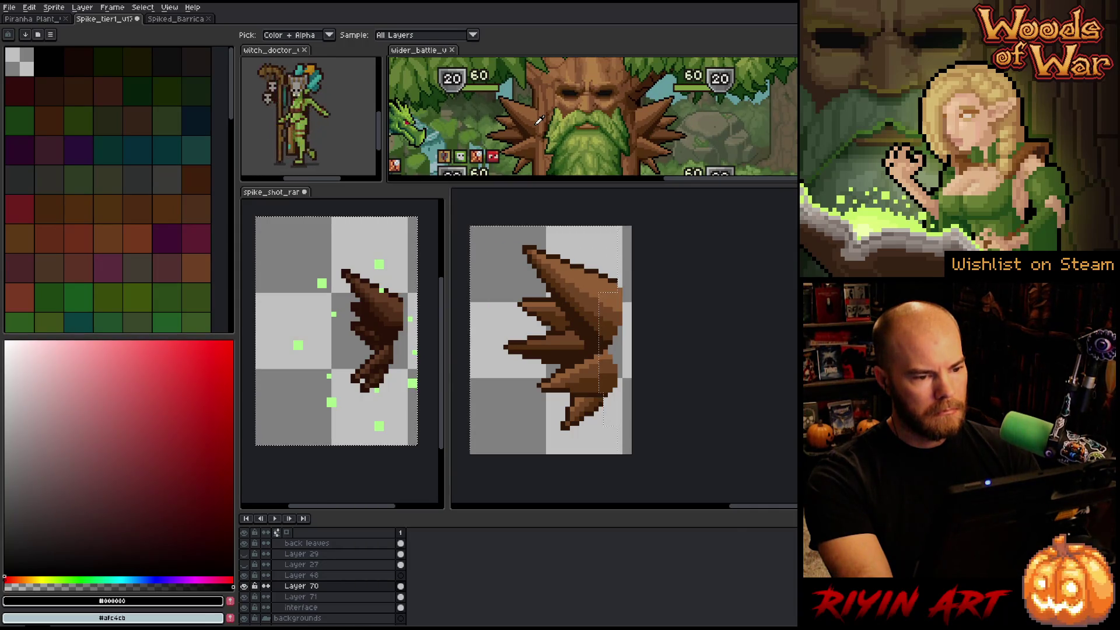
scroll(537, 114, up, 3)
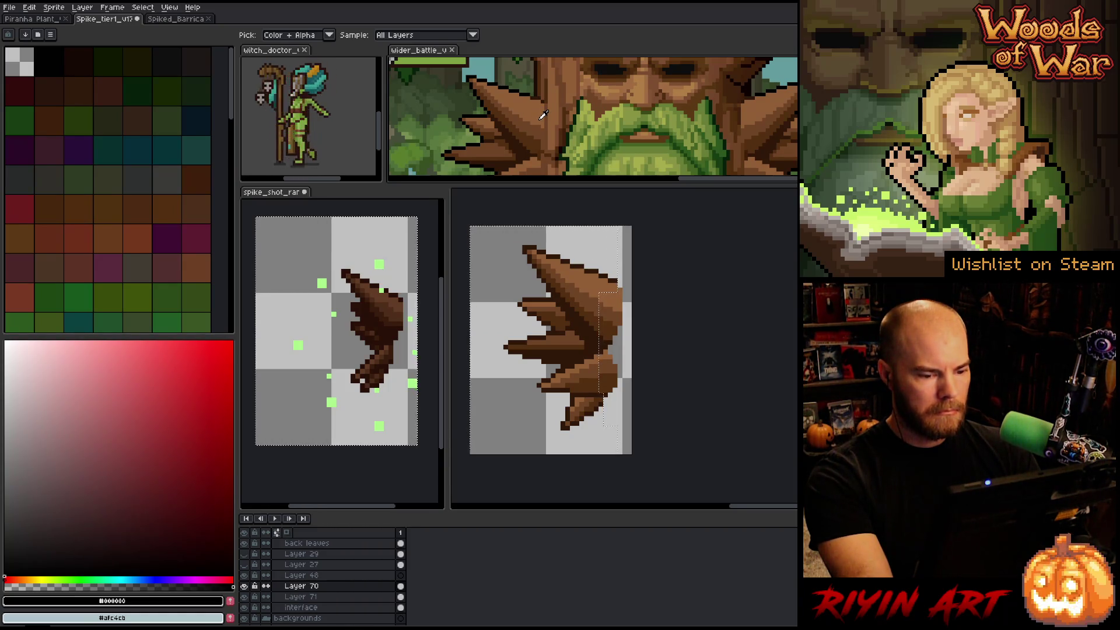
key(m)
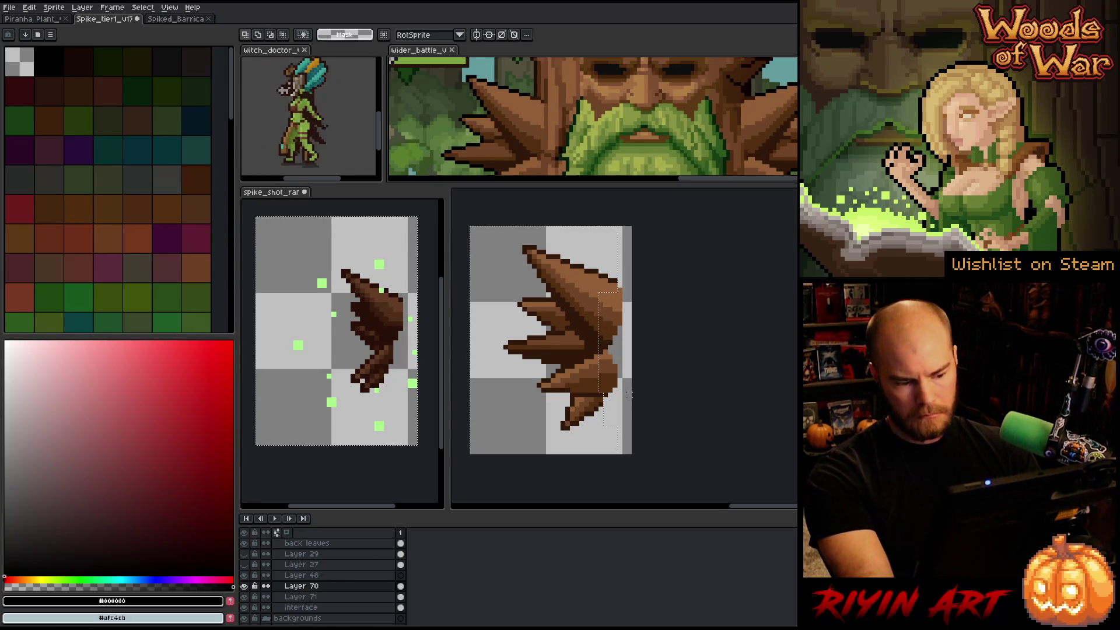
- Apply a black inside outline to the Rank 2 Attack spike with the Outline effect
click(111, 19)
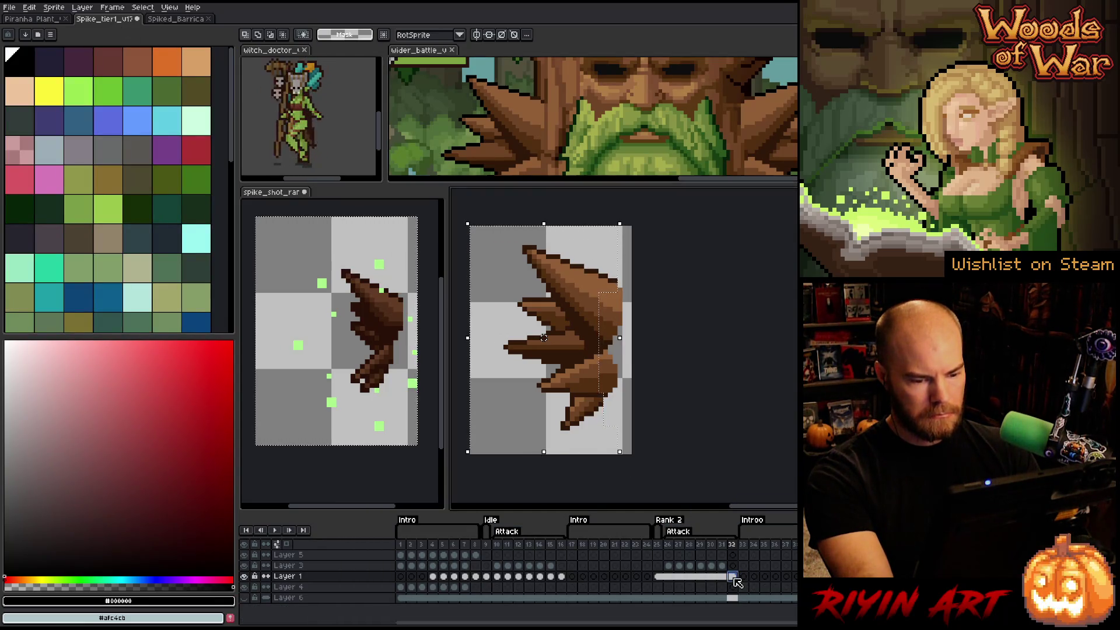
key(shift+o)
click(728, 314)
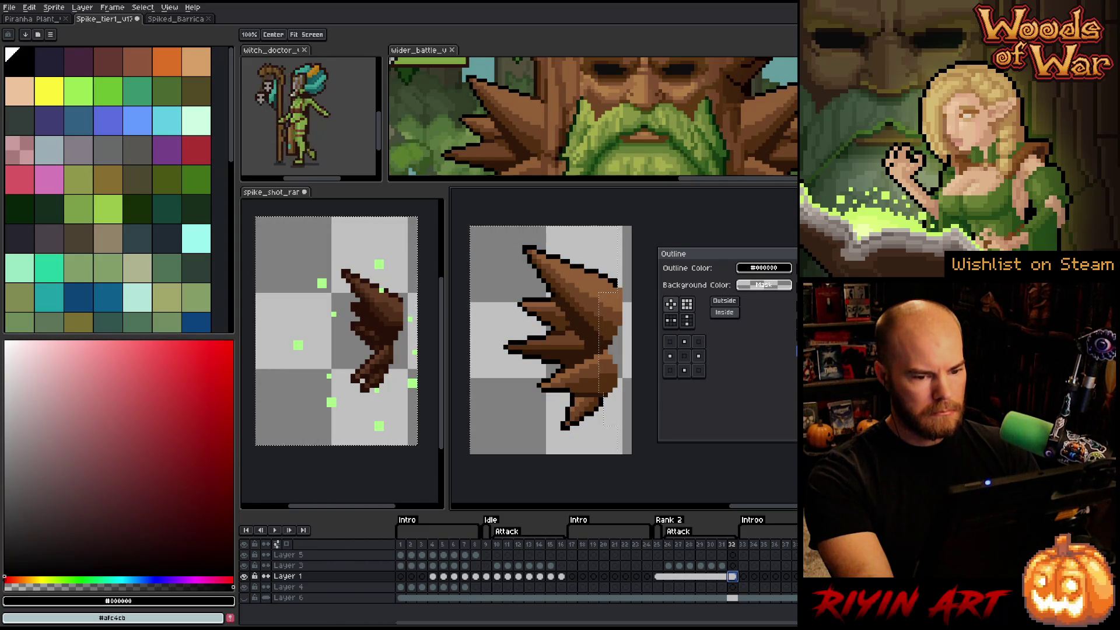
key(Return)
- Switch to Pencil and pick #915f36, #532f10 and black for edge touch-ups
key(b)
alt+click(544, 337)
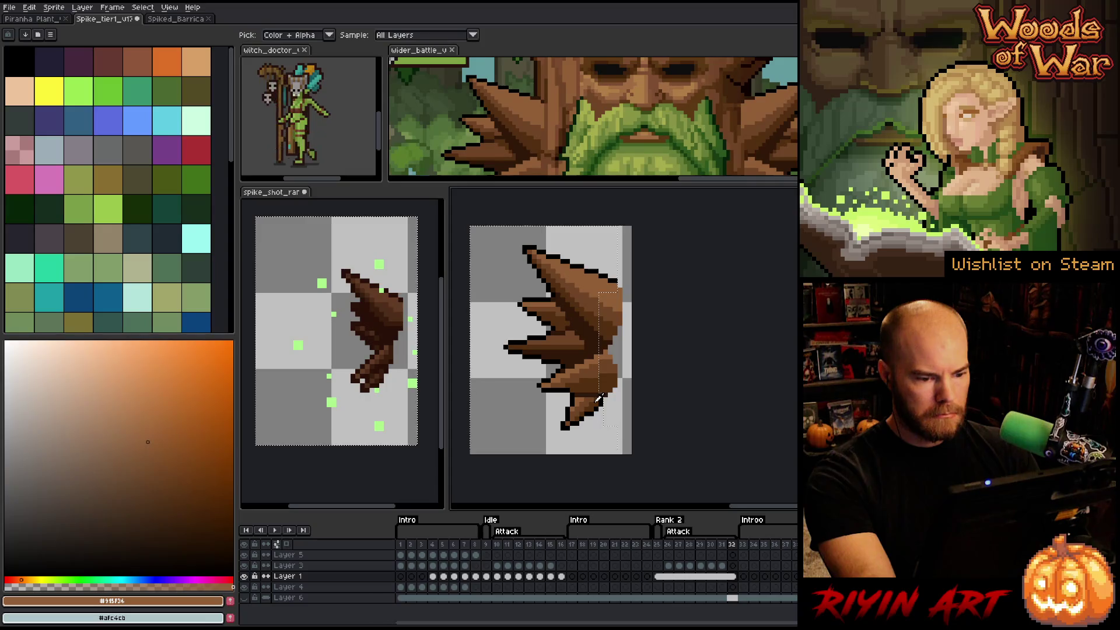
click(189, 499)
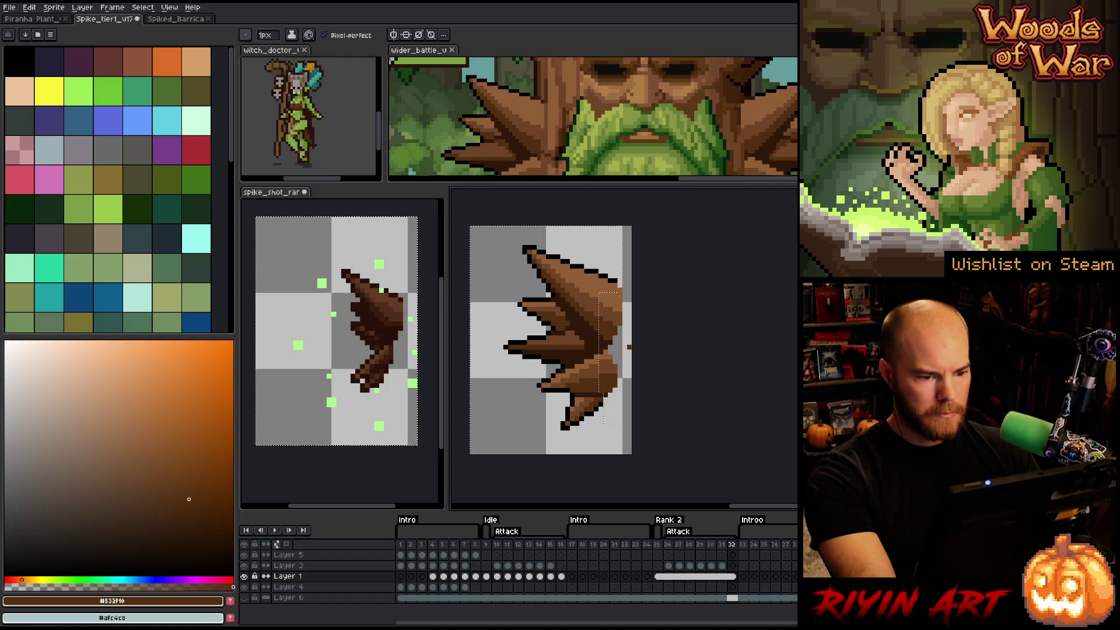
alt+click(620, 283)
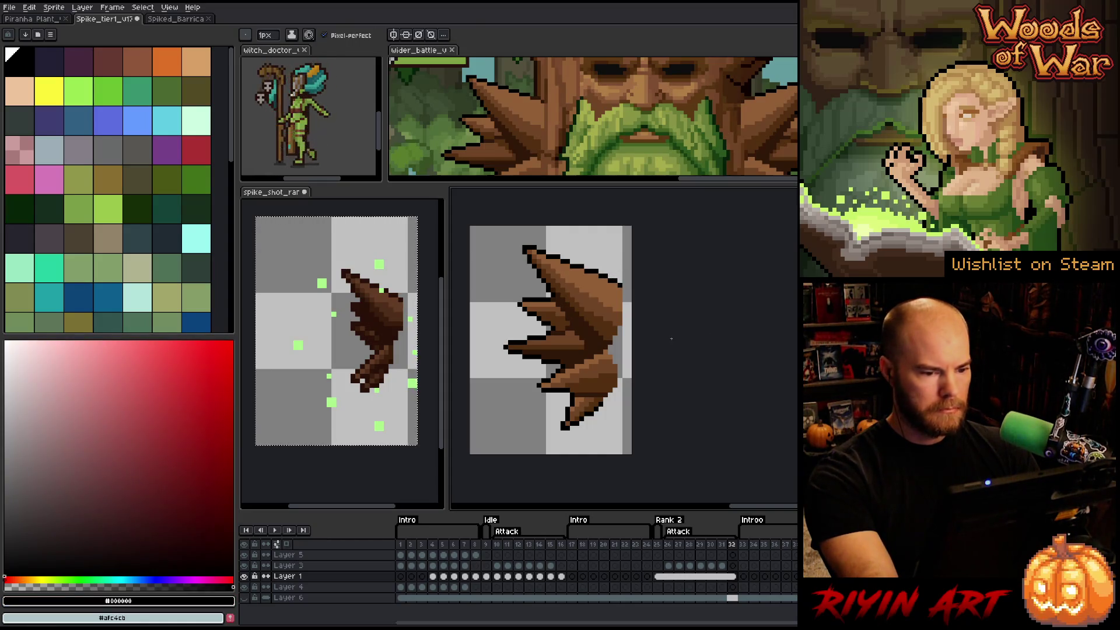
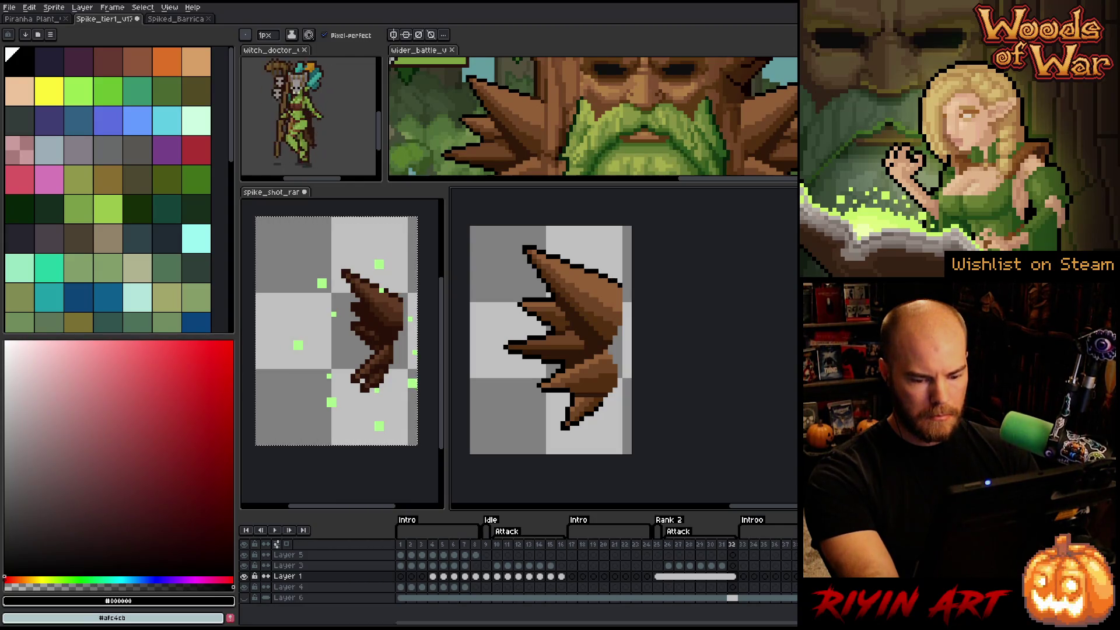
- Marquee-select the brown spike, apply a black Outline effect, then deselect it
key(m)
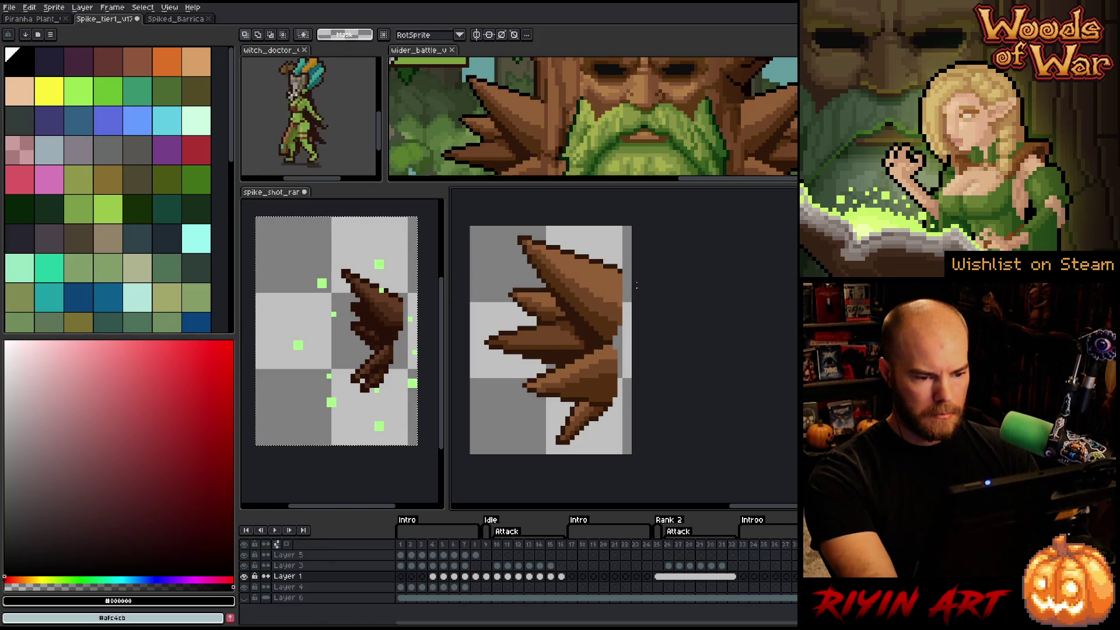
mouse_move(622, 251)
mouse_down()
mouse_move(561, 357)
mouse_move(489, 341)
mouse_move(469, 456)
mouse_up()
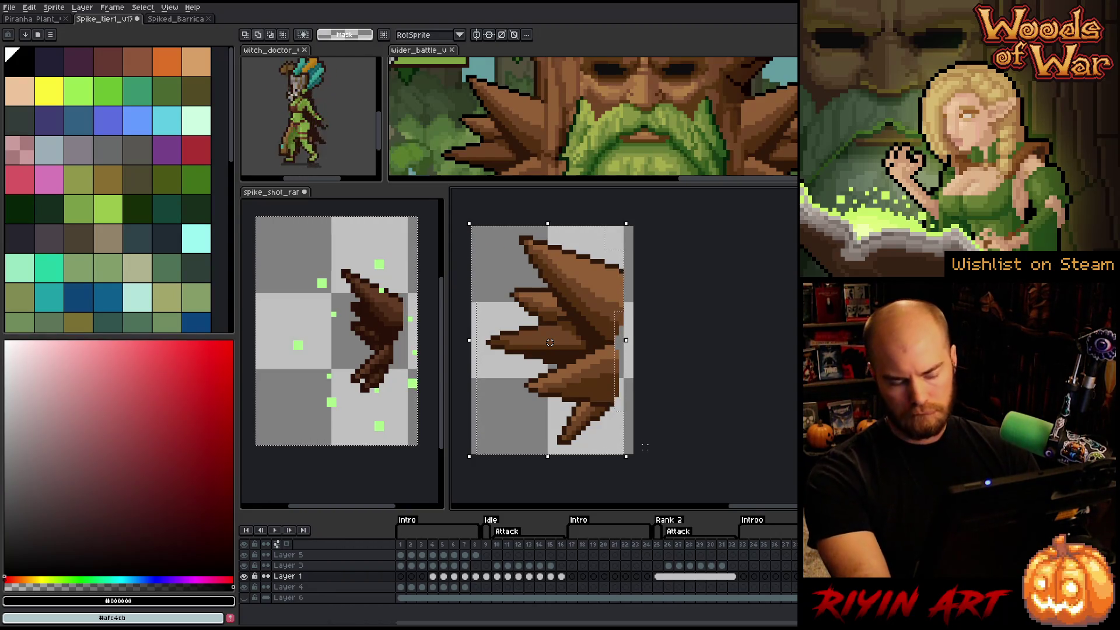
key(shift+o)
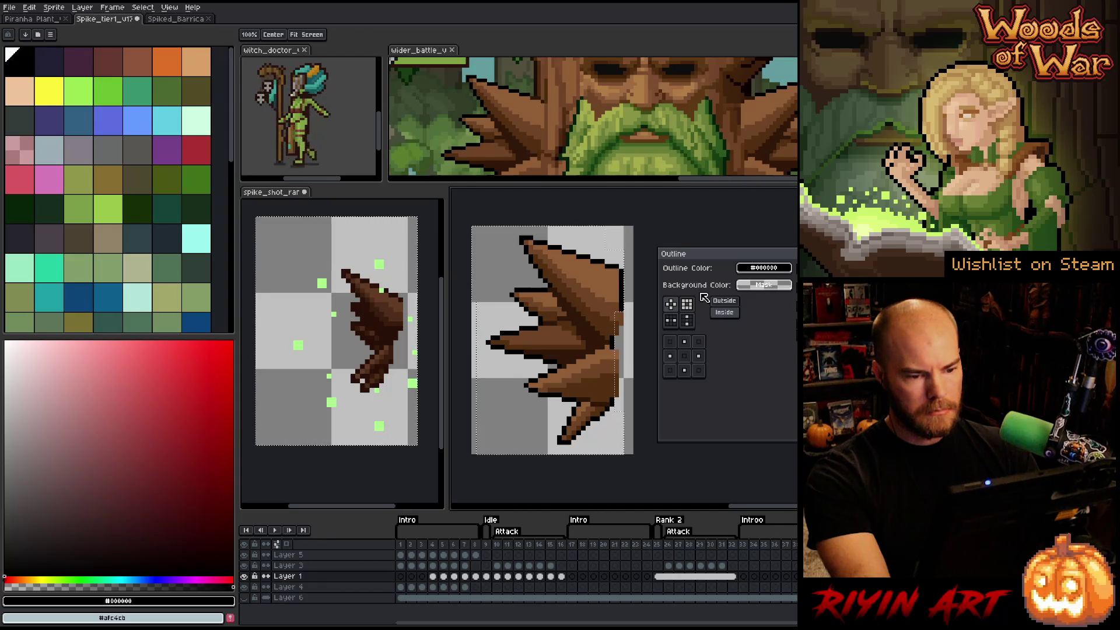
key(Escape)
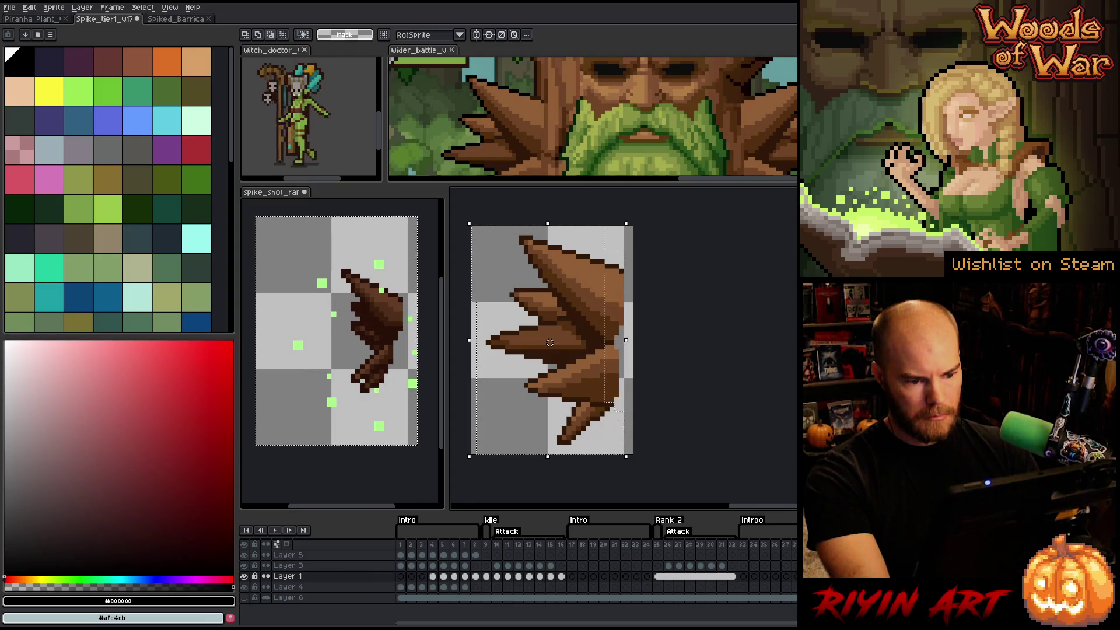
key(shift+o)
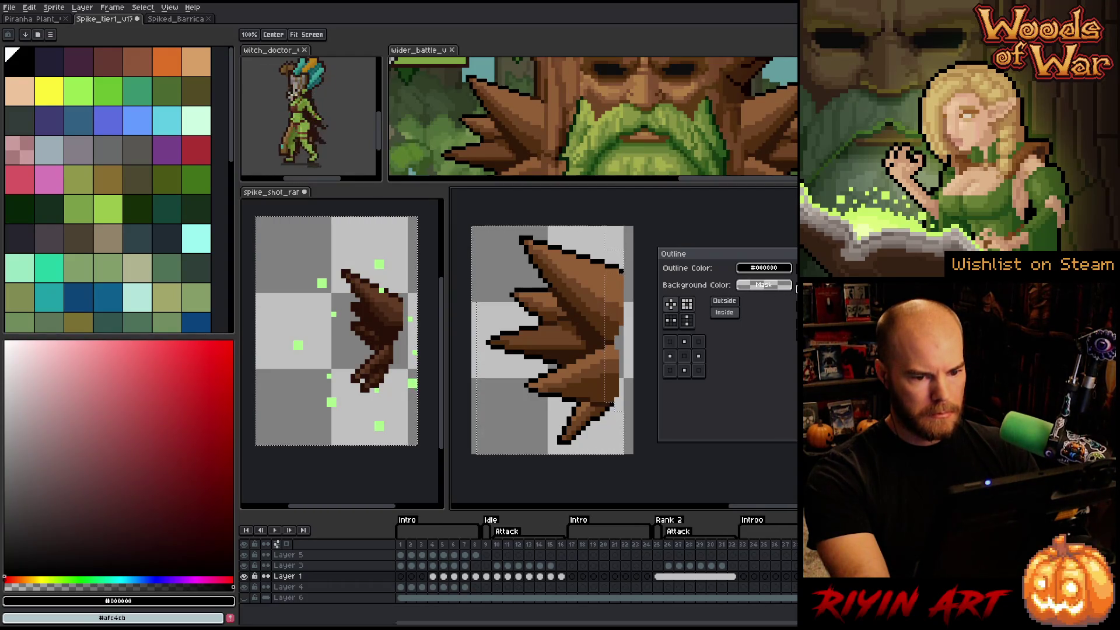
key(Return)
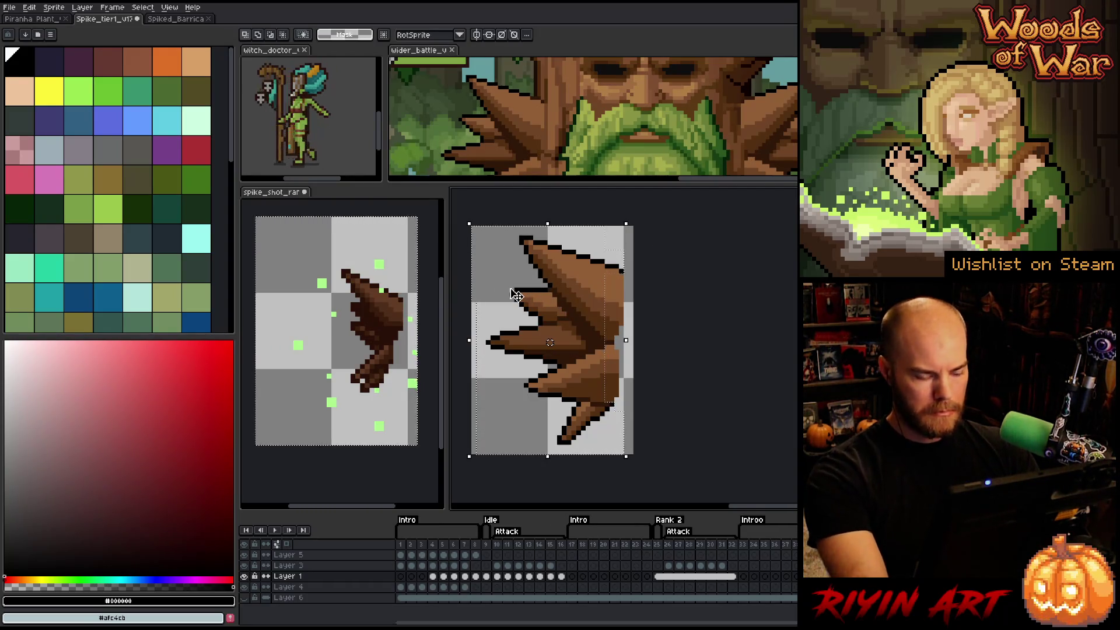
key(b)
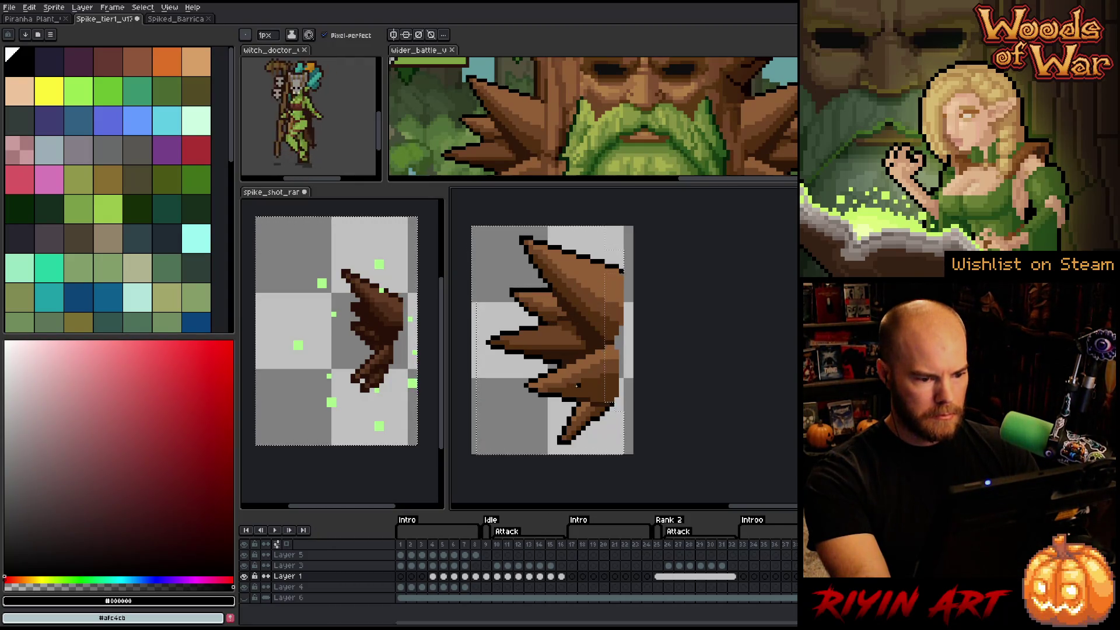
key(ctrl+d)
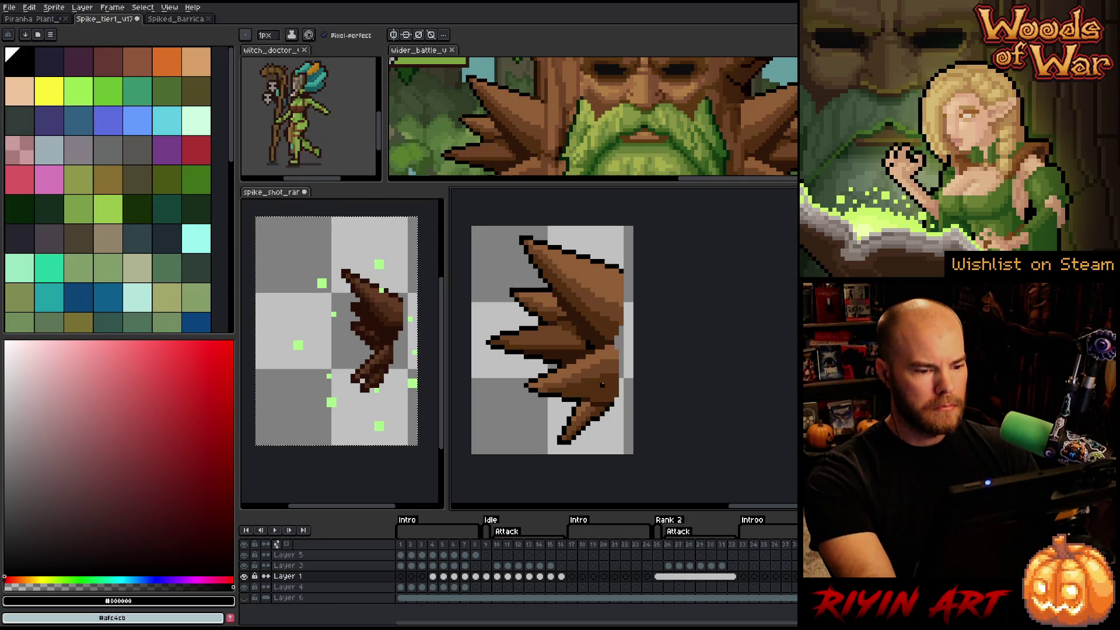
key(i)
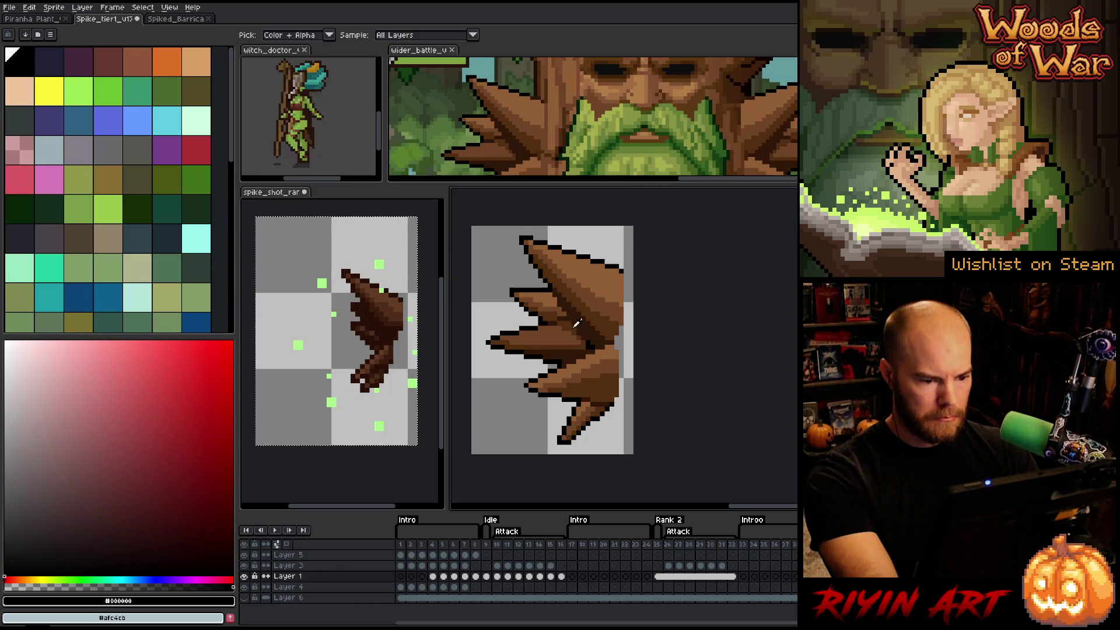
- Eyedrop several spike browns, settle on mid-brown #532f10, and play the animation
alt+click(583, 340)
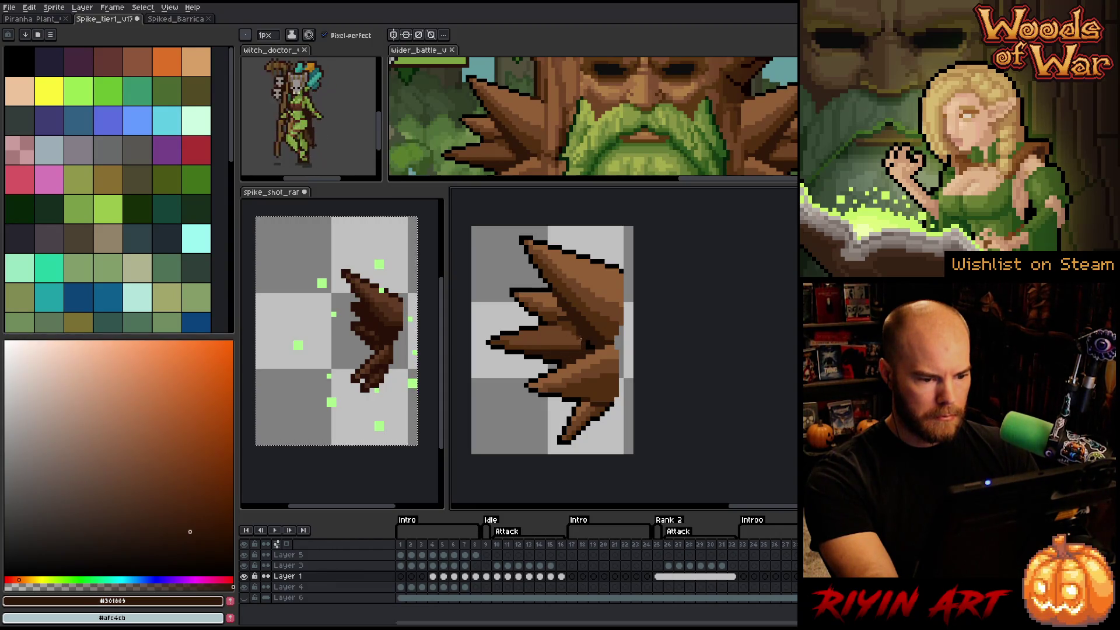
alt+click(582, 335)
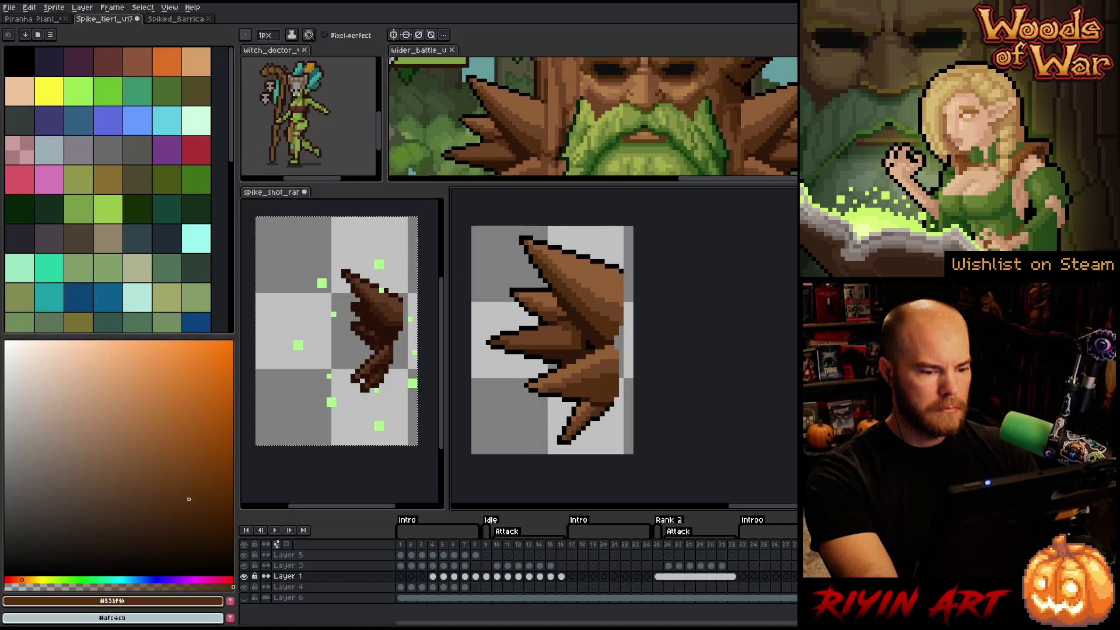
alt+click(579, 333)
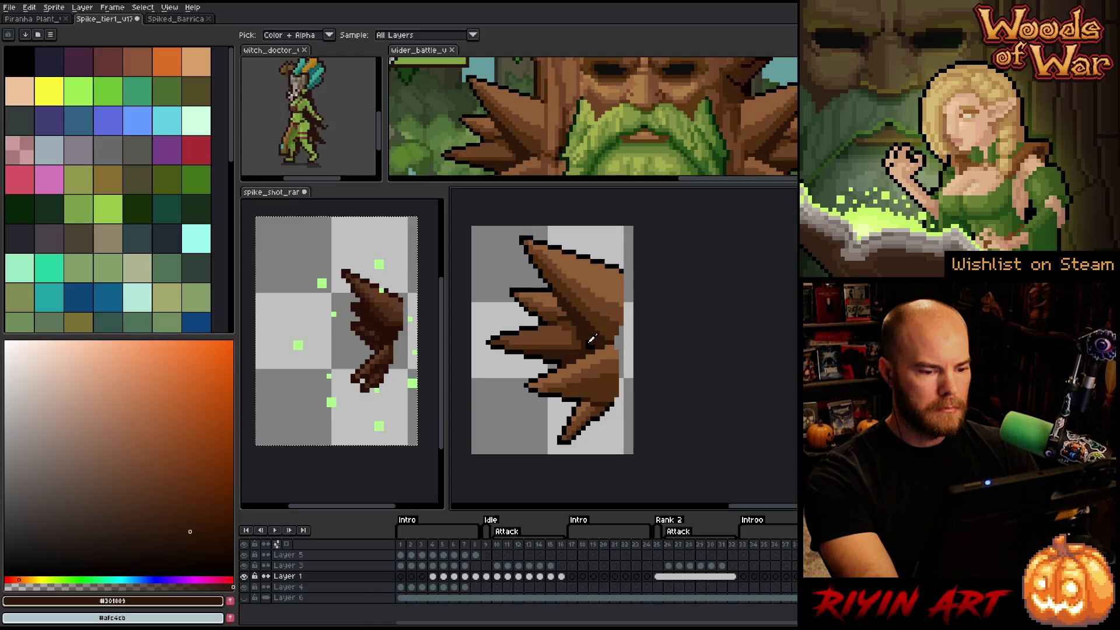
alt+click(590, 342)
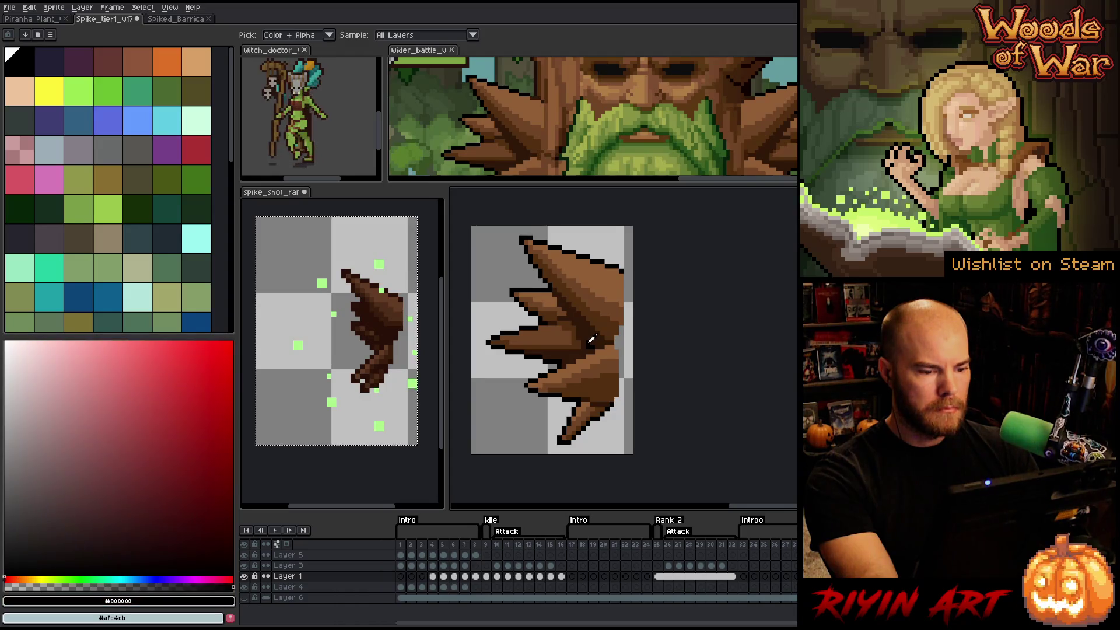
alt+click(559, 307)
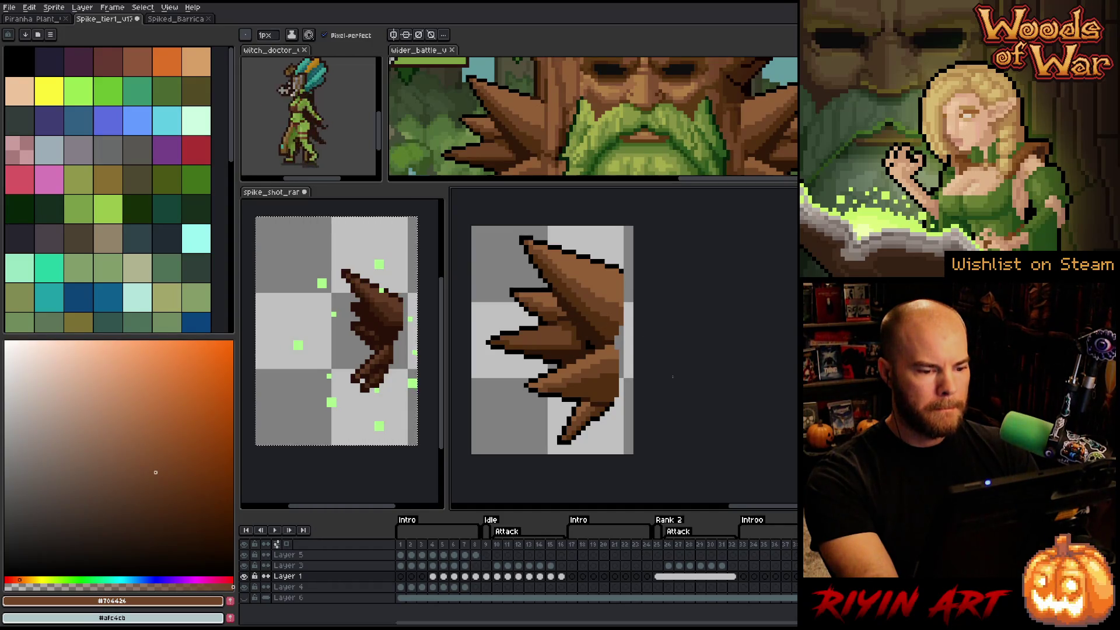
alt+click(575, 341)
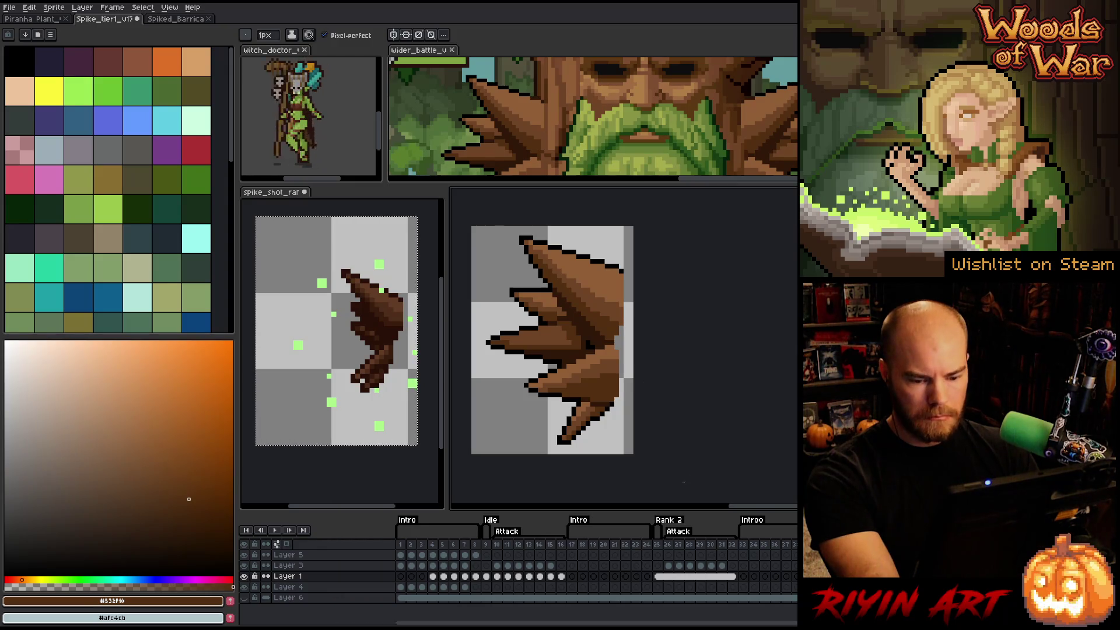
key(Return)
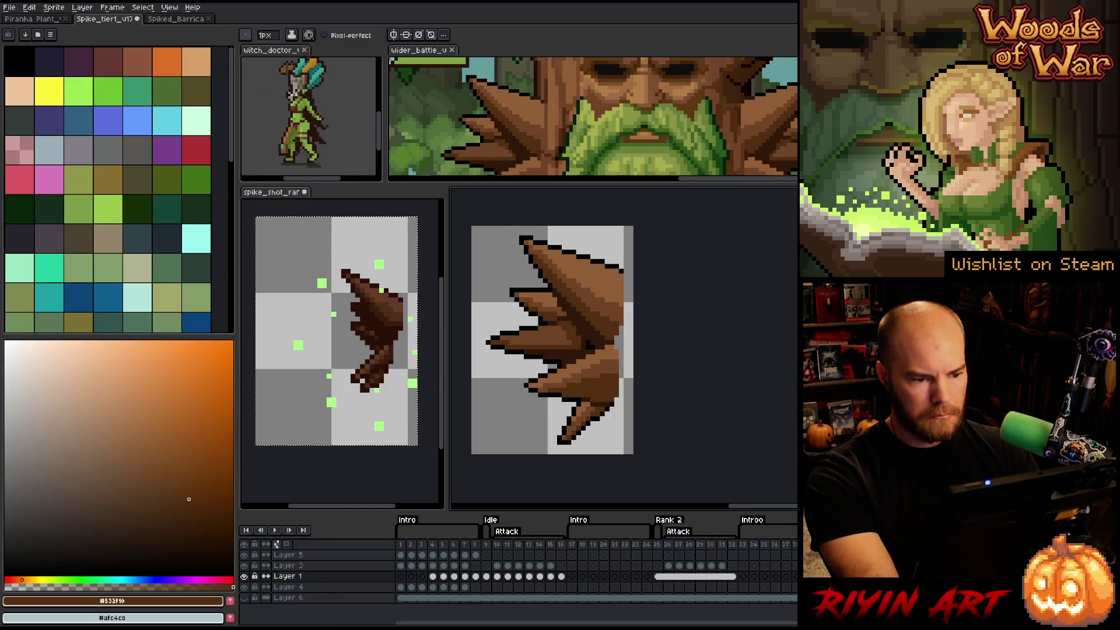
- Jump to frame 16 and marquee-select the area around the brown spike
click(561, 577)
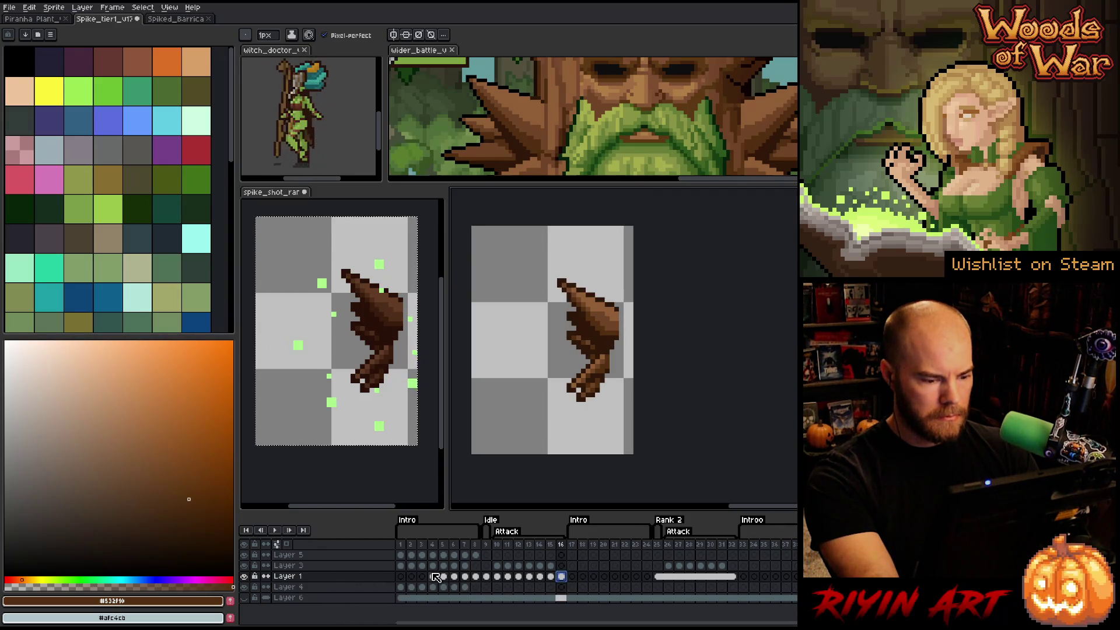
drag(436, 578, 564, 582)
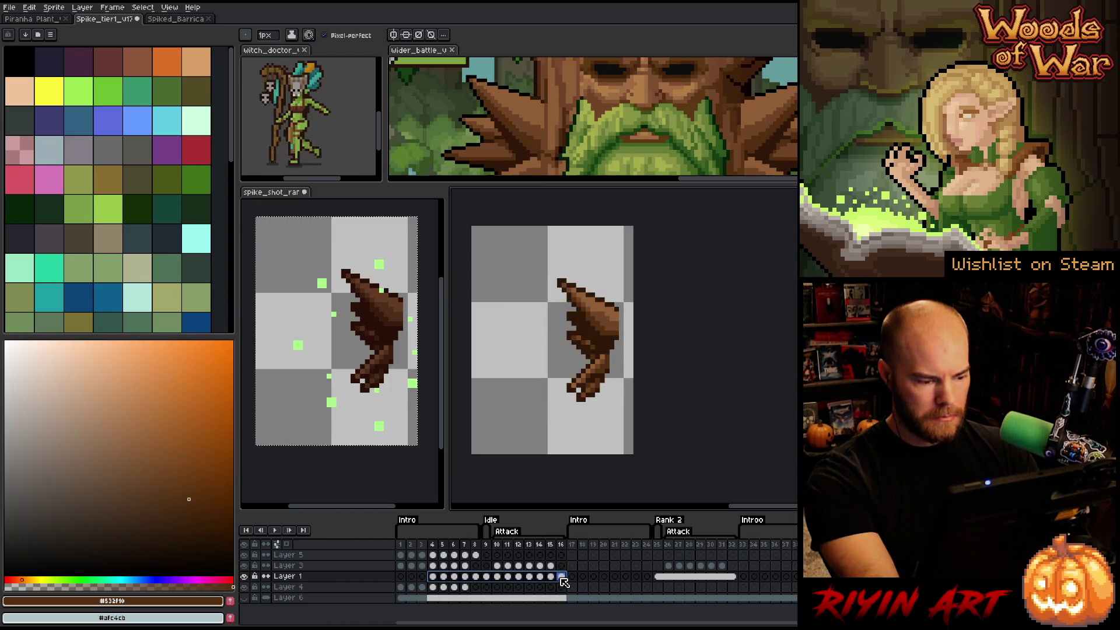
key(shift+o)
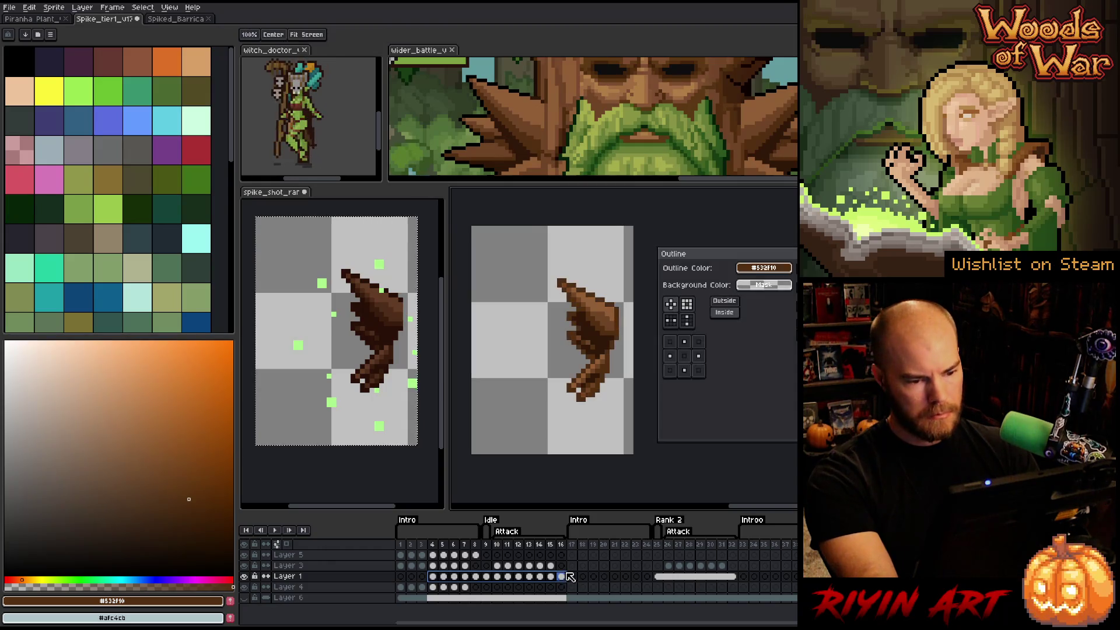
key(Return)
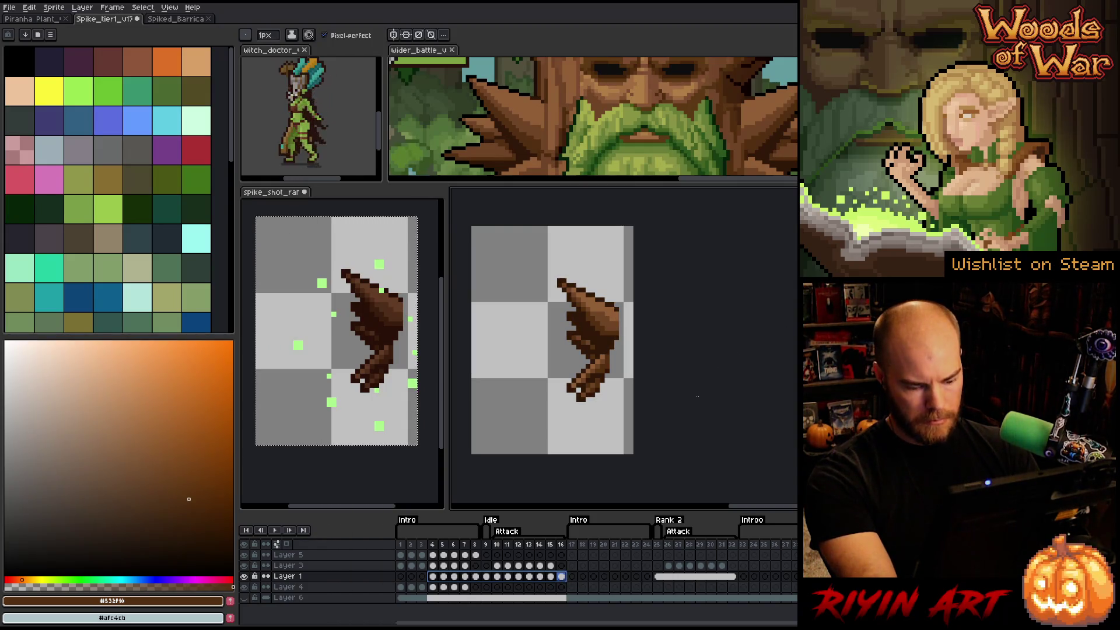
mouse_move(500, 255)
mouse_down()
mouse_move(600, 341)
mouse_move(619, 334)
mouse_move(624, 413)
mouse_up()
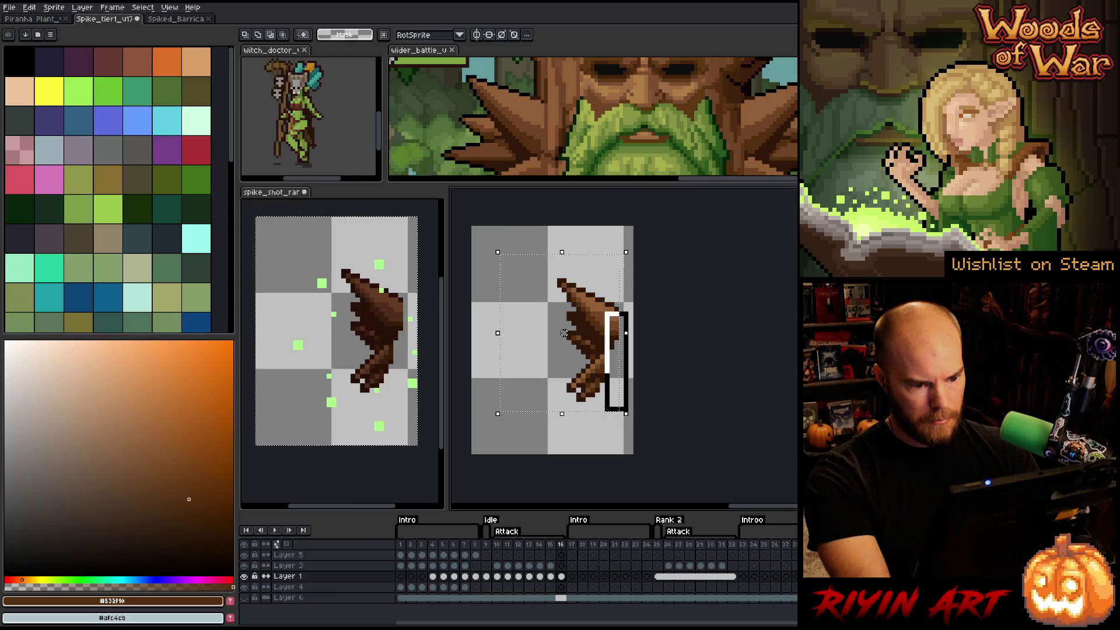
mouse_move(617, 410)
mouse_down()
mouse_move(601, 408)
mouse_move(596, 387)
mouse_up()
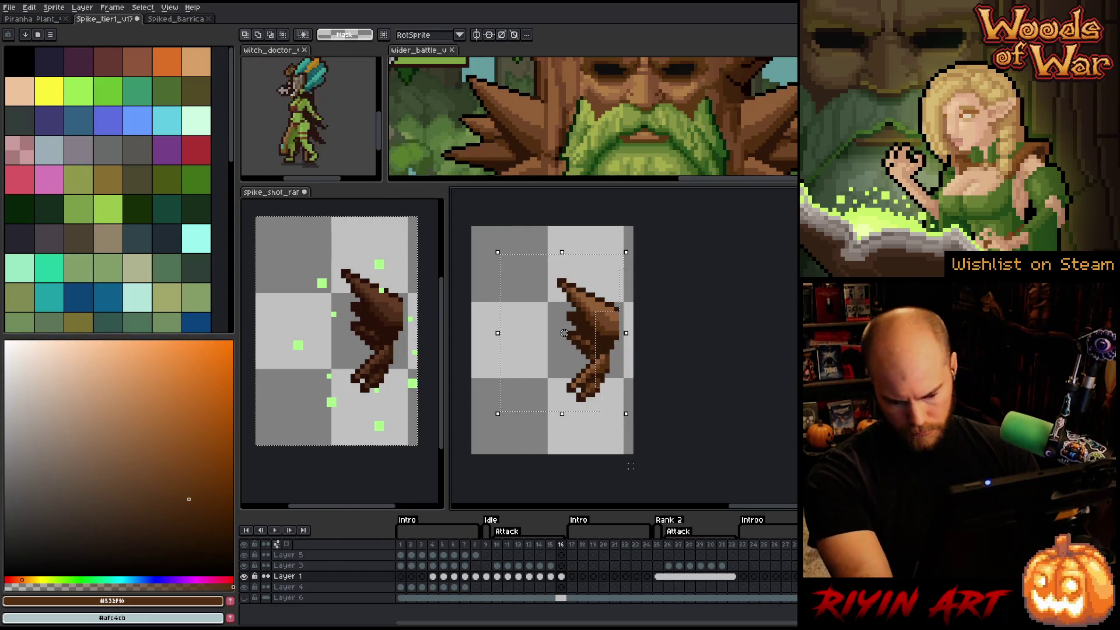
- Apply a #000000 outline across frames 4–15, then reselect Layer 1's frames 4–15
drag(441, 578, 564, 579)
key(shift+o)
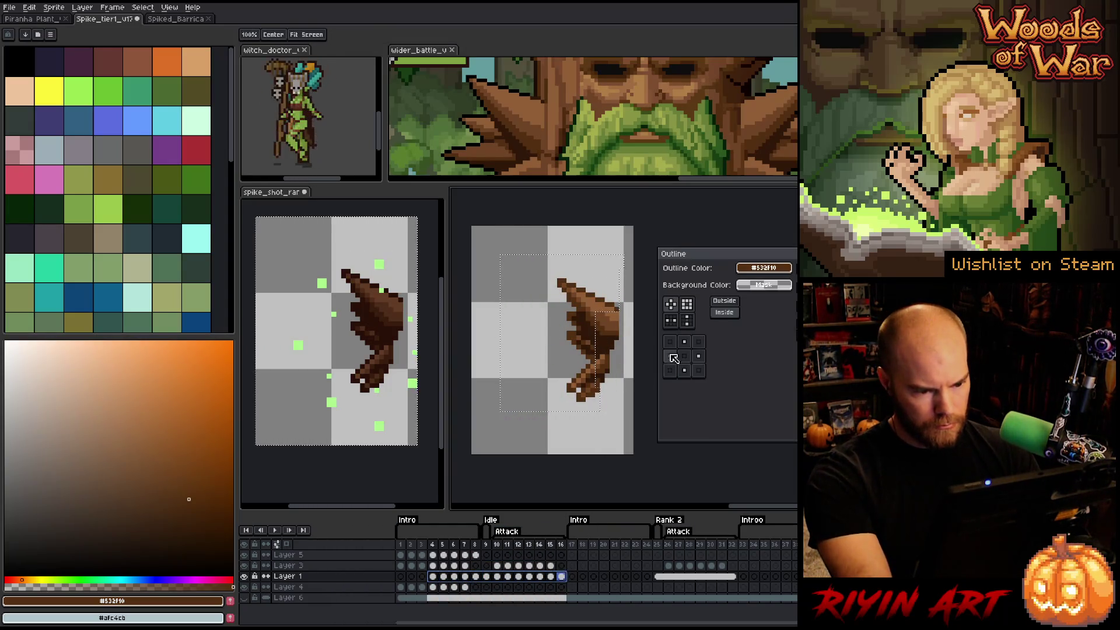
click(756, 269)
text(000000)
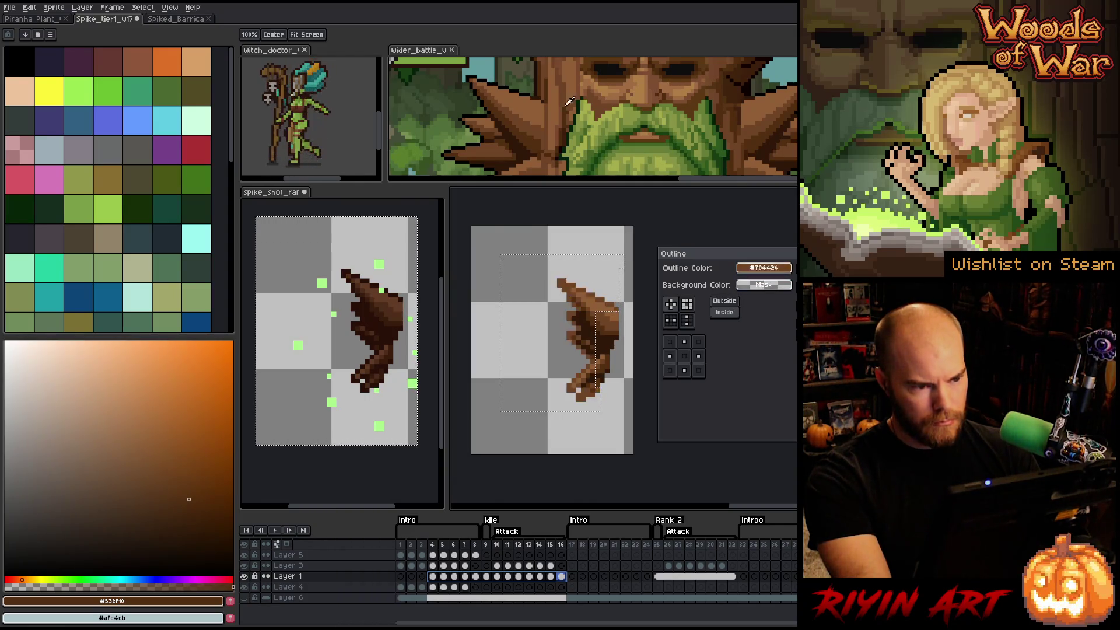
key(Return)
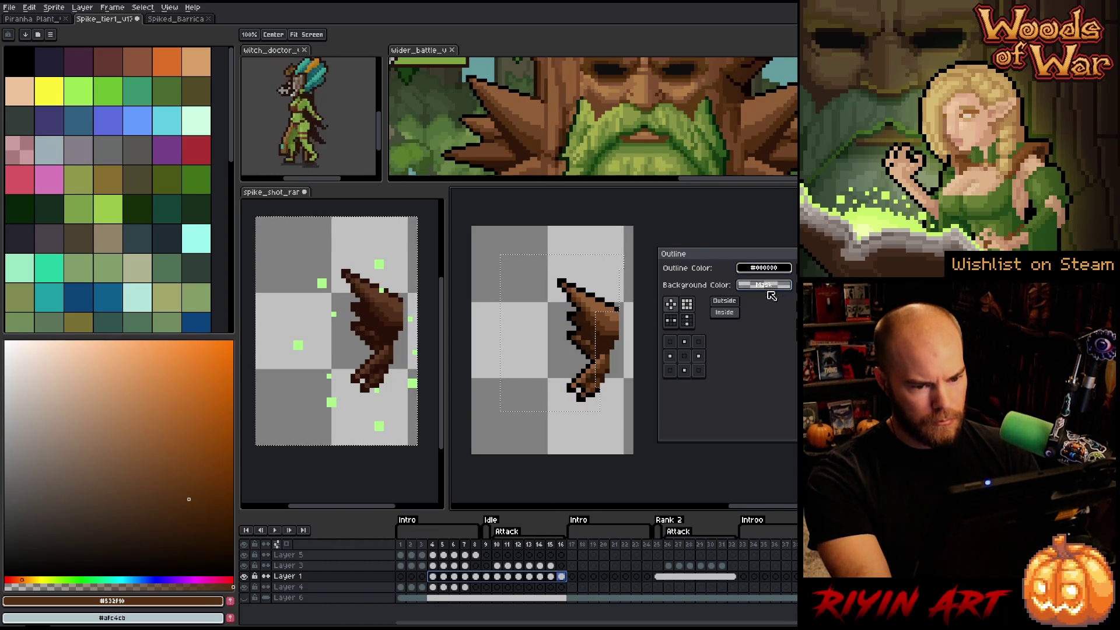
key(Return)
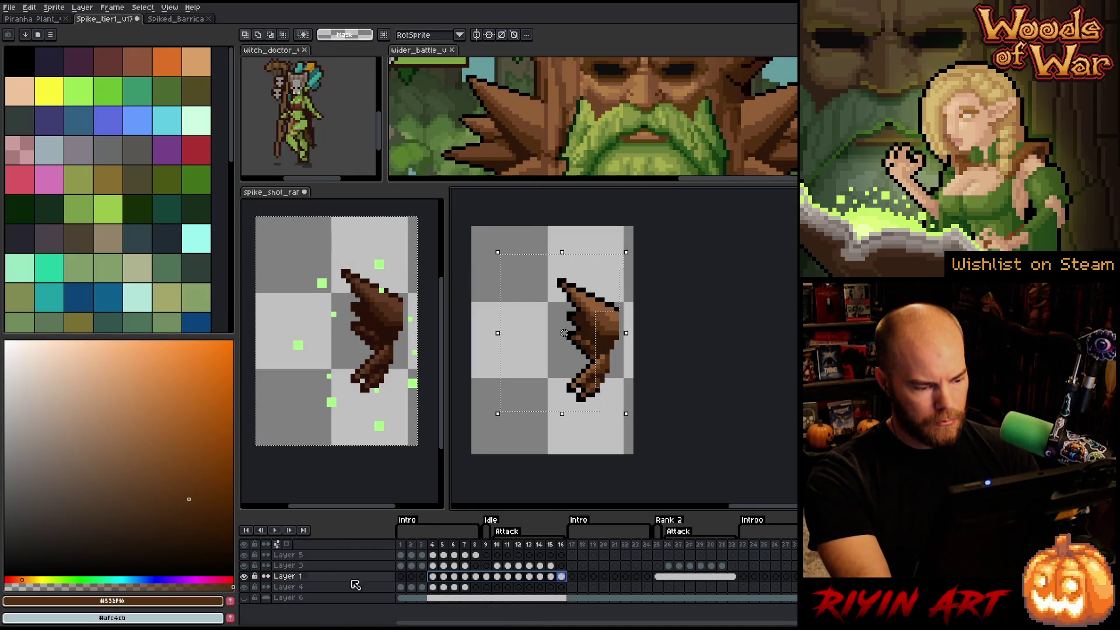
drag(433, 544, 550, 544)
drag(432, 575, 551, 576)
- Link Layer 1's frames 4–15 into one shared cel, then select frame 16
right_click(555, 574)
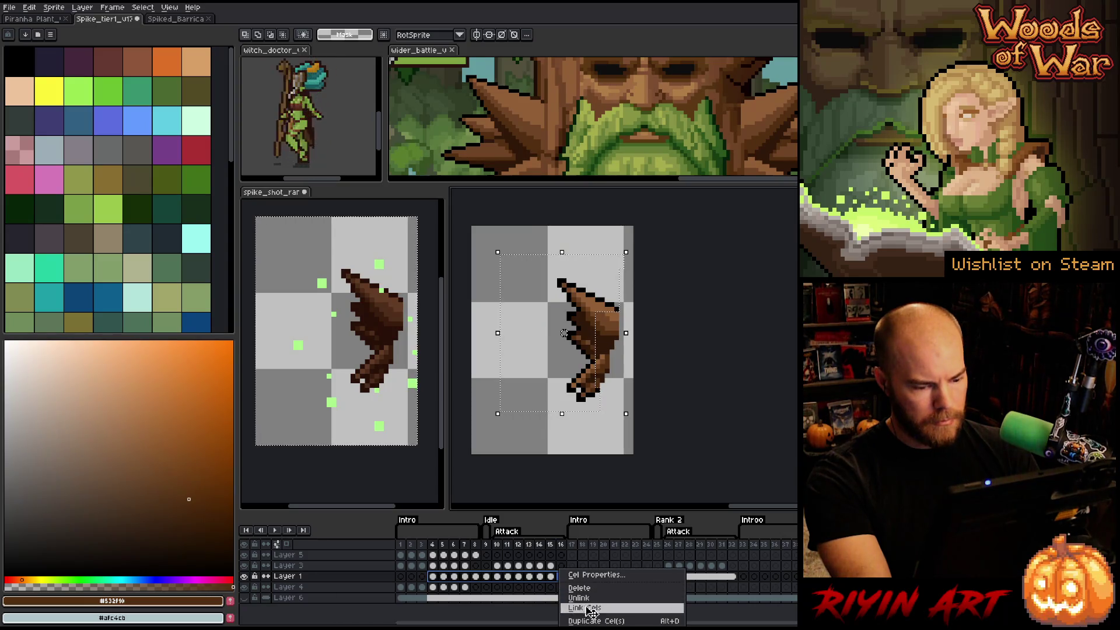
click(586, 608)
drag(432, 545, 567, 552)
click(562, 577)
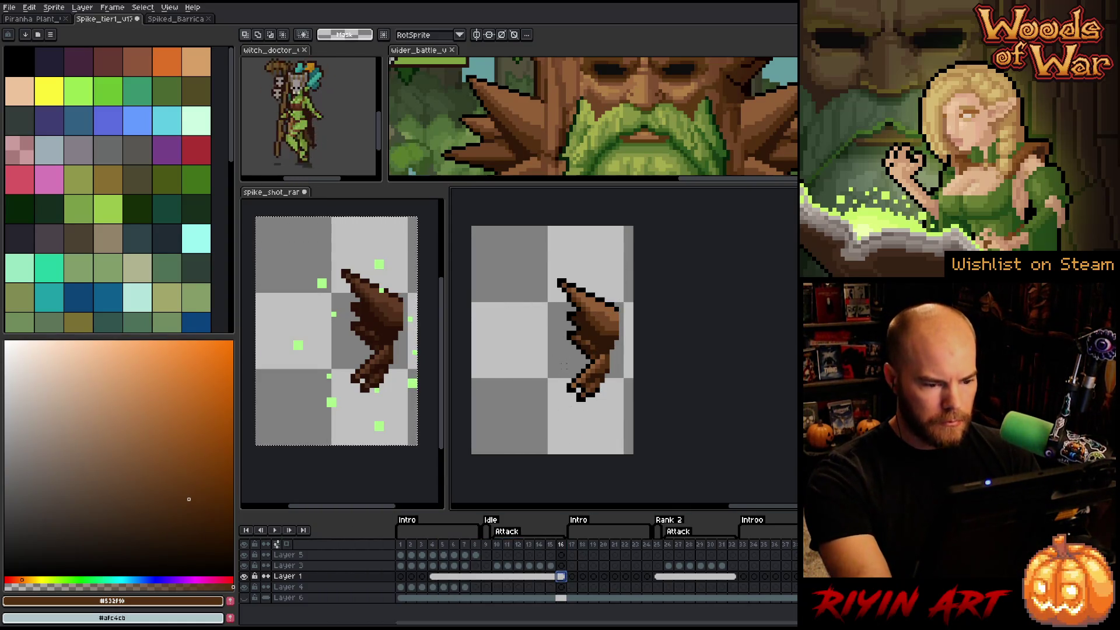
- Sample black, #532f10 and #301809 from the wing, ending on its lighter brown
key(i)
click(573, 329)
key(b)
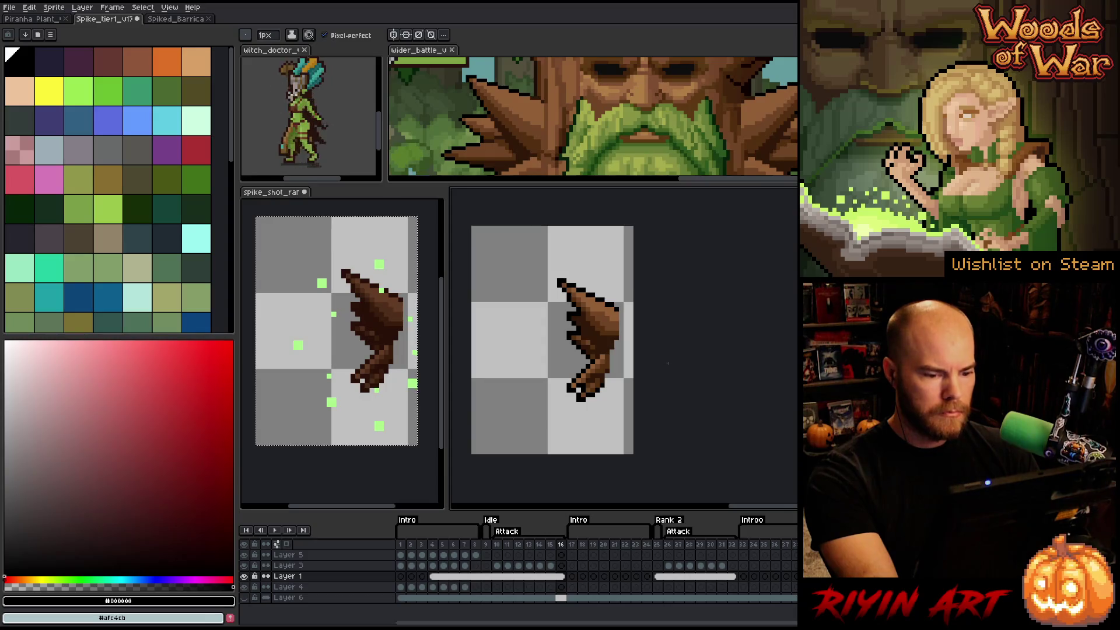
key(alt)
click(601, 371)
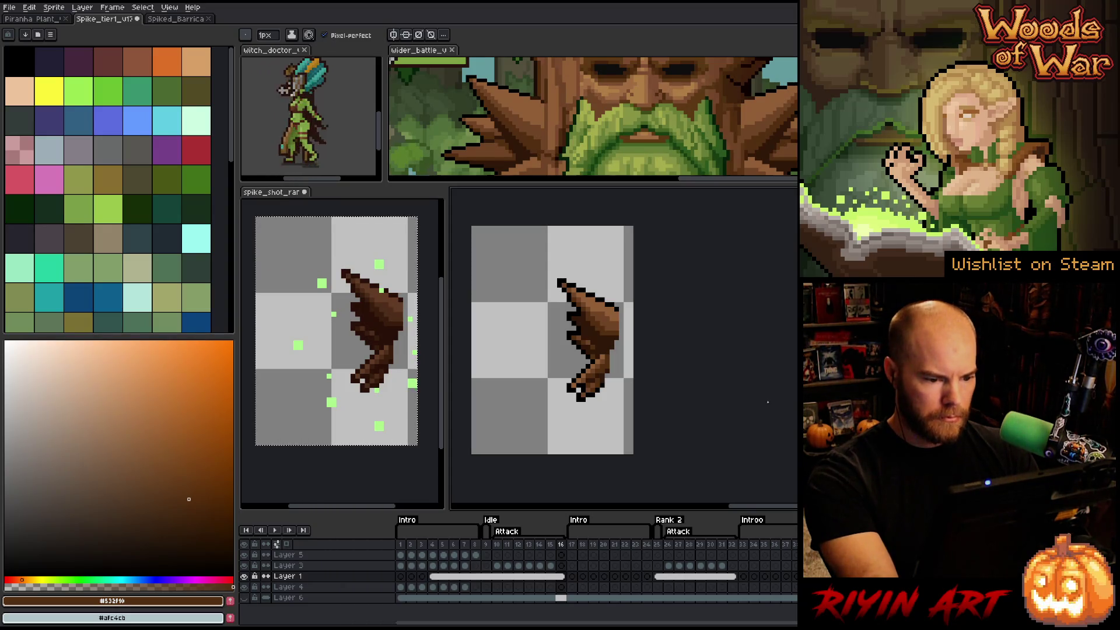
alt+click(593, 356)
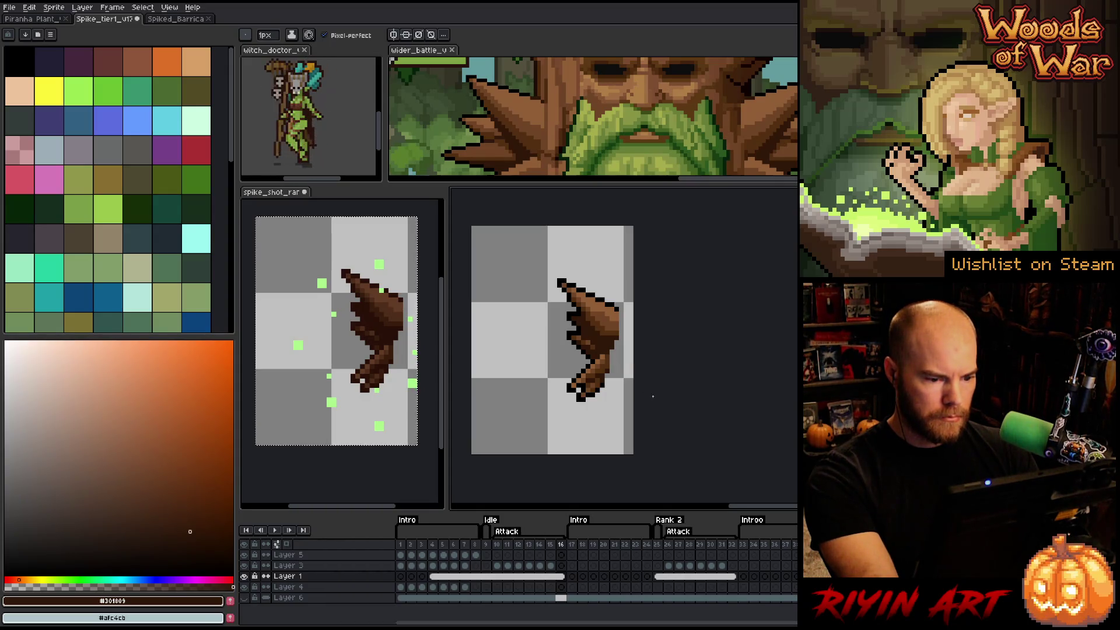
key(alt)
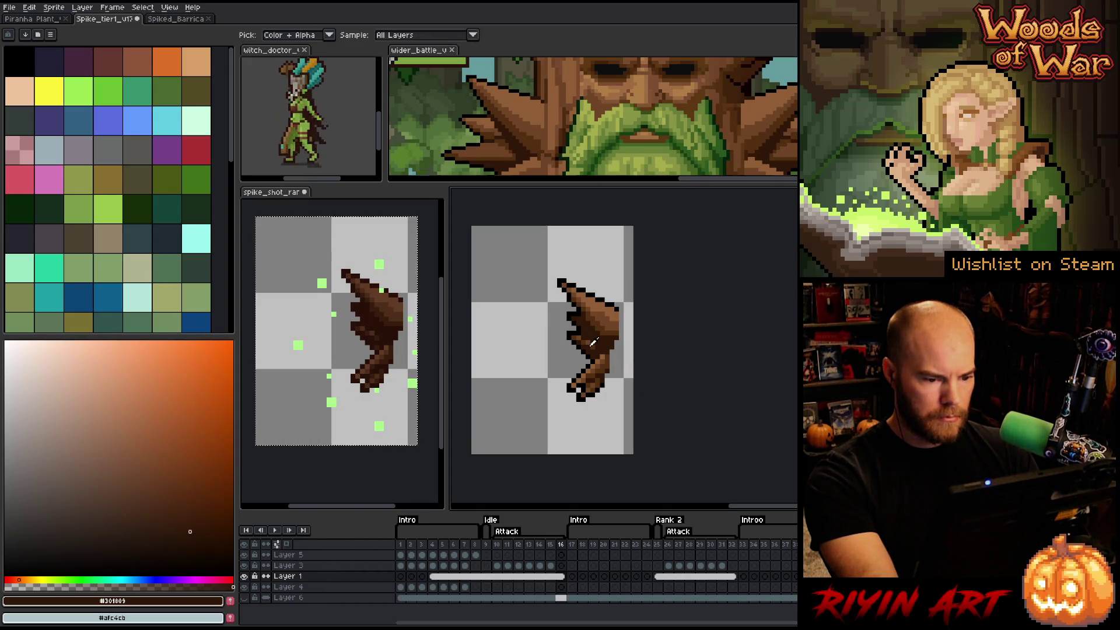
alt+click(594, 347)
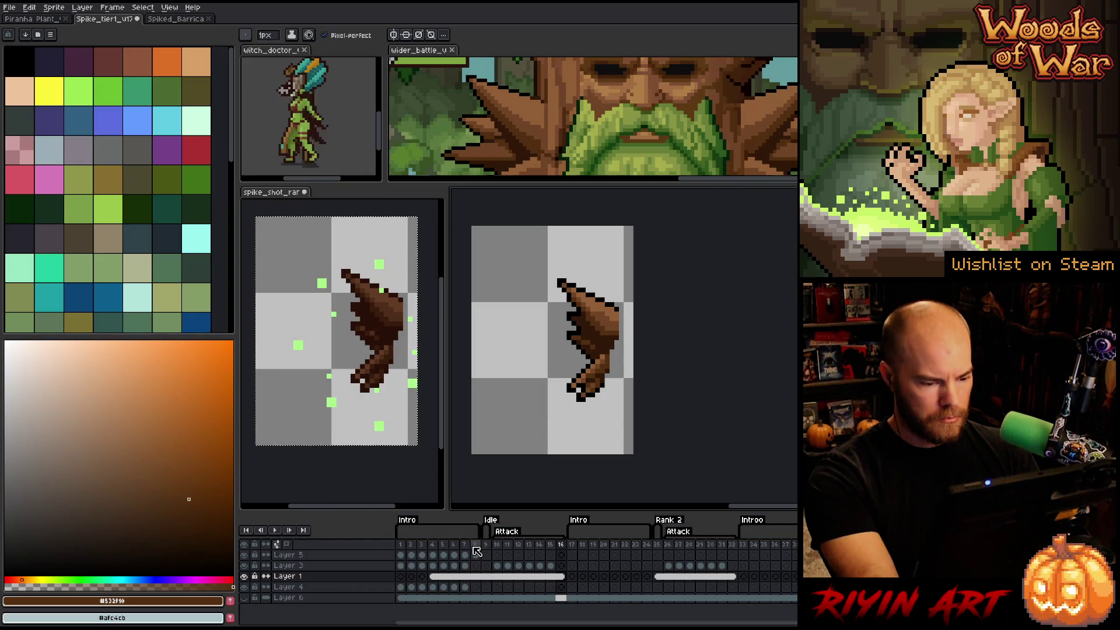
- Browse the timeline frames, ending on frame 18 of Layer 5, and save the sprite
drag(407, 544, 474, 544)
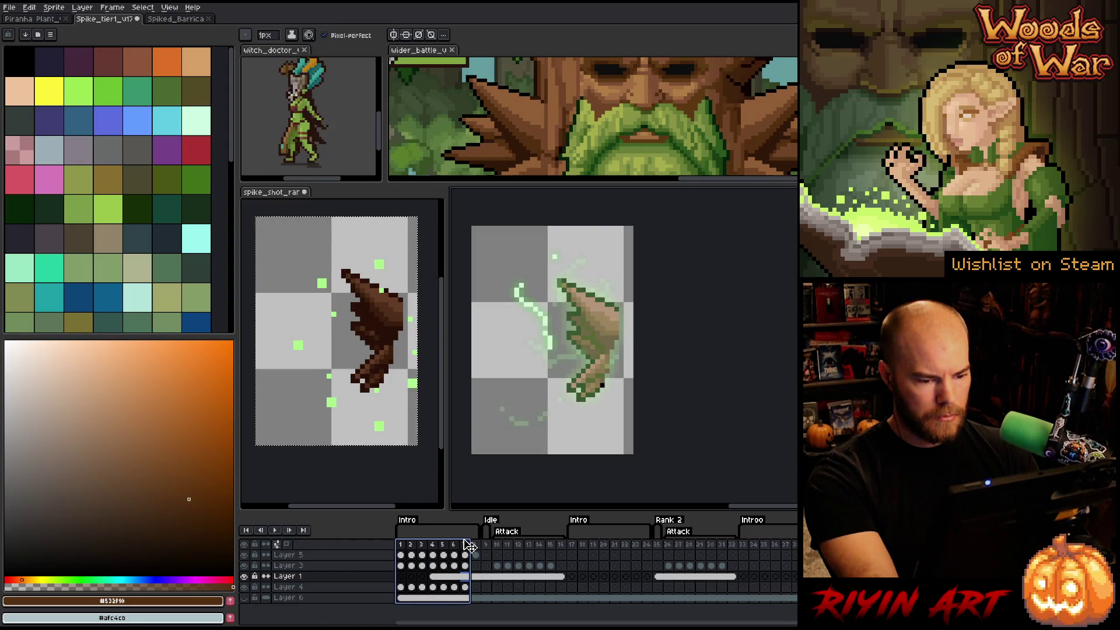
click(469, 577)
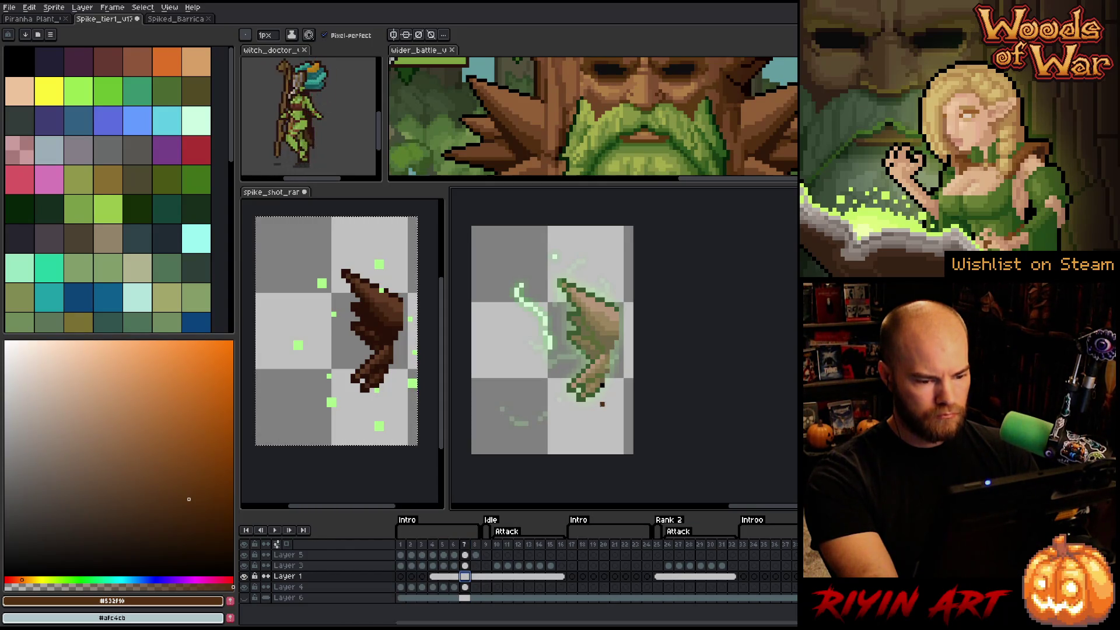
key(b)
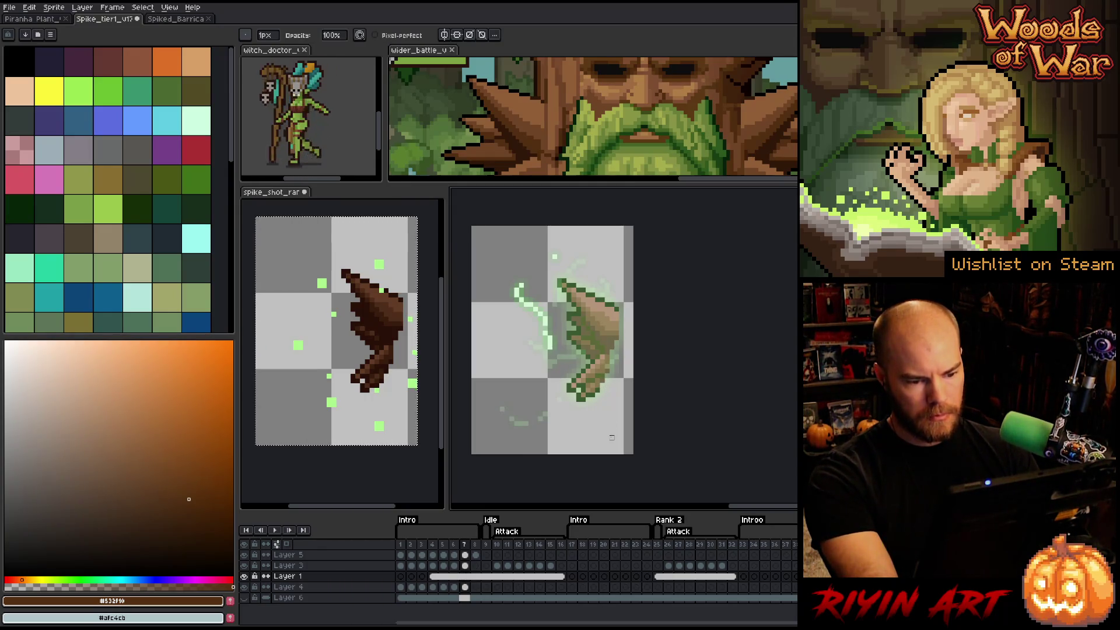
mouse_move(401, 544)
mouse_down()
mouse_move(797, 518)
mouse_move(691, 533)
mouse_up()
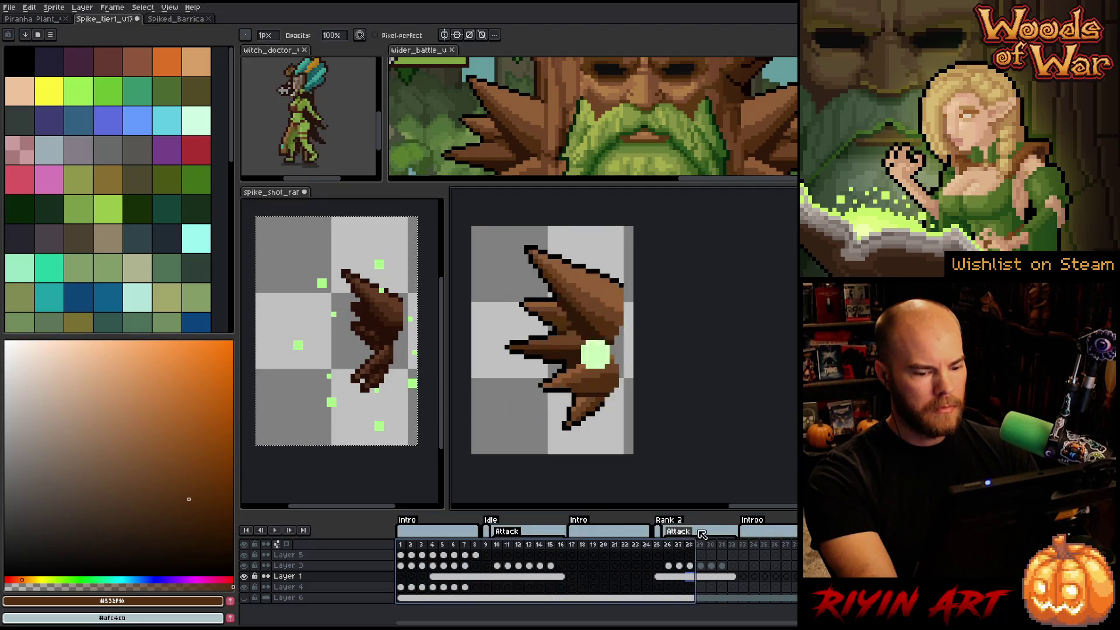
click(400, 544)
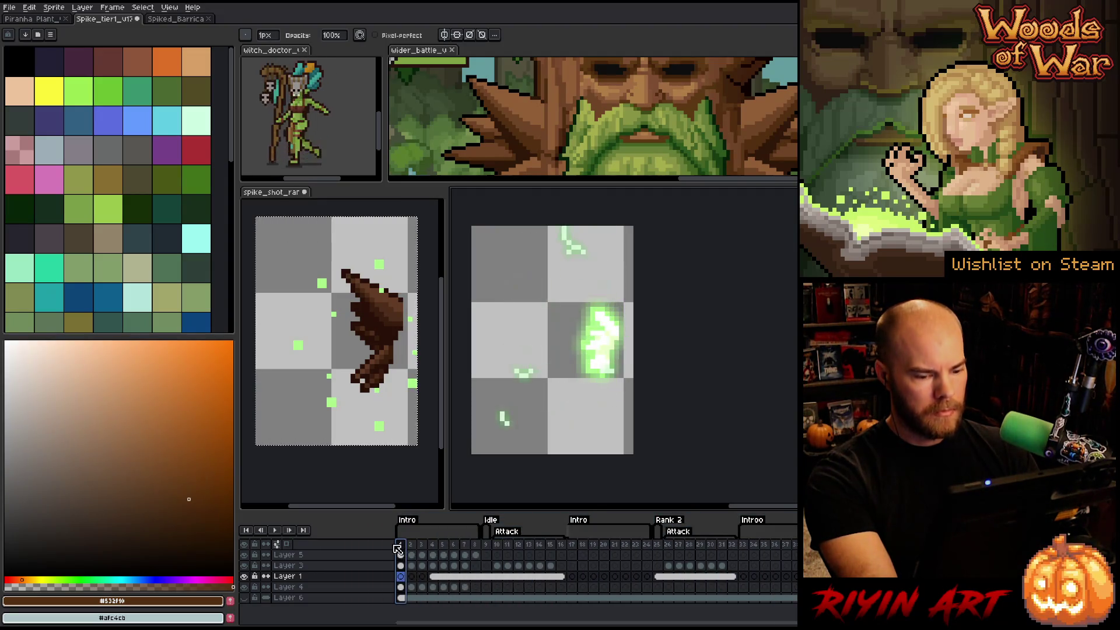
click(582, 554)
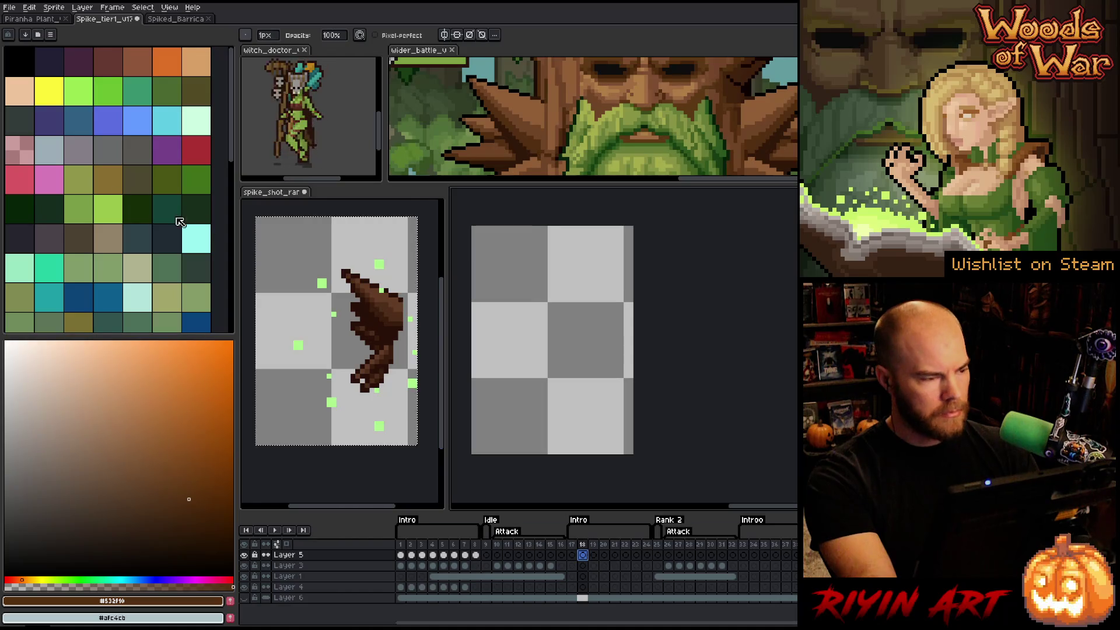
click(10, 7)
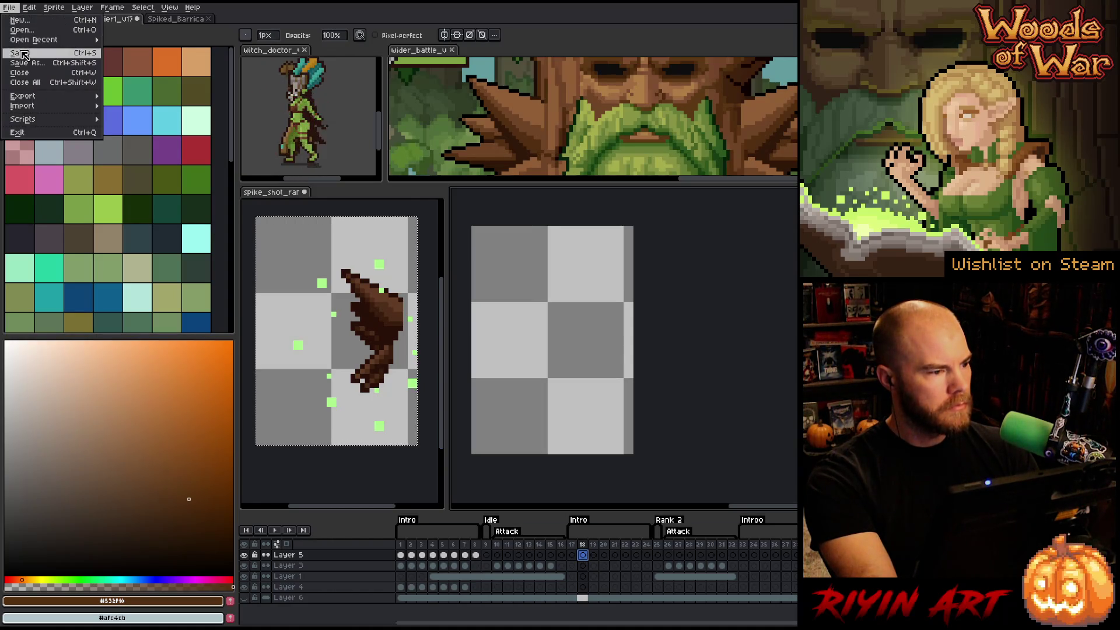
click(23, 53)
- Export a sprite sheet spike_shot_rank1.png with a fixed 16-column layout
click(7, 8)
mouse_move(50, 98)
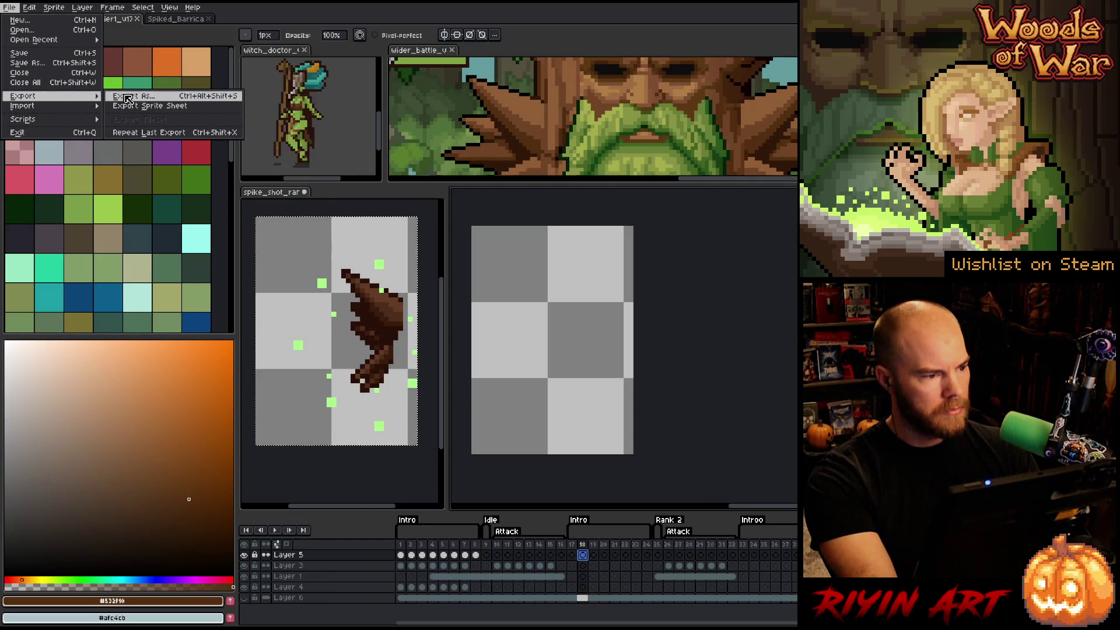
click(138, 107)
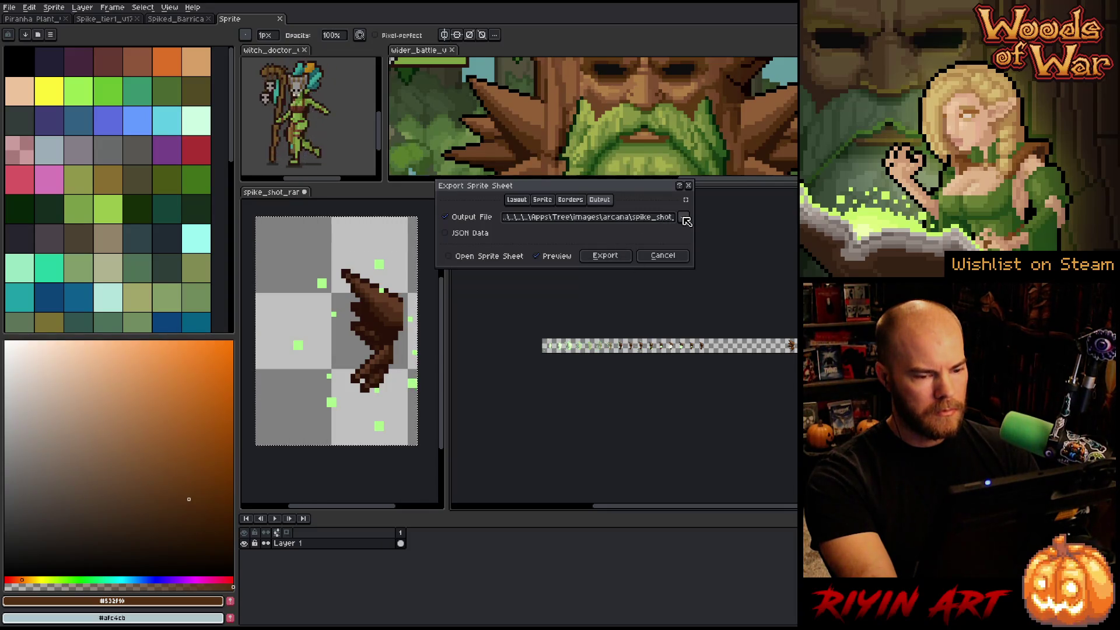
double_click(665, 217)
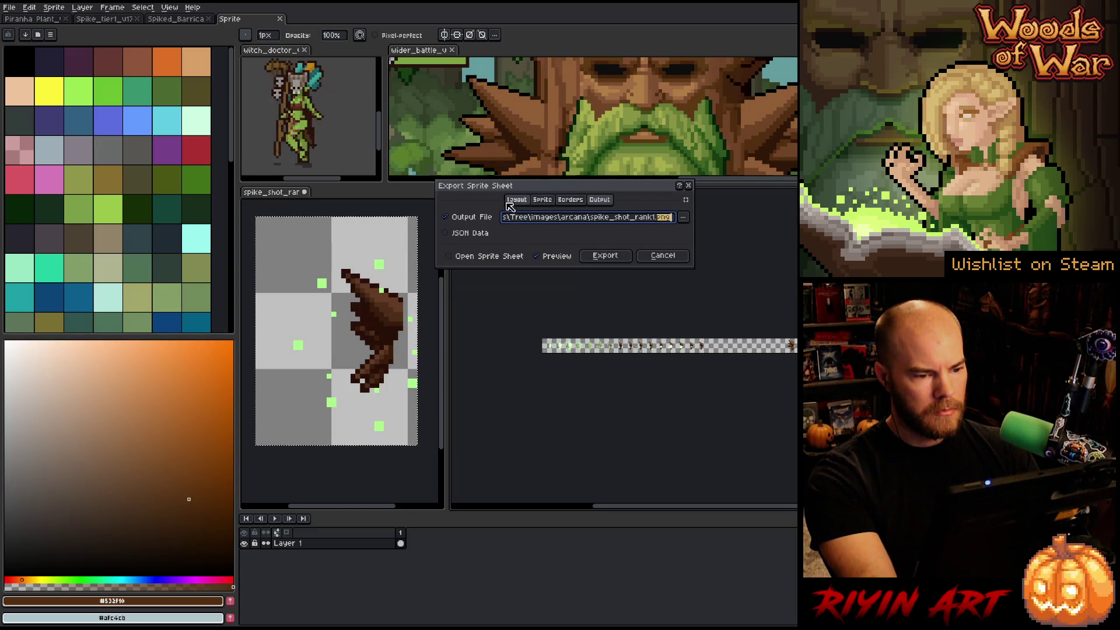
click(517, 199)
click(562, 236)
click(554, 258)
text(16)
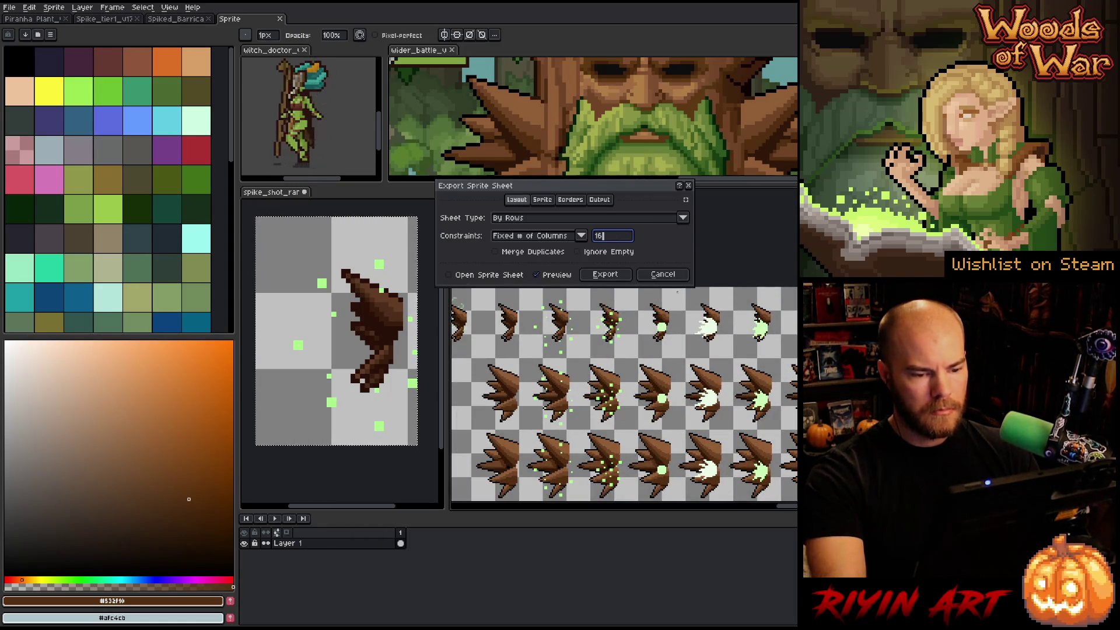
click(663, 274)
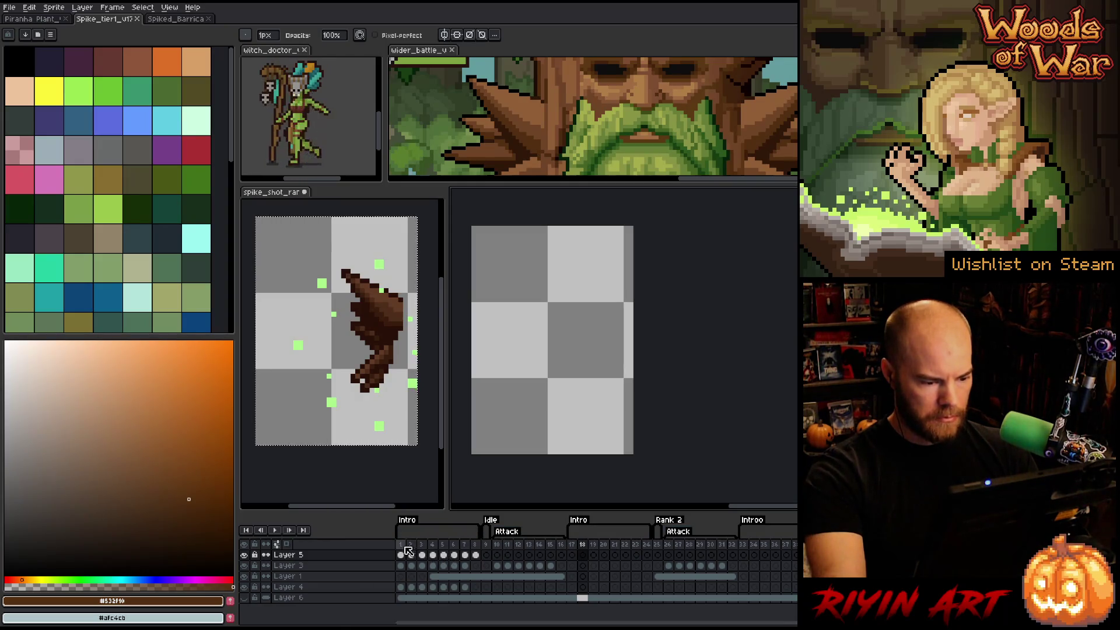
- Select Layer 5's frames 1–8 and toggle Layer 6's visibility to check its content
drag(404, 550, 793, 546)
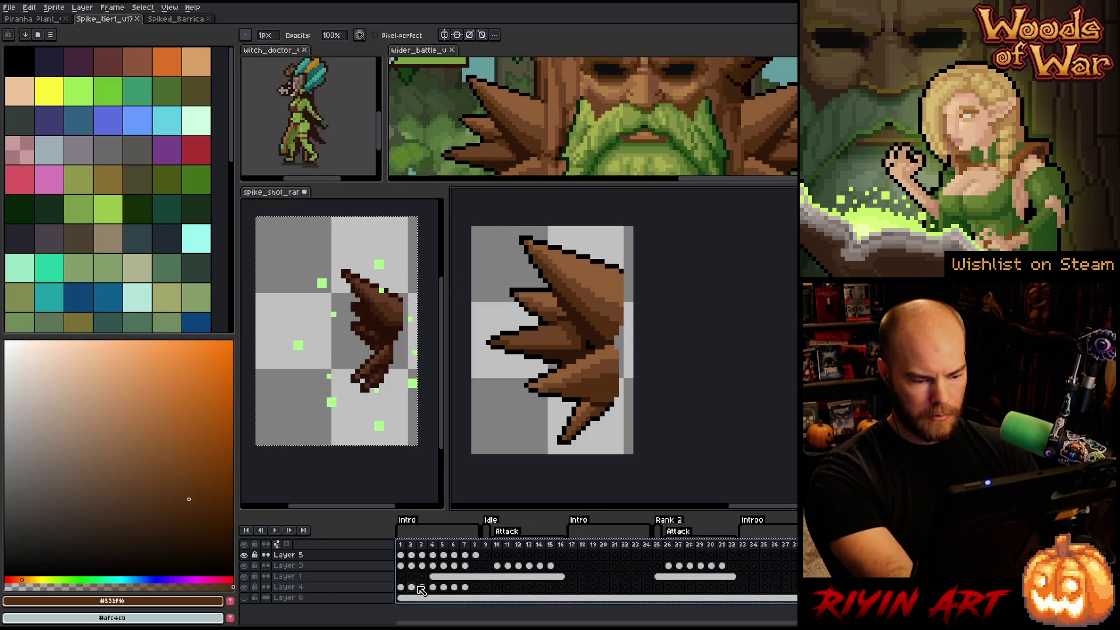
drag(401, 555, 476, 554)
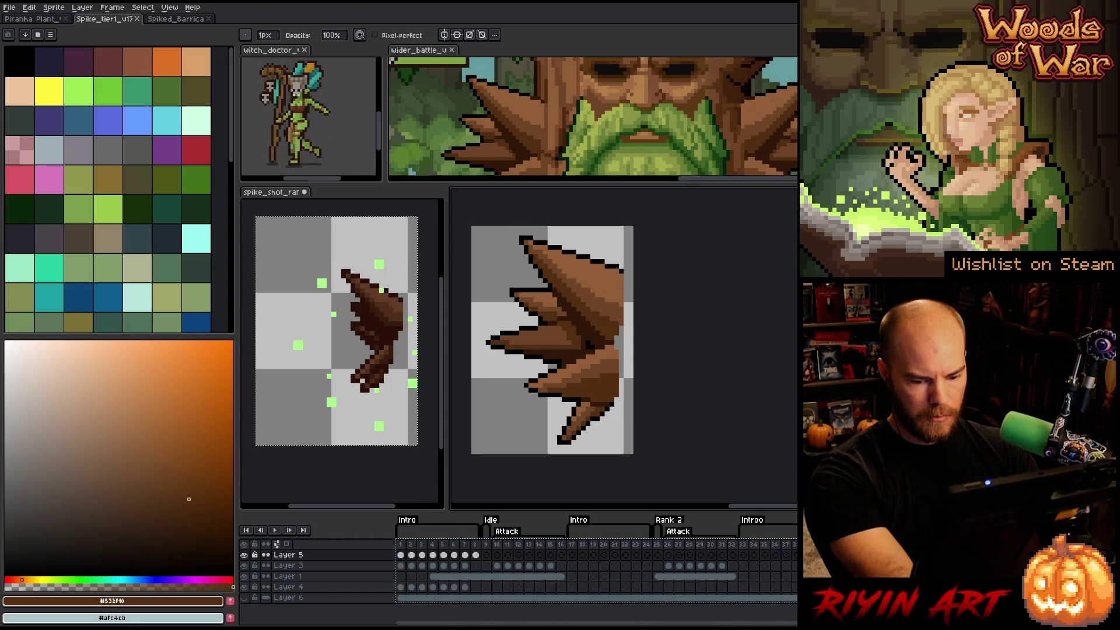
click(299, 557)
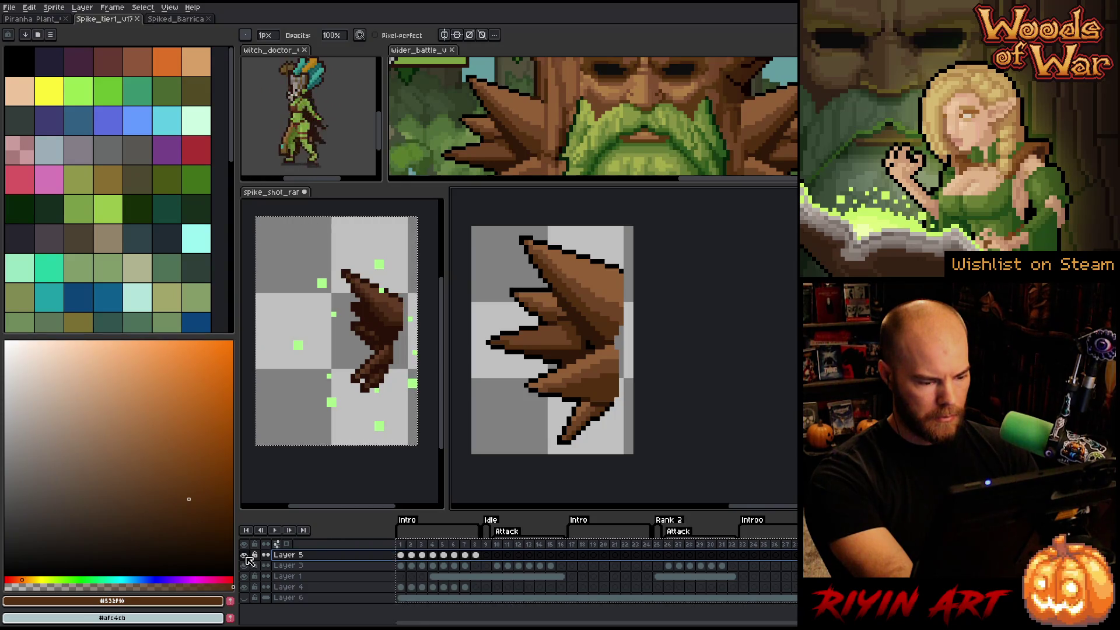
click(244, 598)
click(244, 598)
click(244, 598)
click(245, 598)
- Delete Layer 6, then select Layer 1 among the four remaining layers
right_click(309, 598)
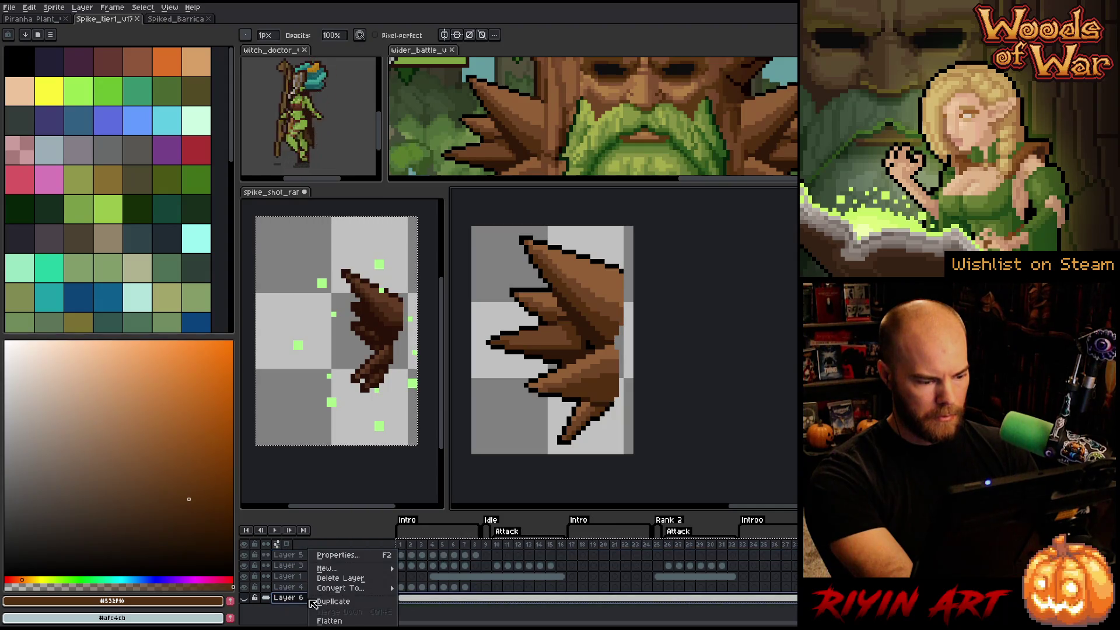
click(320, 578)
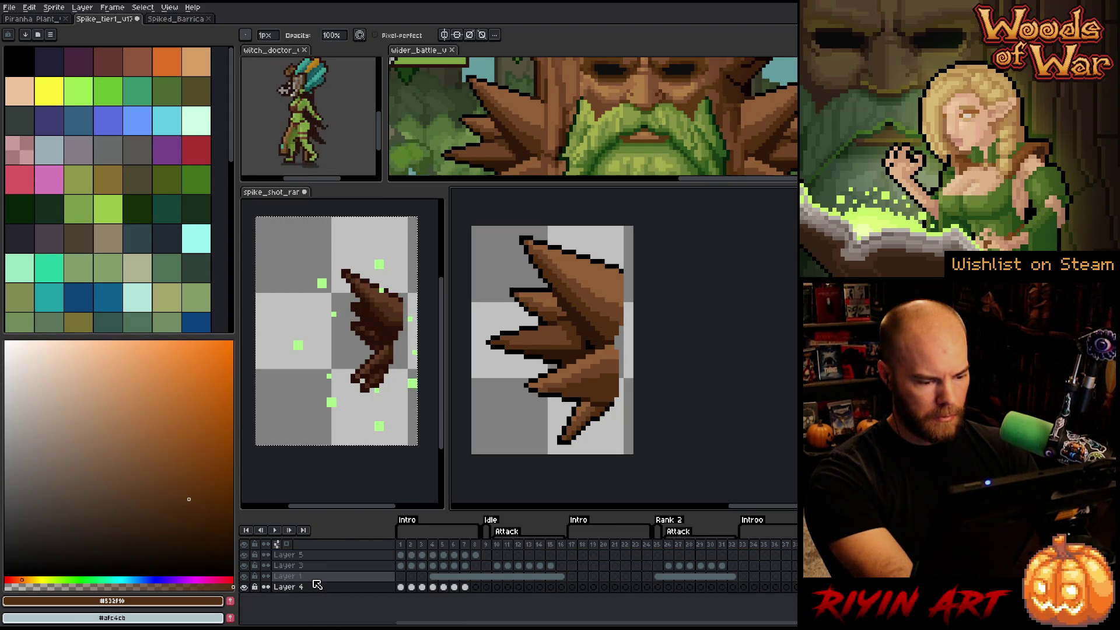
drag(309, 592, 306, 557)
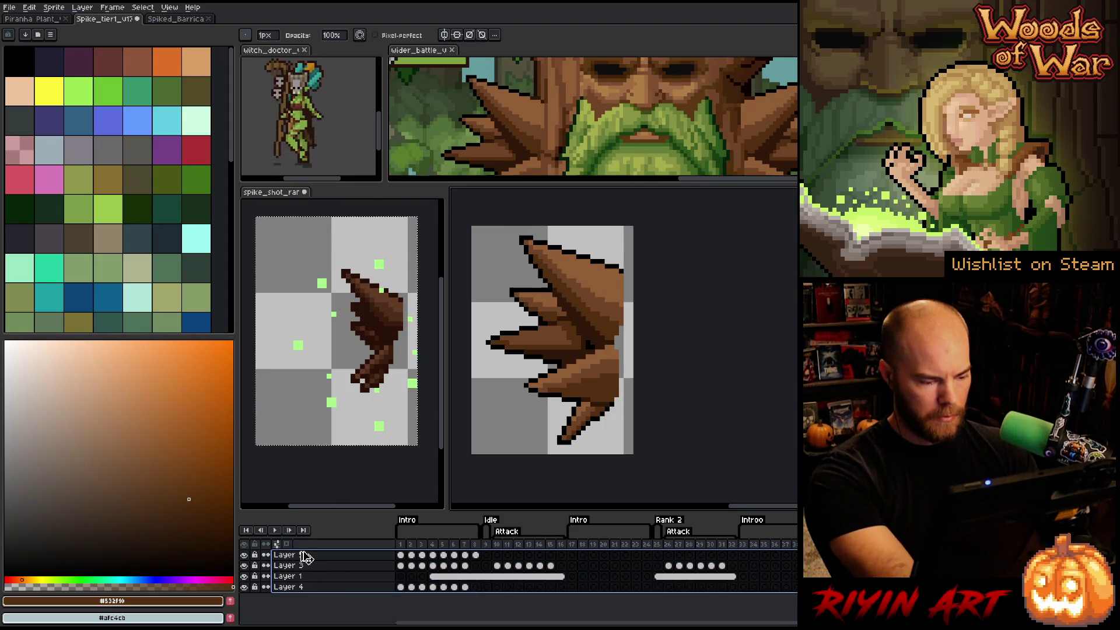
click(296, 577)
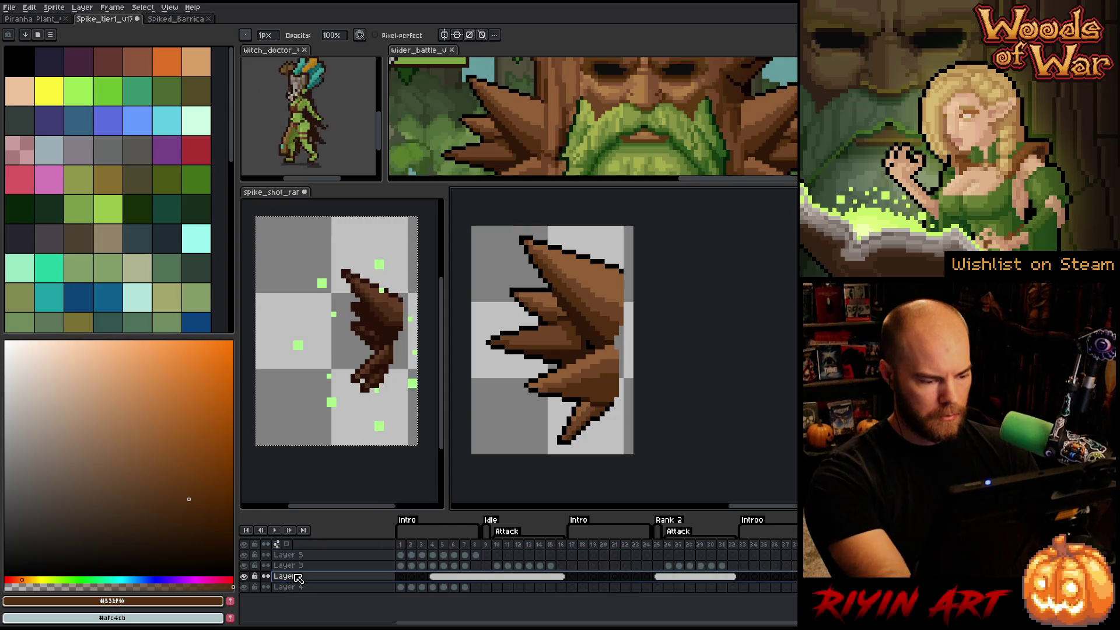
- Rename Layer 1 to 'Spike Shot' and Layer 3 to 'Light Cover'
double_click(296, 578)
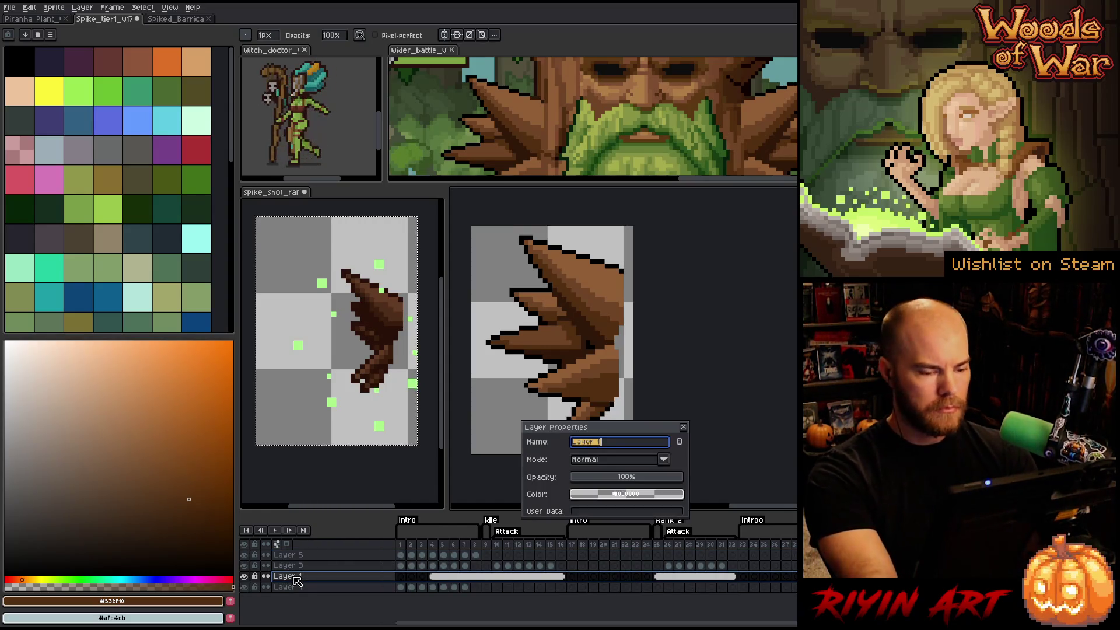
text(Spike Shot)
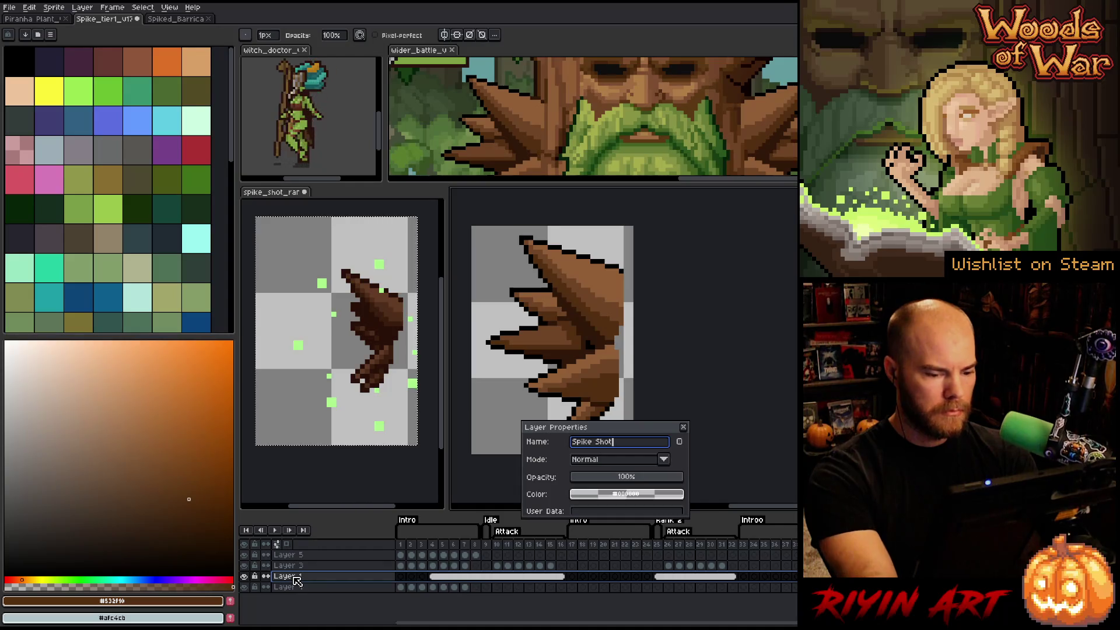
key(Return)
click(304, 566)
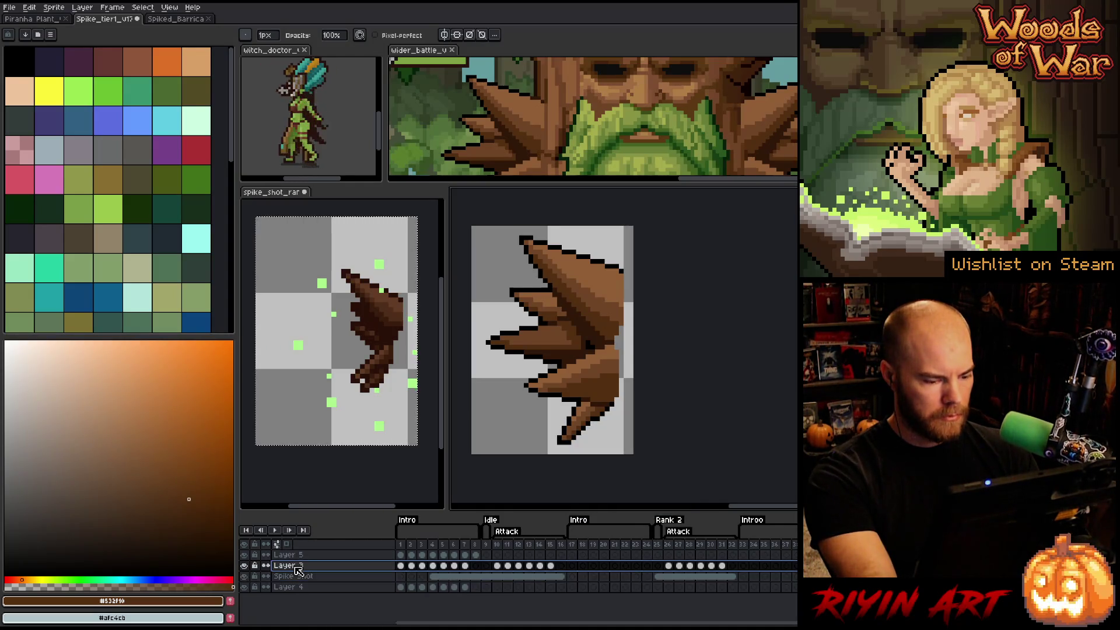
key(Right)
key(Right)
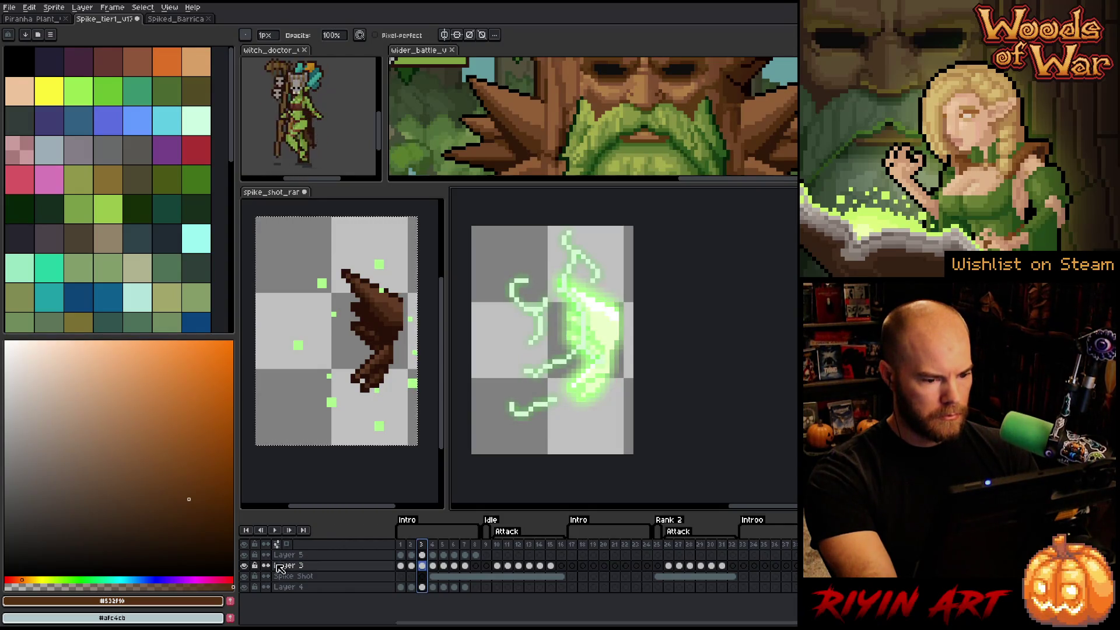
double_click(290, 566)
text(Light Cover)
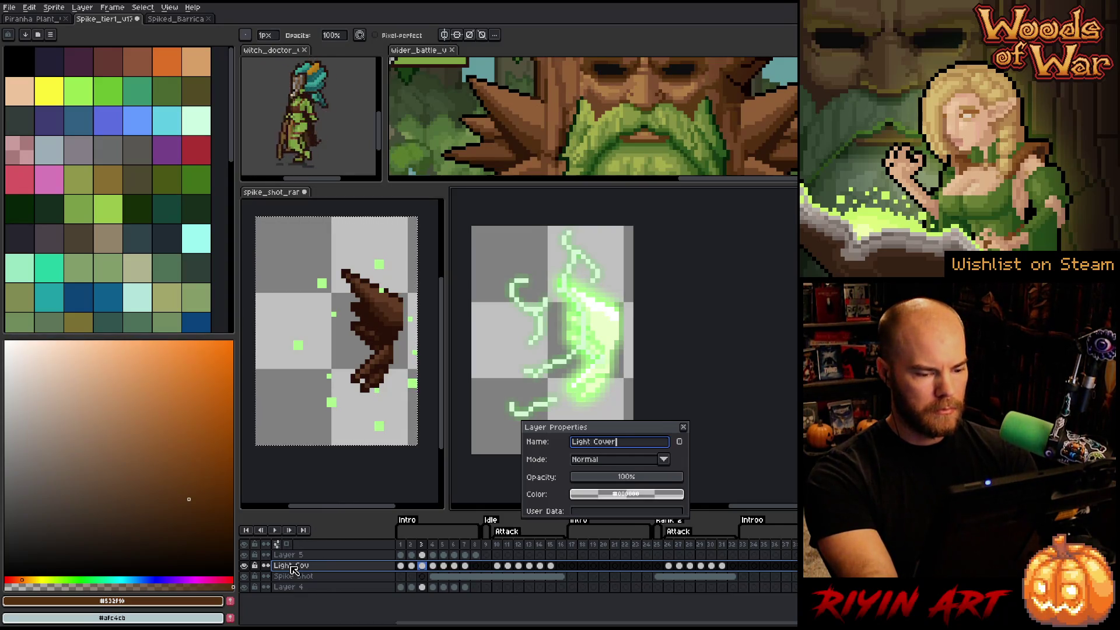
key(Return)
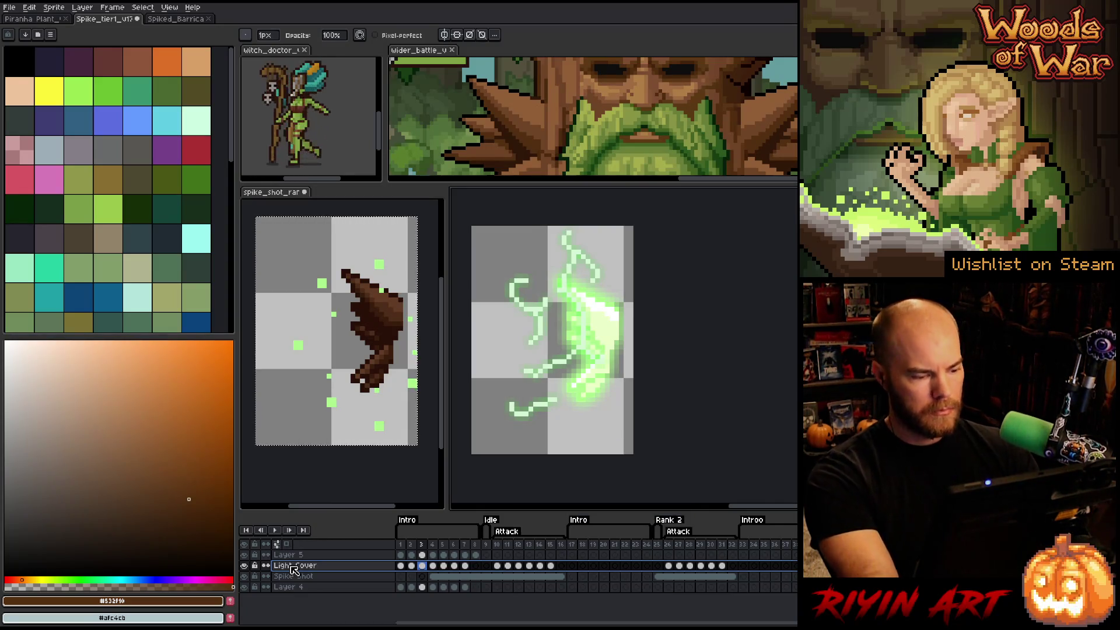
- Rename Layer 5 to 'Electricity' and Layer 4 to 'Glow'
double_click(285, 556)
text(Electri)
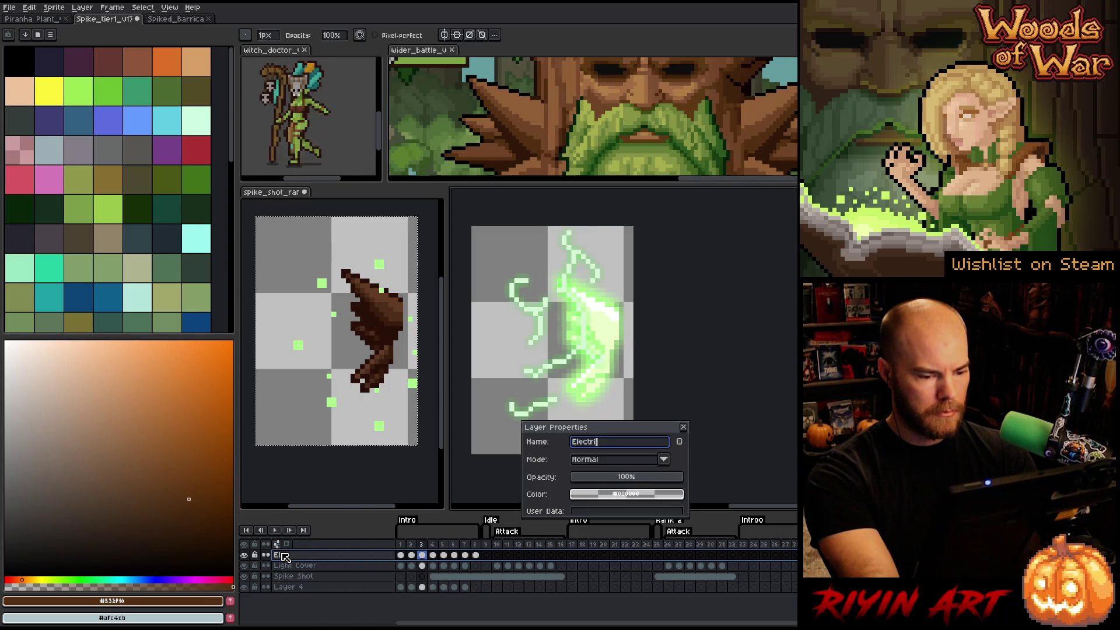
text(city)
key(Return)
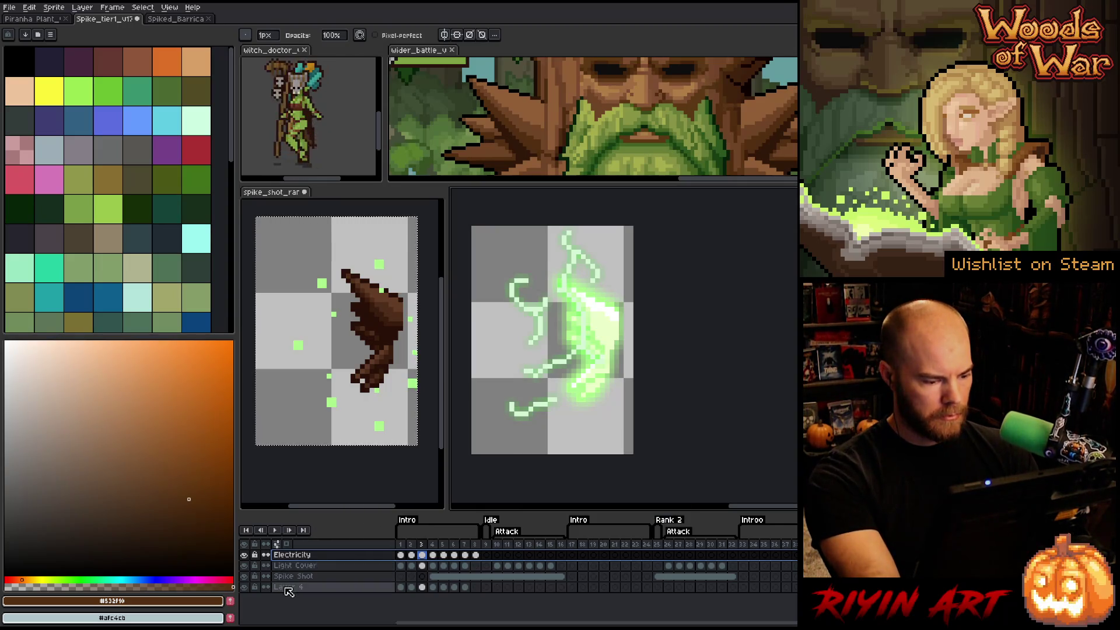
double_click(289, 588)
text(Glow)
key(Return)
- Select the frame-1 cels of all four layers and paste the intro cels at frame 49
drag(289, 588, 289, 563)
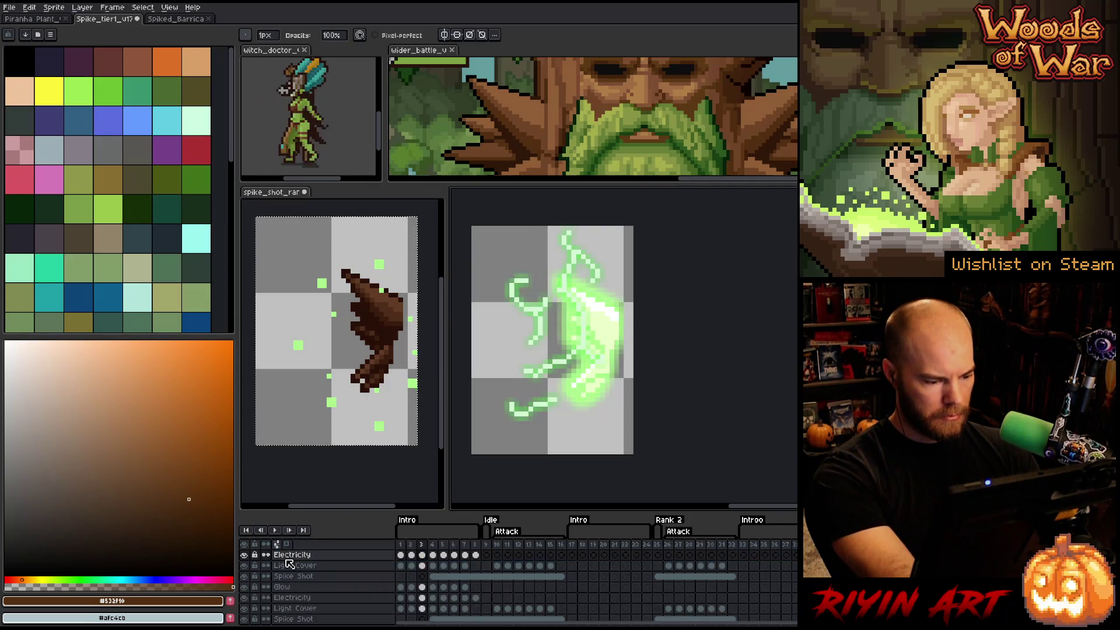
click(400, 556)
drag(402, 560, 408, 567)
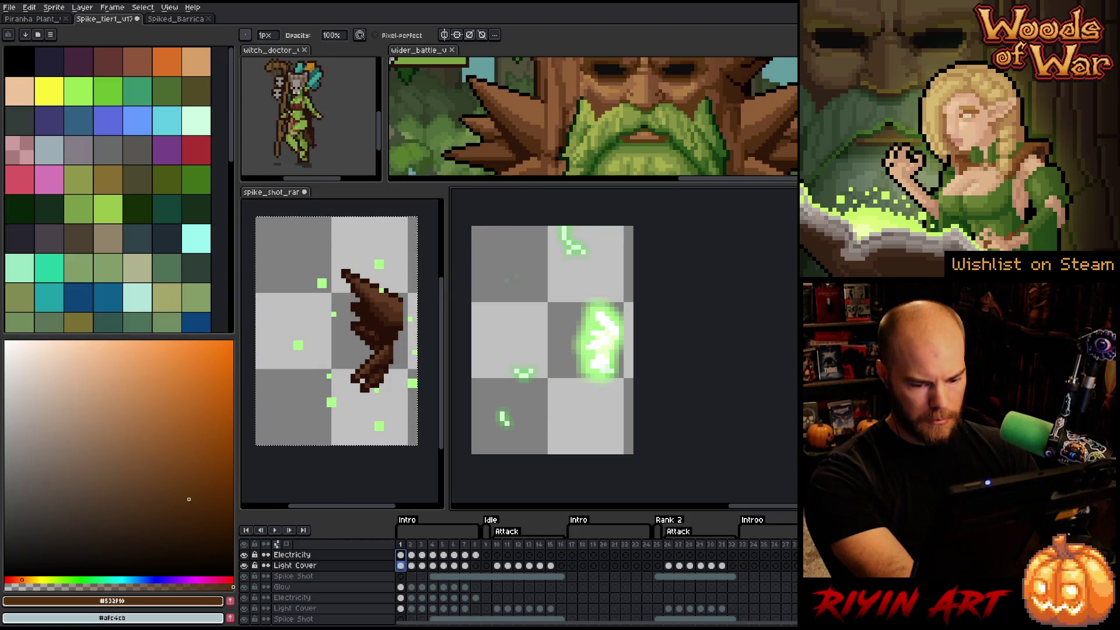
click(400, 587)
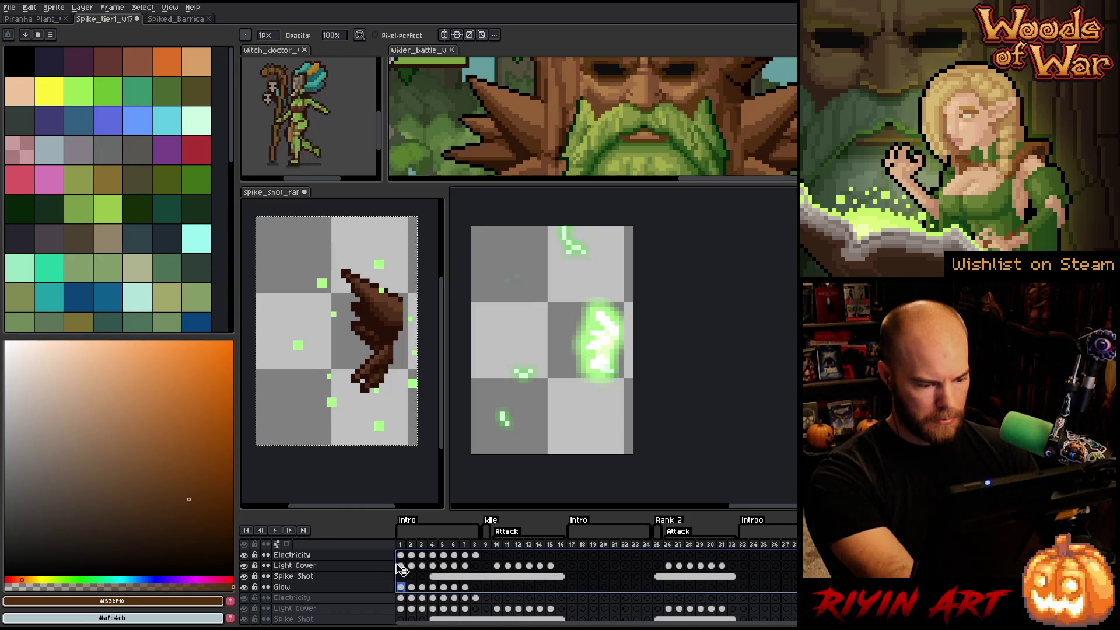
scroll(402, 569, down, 2)
scroll(407, 569, up, 1)
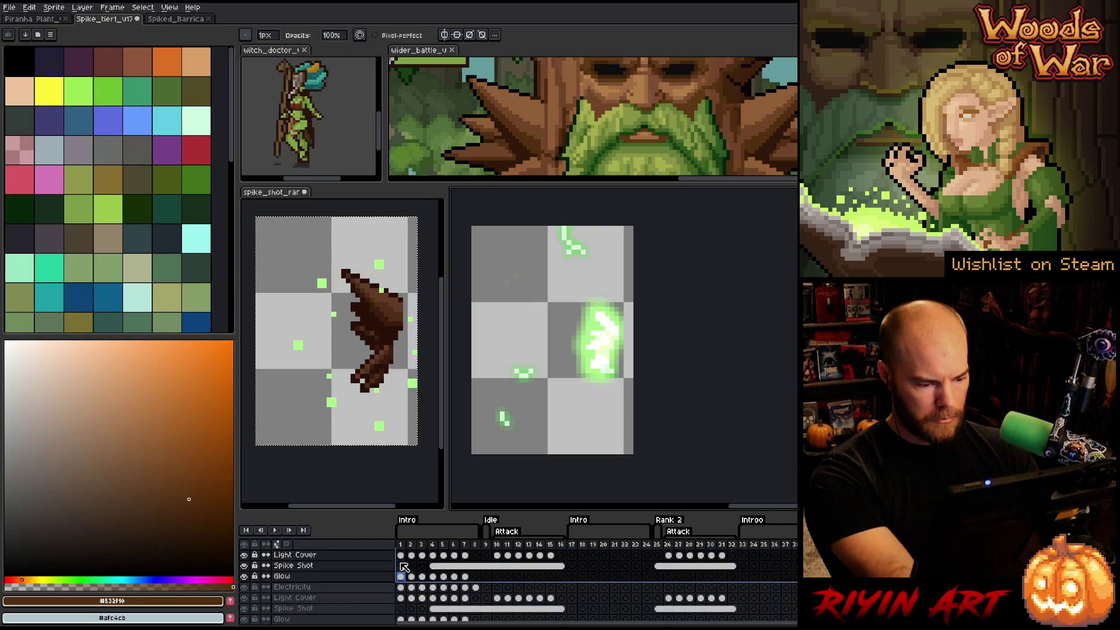
drag(388, 511, 388, 431)
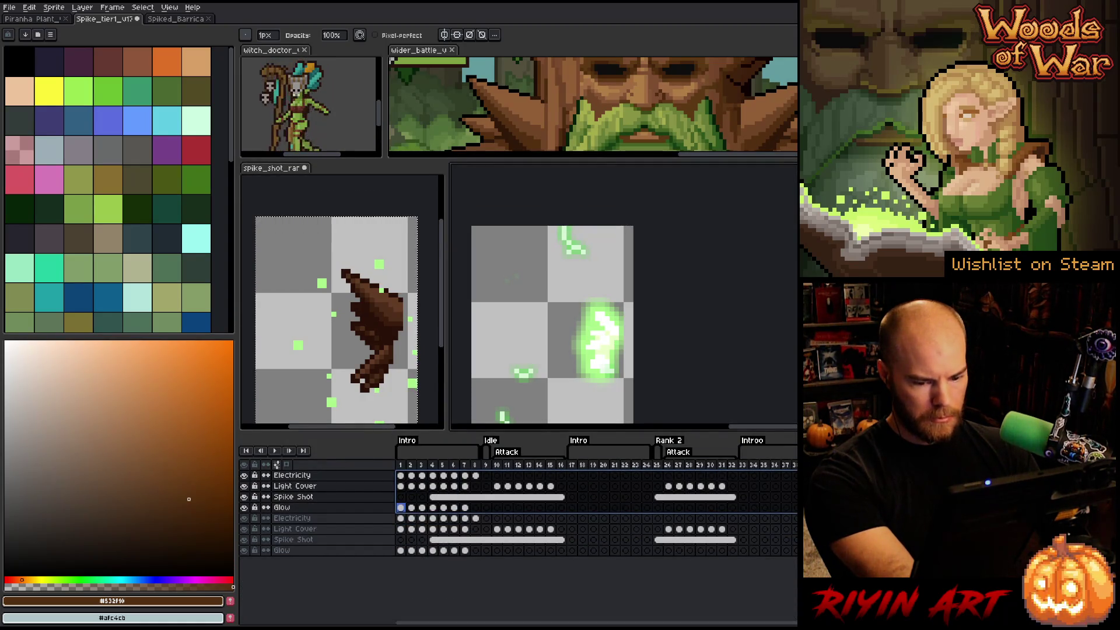
key(ctrl+v)
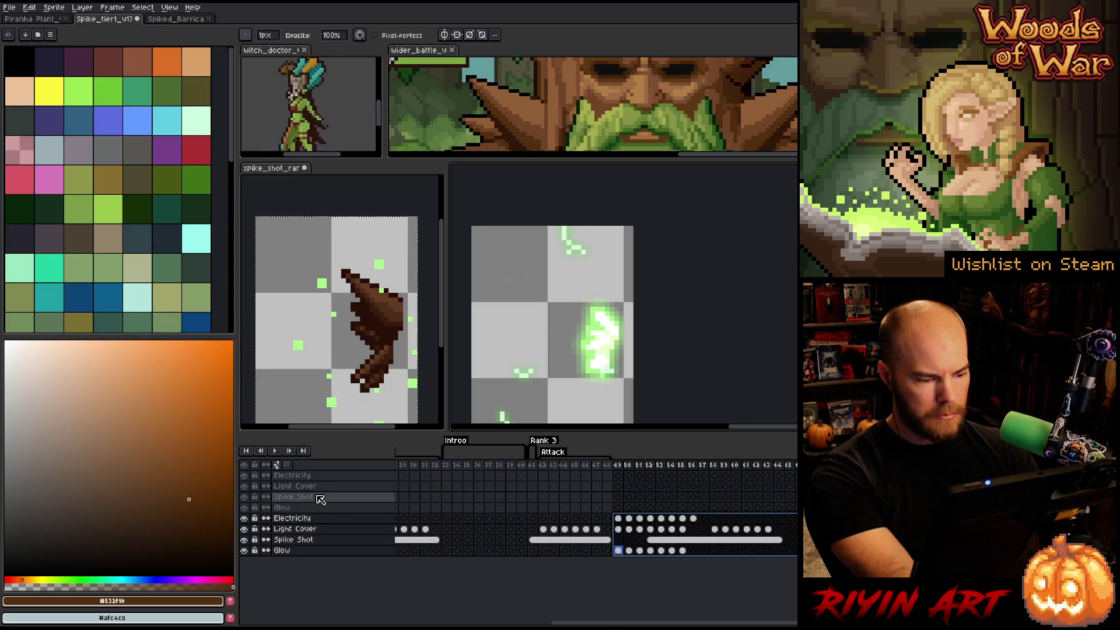
- Delete the four duplicate top layers, then select Spike Shot at frame 52
click(310, 511)
click(298, 472)
right_click(301, 490)
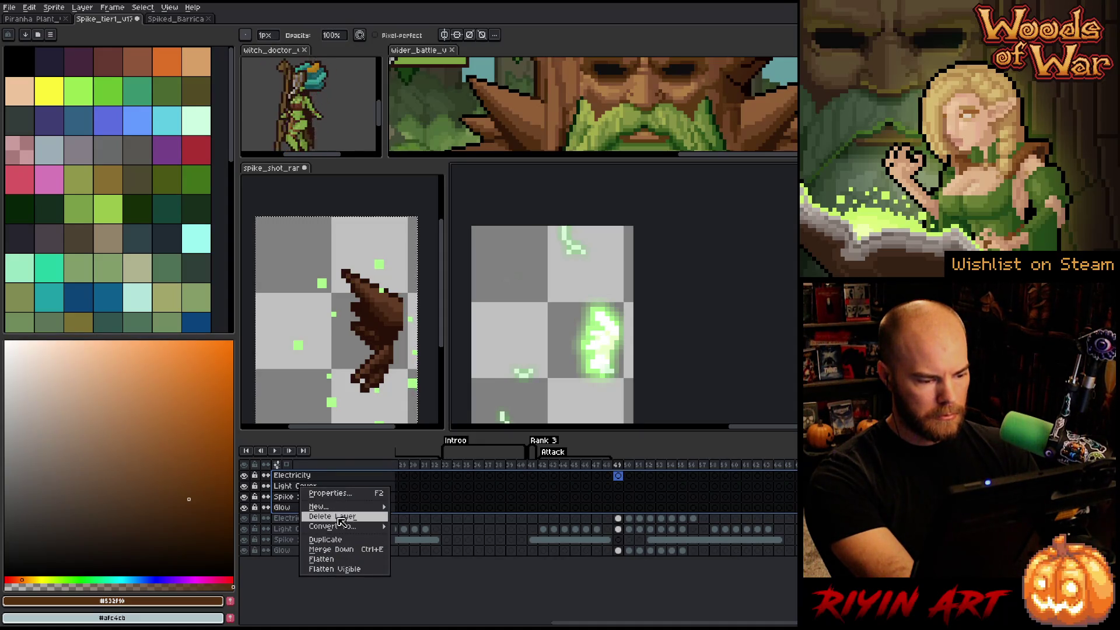
click(341, 517)
scroll(610, 624, right, 5)
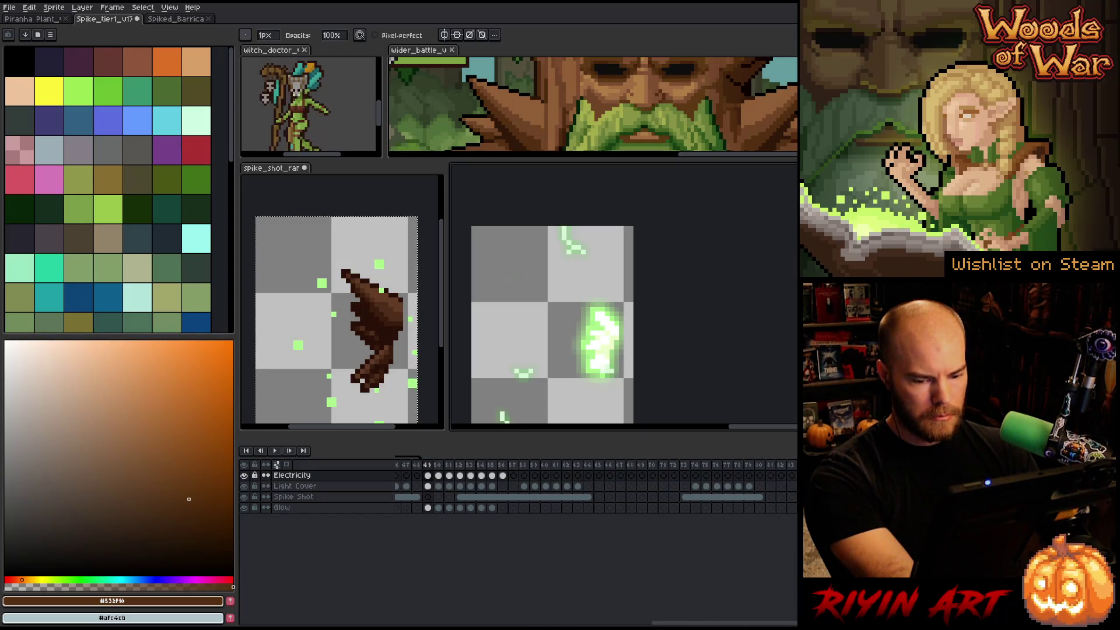
click(459, 496)
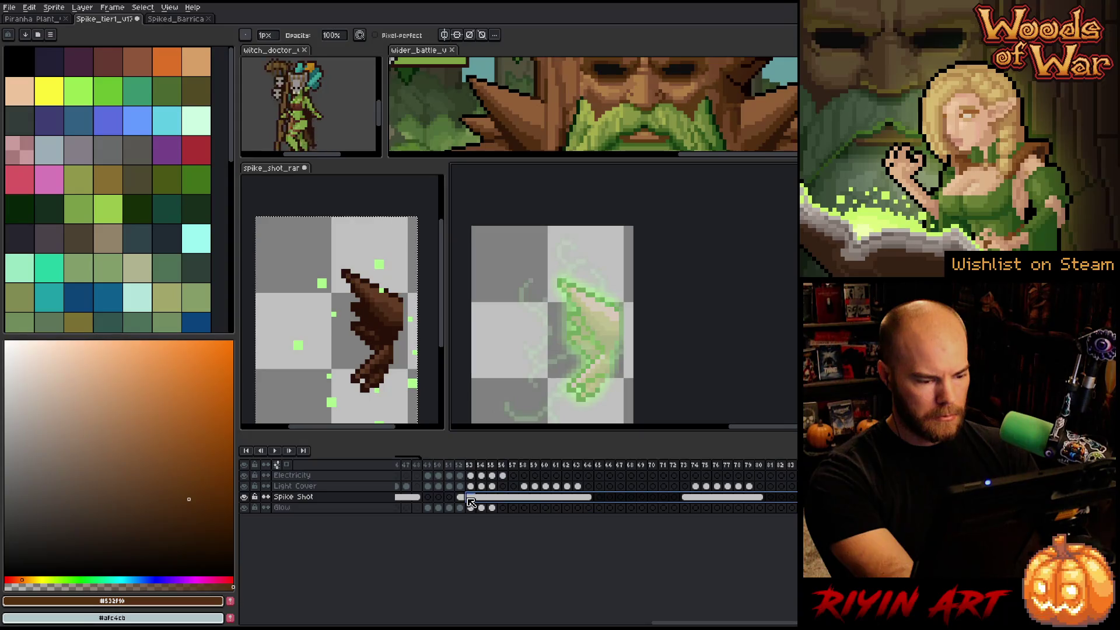
- Apply a white Outline with Outside placement to the Spike Shot frames
drag(87, 426, 6, 343)
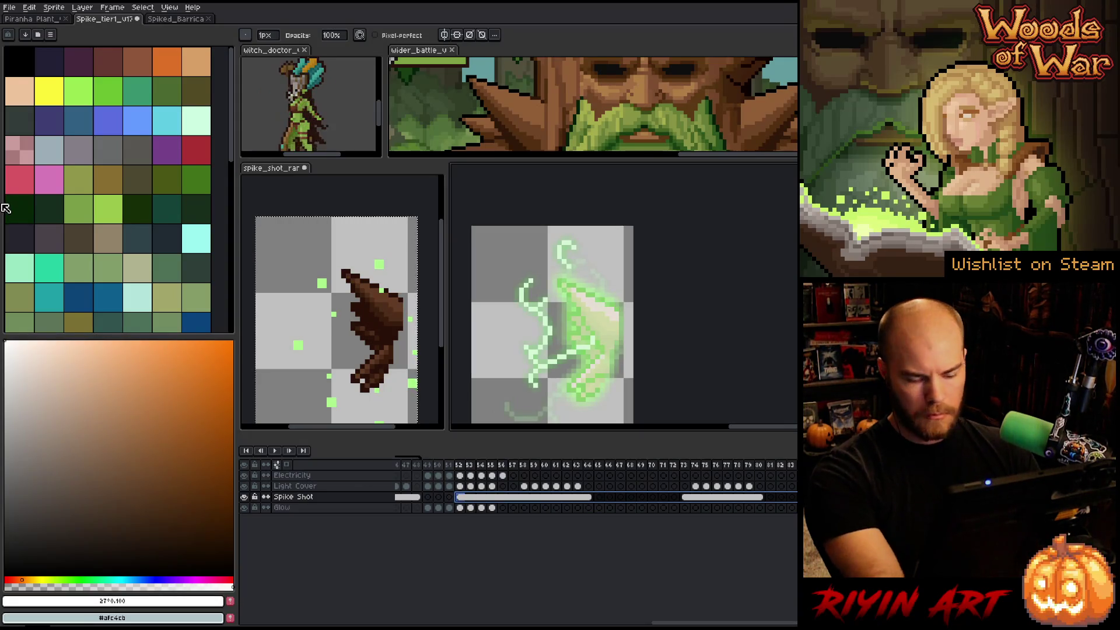
key(shift+o)
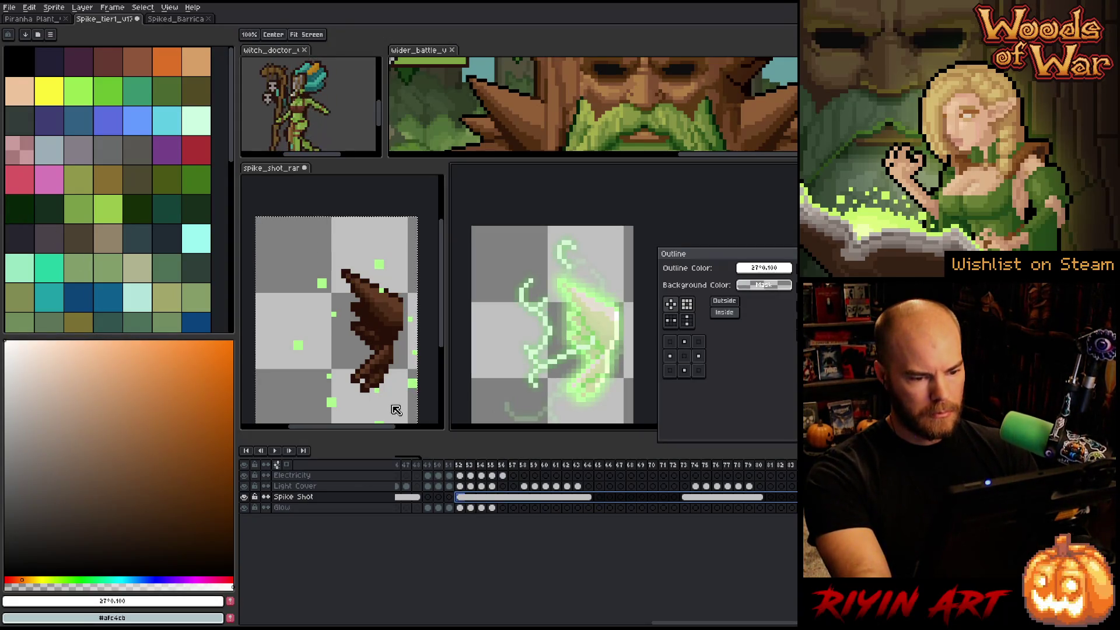
click(725, 302)
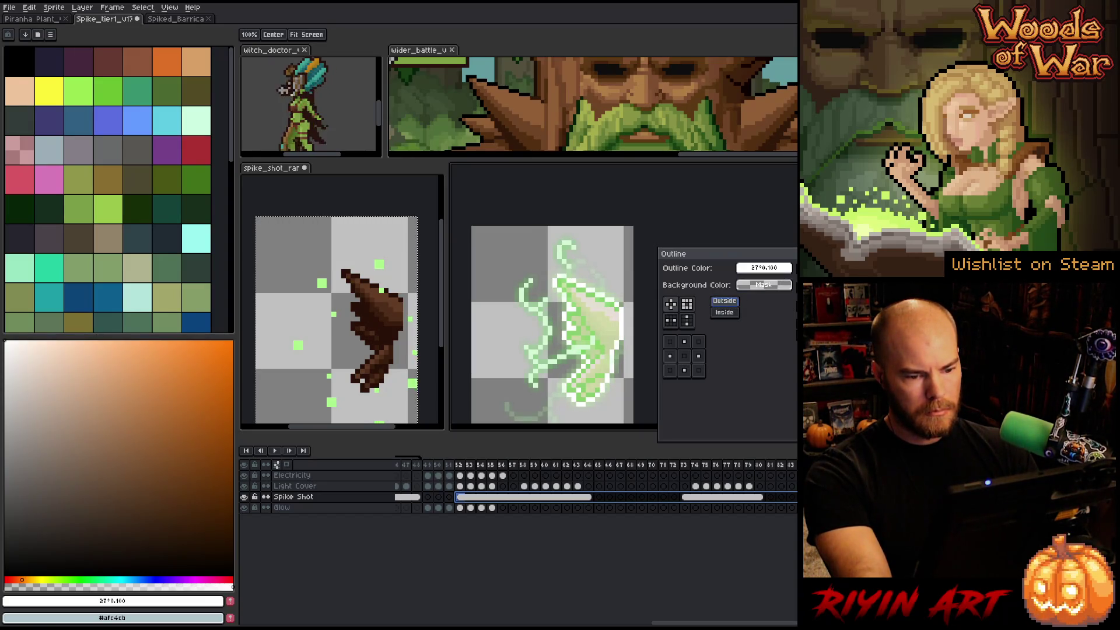
key(Return)
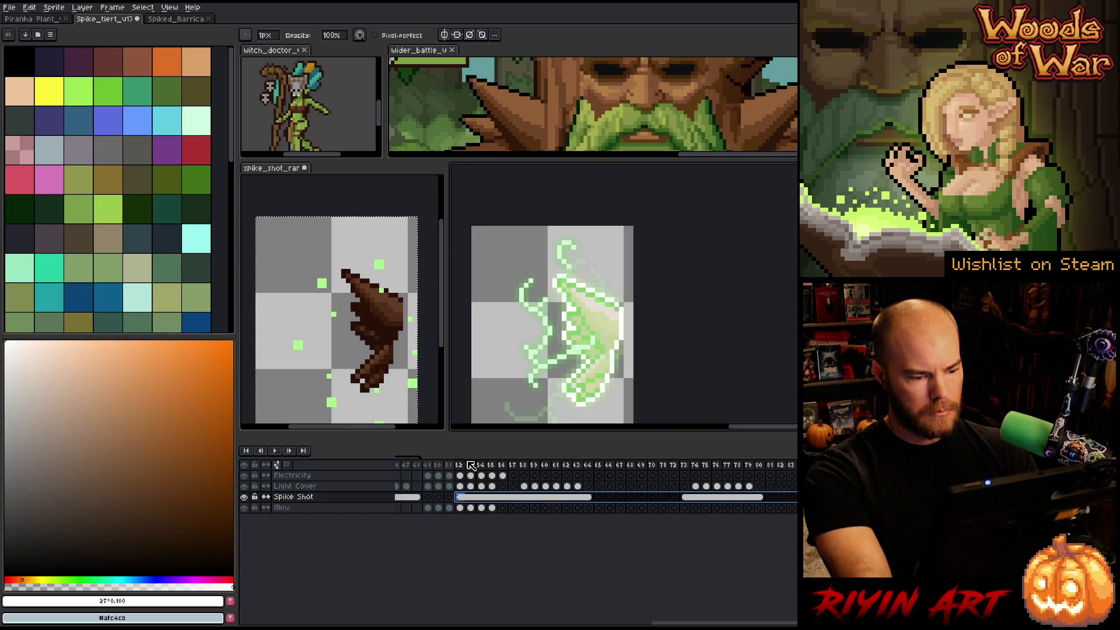
- Review Spike Shot frames 52 to 66 and pick up the white outline colour
click(461, 467)
drag(459, 465, 738, 465)
scroll(626, 352, down, 2)
scroll(647, 373, up, 1)
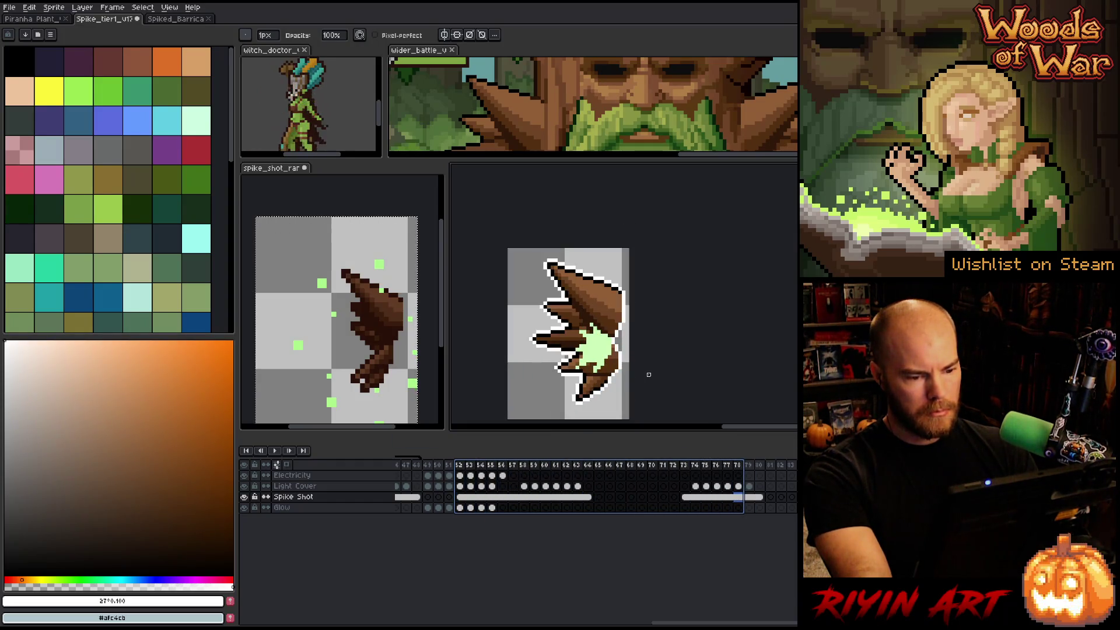
click(524, 497)
scroll(607, 343, up, 3)
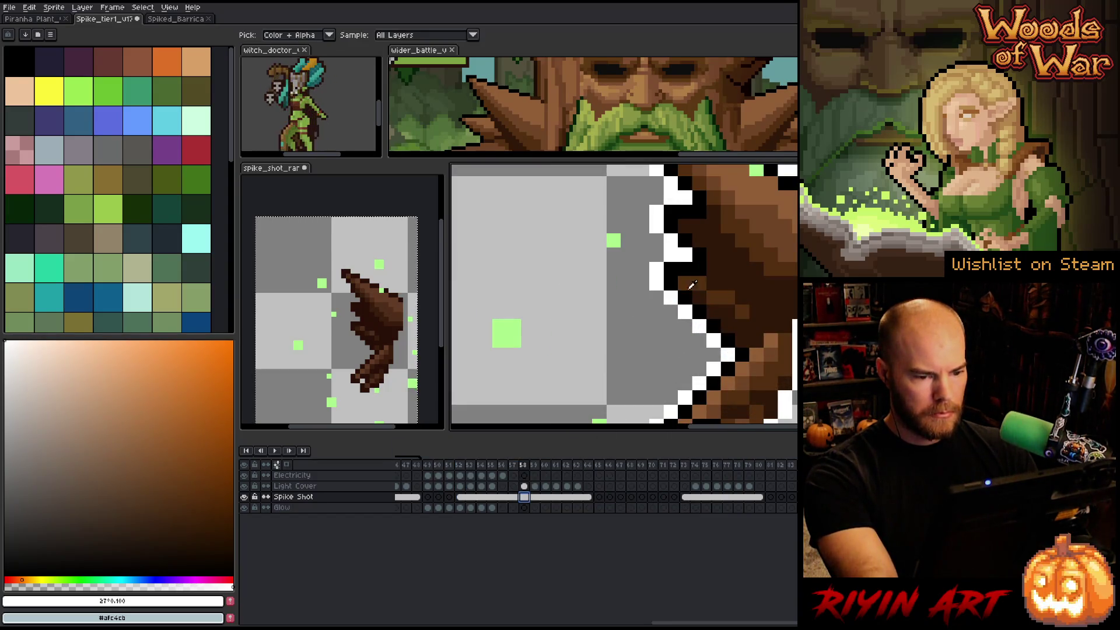
alt+click(657, 278)
scroll(661, 274, down, 3)
scroll(671, 292, up, 1)
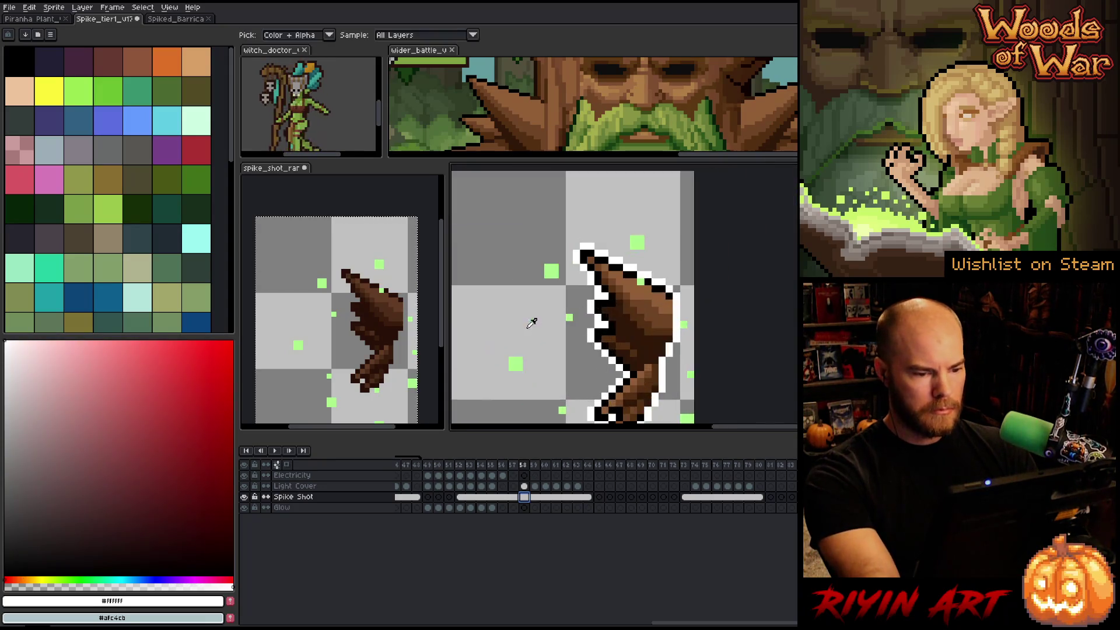
click(591, 324)
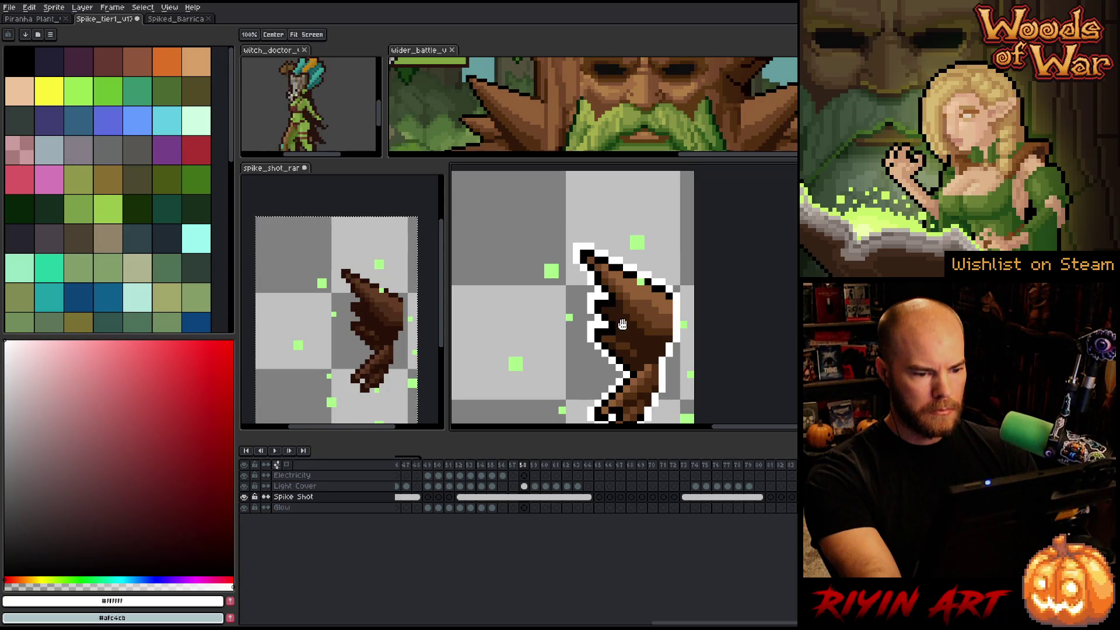
scroll(586, 348, down, 2)
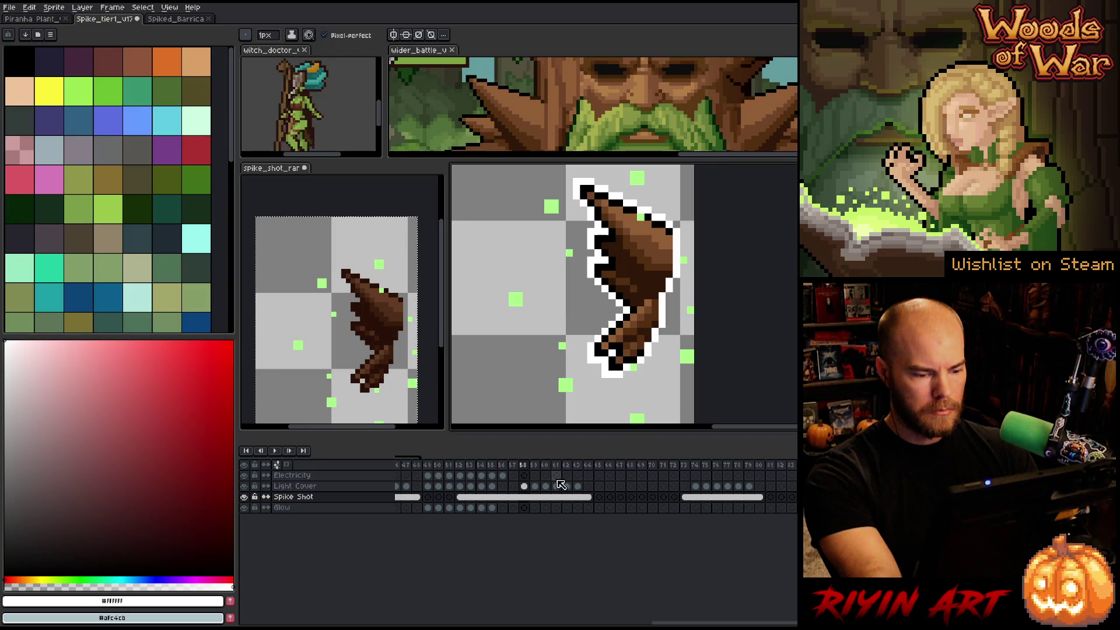
- Add a missing white outline pixel on frame 75, then select frames 73 to 78
click(706, 497)
click(519, 346)
scroll(503, 224, down, 2)
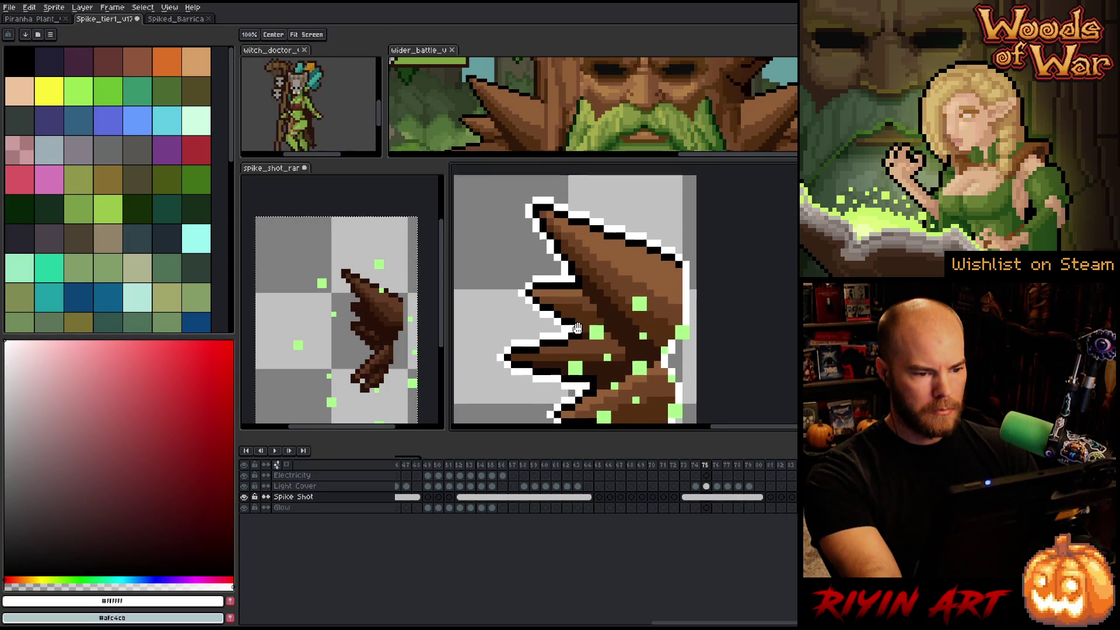
scroll(515, 231, down, 2)
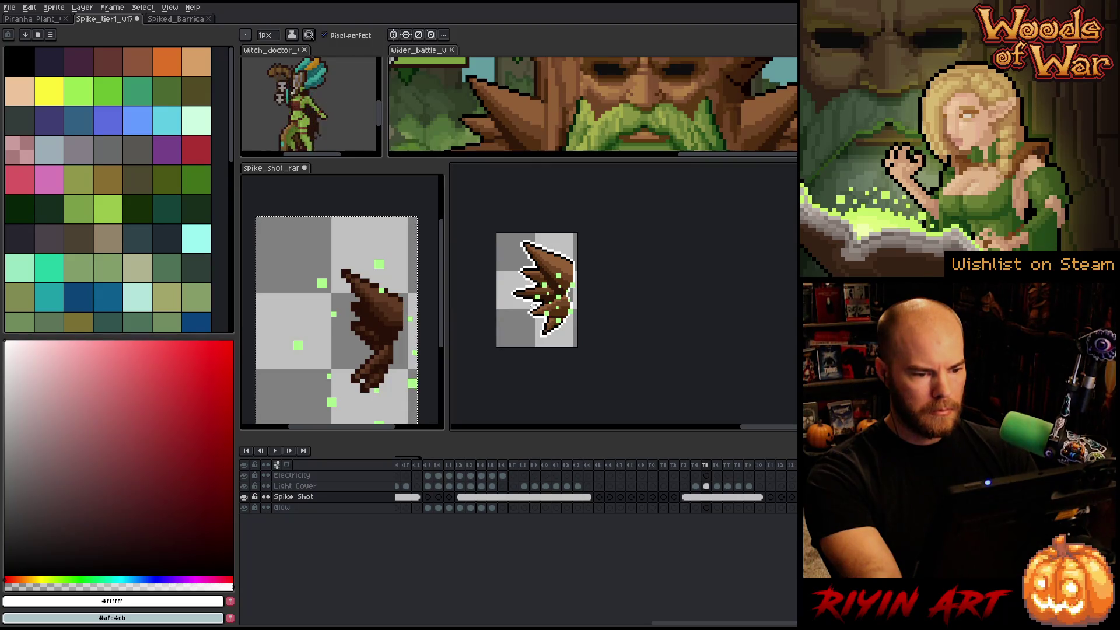
scroll(530, 306, up, 1)
drag(688, 466, 751, 466)
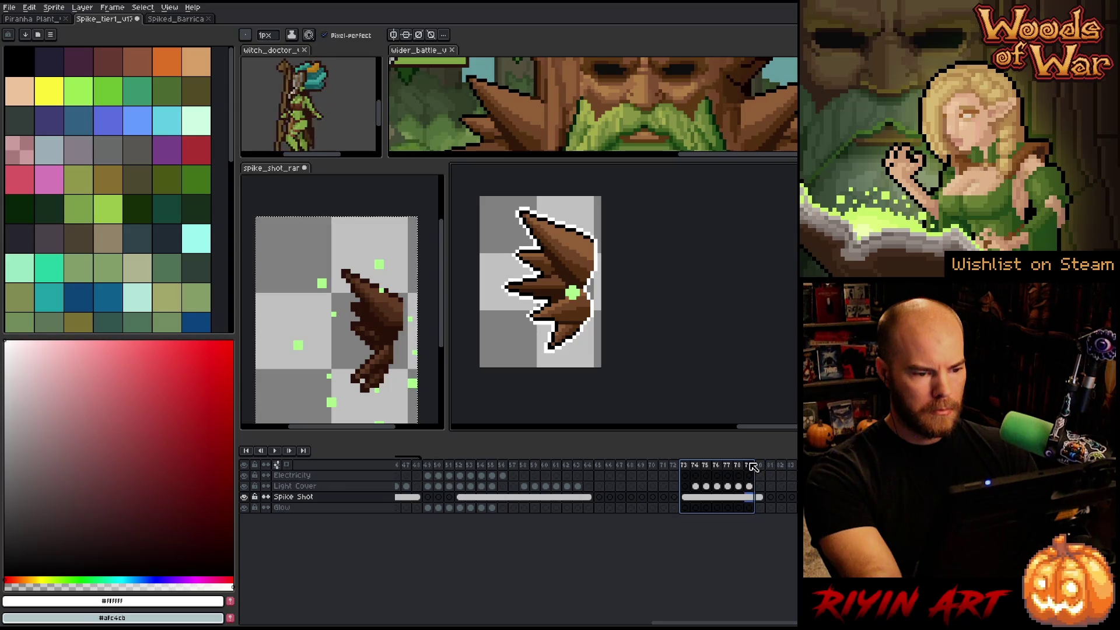
drag(751, 622, 584, 622)
- Play and stop the animation starting from frame 27
click(555, 467)
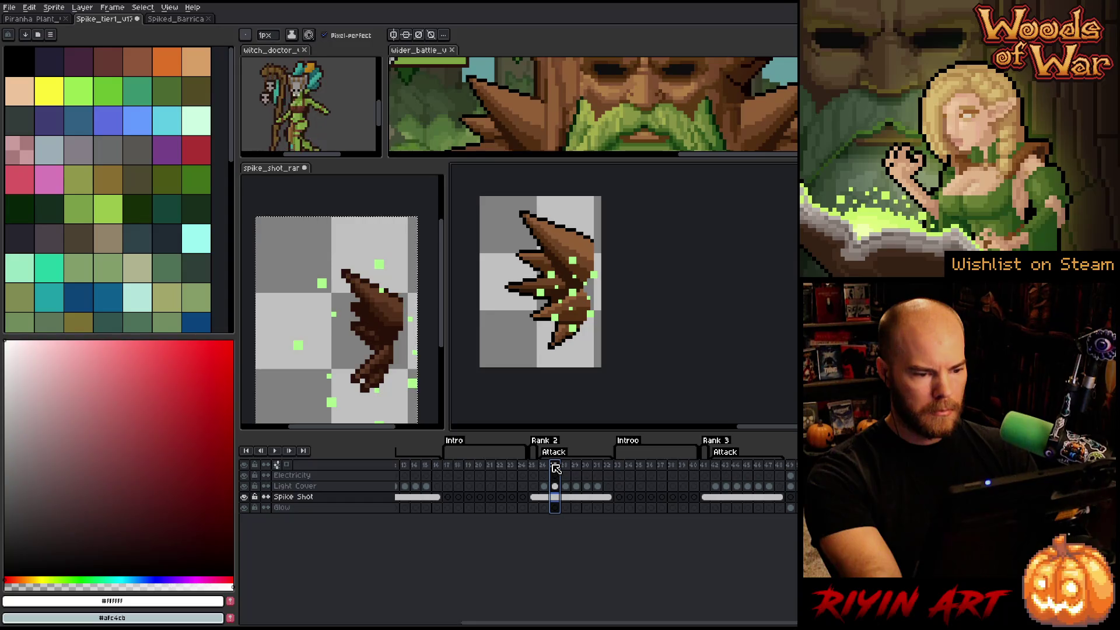
drag(555, 468, 816, 469)
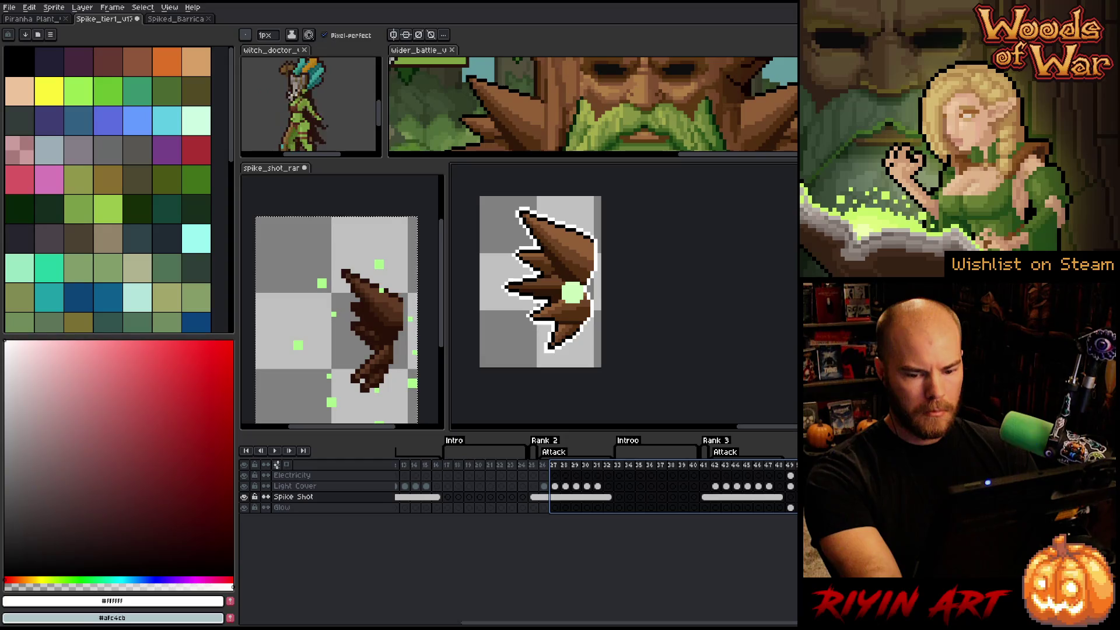
key(Return)
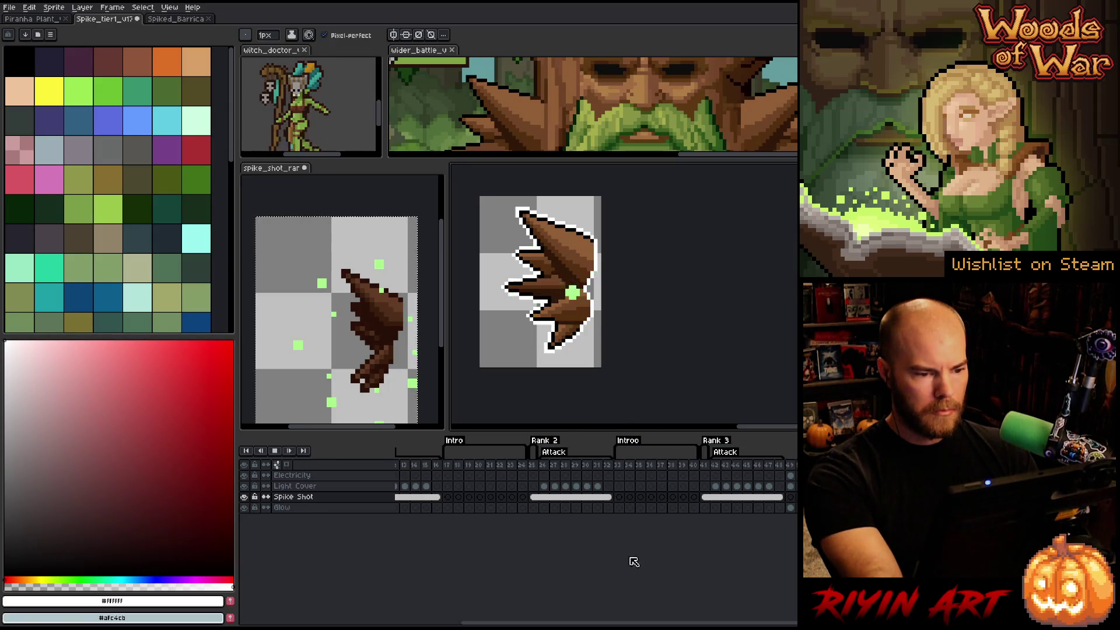
key(Return)
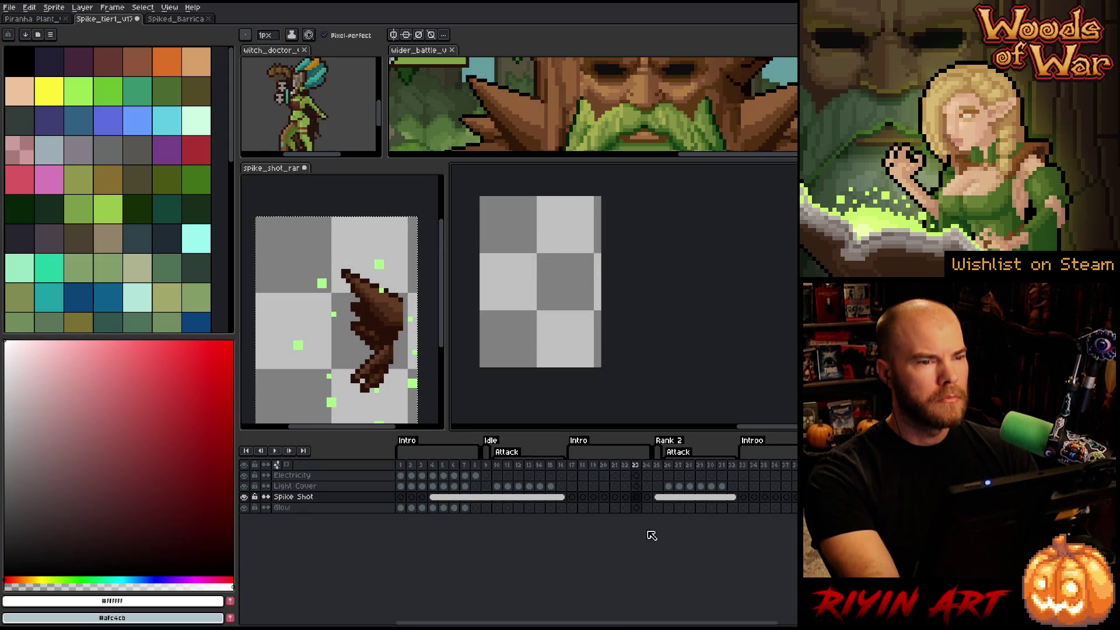
key(Return)
- Play the Attack animation range starting at frame 51
scroll(672, 623, right, 5)
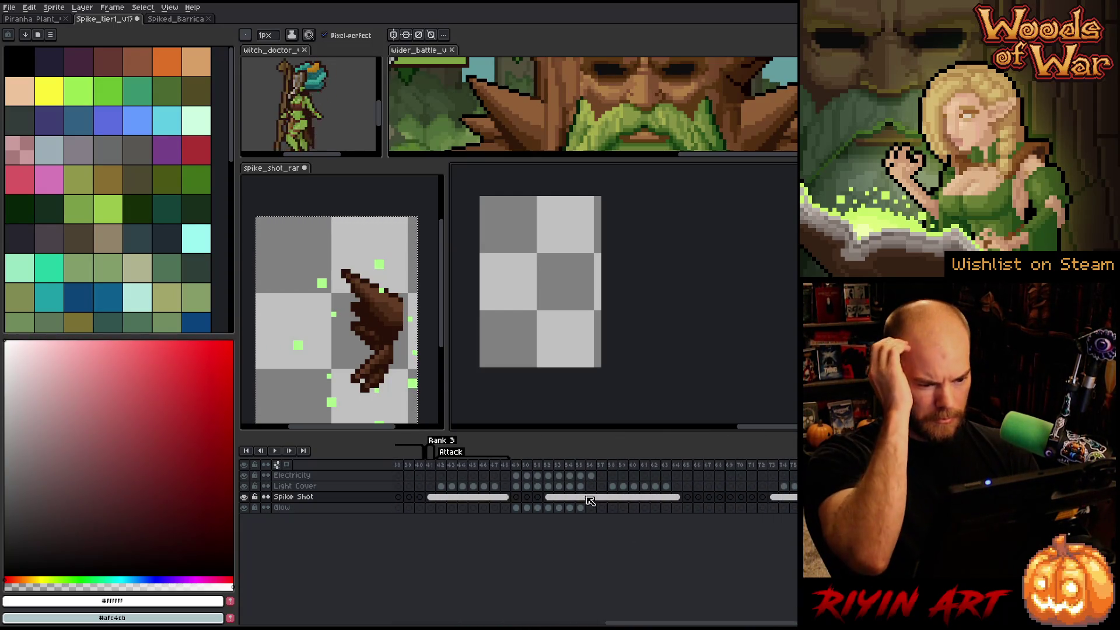
click(537, 467)
key(Return)
click(537, 453)
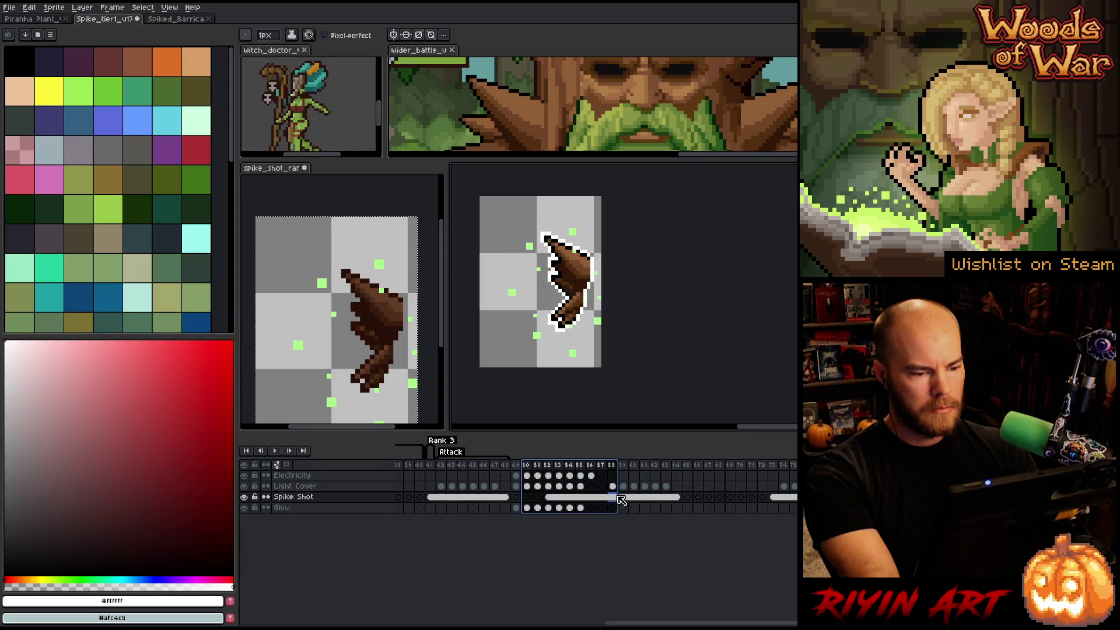
- Check frame 64 of the spike, then close the spike_shot_rank1 sprite sheet
scroll(567, 396, up, 4)
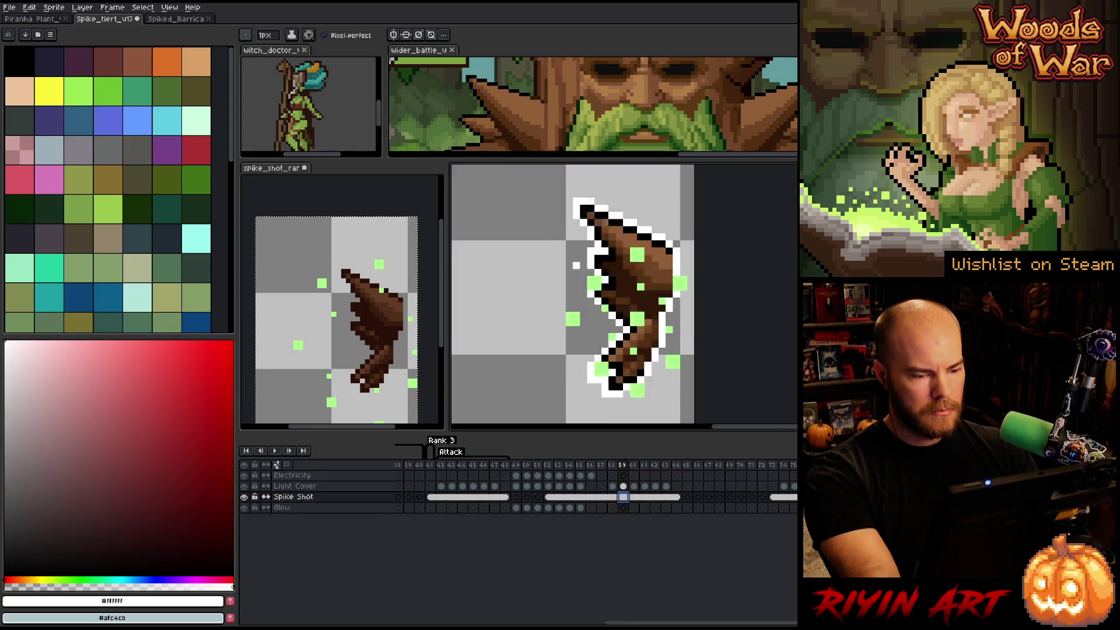
click(676, 465)
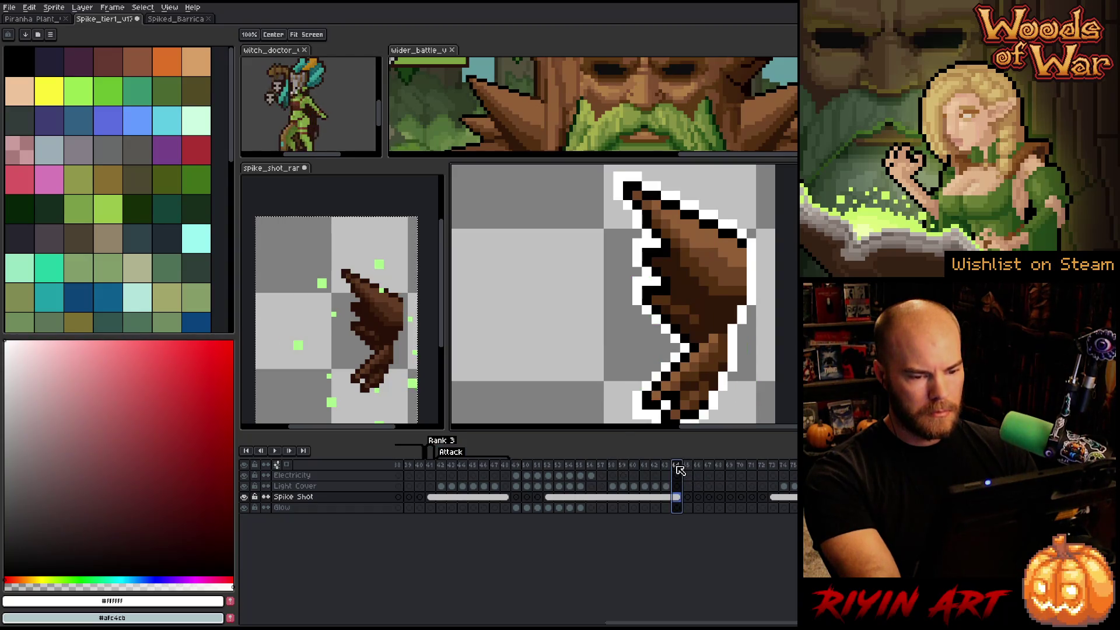
drag(689, 270, 689, 282)
scroll(689, 282, down, 3)
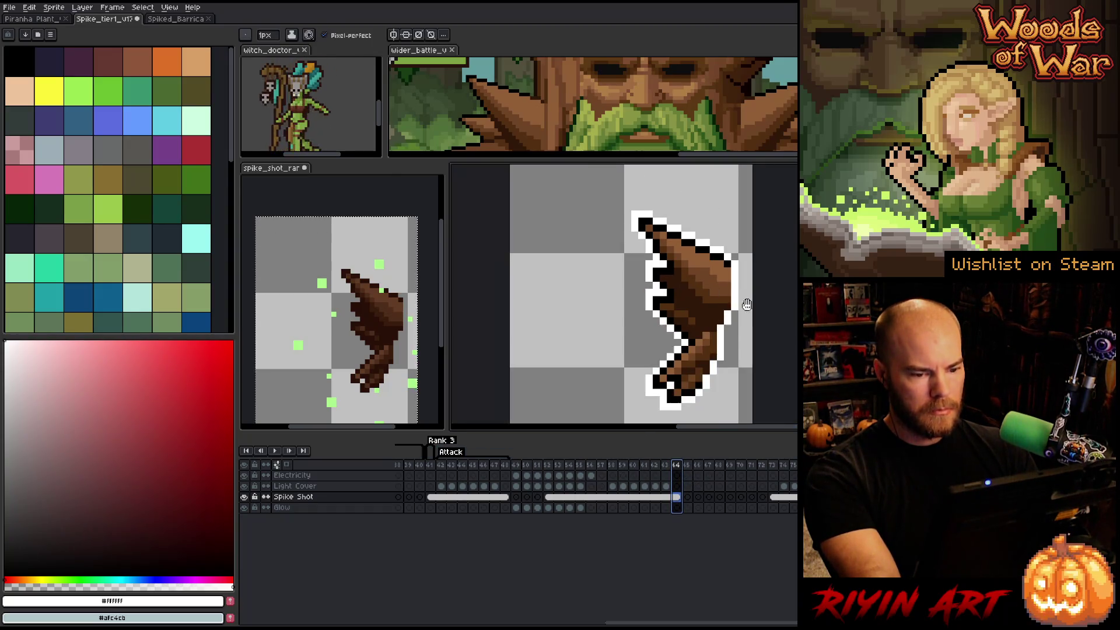
key(b)
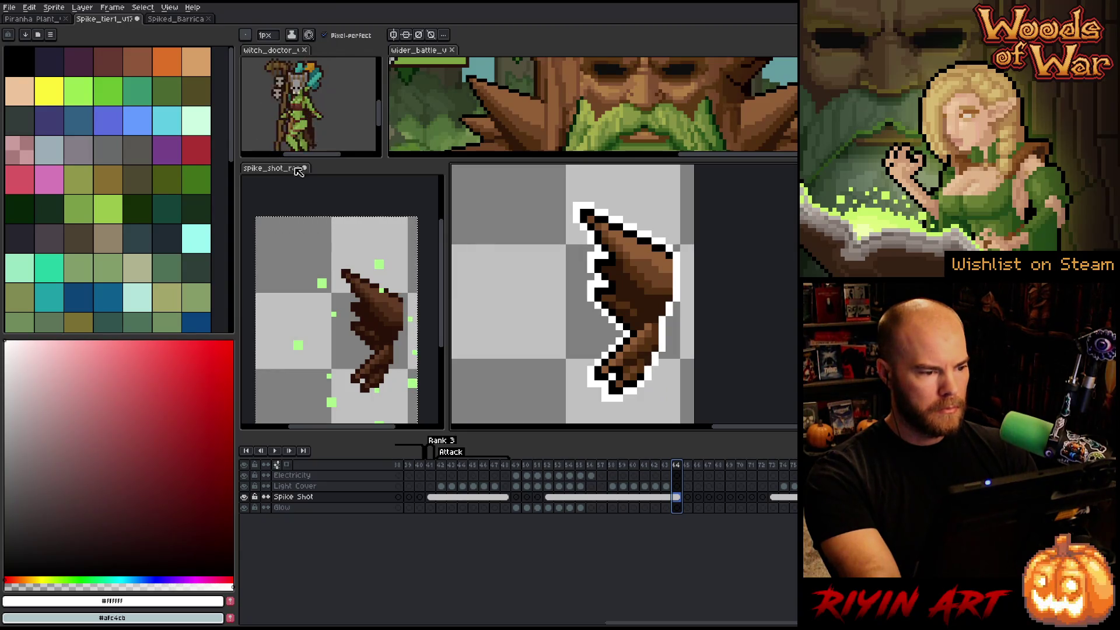
click(304, 168)
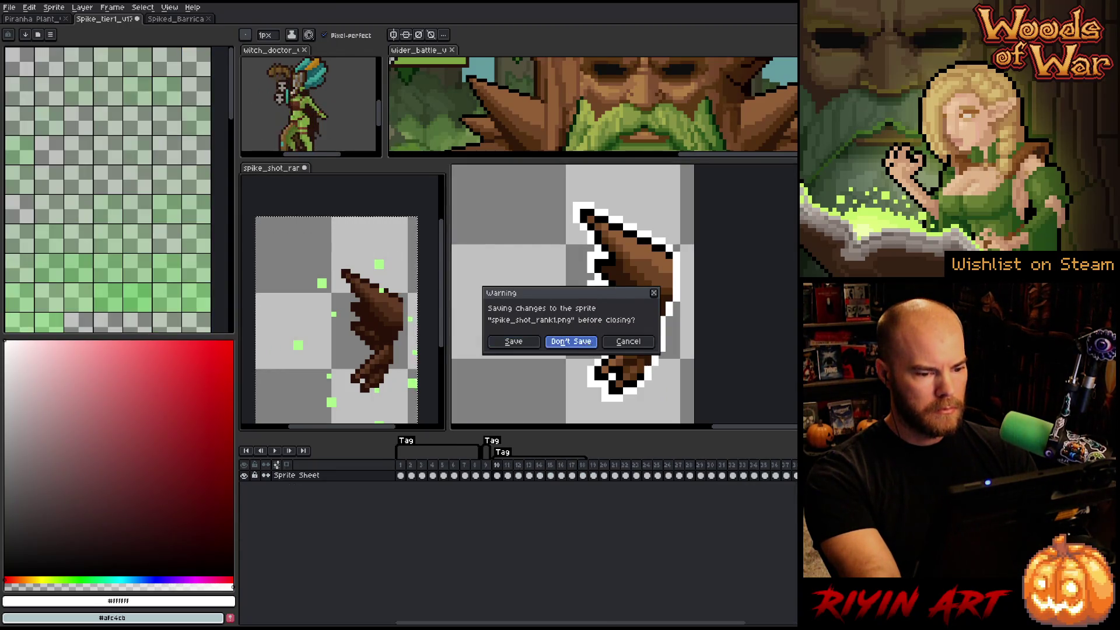
- Discard changes to the closed sheet and erase the white outline down the spike's right edge
click(572, 345)
mouse_move(630, 320)
mouse_down()
mouse_move(441, 327)
mouse_move(486, 328)
mouse_up()
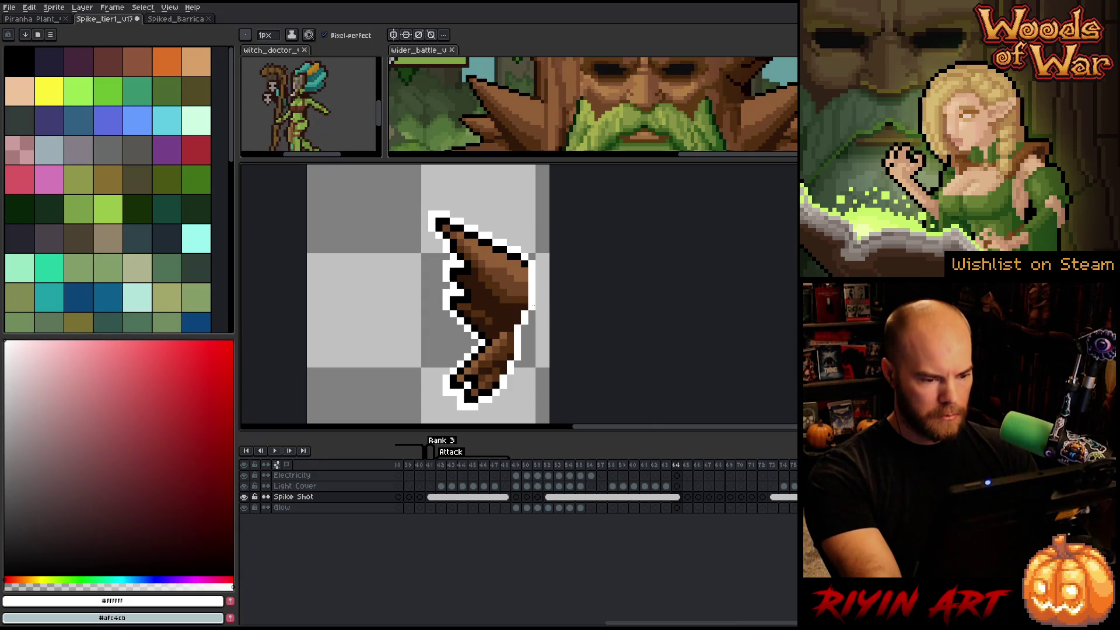
key(e)
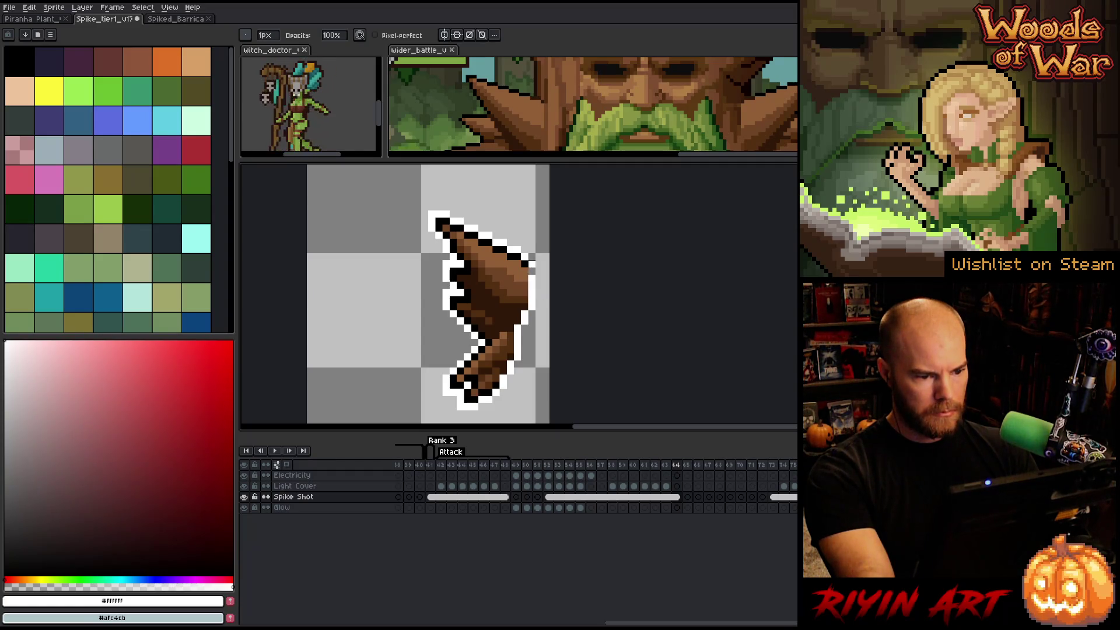
drag(531, 277, 510, 378)
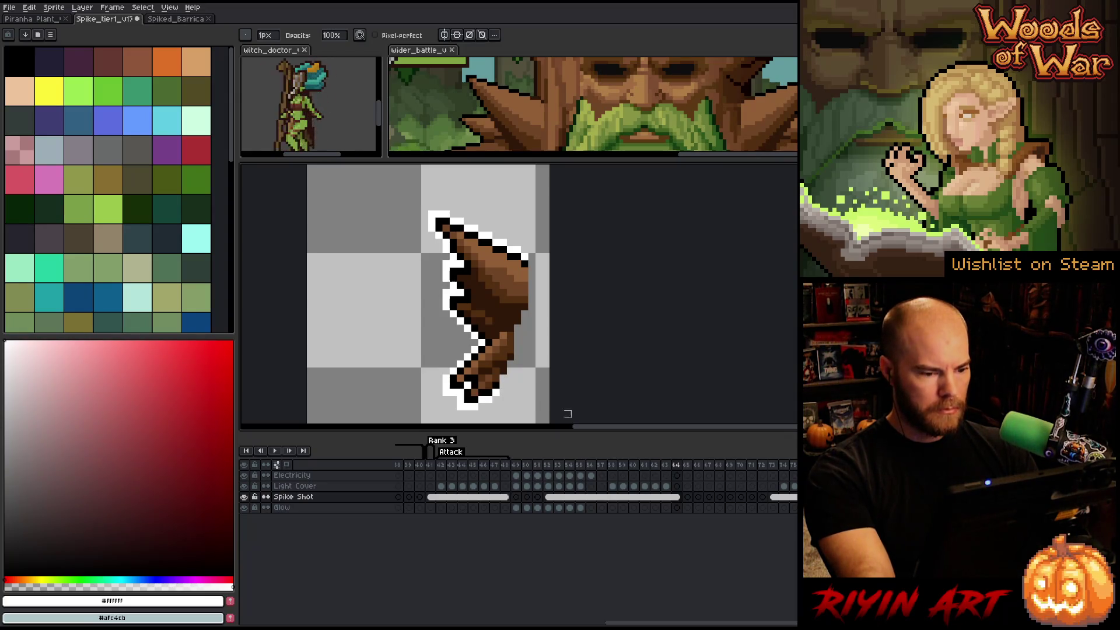
- On Spike Shot frames 48 and 75, erase the white outline along the cluster's right edge
click(505, 497)
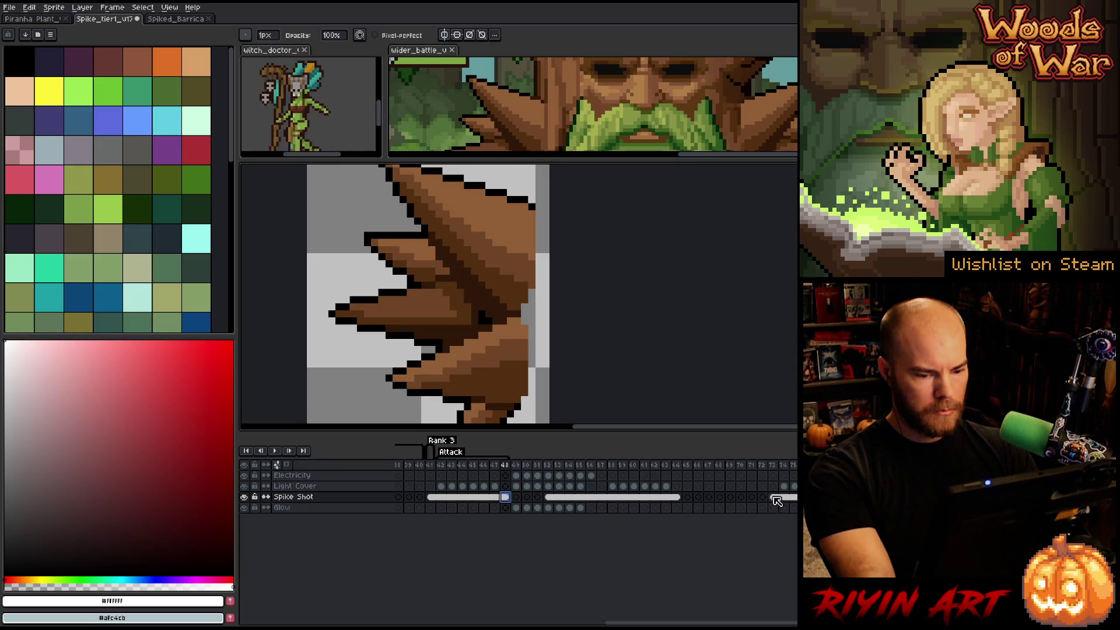
click(793, 497)
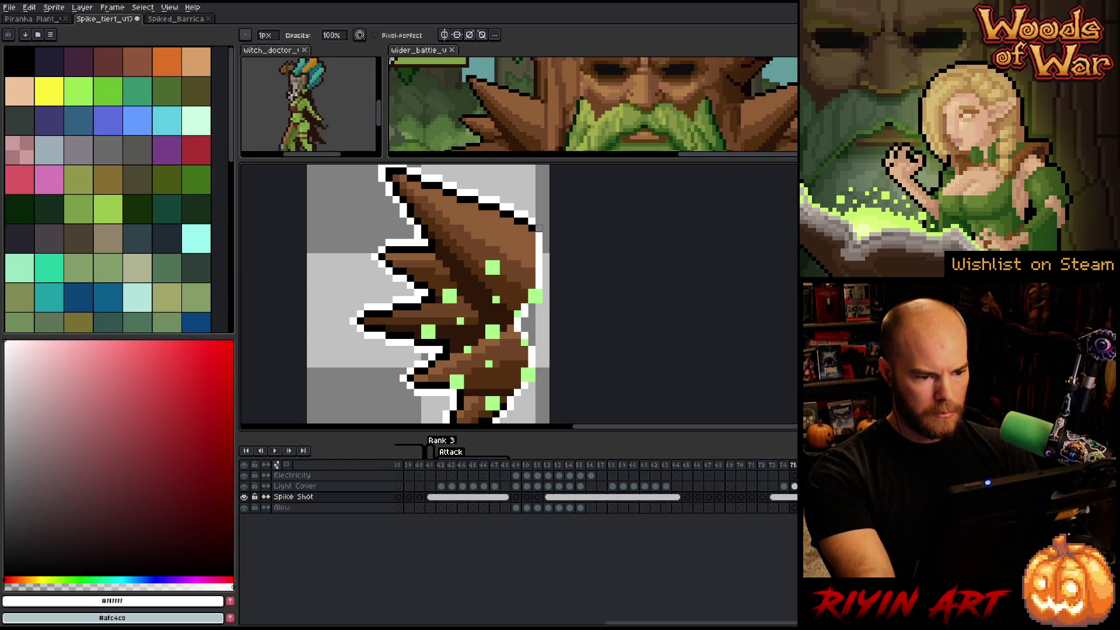
key(Delete)
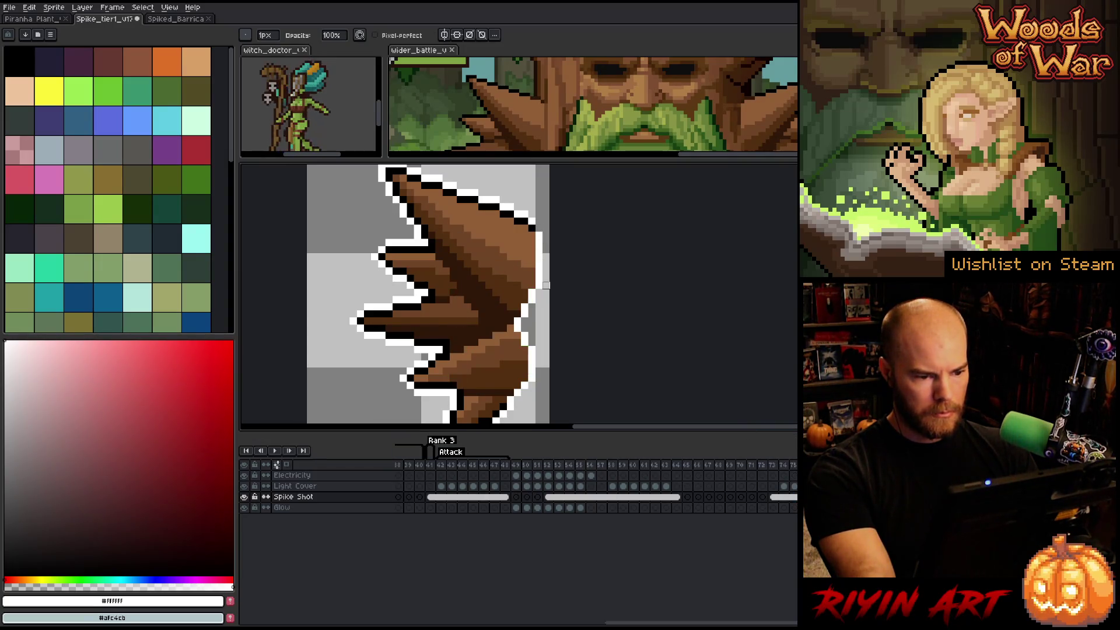
drag(542, 232, 539, 285)
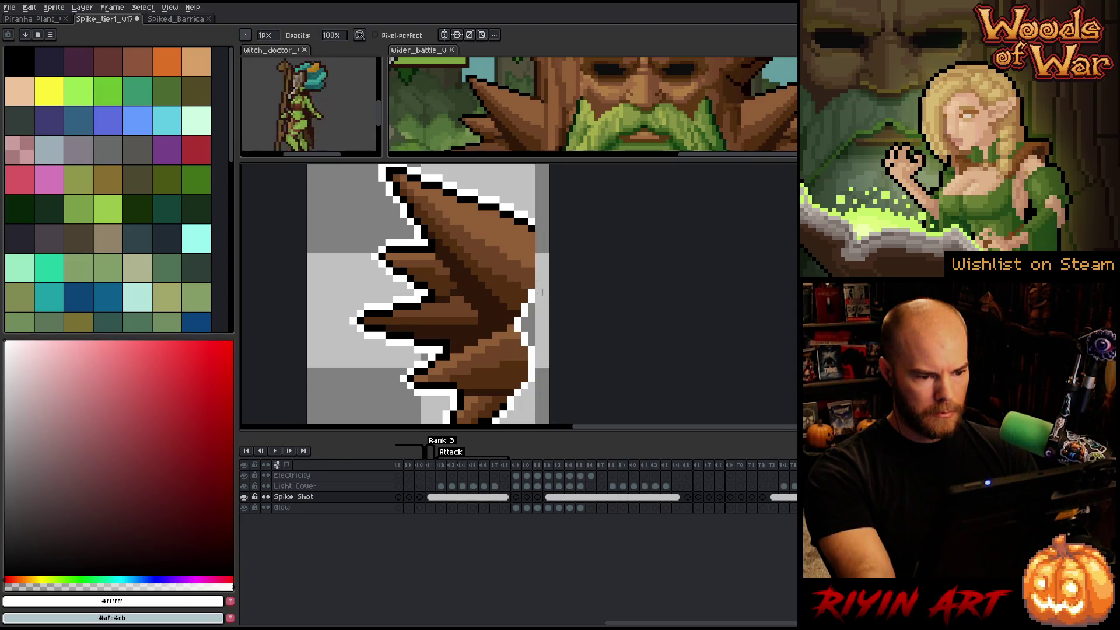
drag(525, 364, 532, 377)
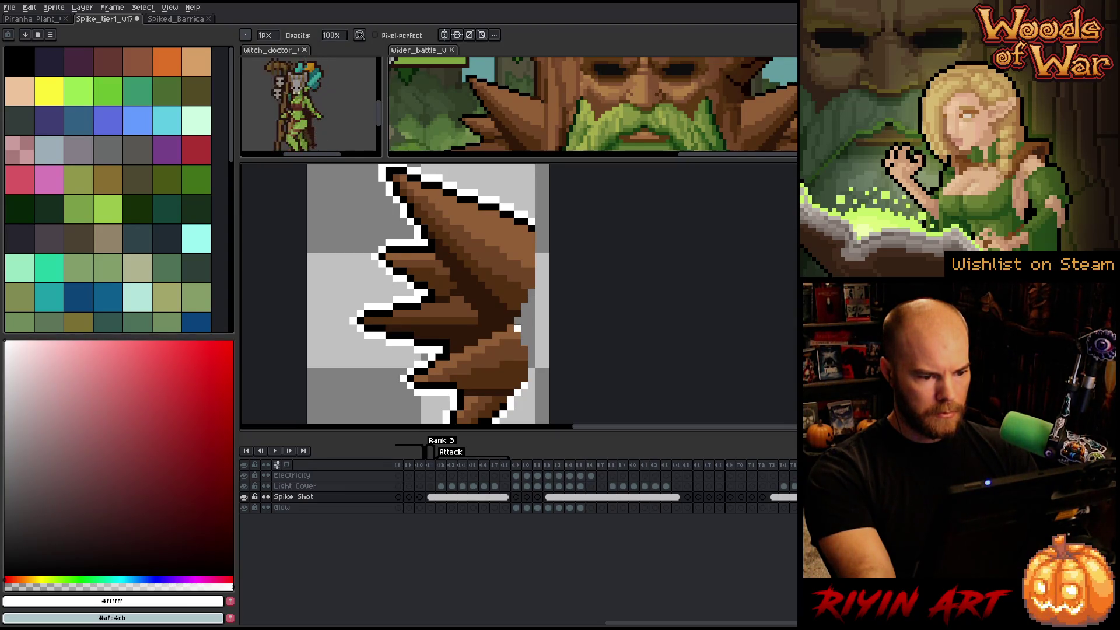
scroll(518, 336, down, 2)
scroll(515, 322, up, 2)
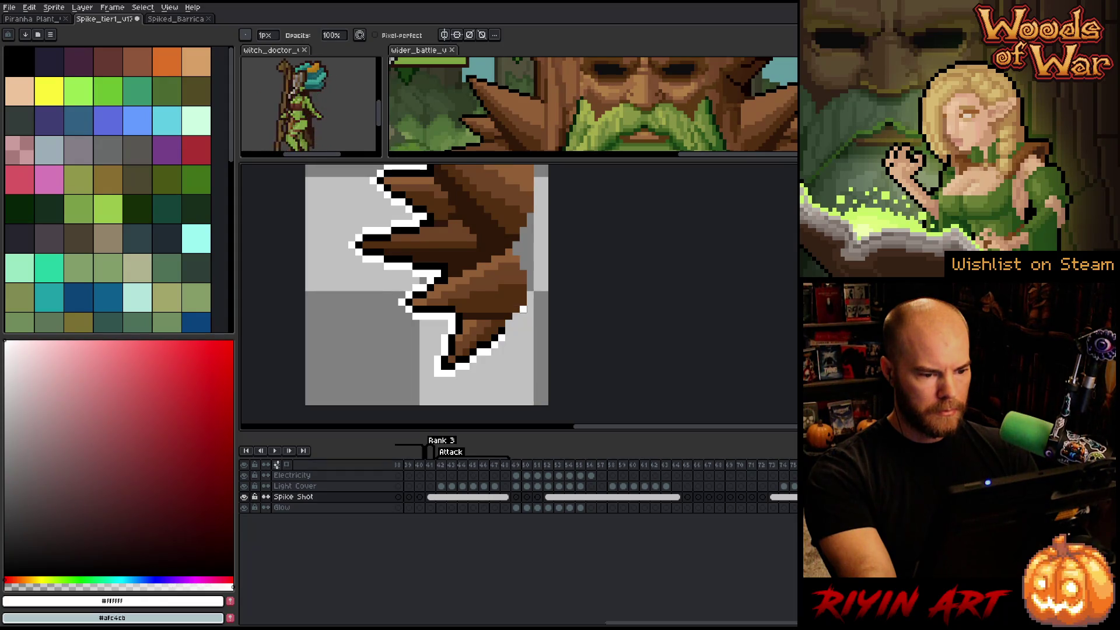
scroll(524, 309, down, 3)
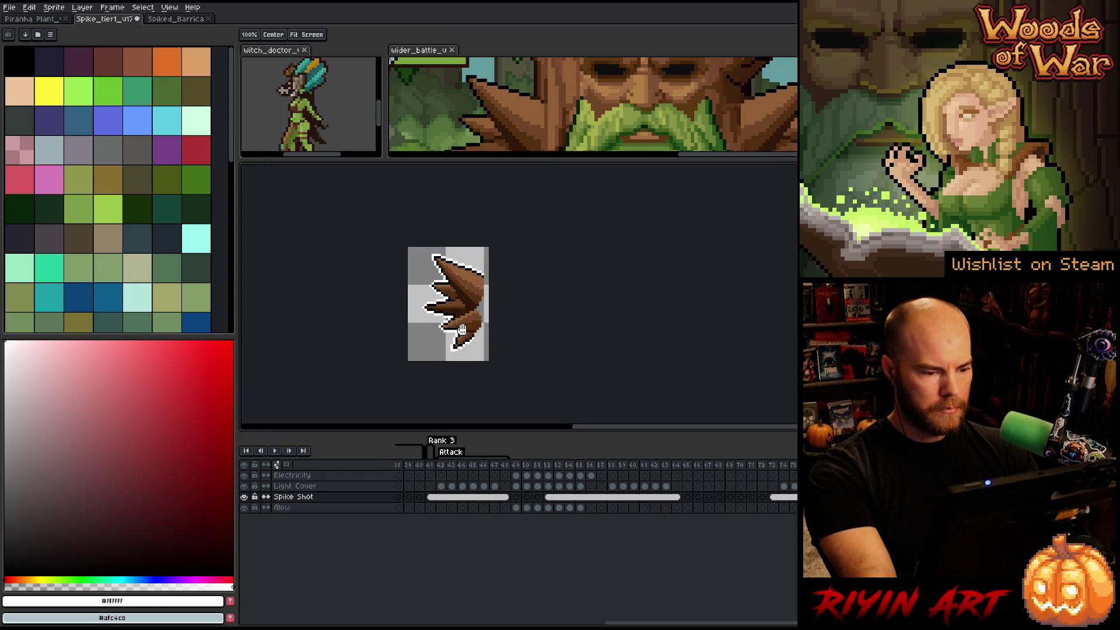
scroll(463, 315, up, 1)
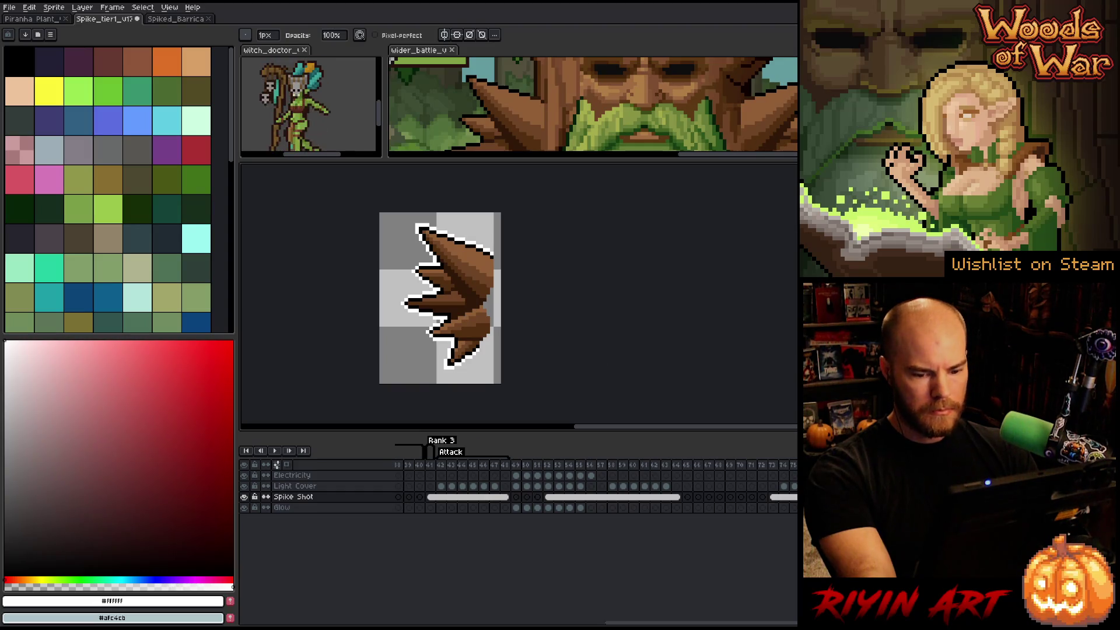
- On the next frame, erase the right-edge white outline and recentre the spike sprite
key(Right)
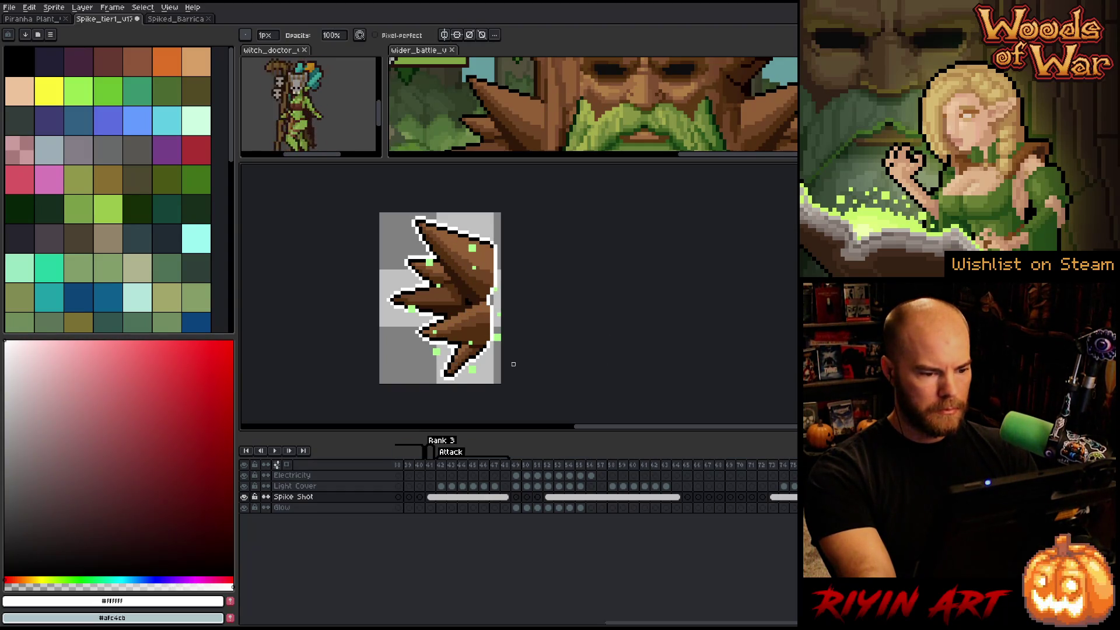
scroll(513, 364, up, 2)
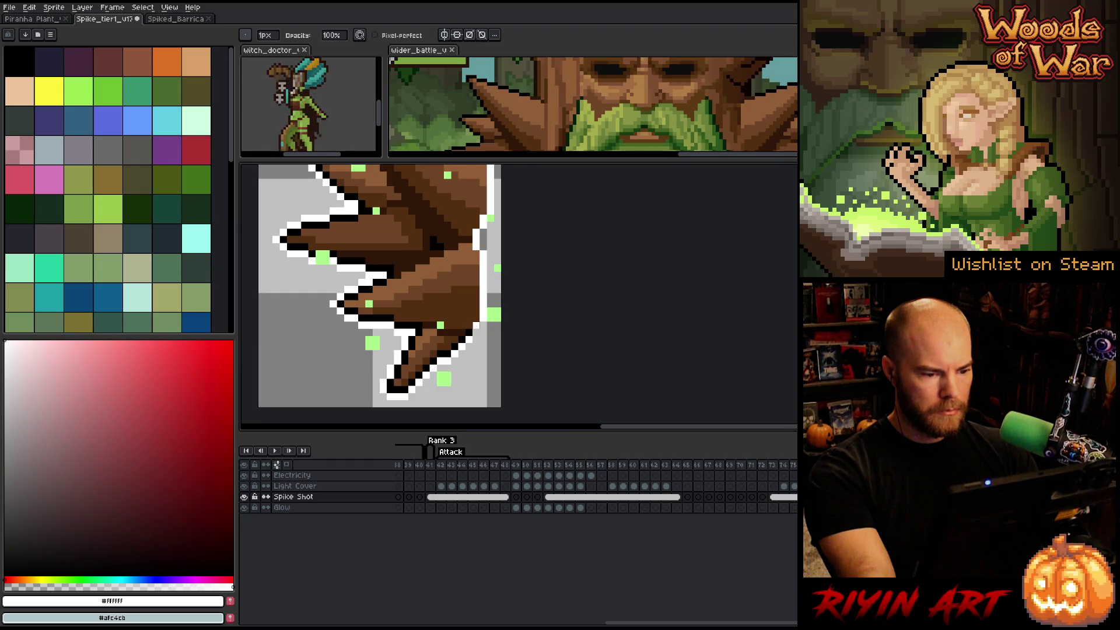
drag(483, 237, 483, 217)
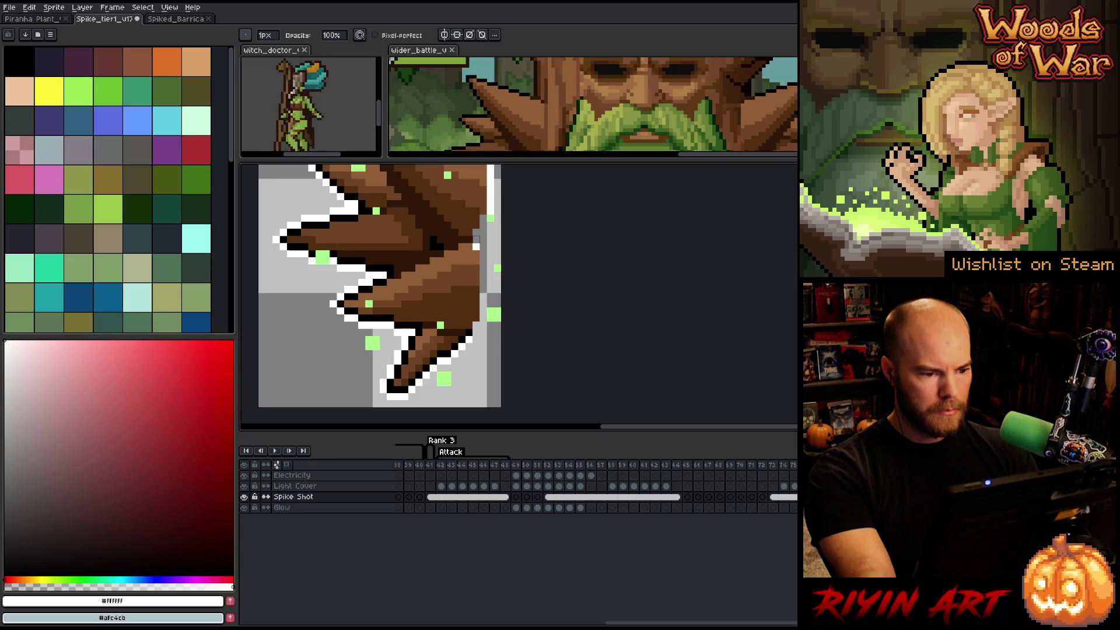
drag(476, 244, 473, 364)
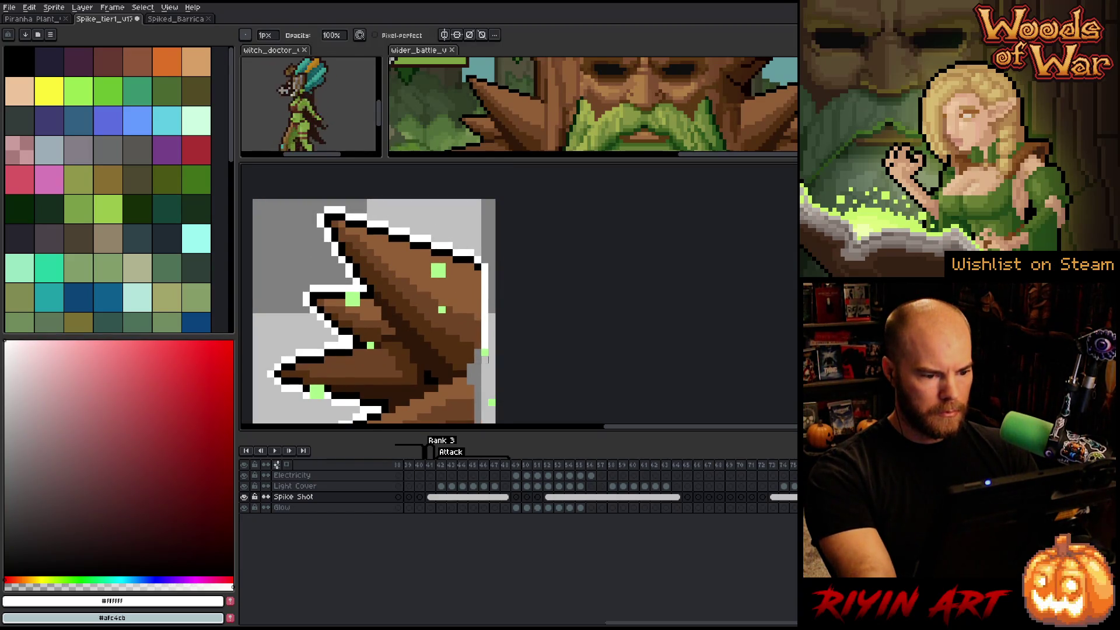
scroll(489, 309, down, 3)
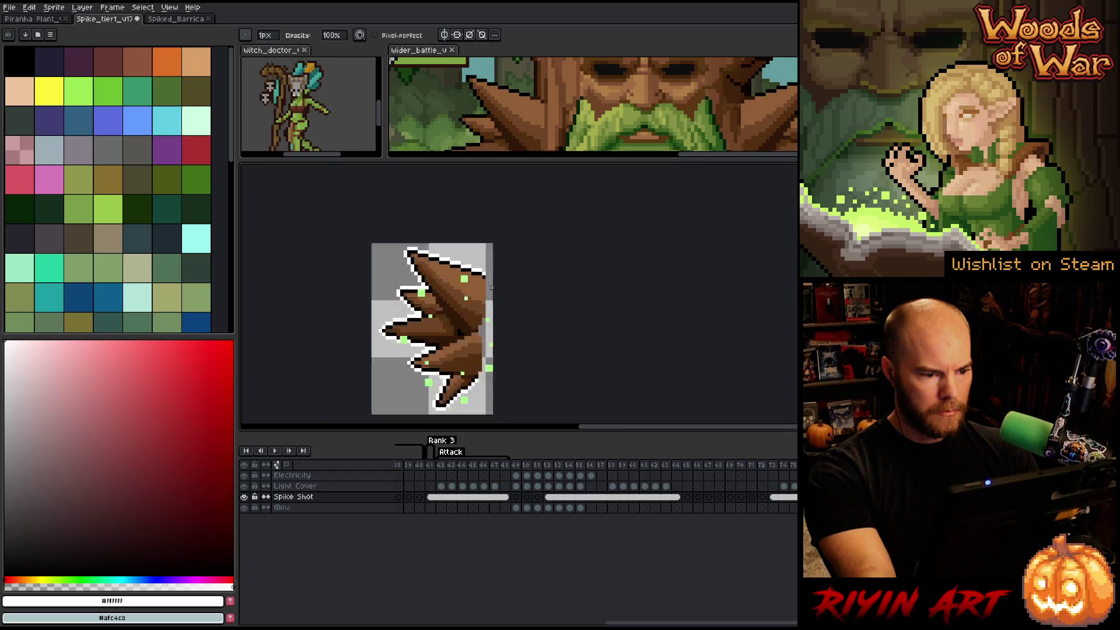
drag(492, 322, 467, 297)
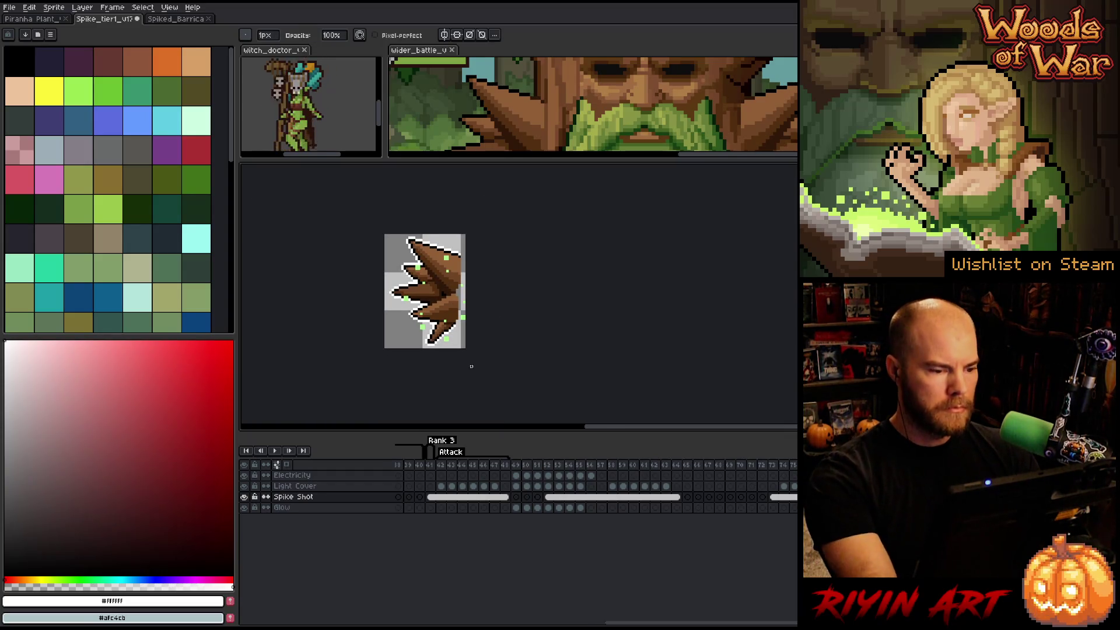
- In Export Sprite Sheet, set Constraints to Fixed # of Columns with 8 columns
click(19, 12)
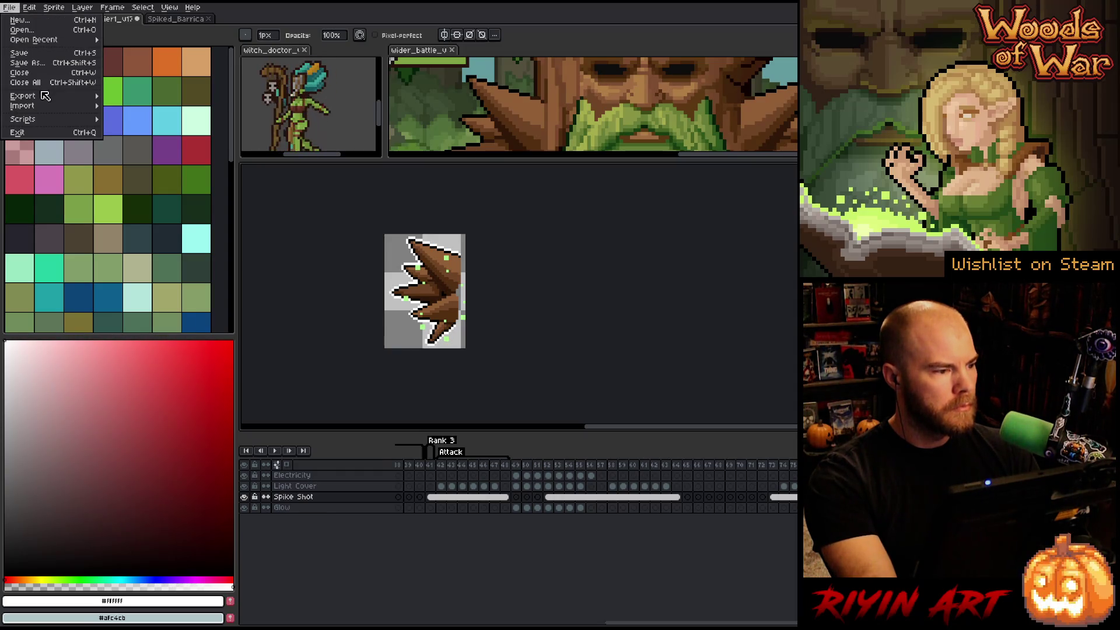
mouse_move(45, 98)
click(185, 107)
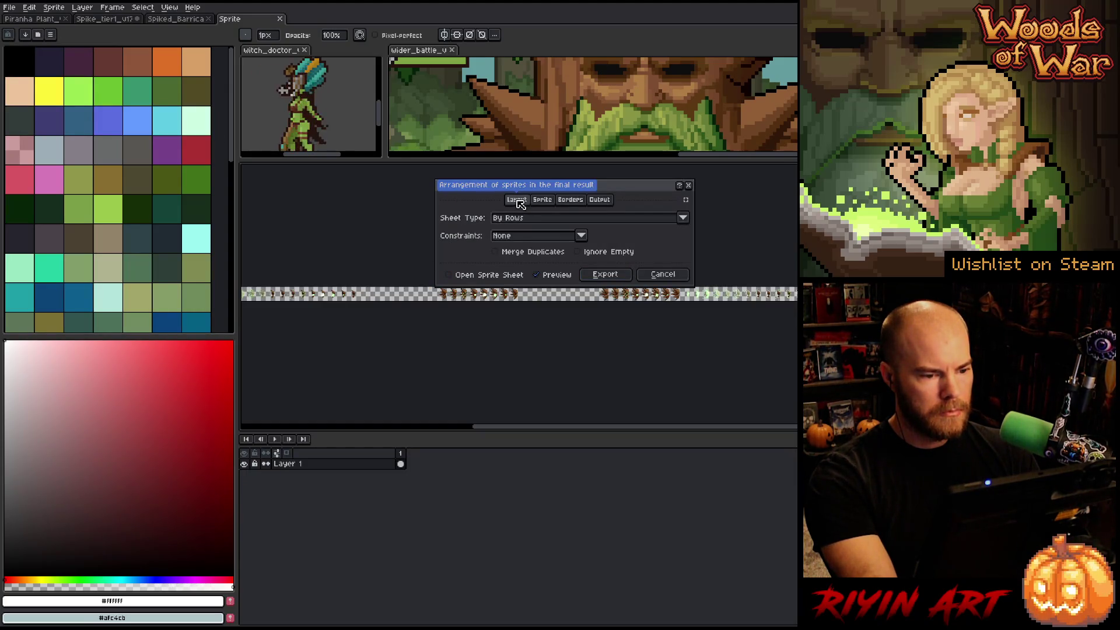
click(540, 236)
click(536, 258)
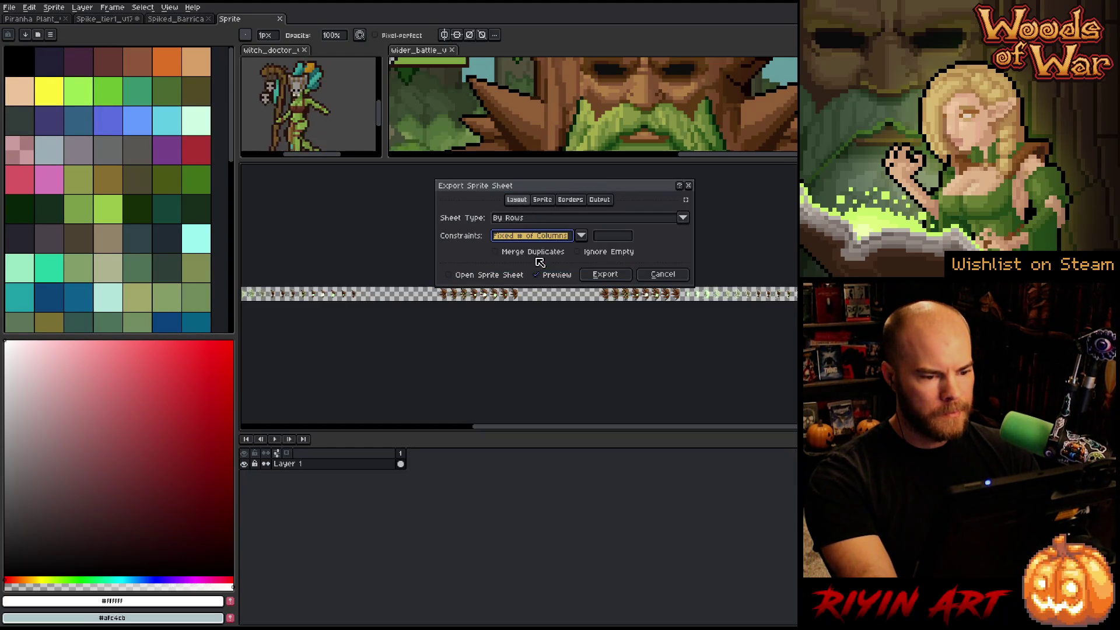
click(612, 237)
key(BackSpace)
key(BackSpace)
text(8)
mouse_move(627, 186)
mouse_down()
mouse_move(909, 256)
mouse_move(951, 248)
mouse_up()
scroll(460, 300, up, 2)
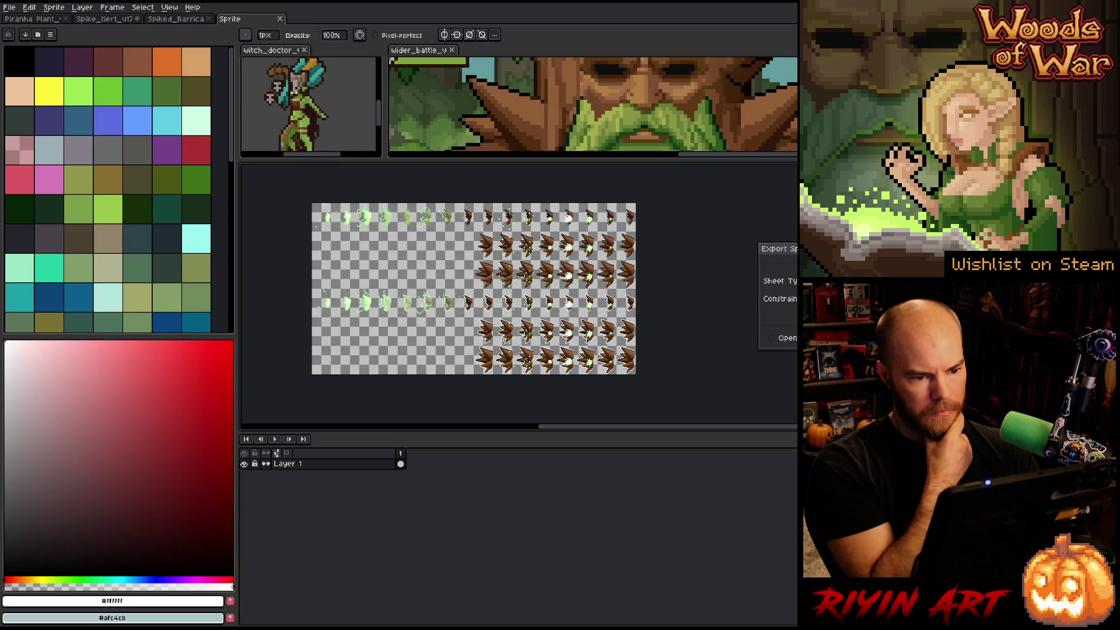
- Export the sheet over spike_shot_rank1.png, confirming the overwrite
click(781, 265)
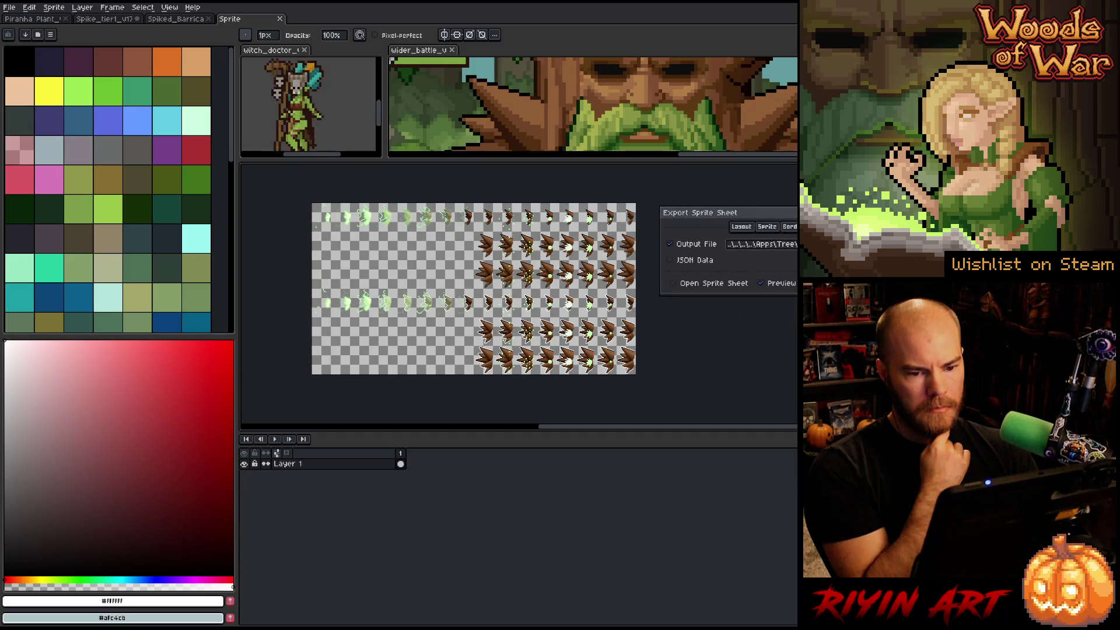
key(Return)
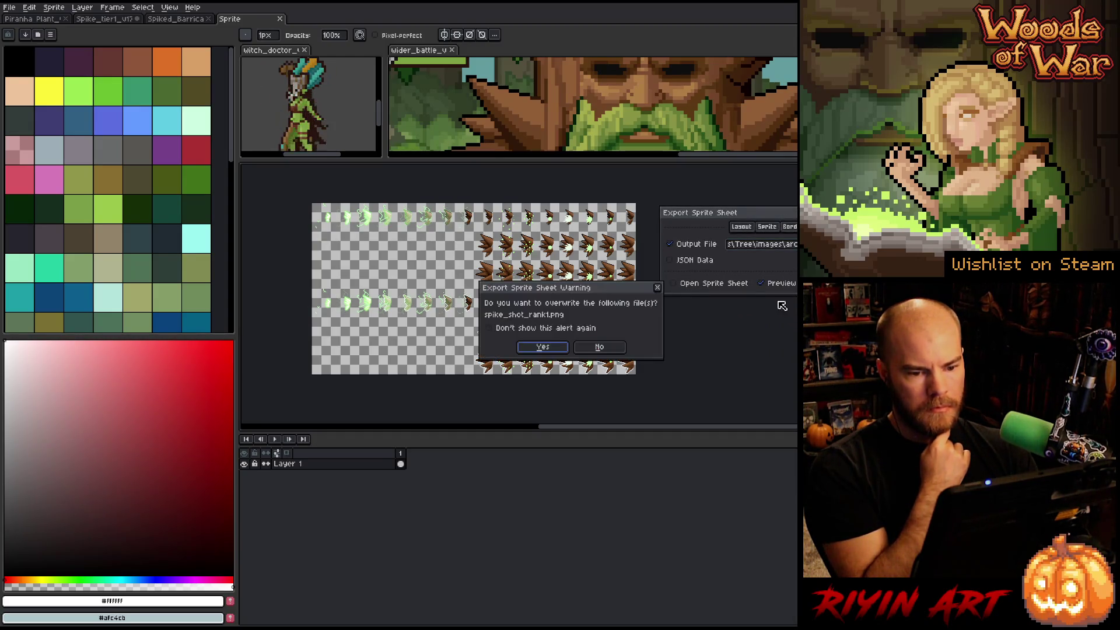
click(549, 348)
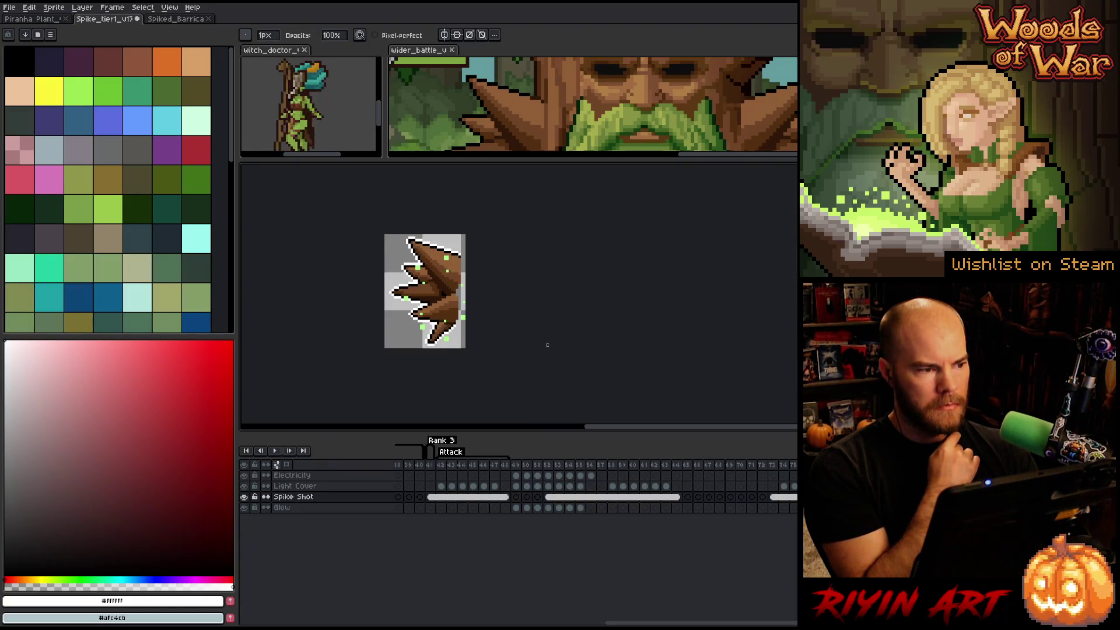
- Save the spike sprite with Ctrl+S and switch to SQLiteStudio
key(ctrl+s)
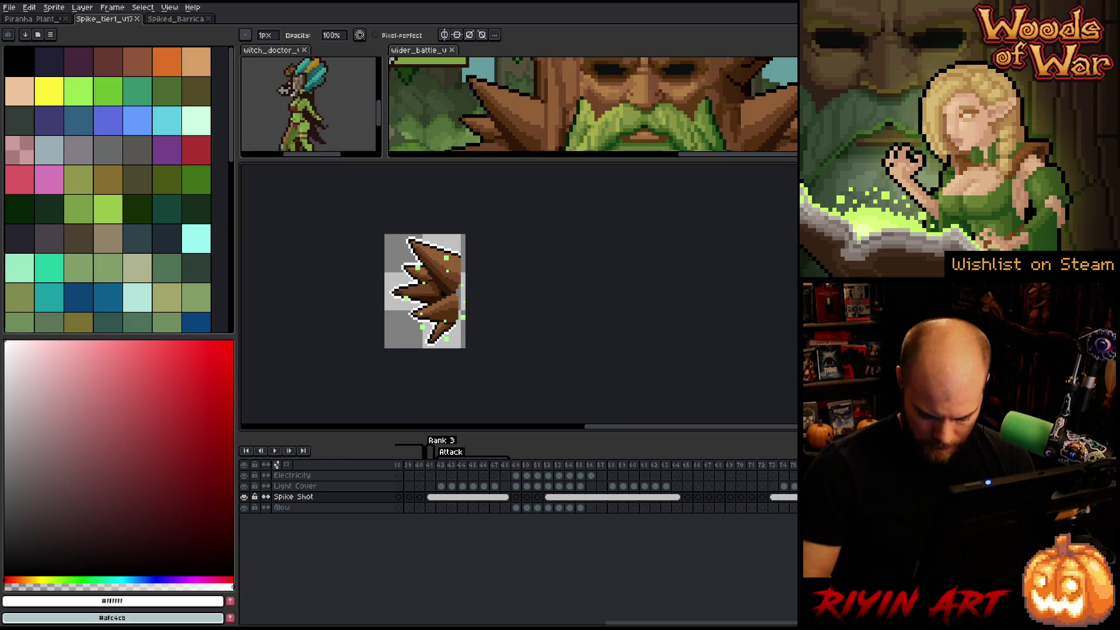
key(alt+Tab)
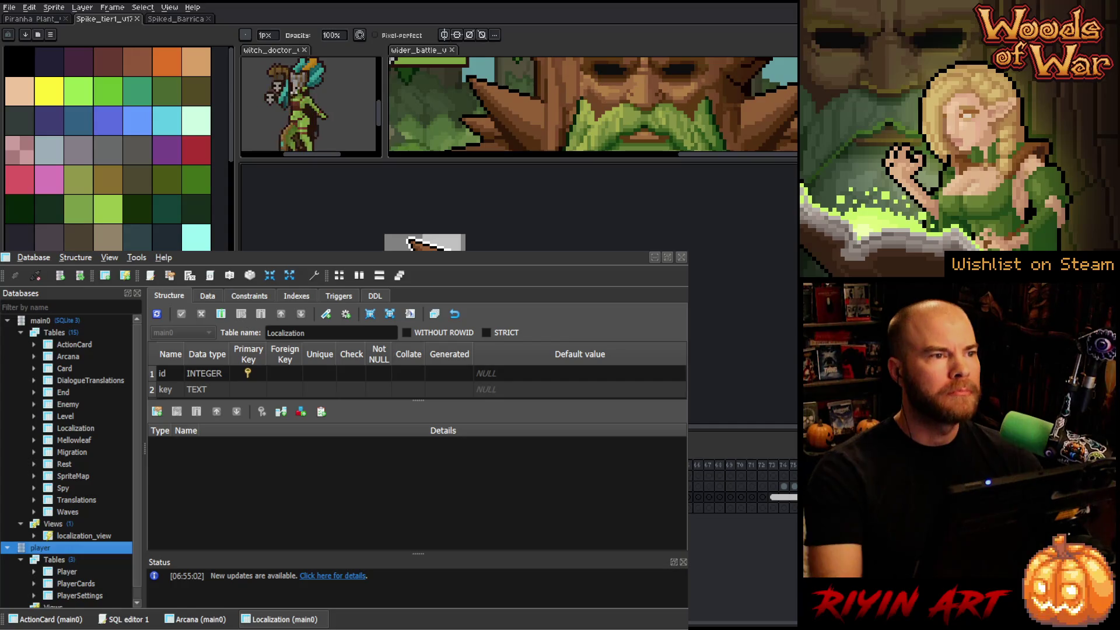
- Browse the Localization and SpriteMap tables' data rows
click(209, 295)
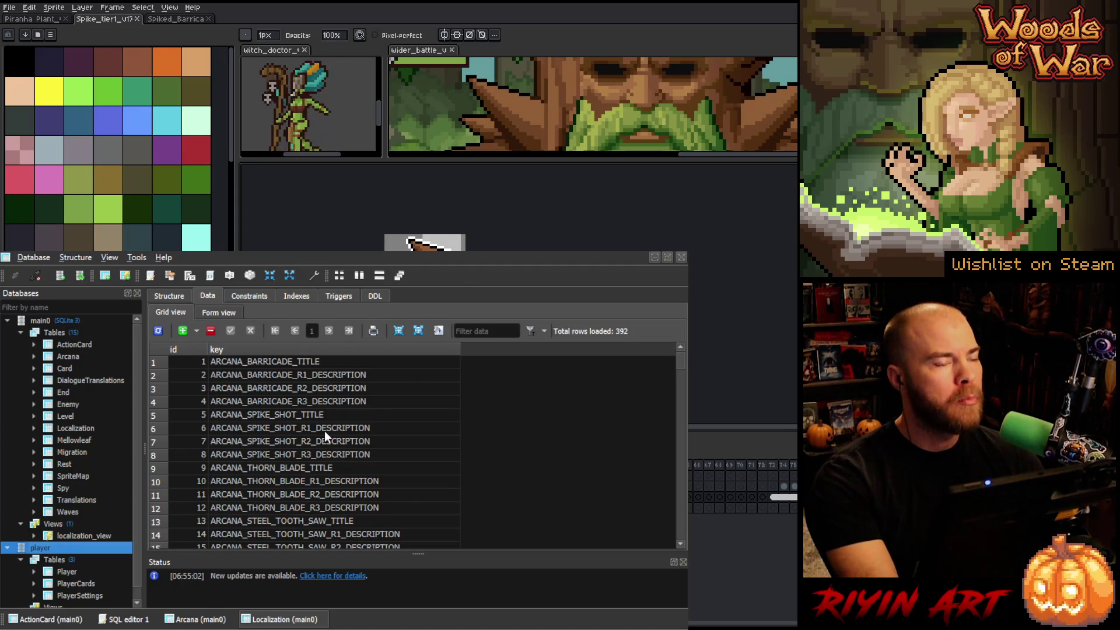
scroll(325, 435, down, 3)
scroll(324, 437, down, 3)
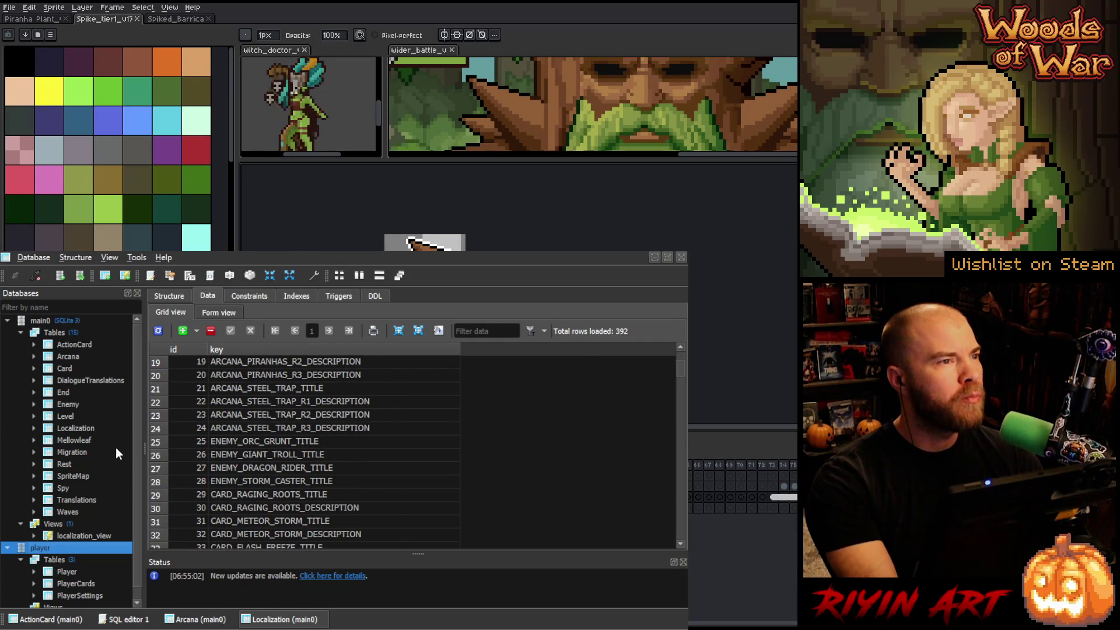
scroll(115, 454, down, 1)
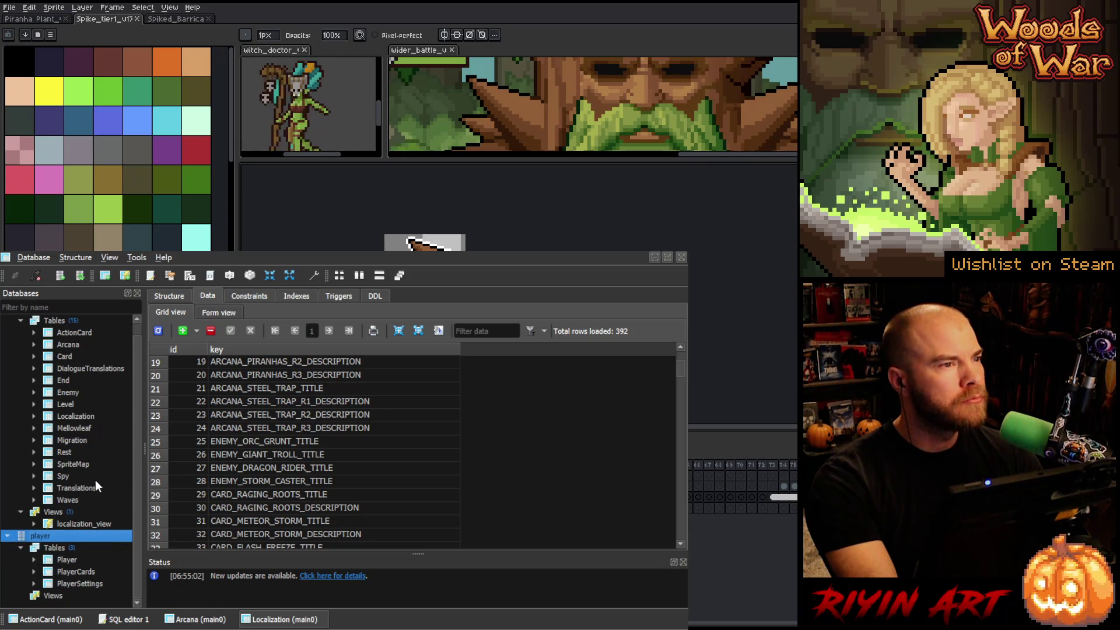
double_click(86, 462)
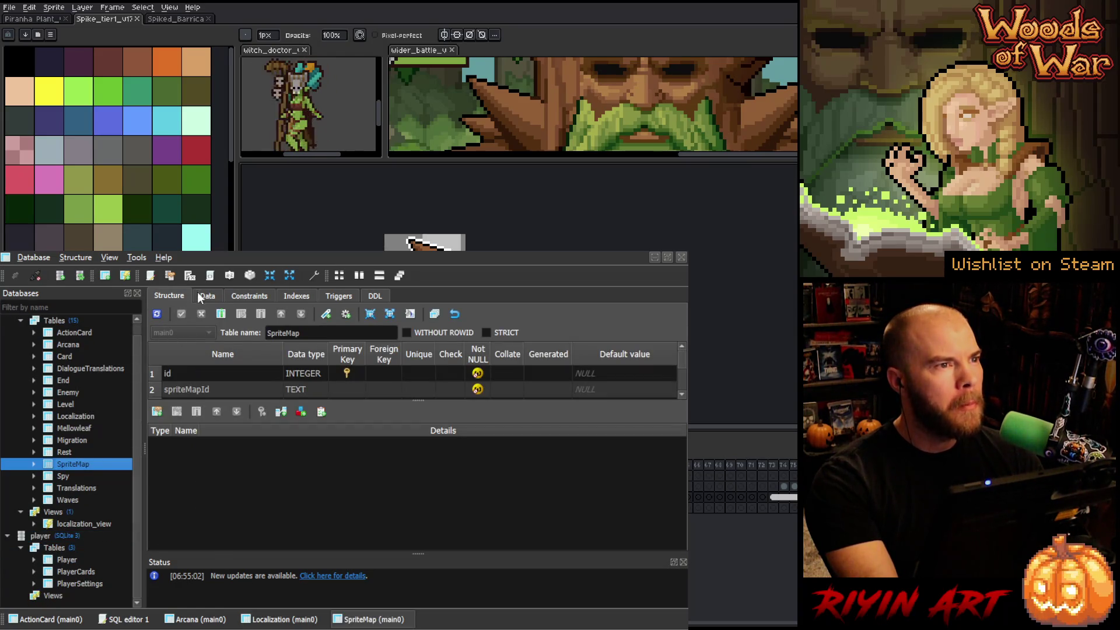
click(199, 296)
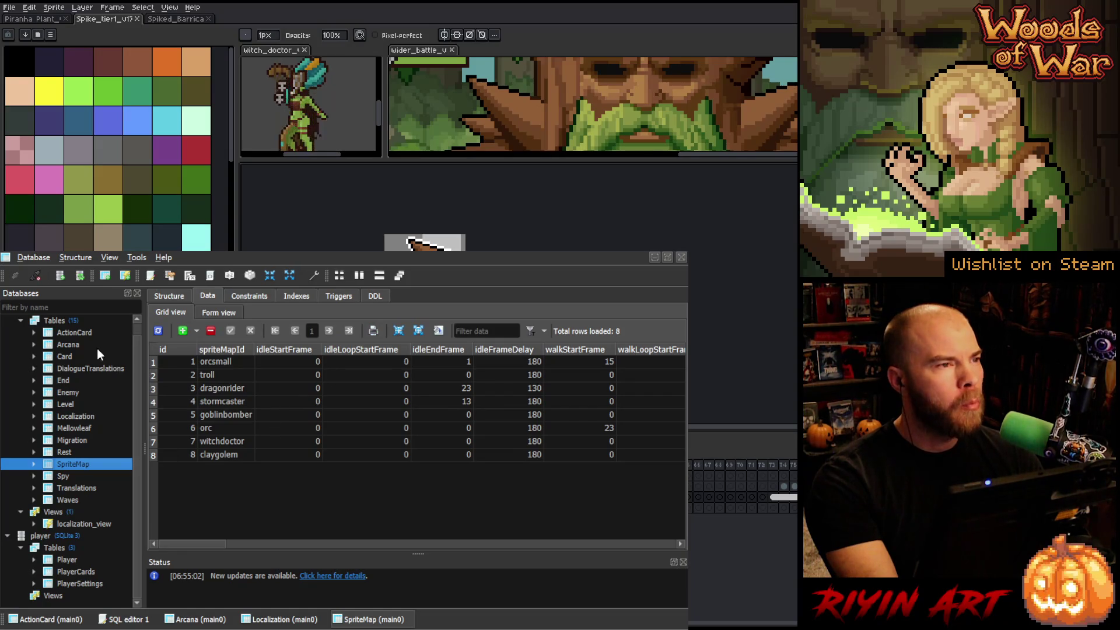
- Open the Arcana table's data, select row 4, and scroll across to the frame columns
double_click(78, 344)
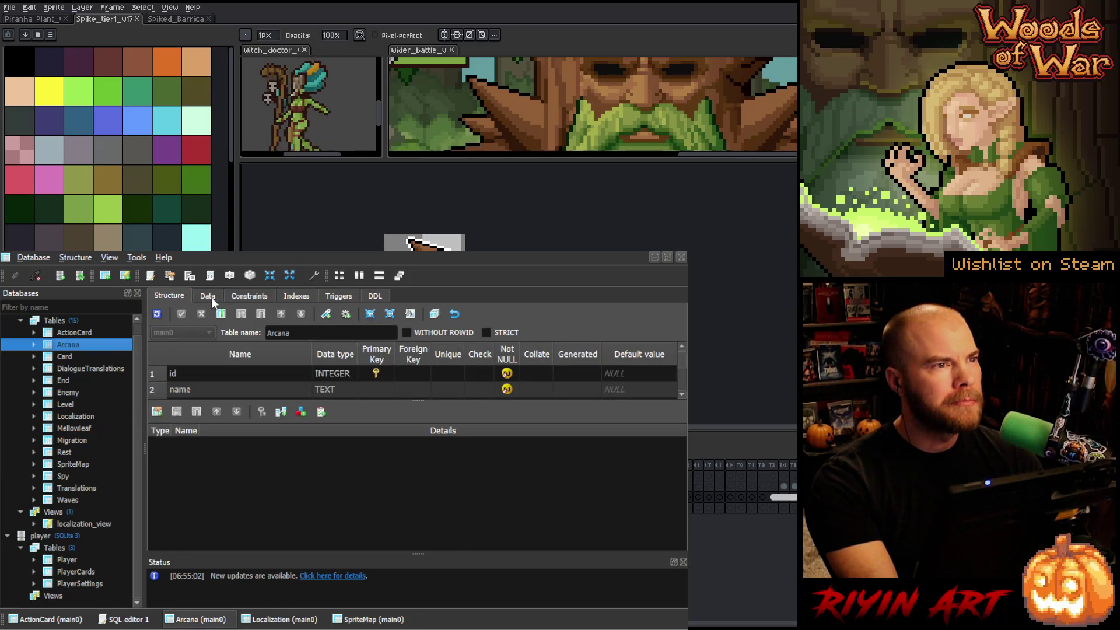
click(209, 297)
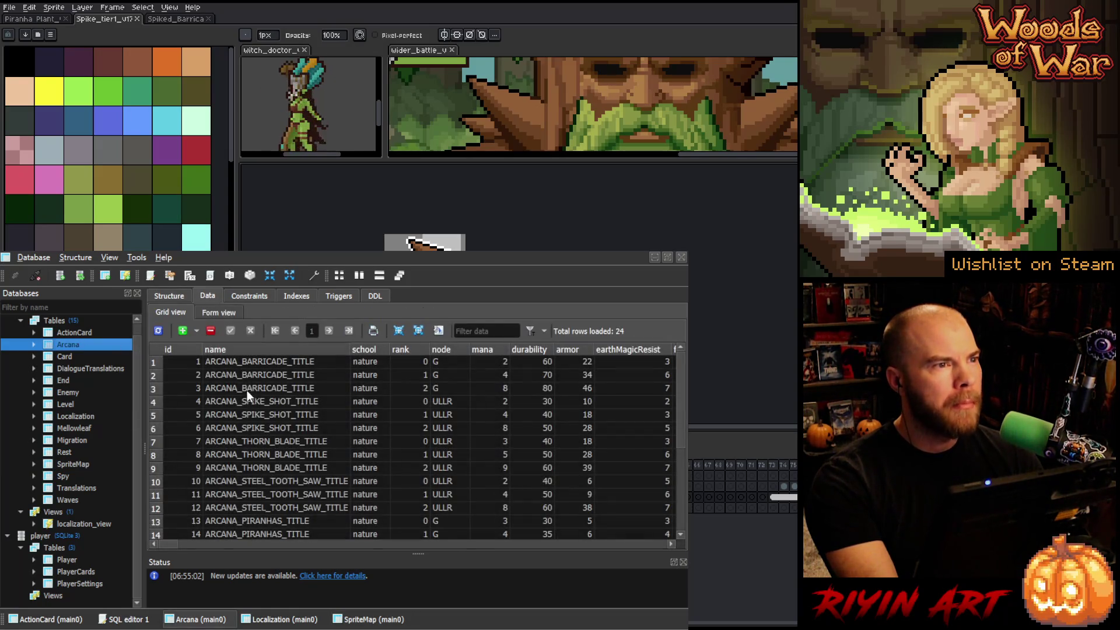
click(152, 402)
mouse_move(174, 543)
mouse_down()
mouse_move(337, 549)
mouse_move(322, 550)
mouse_up()
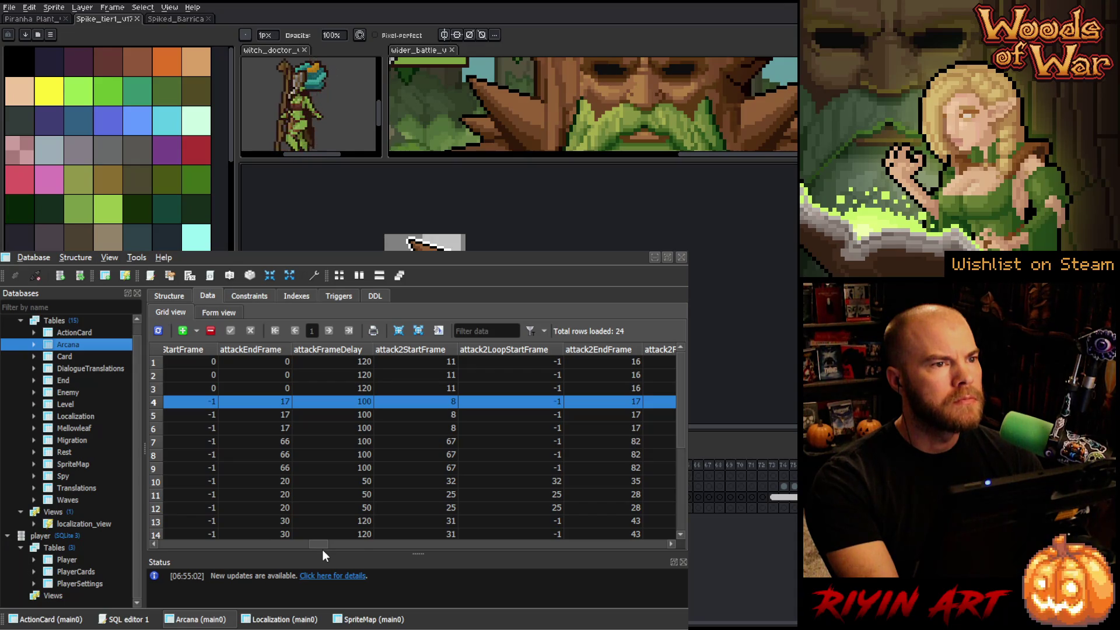
mouse_move(322, 550)
mouse_down()
mouse_move(281, 551)
mouse_move(307, 544)
mouse_up()
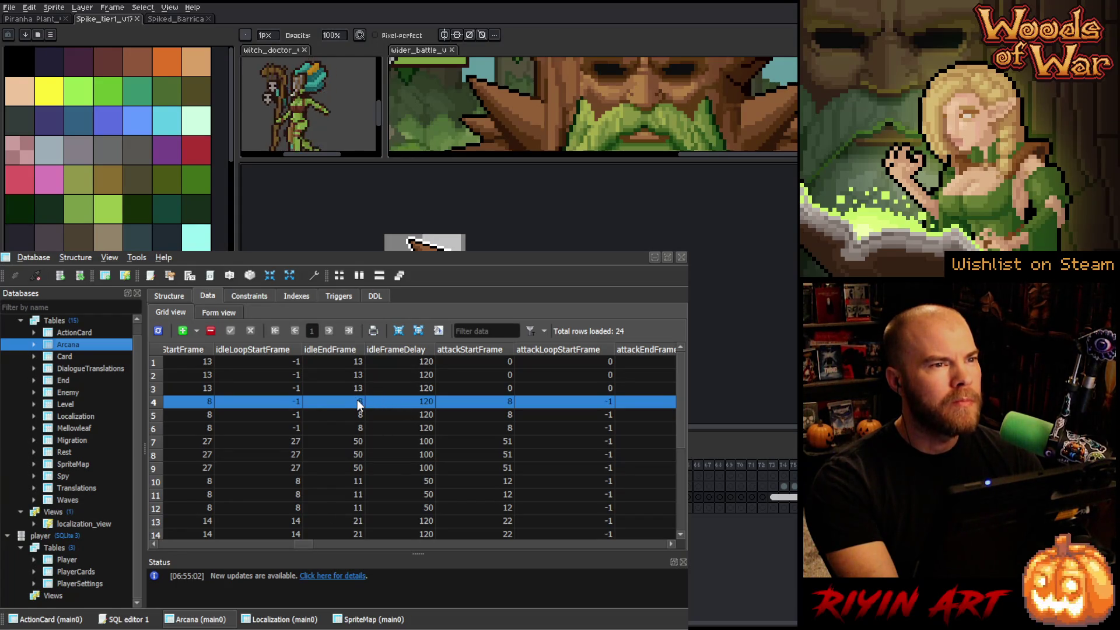
drag(305, 545, 312, 545)
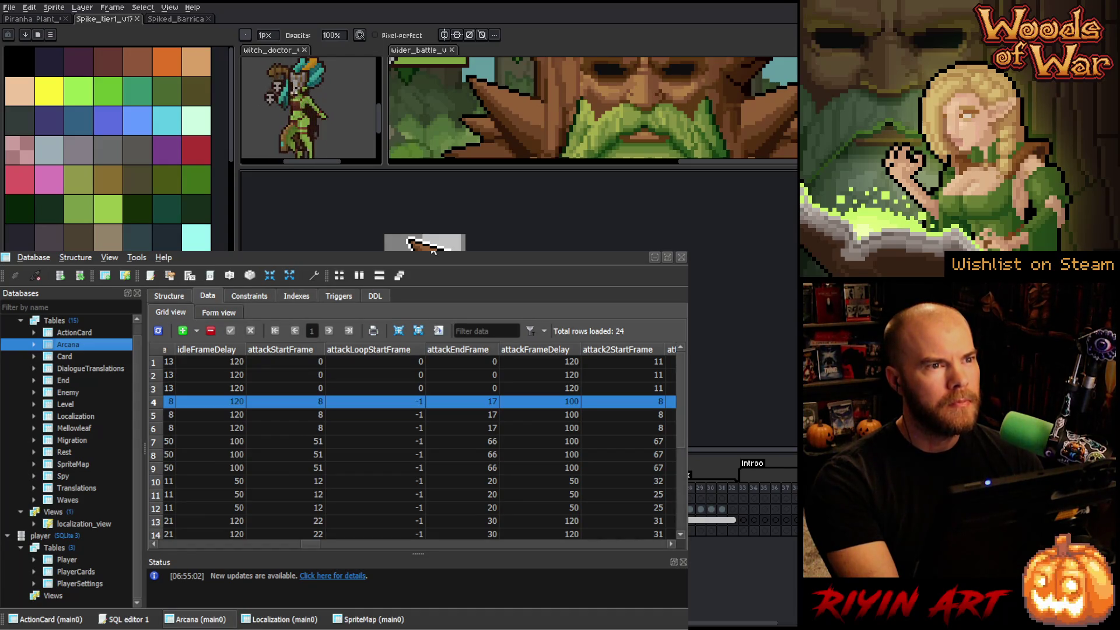
- Set attackEndFrame to 15 for spike shot rows 4–6
double_click(474, 402)
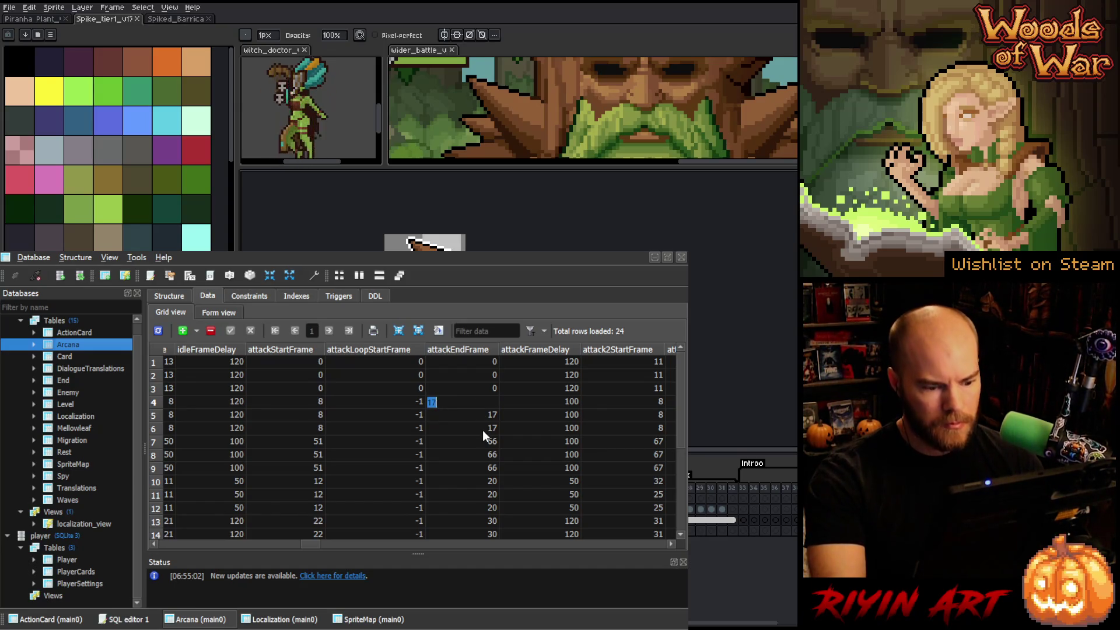
text(15)
key(Return)
drag(471, 419, 475, 429)
text(15)
click(475, 401)
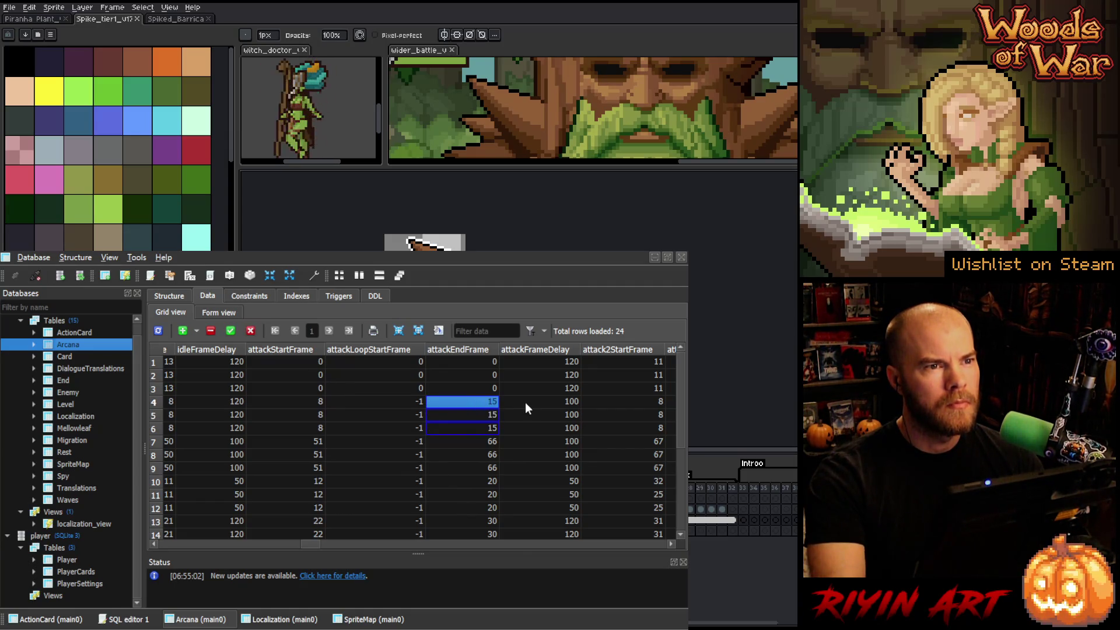
drag(313, 541, 324, 541)
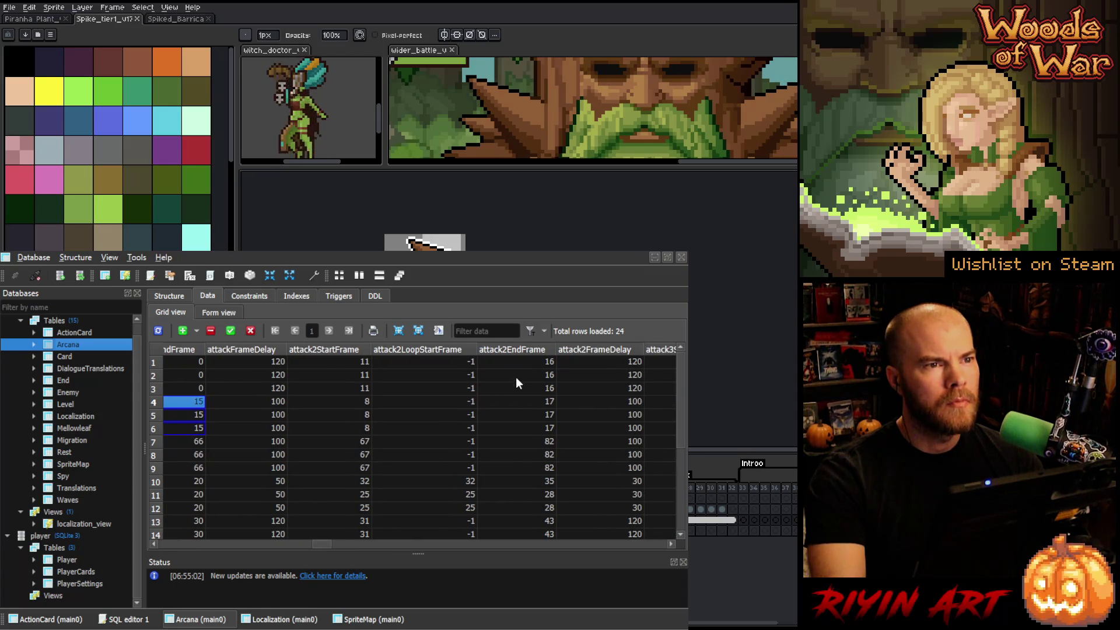
- Set attack2EndFrame to 15 for rows 4–6 and commit the Arcana edits
click(531, 398)
text(15)
click(536, 410)
text(15)
click(537, 426)
text(15)
click(534, 401)
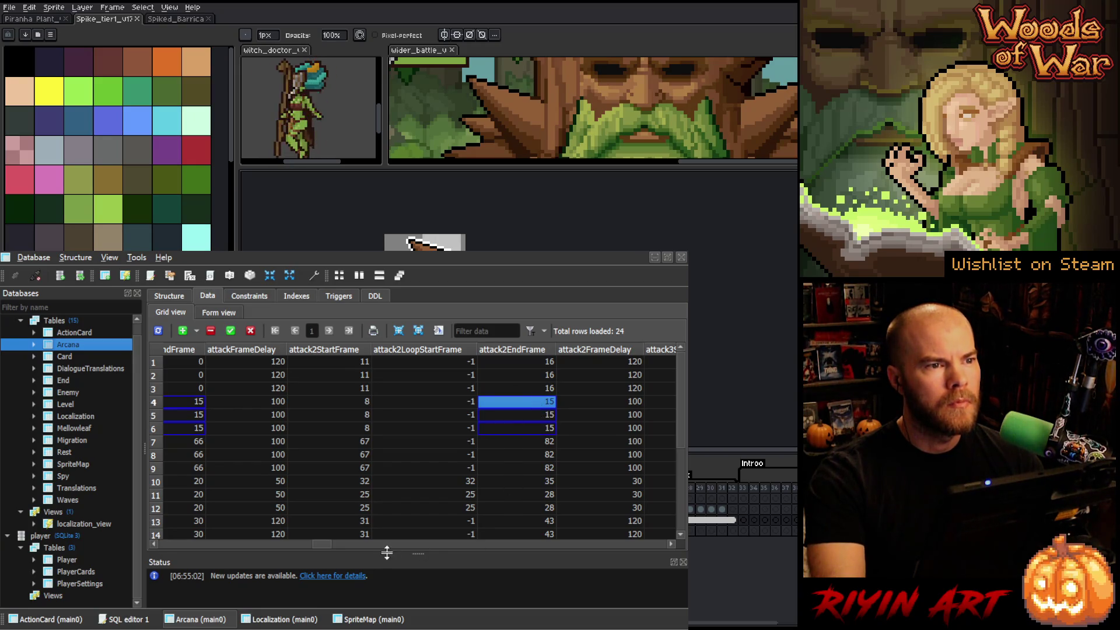
mouse_move(322, 542)
mouse_down()
mouse_move(660, 529)
mouse_move(169, 542)
mouse_up()
click(230, 331)
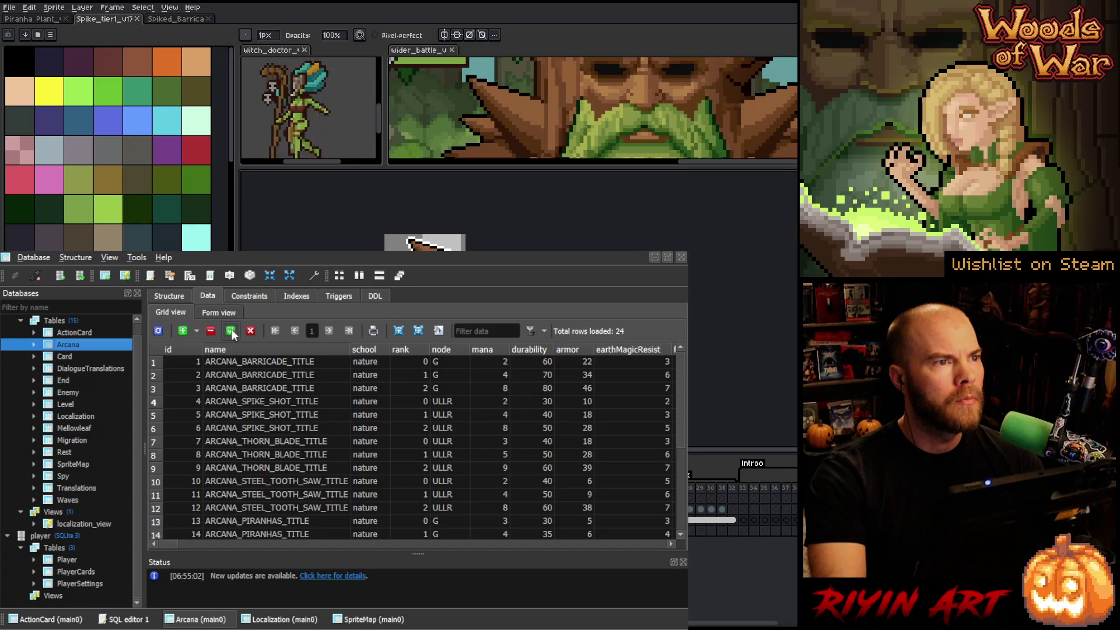
- Return to Aseprite and close the Spike_tier1 sprite
key(alt+Tab)
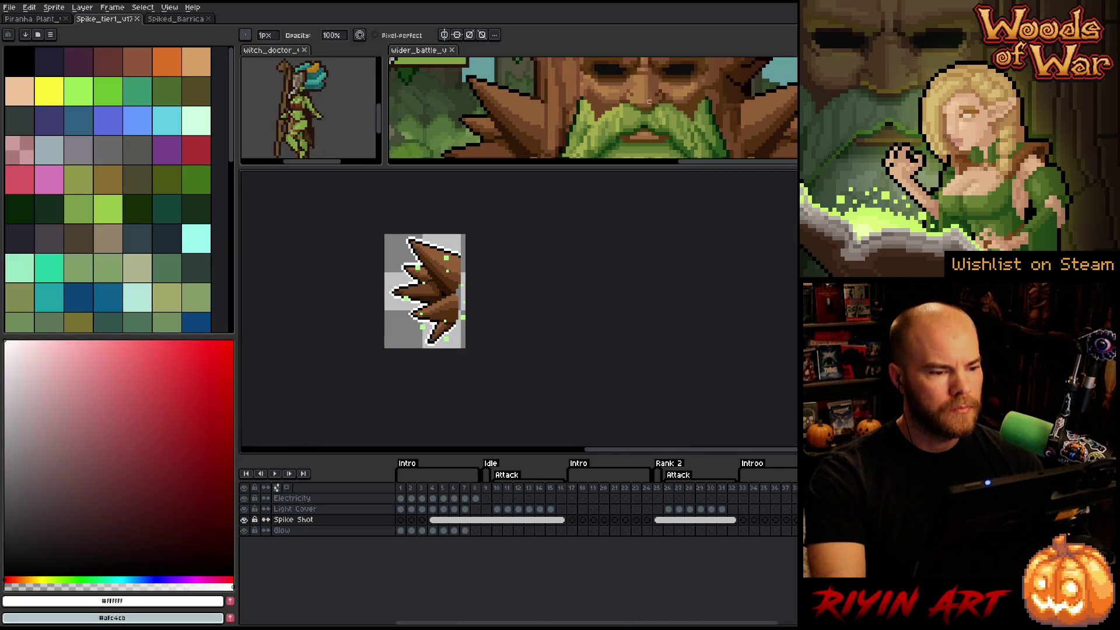
click(137, 19)
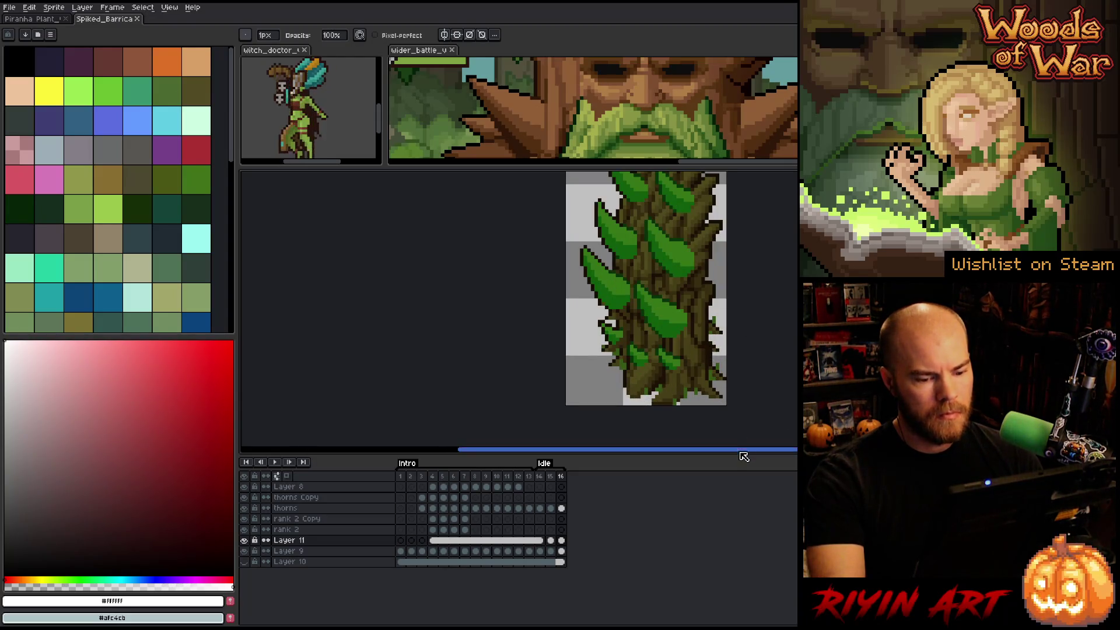
drag(738, 453, 873, 453)
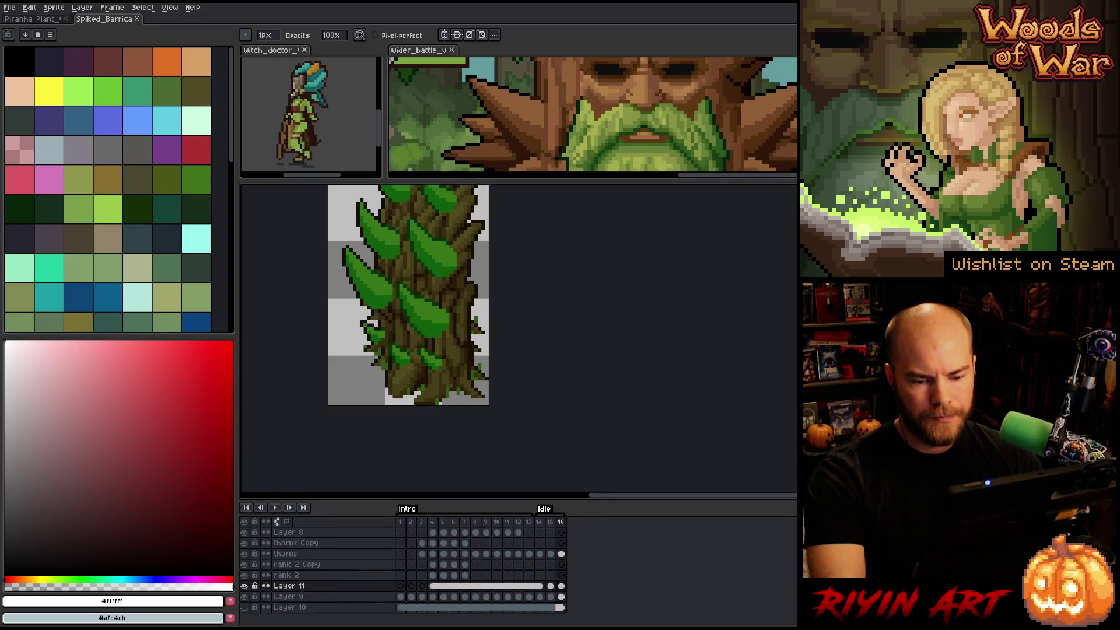
- Select frames 1–8 across every layer in the Spiked Barricade timeline
scroll(546, 117, down, 5)
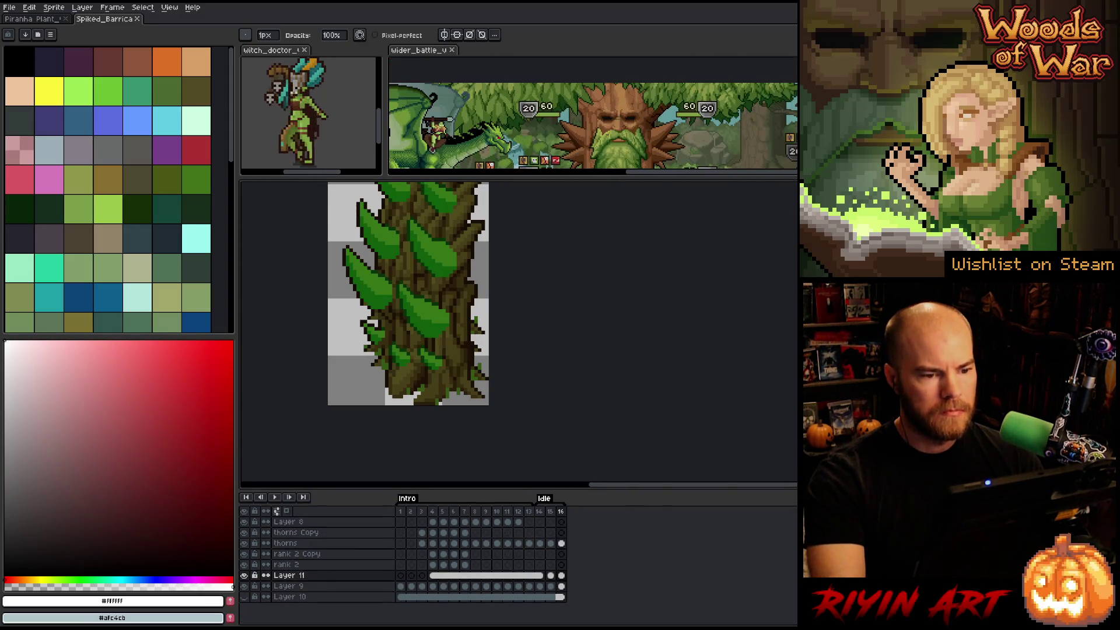
scroll(546, 117, down, 2)
scroll(546, 117, up, 6)
scroll(490, 143, up, 2)
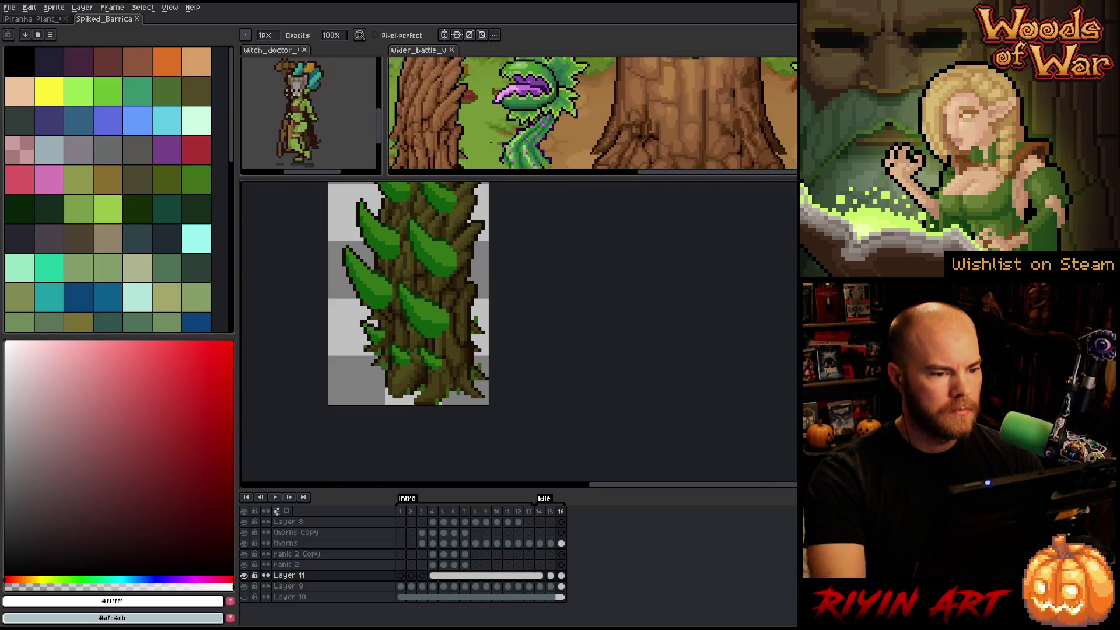
scroll(491, 143, down, 1)
scroll(408, 292, up, 3)
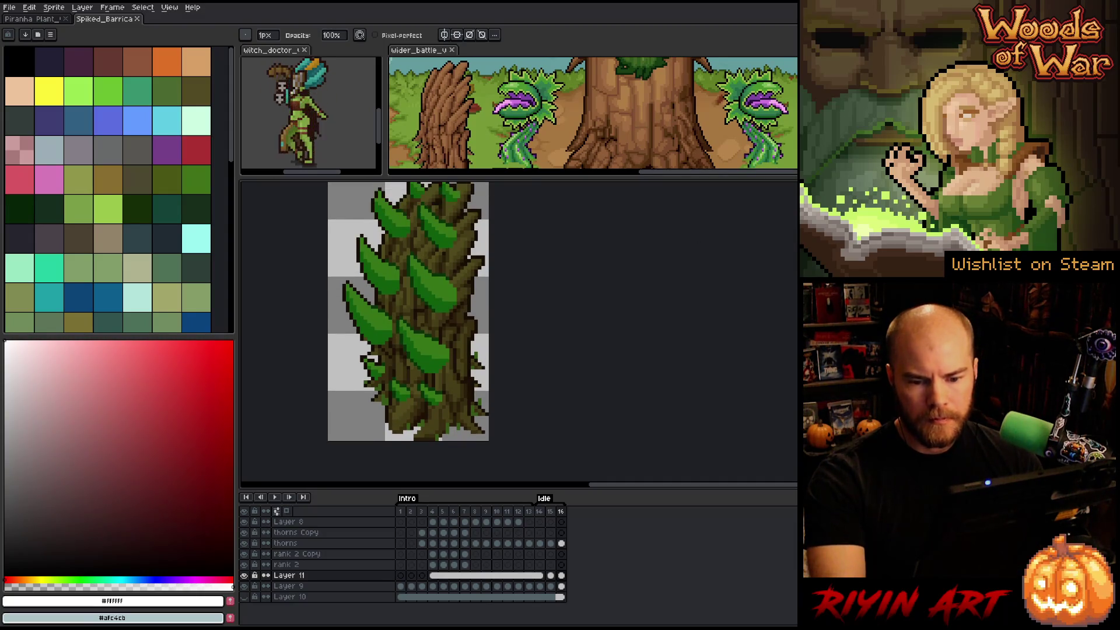
mouse_move(400, 511)
mouse_down()
mouse_move(548, 512)
mouse_move(564, 525)
mouse_move(532, 522)
mouse_up()
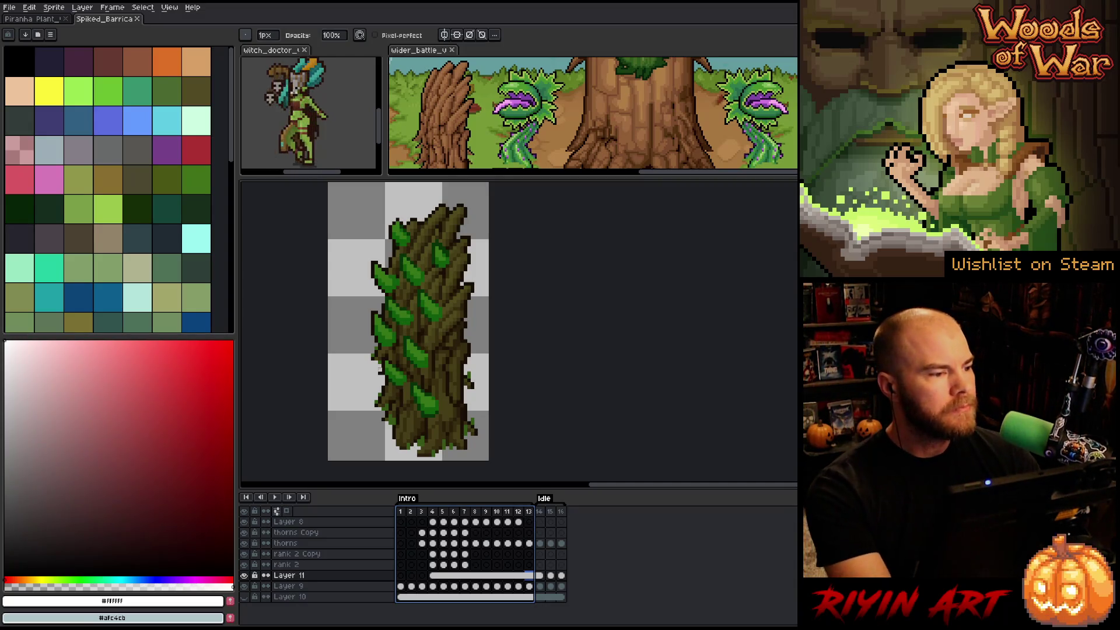
- Open Barricade_v8.aseprite from recent files and select its frames 1–16 across all layers
click(10, 7)
mouse_move(22, 41)
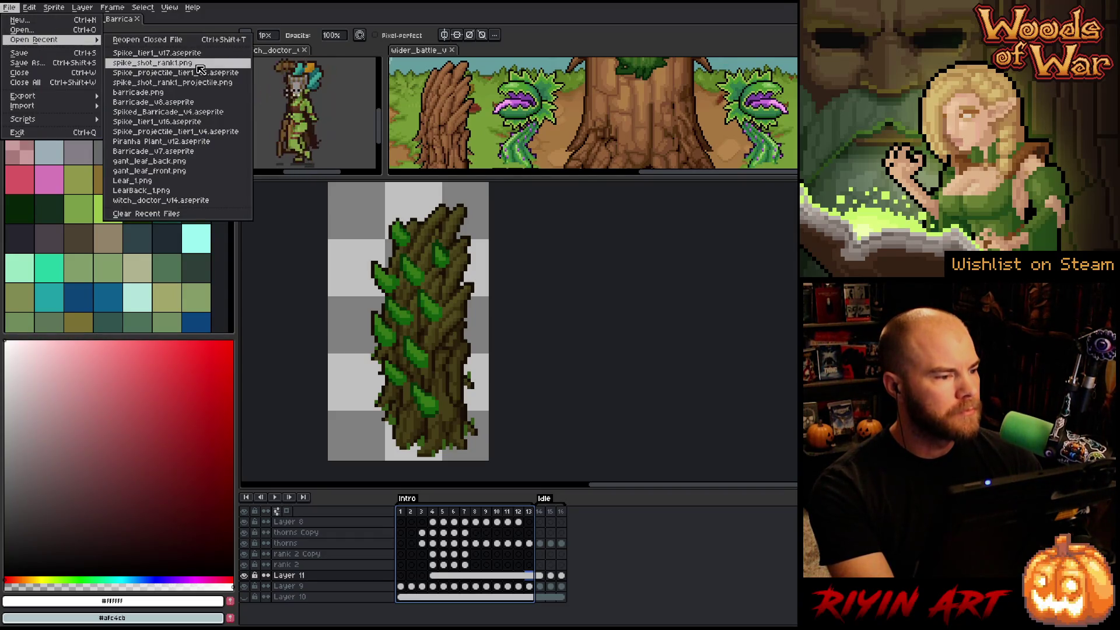
click(175, 102)
scroll(680, 332, up, 2)
drag(718, 339, 525, 313)
scroll(525, 312, up, 2)
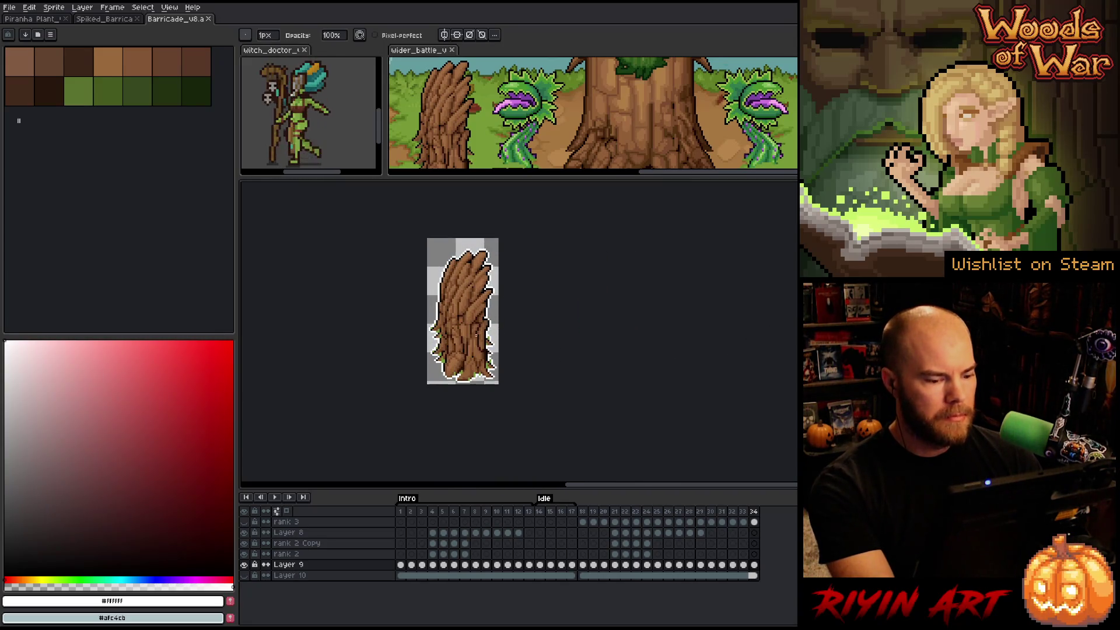
drag(400, 512, 572, 513)
- Dock the old Barricade_v8 sprite beside the Spiked Barricade canvas
drag(175, 19, 256, 250)
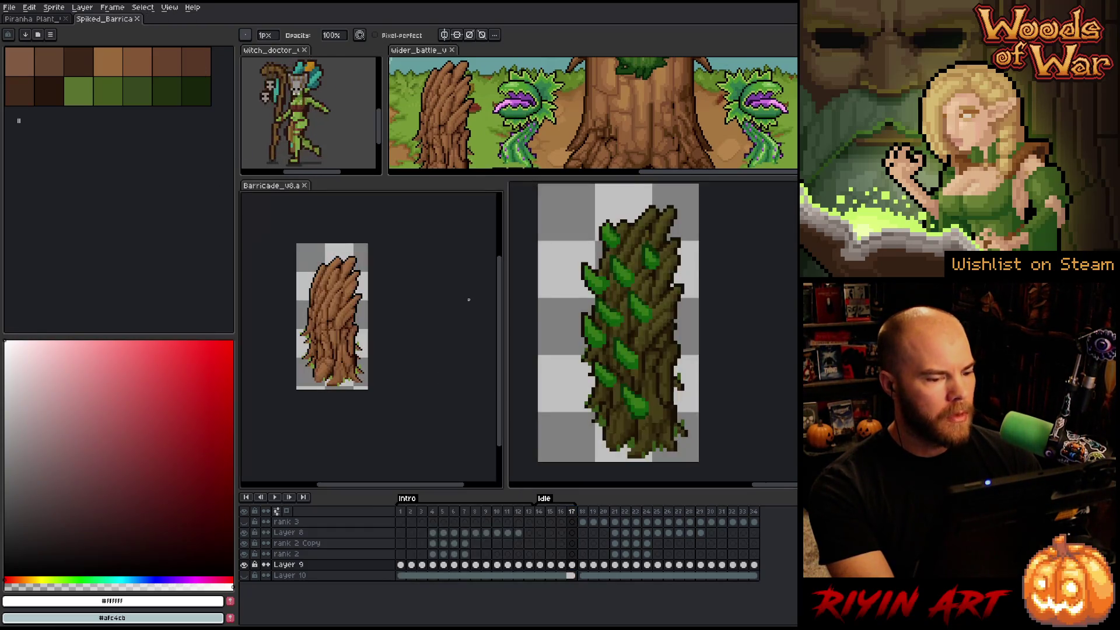
drag(506, 315, 385, 313)
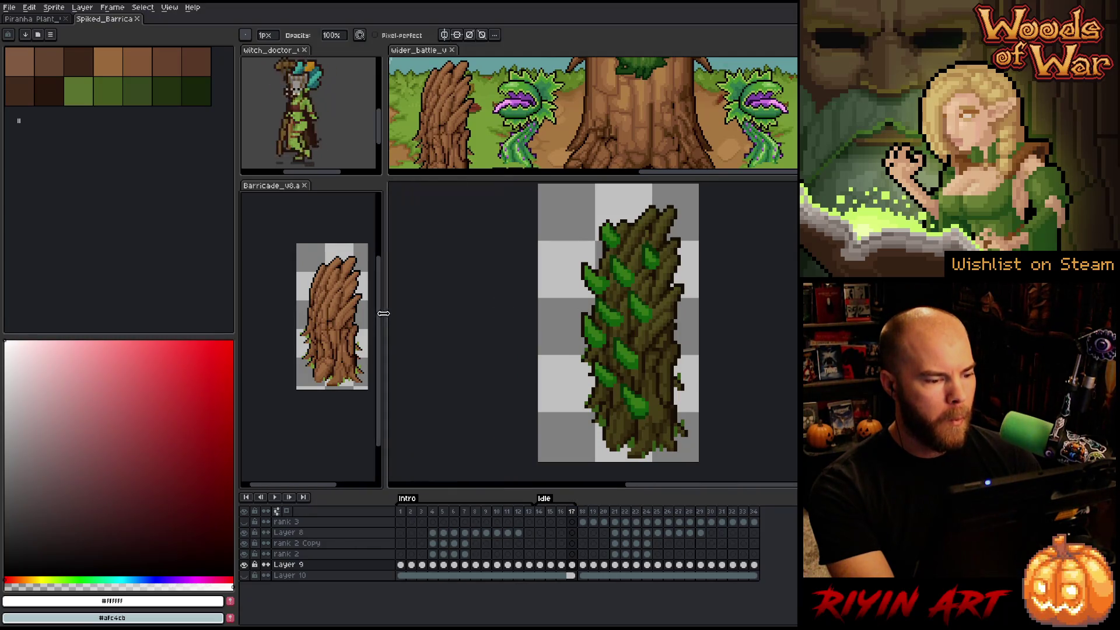
scroll(331, 302, up, 2)
scroll(331, 302, down, 2)
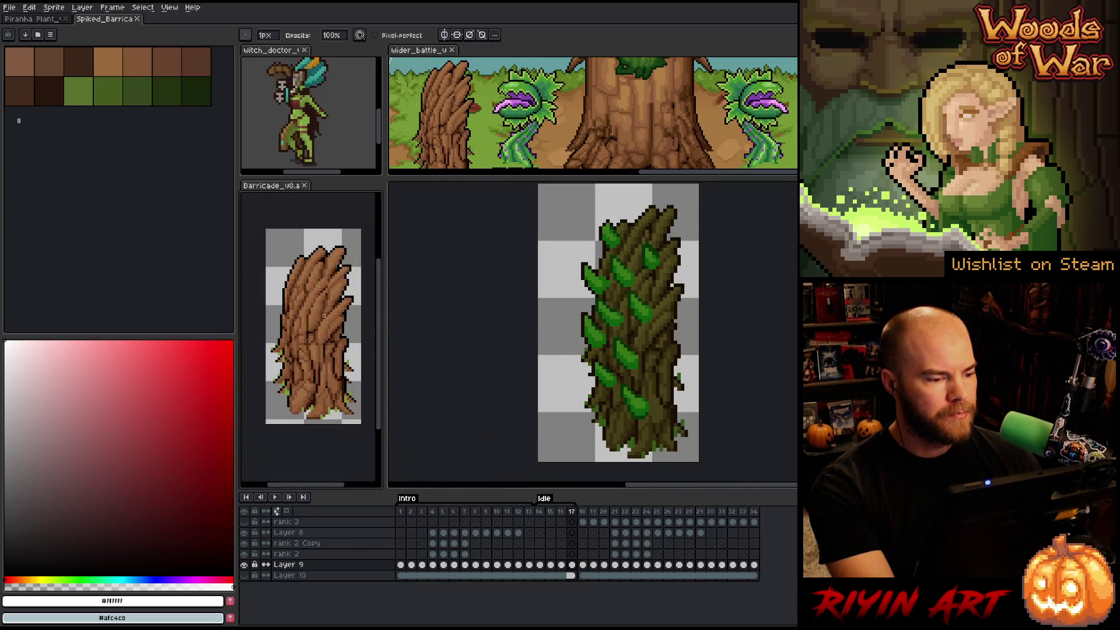
scroll(607, 288, down, 1)
- Back on the Spiked Barricade, restore the brown and green palette
click(116, 22)
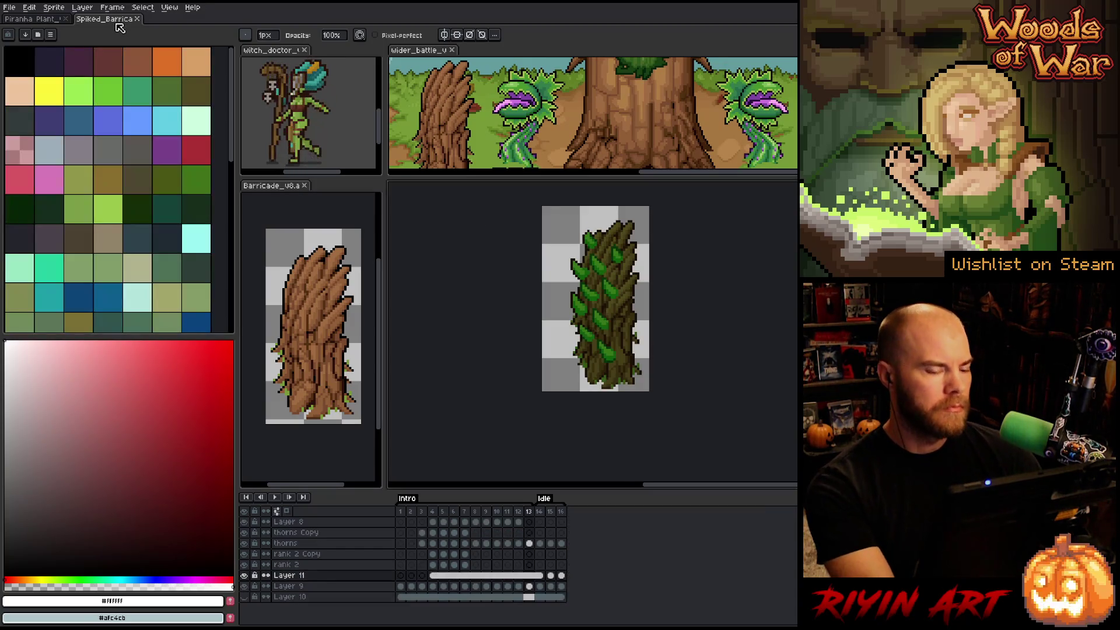
scroll(5, 198, down, 5)
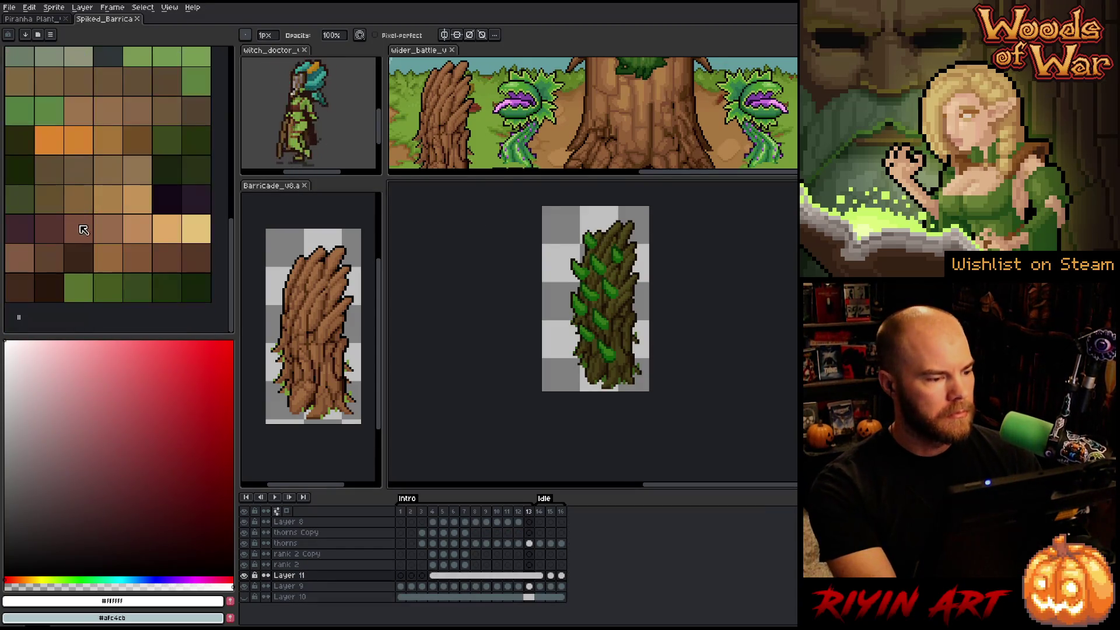
click(196, 209)
click(197, 227)
scroll(72, 70, up, 5)
key(ctrl+z)
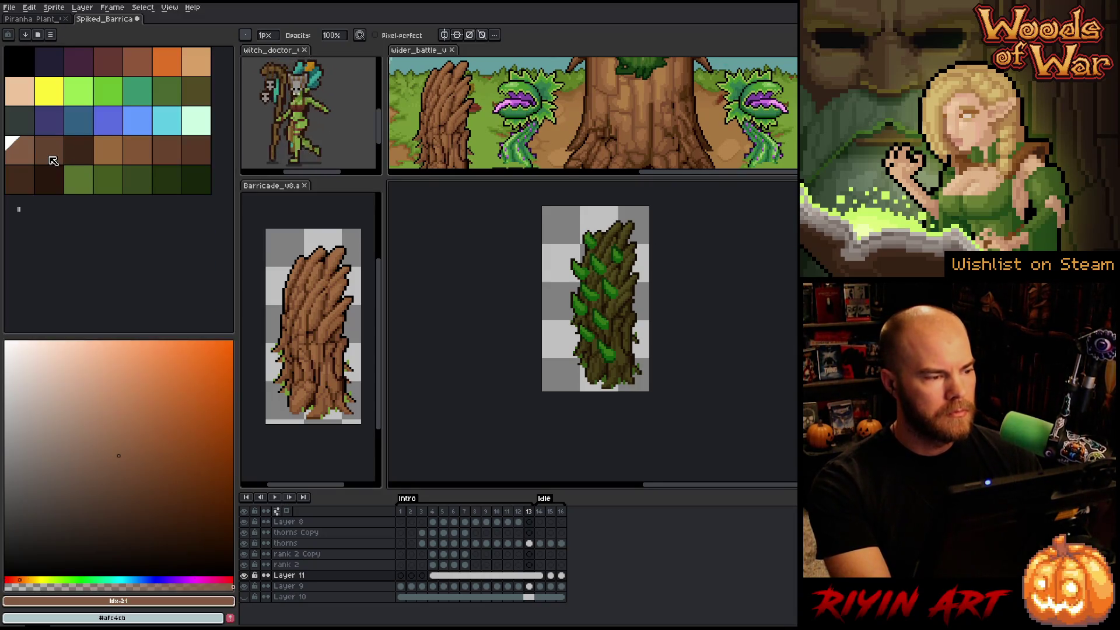
scroll(175, 175, down, 3)
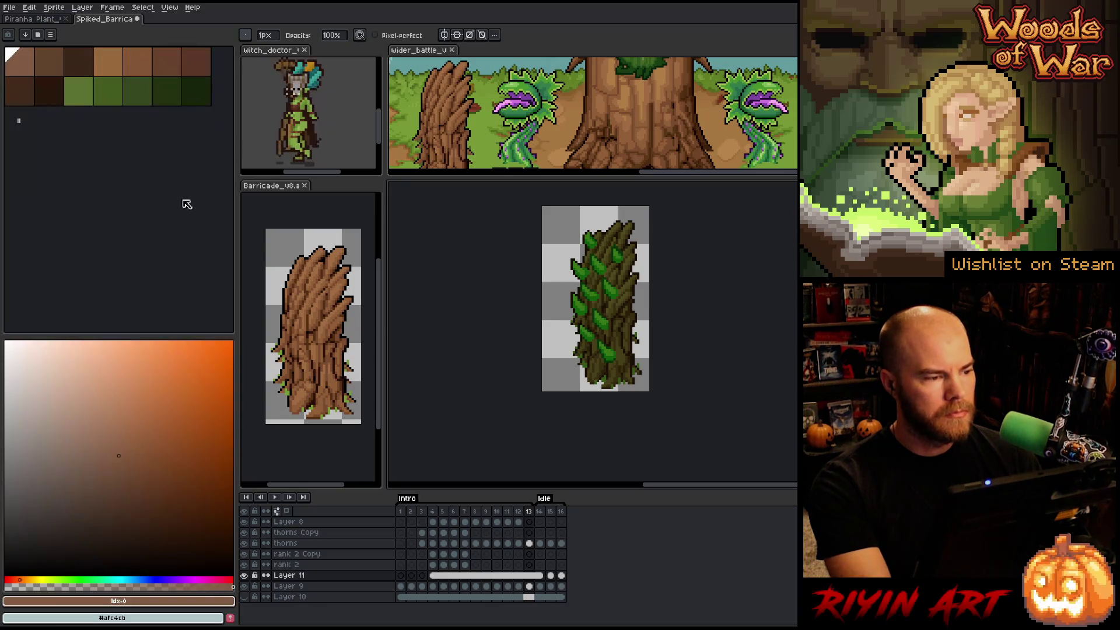
scroll(642, 269, up, 1)
- Hide Layer 11's olive tint so the barricade trunk shows brown
drag(660, 318, 609, 334)
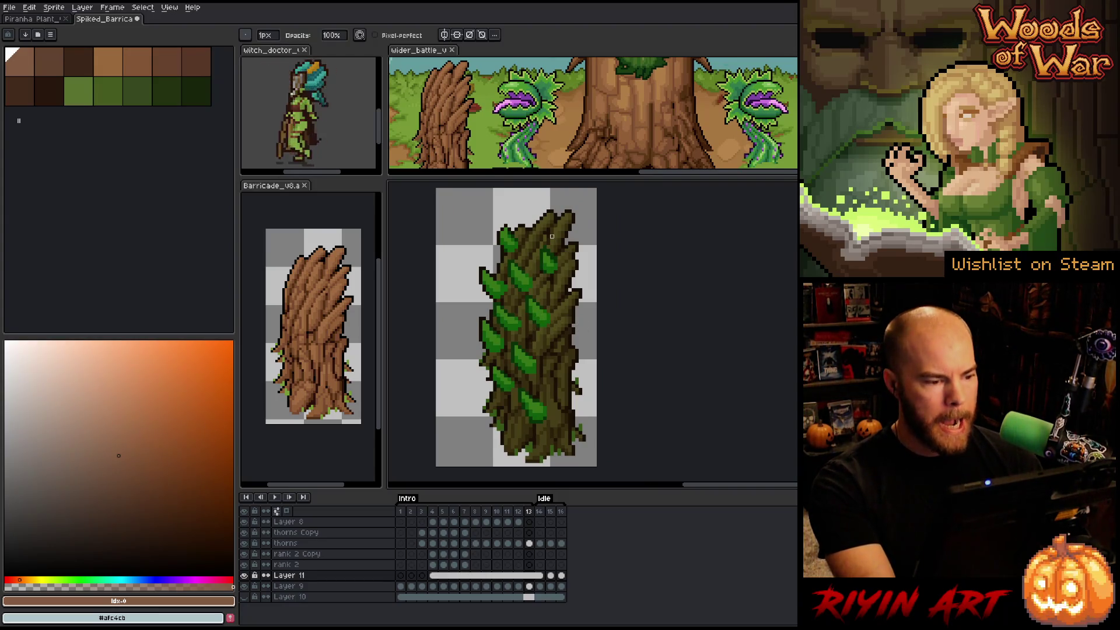
click(244, 576)
click(244, 575)
click(245, 576)
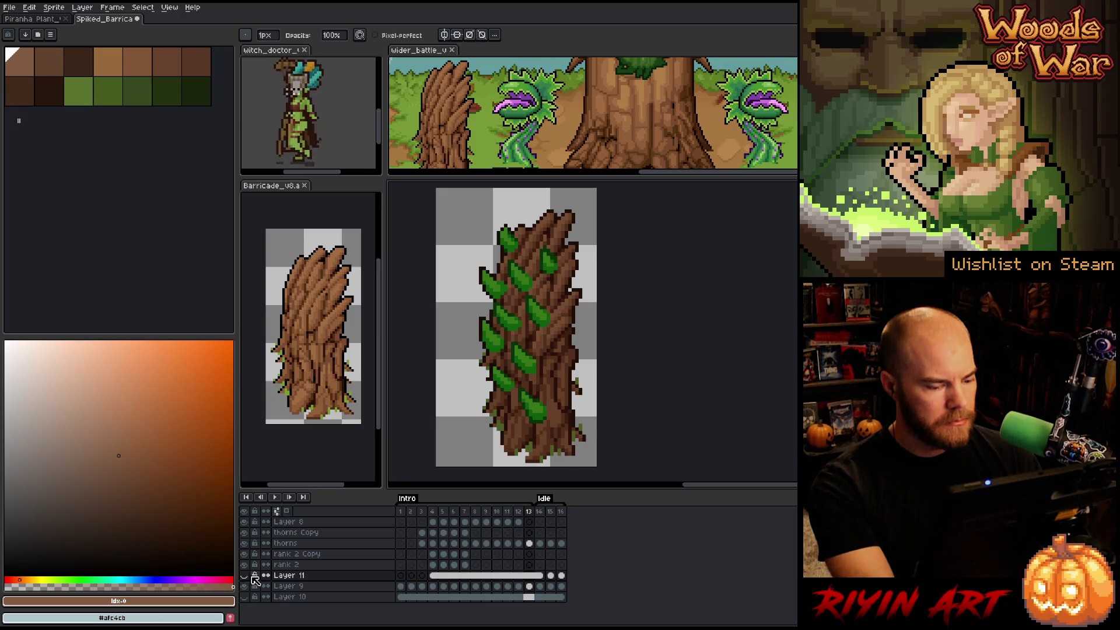
- Check Layer 9 on Intro frames 1–3, then select Layer 11
click(245, 586)
click(245, 587)
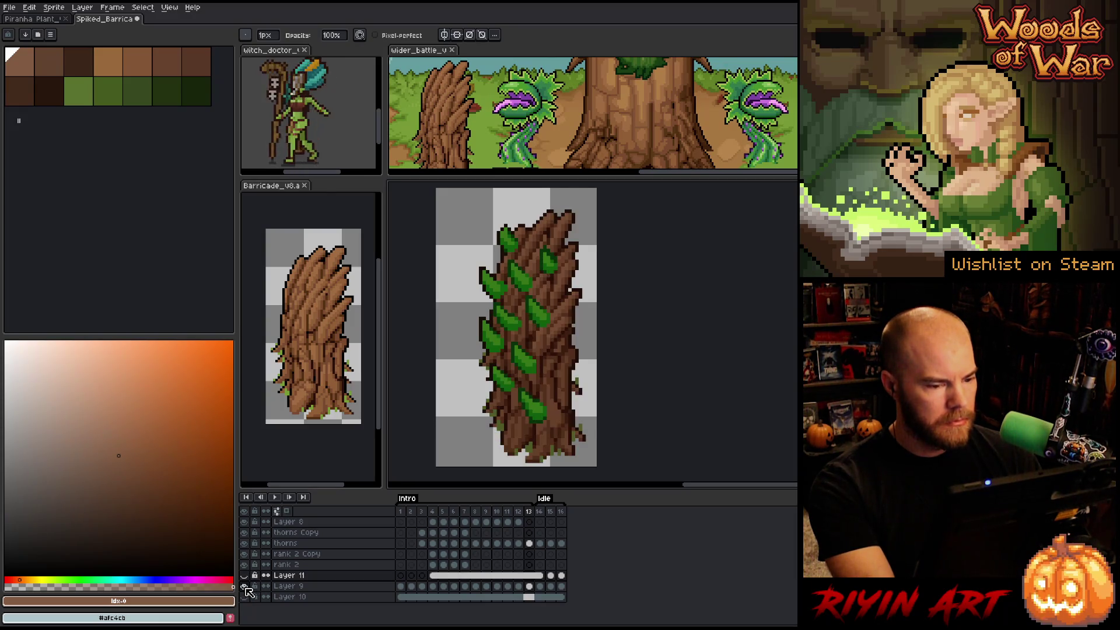
click(401, 586)
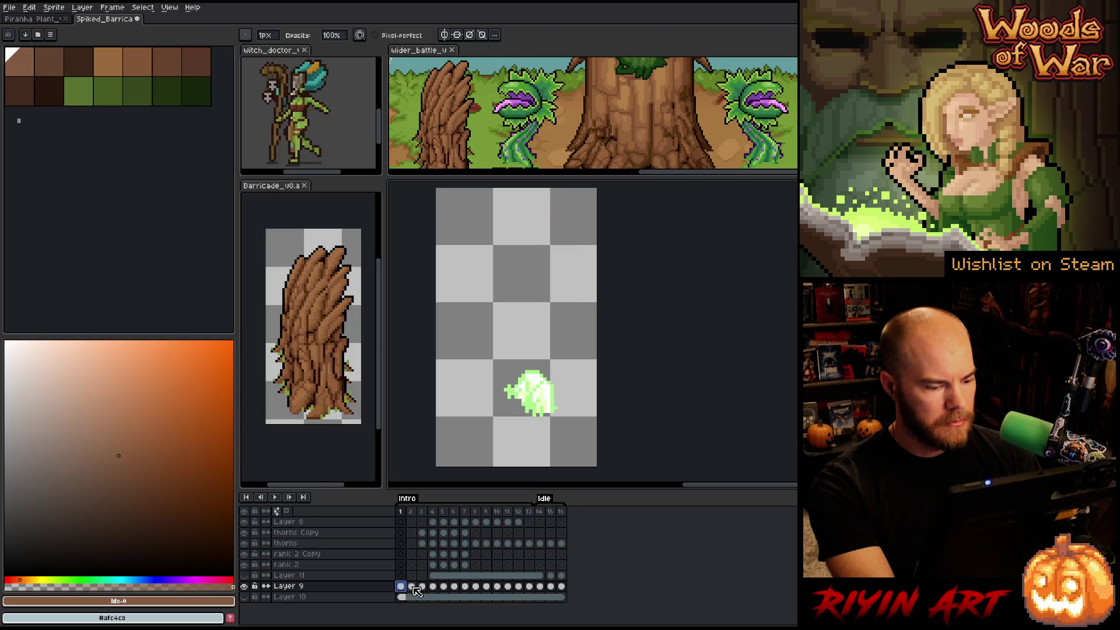
click(412, 586)
click(422, 586)
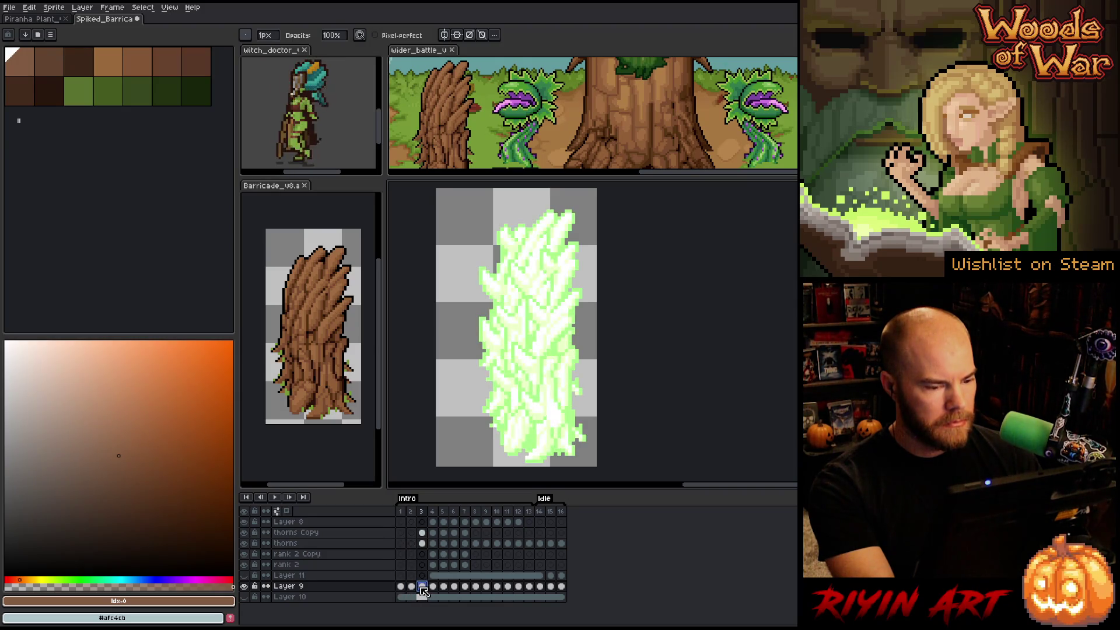
click(292, 576)
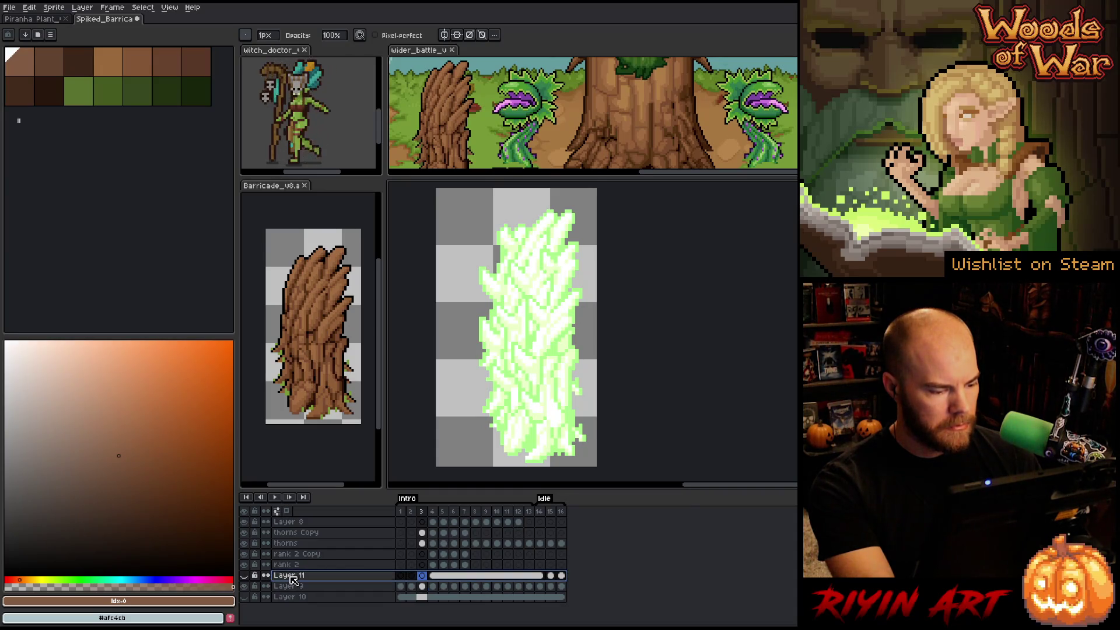
- Rename Layer 11 to 'tint'
double_click(292, 576)
text(tint)
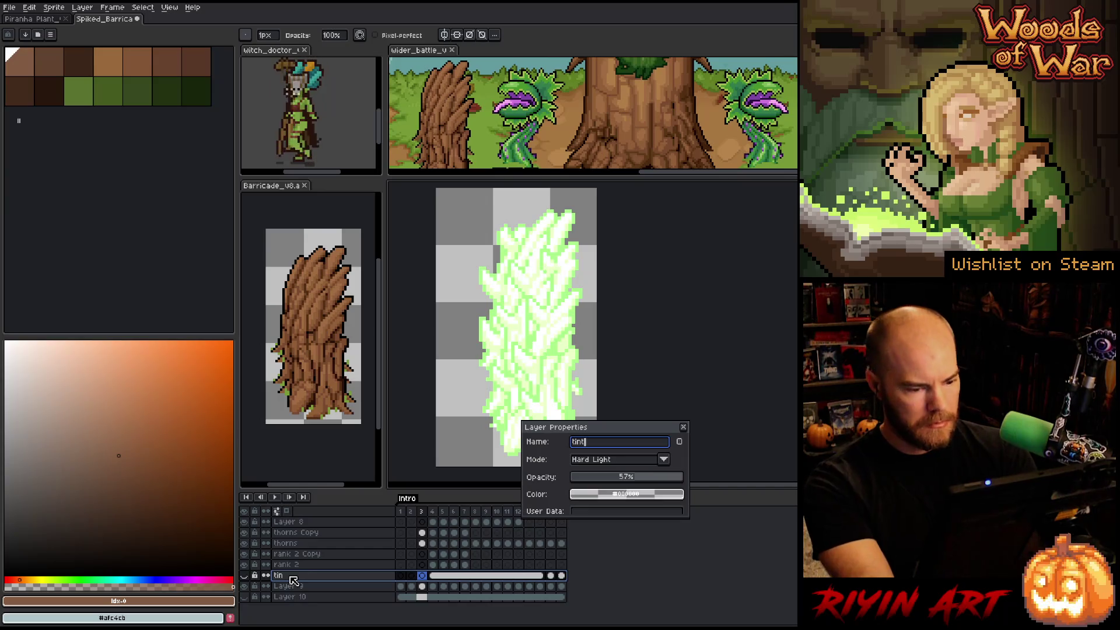
key(Return)
- Hide the rank 2 through thorns Copy layers and view the trunk at frame 4
click(290, 566)
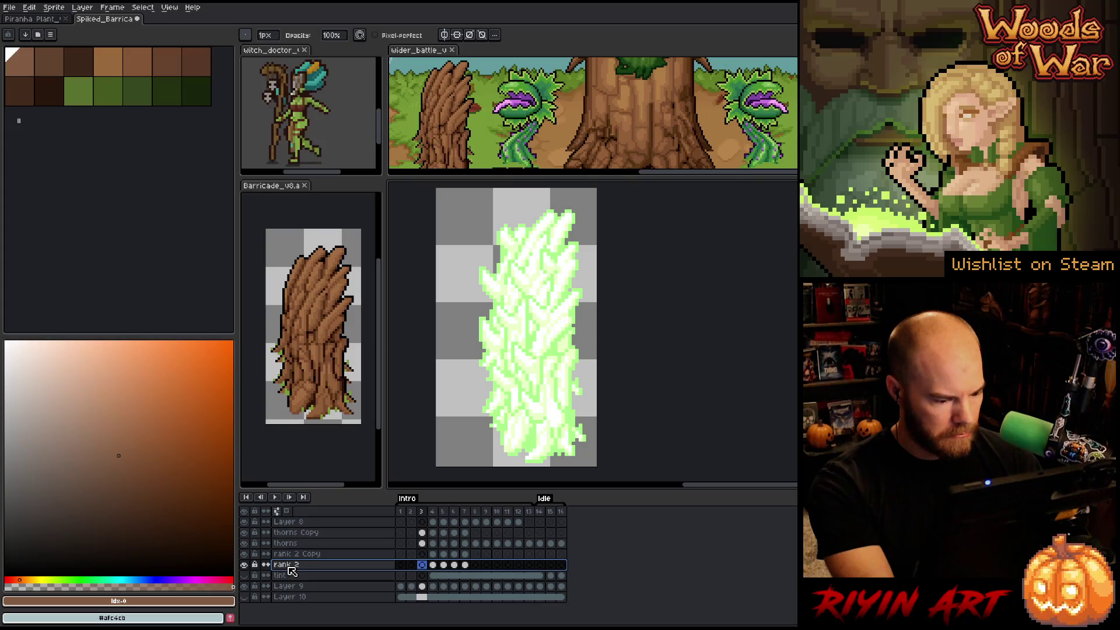
drag(244, 564, 246, 524)
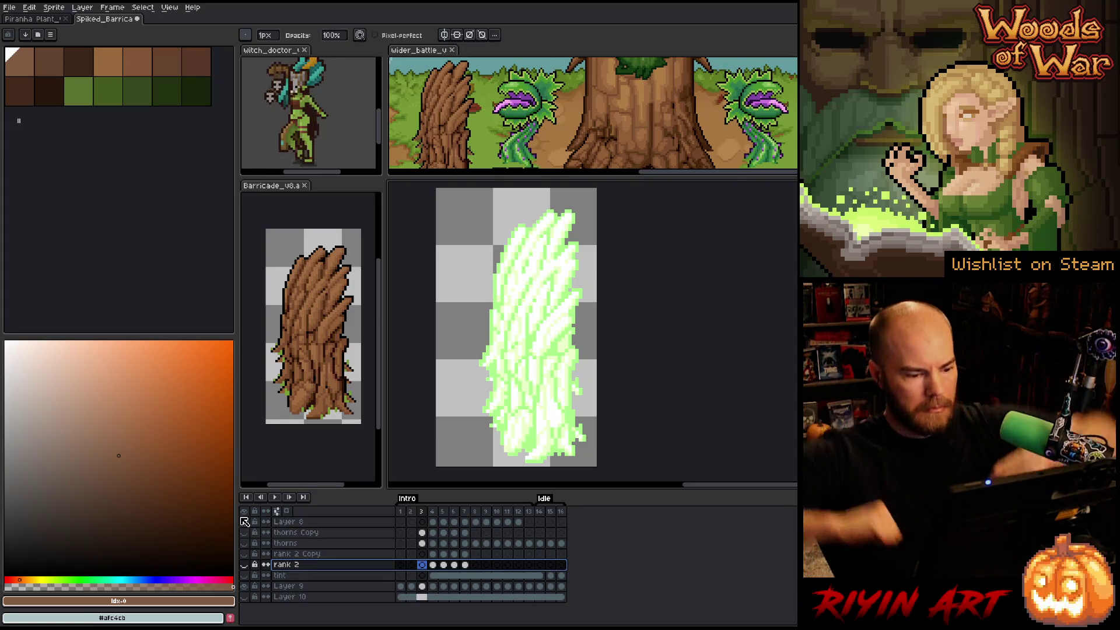
click(432, 586)
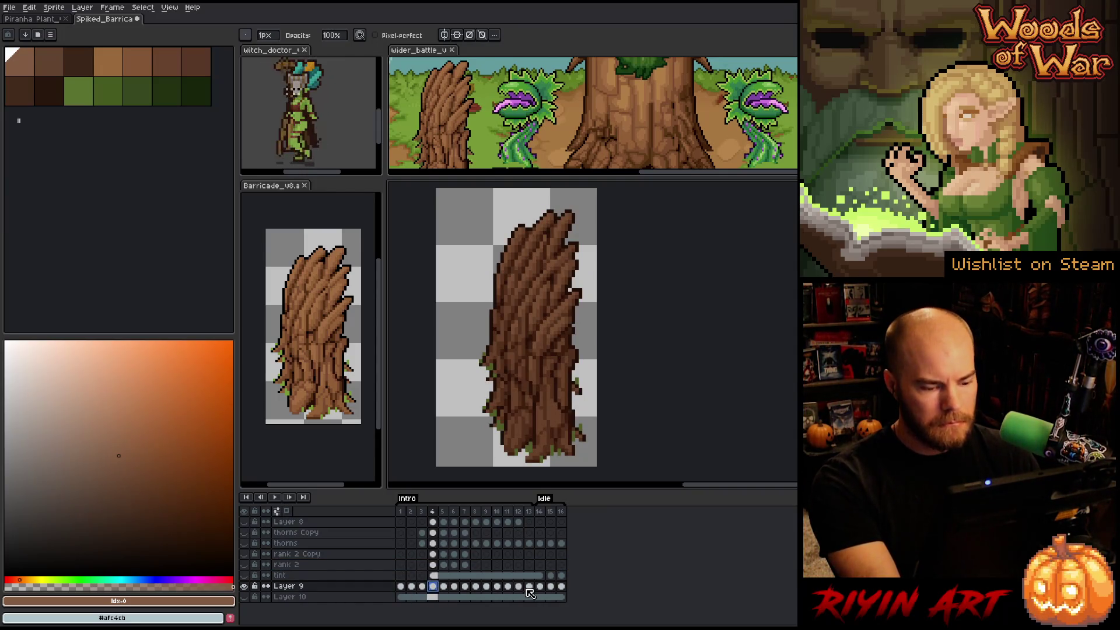
- Link Layer 9's trunk cels from frame 4 onward into shared cels and play the animation to check
drag(433, 586, 541, 589)
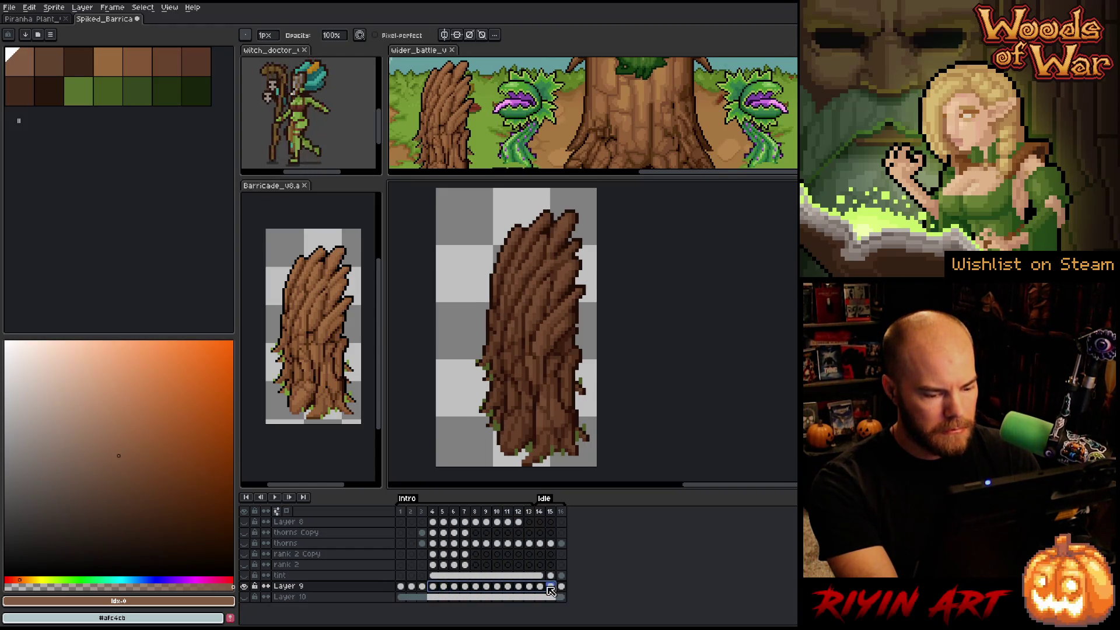
right_click(550, 588)
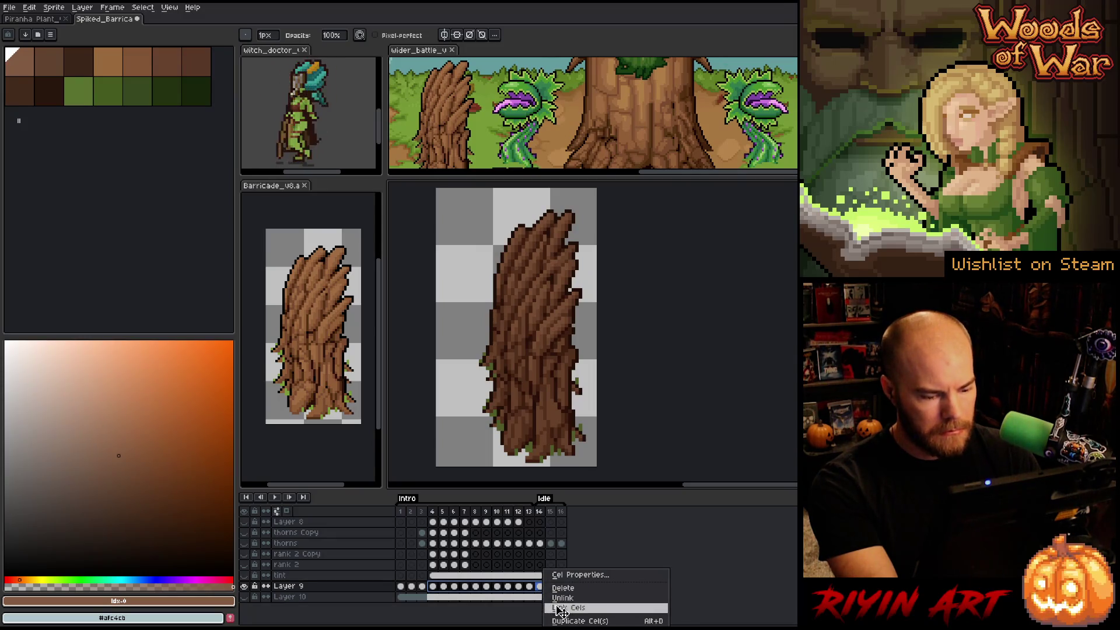
click(560, 607)
key(Return)
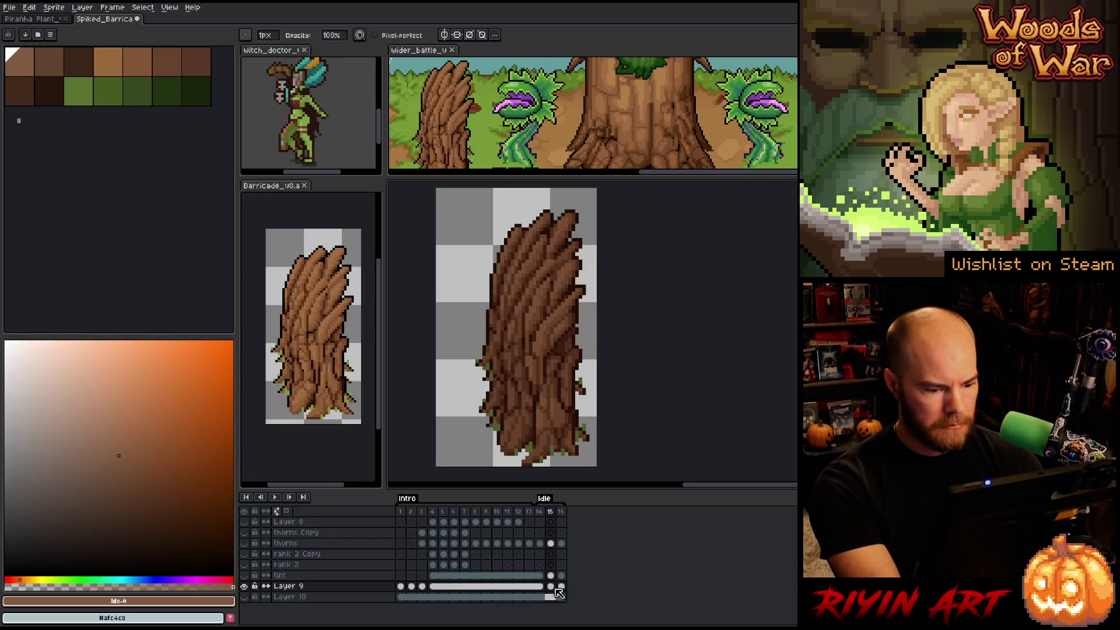
drag(523, 591, 574, 595)
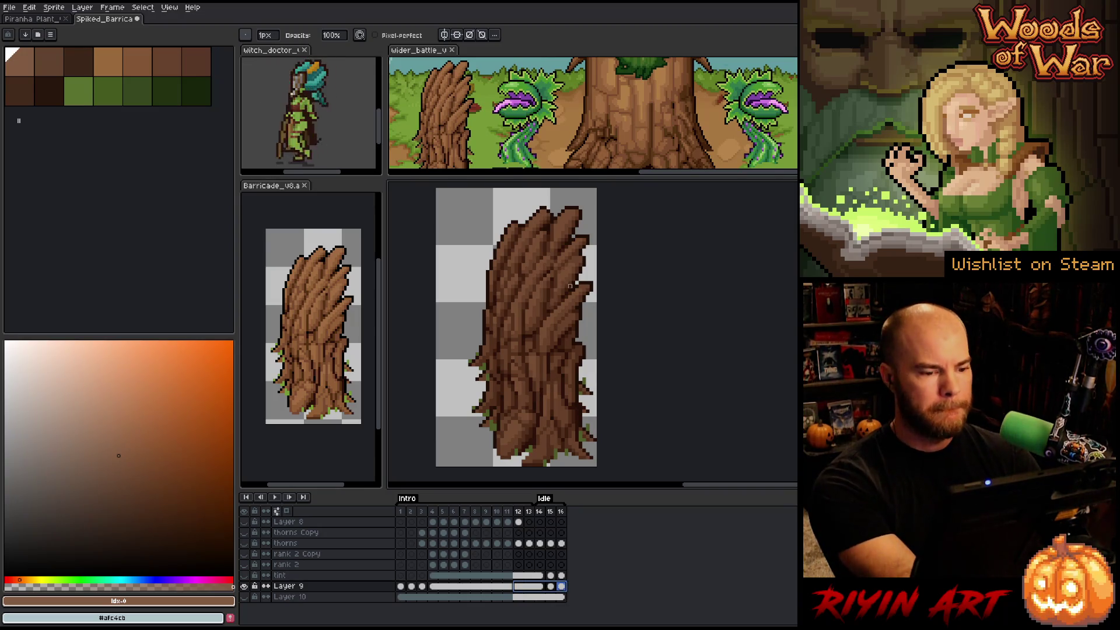
key(shift+r)
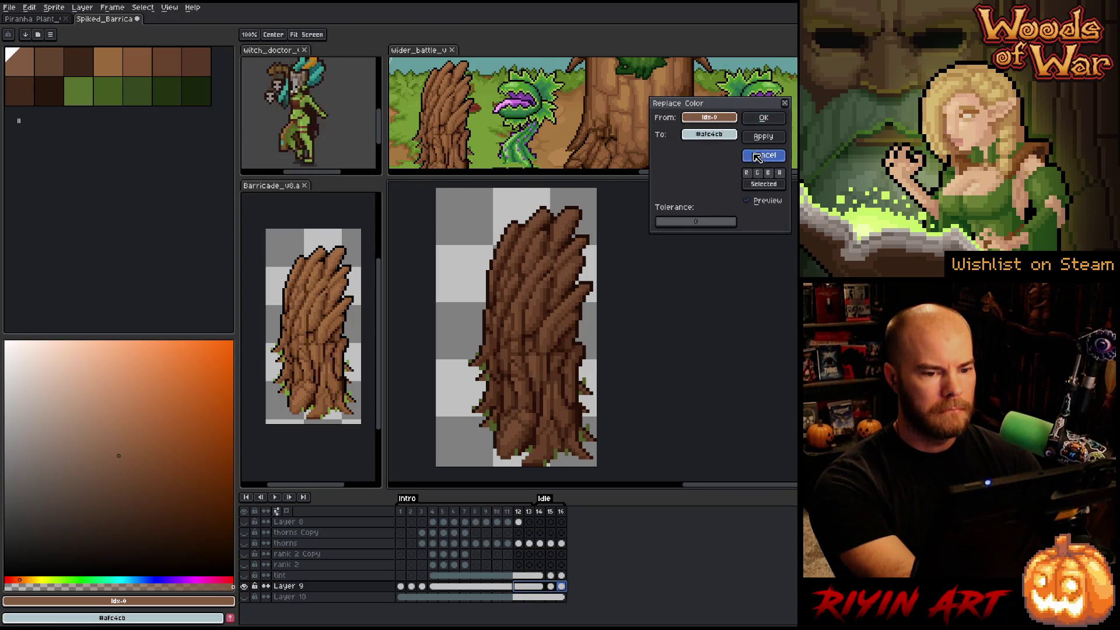
- Replace the trunk brown #674129 with the lighter brown #915f36
click(758, 155)
key(i)
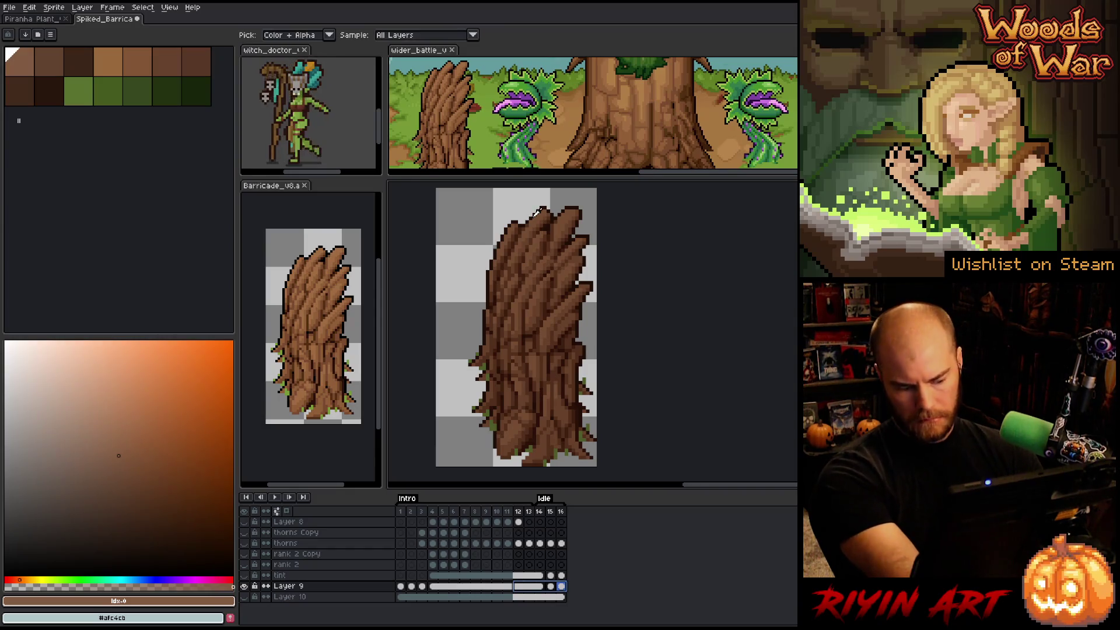
click(542, 216)
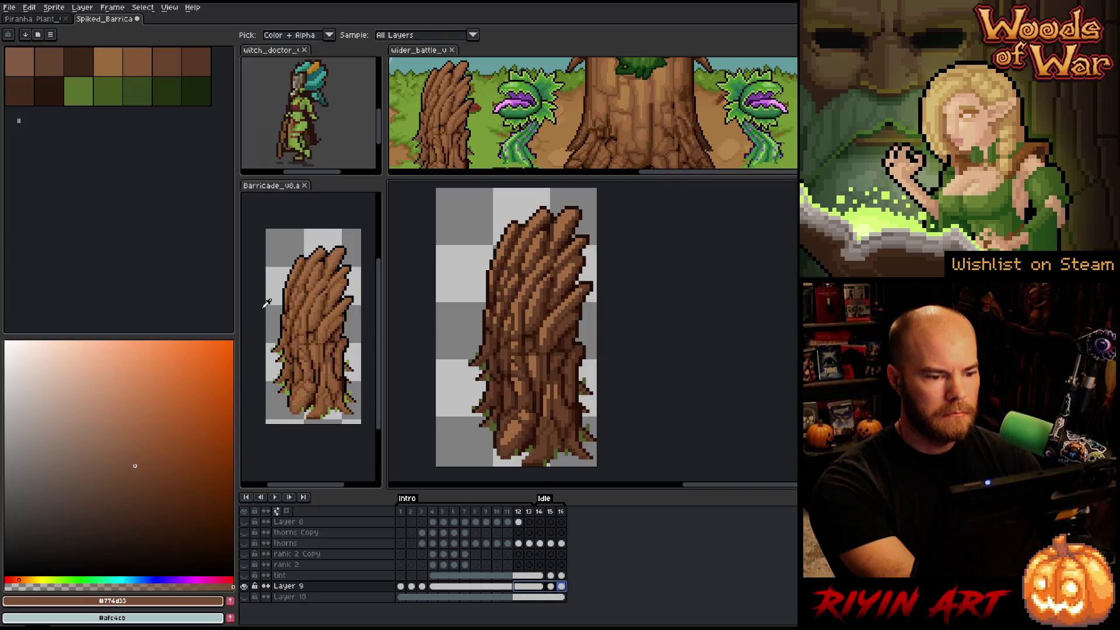
scroll(357, 266, up, 4)
scroll(573, 217, up, 2)
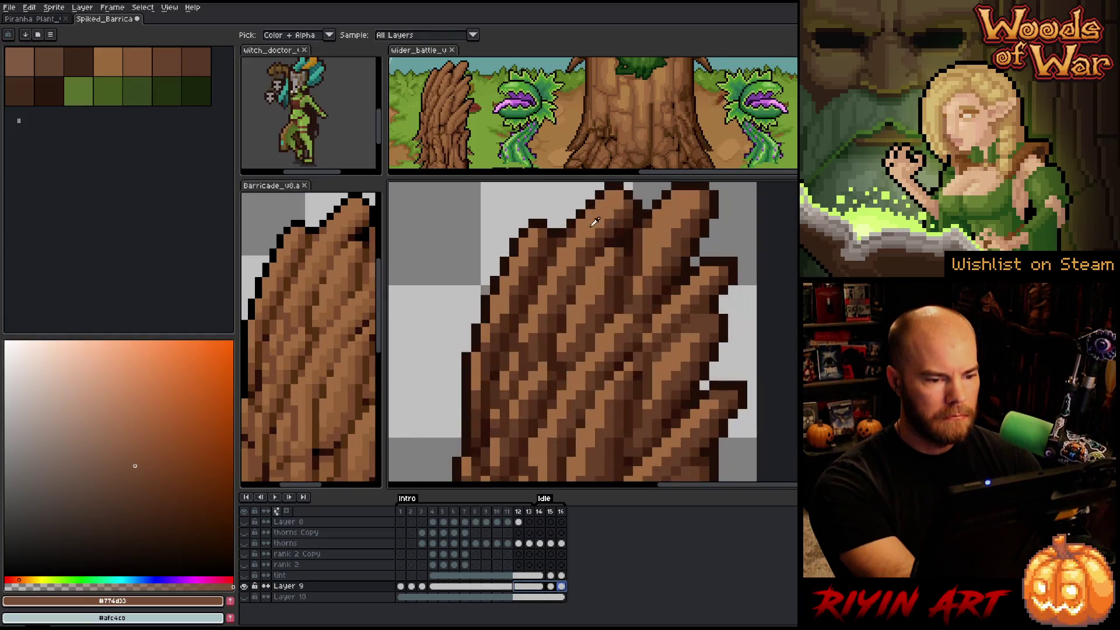
click(614, 221)
key(shift+r)
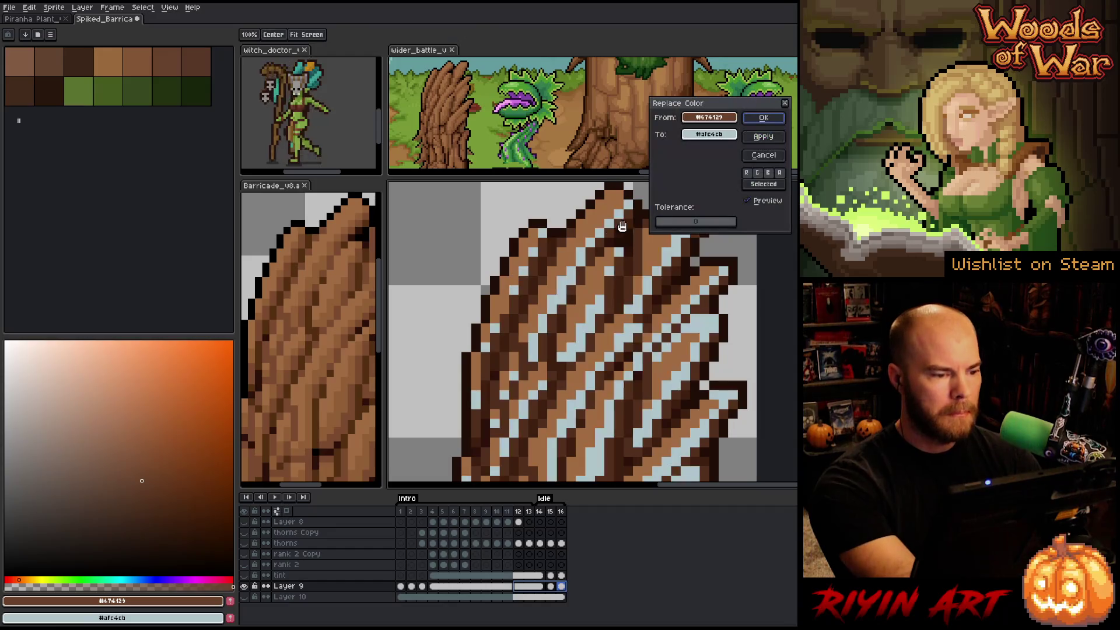
right_click(583, 245)
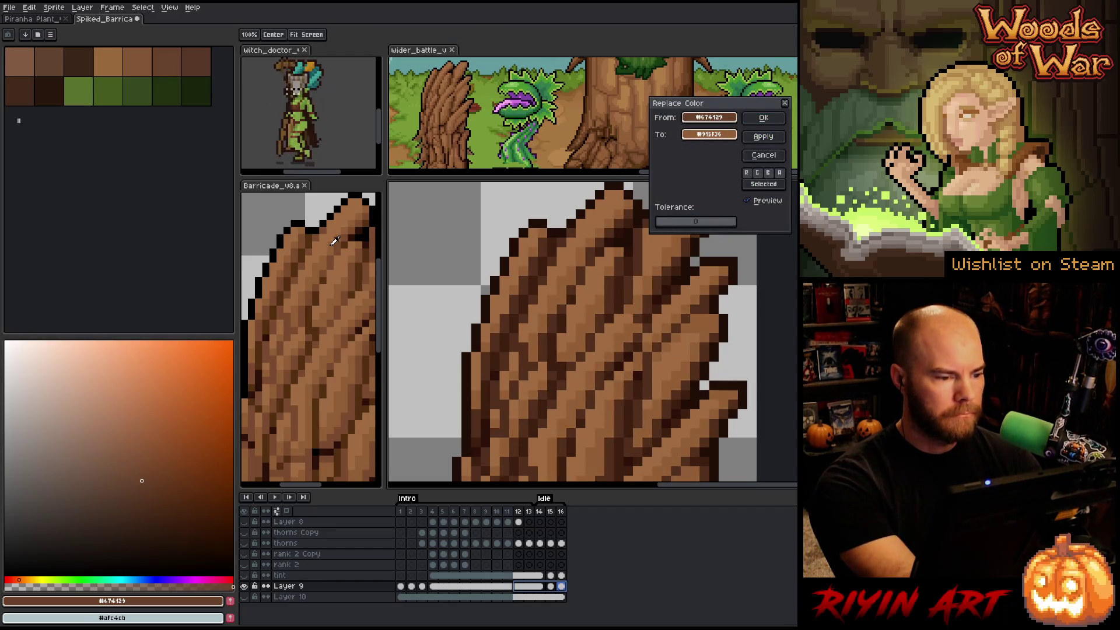
click(780, 119)
- Replace dark brown #522f1c with #7a4a2e and deeper brown #3e1f0f with #532f10
click(591, 251)
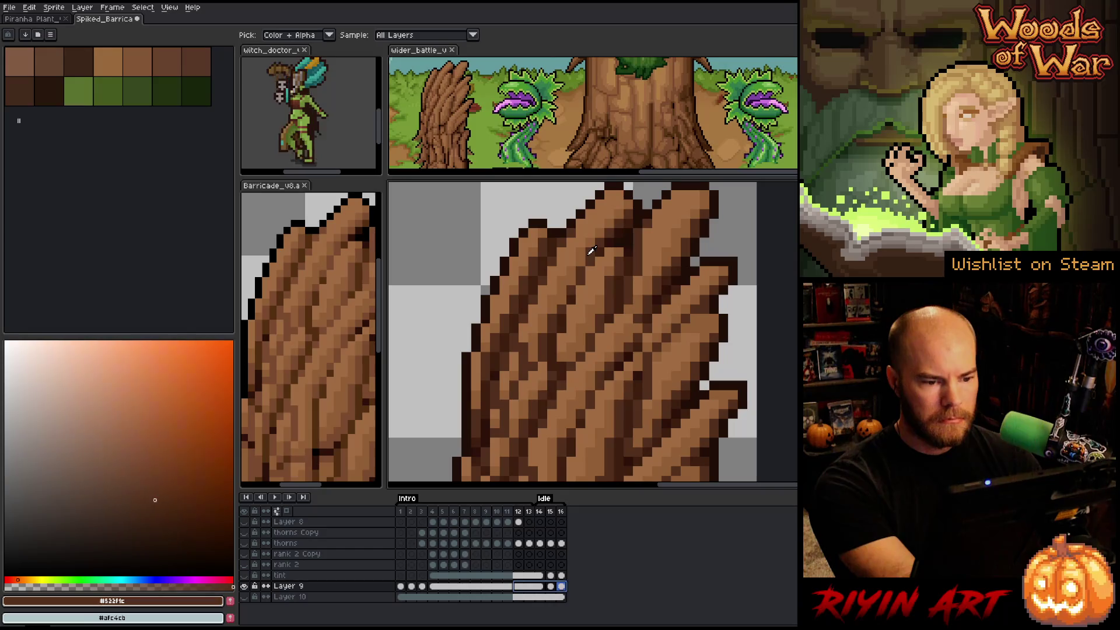
key(shift+r)
right_click(596, 256)
right_click(343, 245)
click(764, 118)
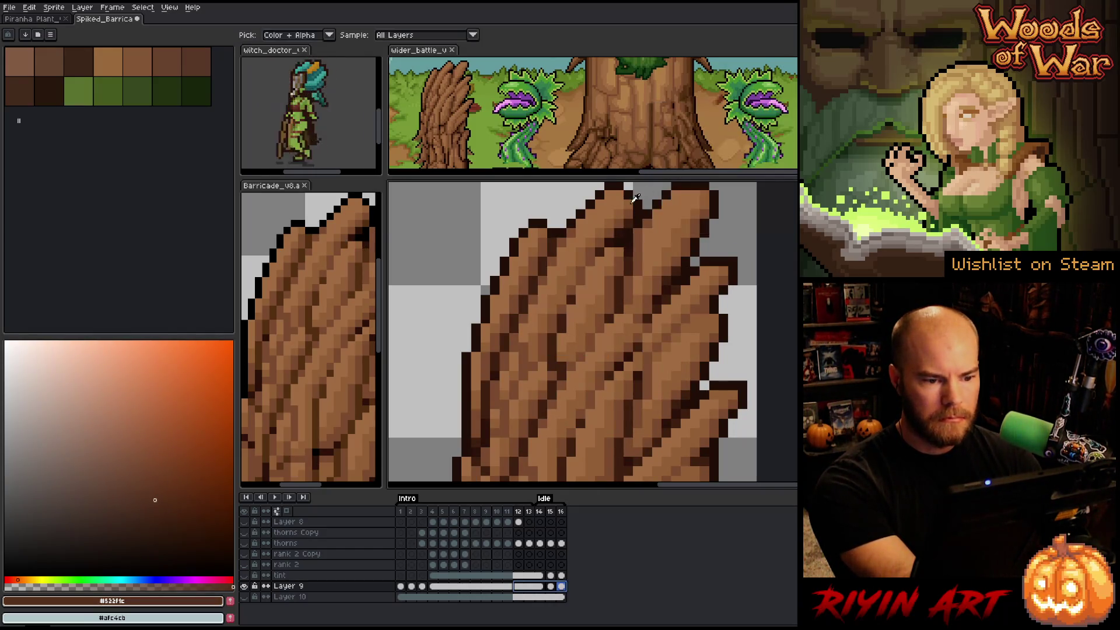
click(607, 250)
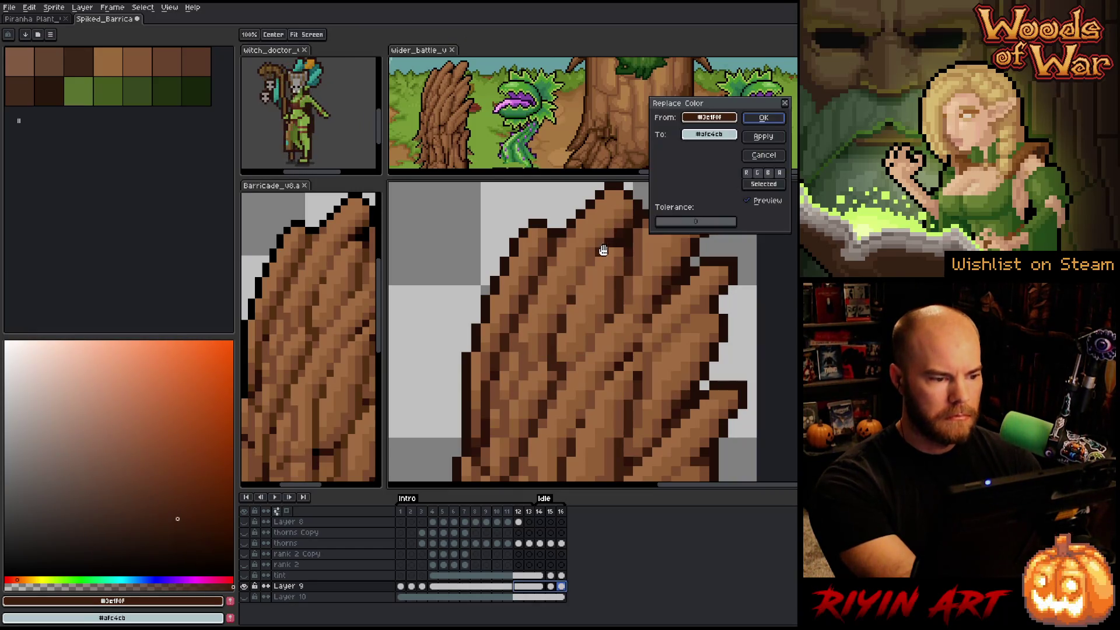
key(shift+r)
right_click(345, 241)
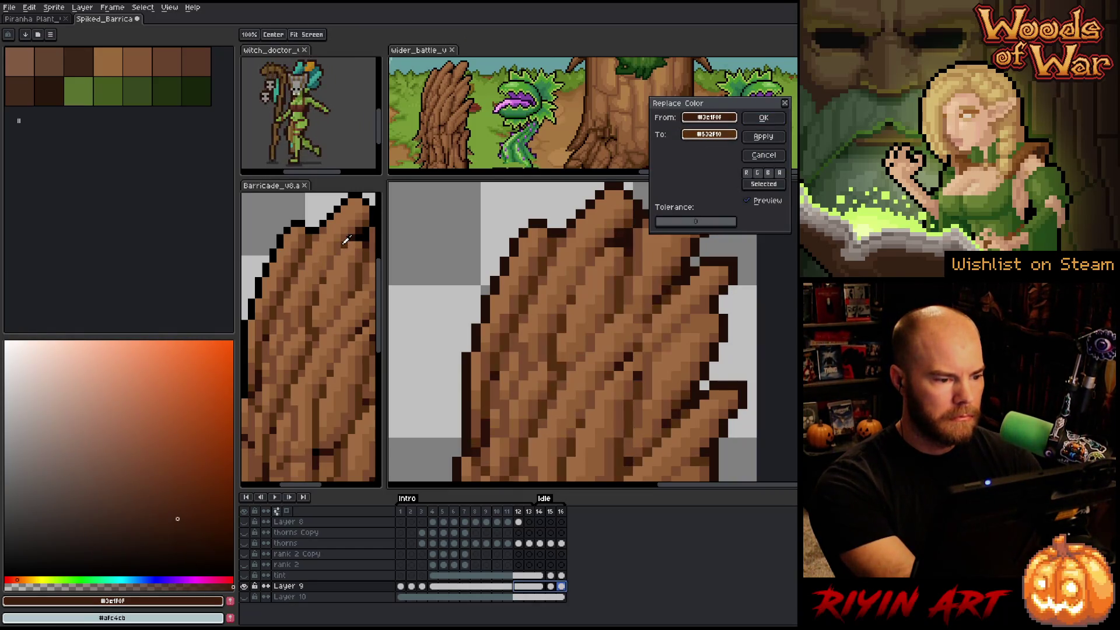
click(764, 118)
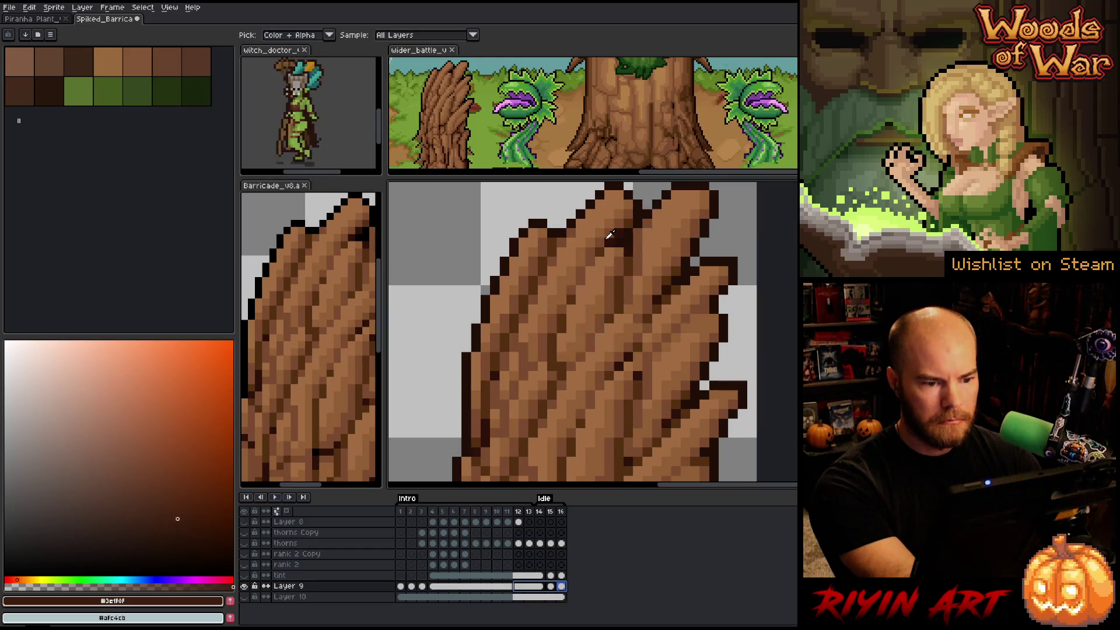
- Replace the near-black brown #2c1109 and outline brown #200e07 with new dark browns
click(609, 240)
key(shift+r)
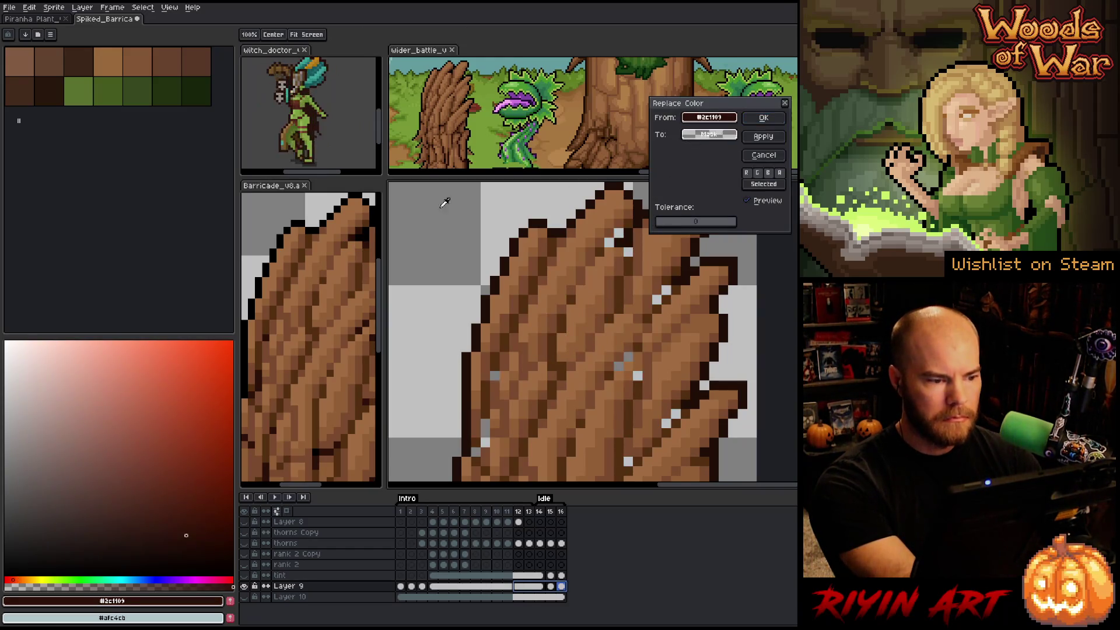
right_click(357, 232)
click(762, 119)
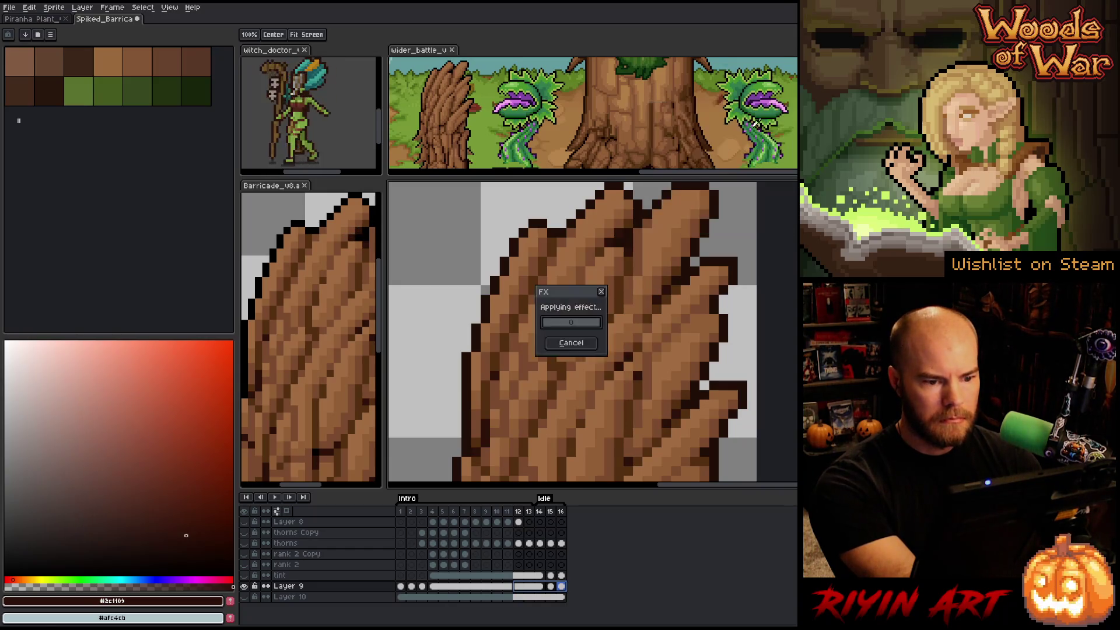
click(632, 232)
key(shift+r)
right_click(360, 231)
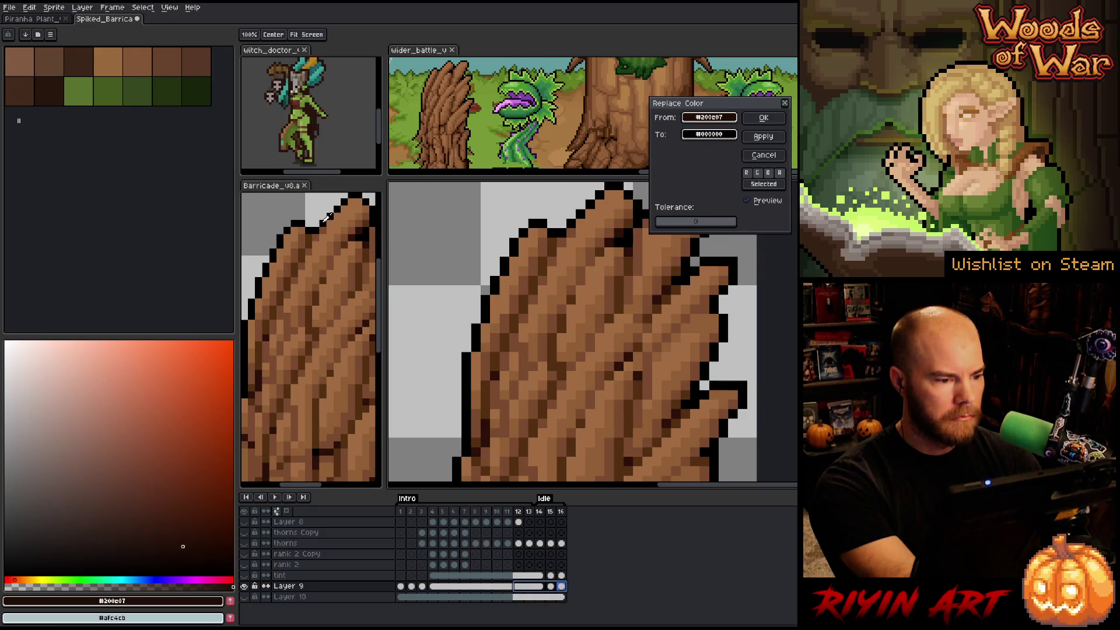
click(764, 118)
- Replace the leaf green #4c5c27 with brighter #779936, then toggle the tint layer to compare
scroll(704, 378, down, 3)
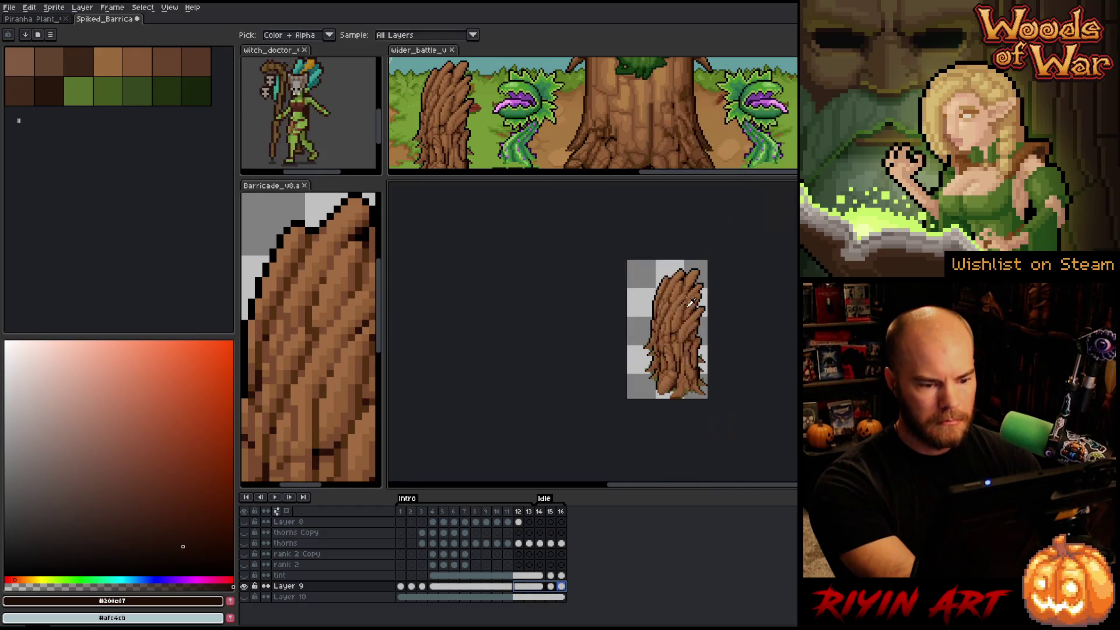
scroll(703, 378, up, 2)
scroll(356, 374, down, 2)
scroll(356, 374, up, 3)
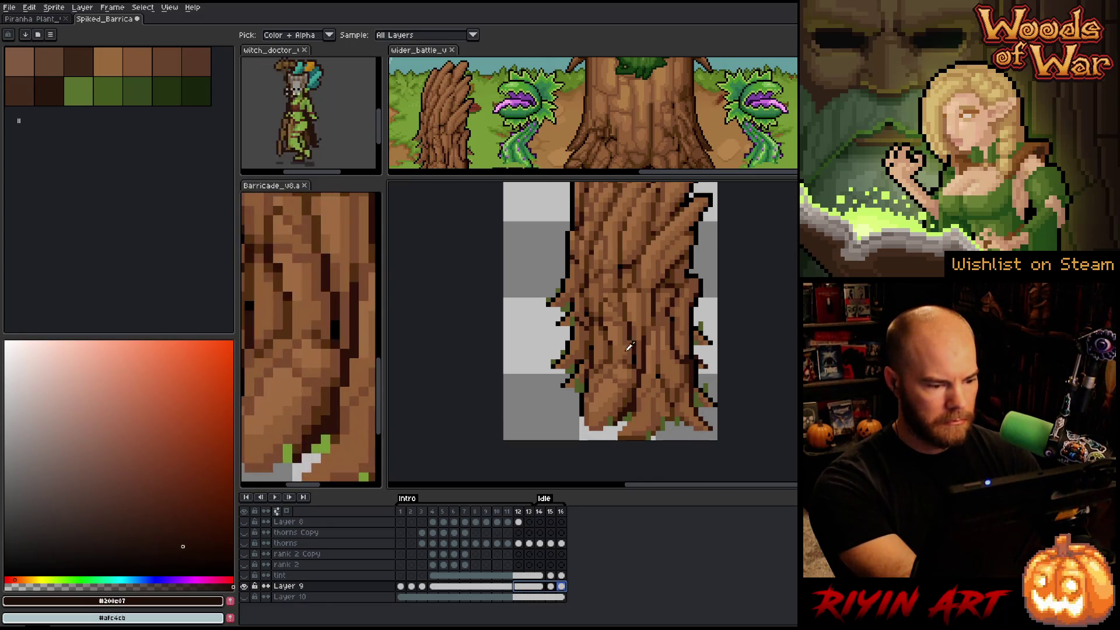
click(586, 384)
key(shift+r)
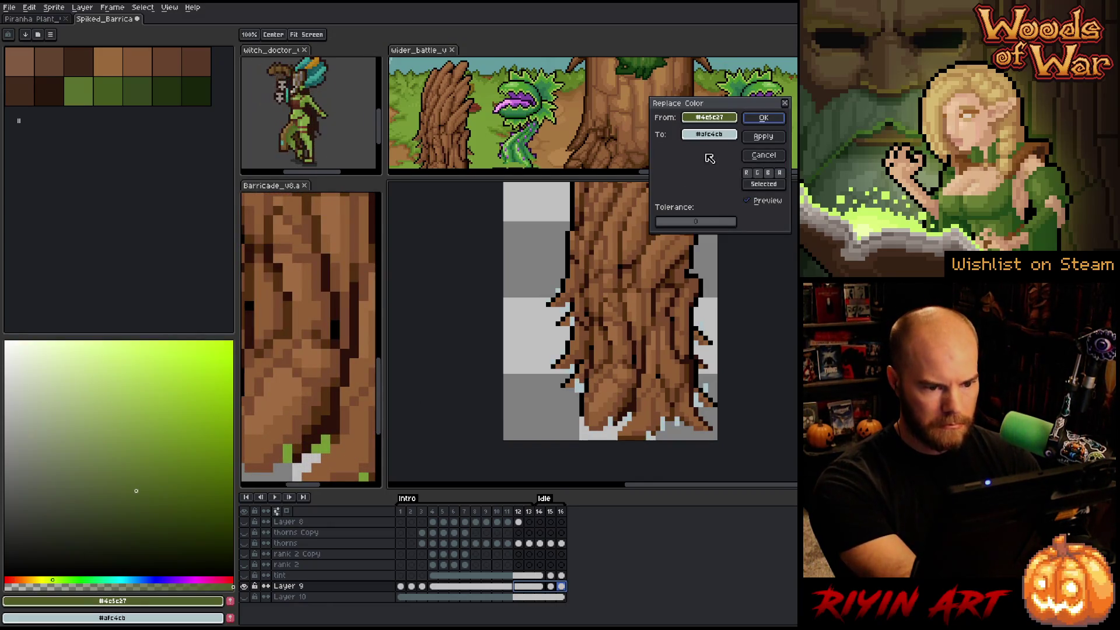
click(328, 443)
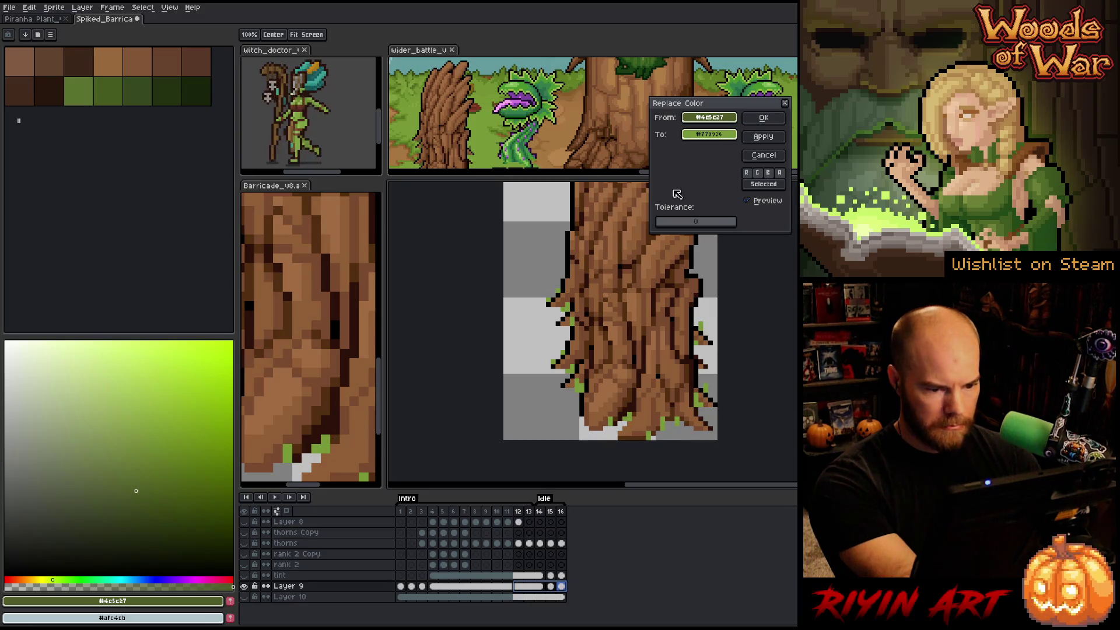
click(763, 117)
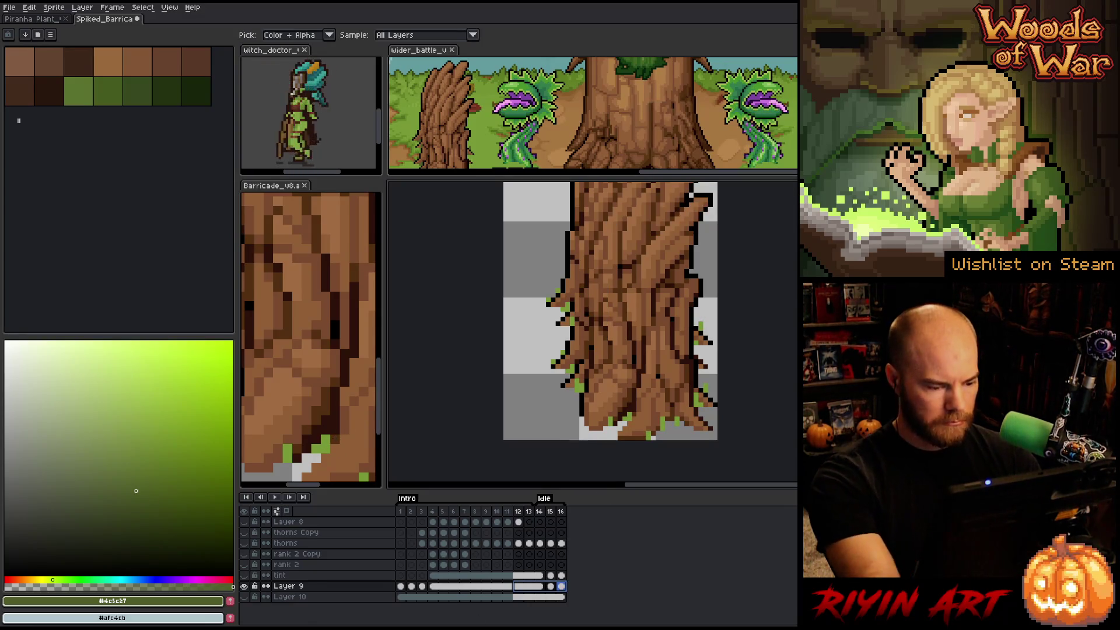
click(245, 577)
click(245, 577)
- Hide the tint layer and select the #779936 leaf-green pixels on frame 10
click(245, 576)
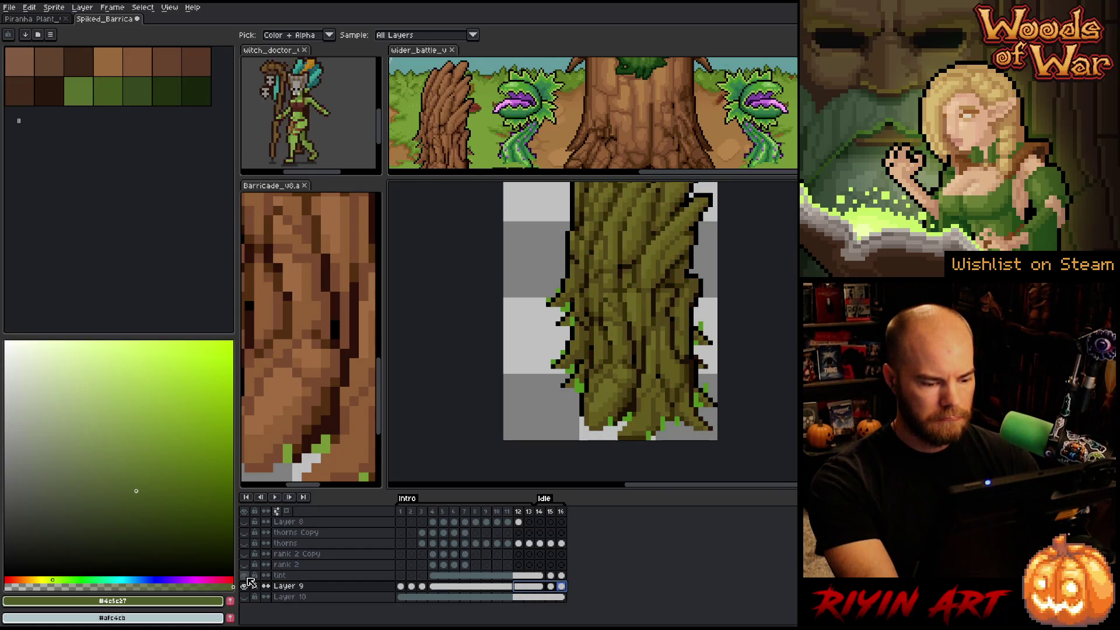
click(245, 576)
click(495, 586)
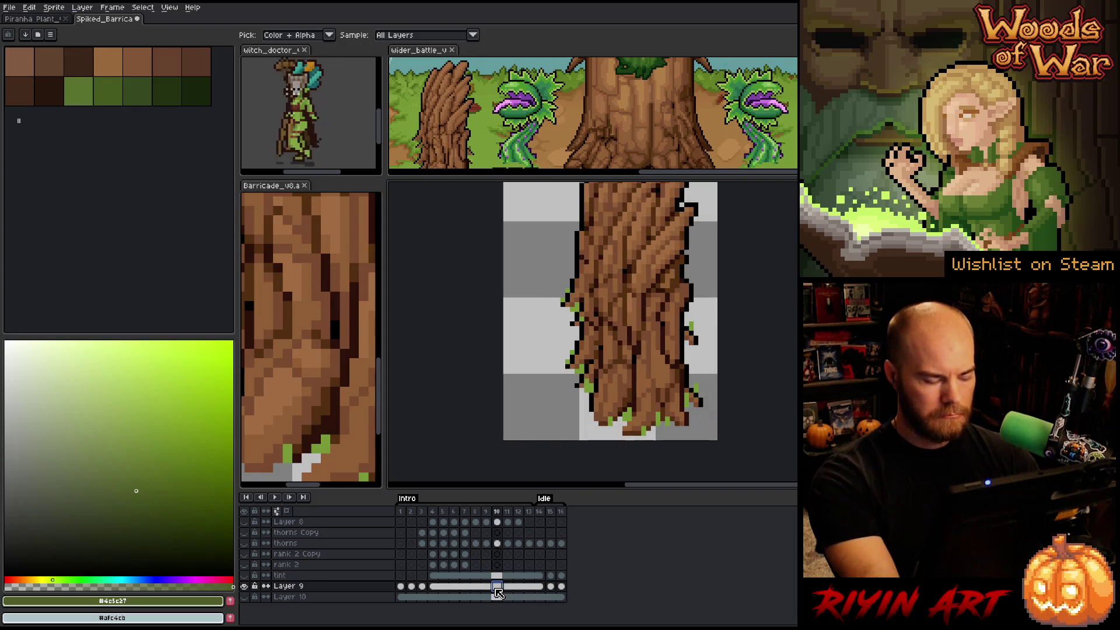
key(shift+c)
click(601, 408)
click(578, 431)
click(593, 382)
click(616, 330)
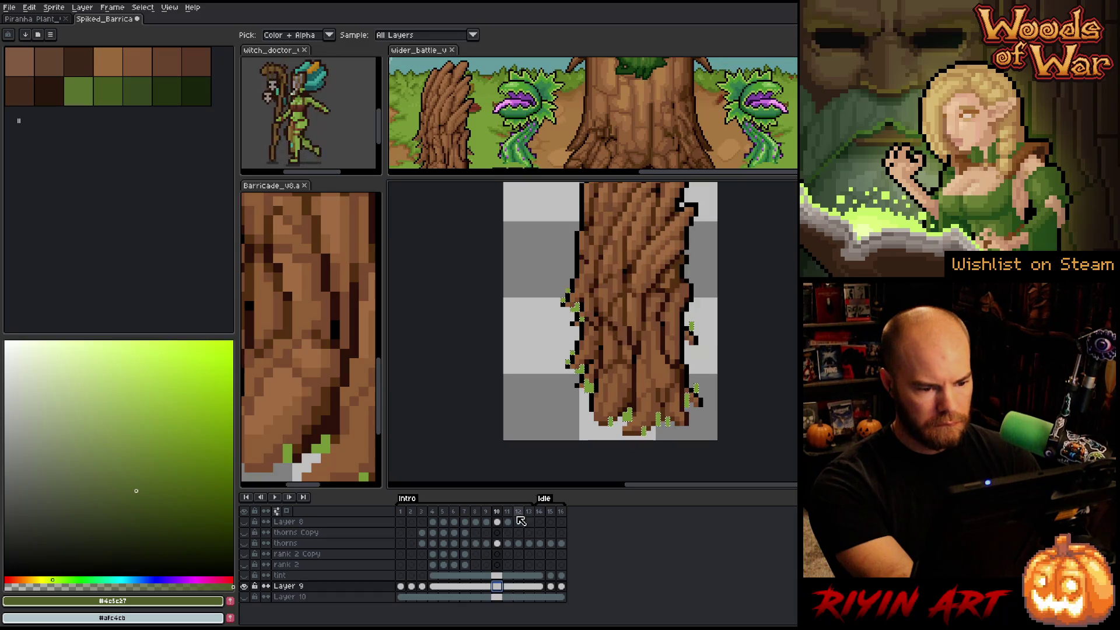
- Compare frame 15 with and without the tint and sample the #779936 green
click(244, 575)
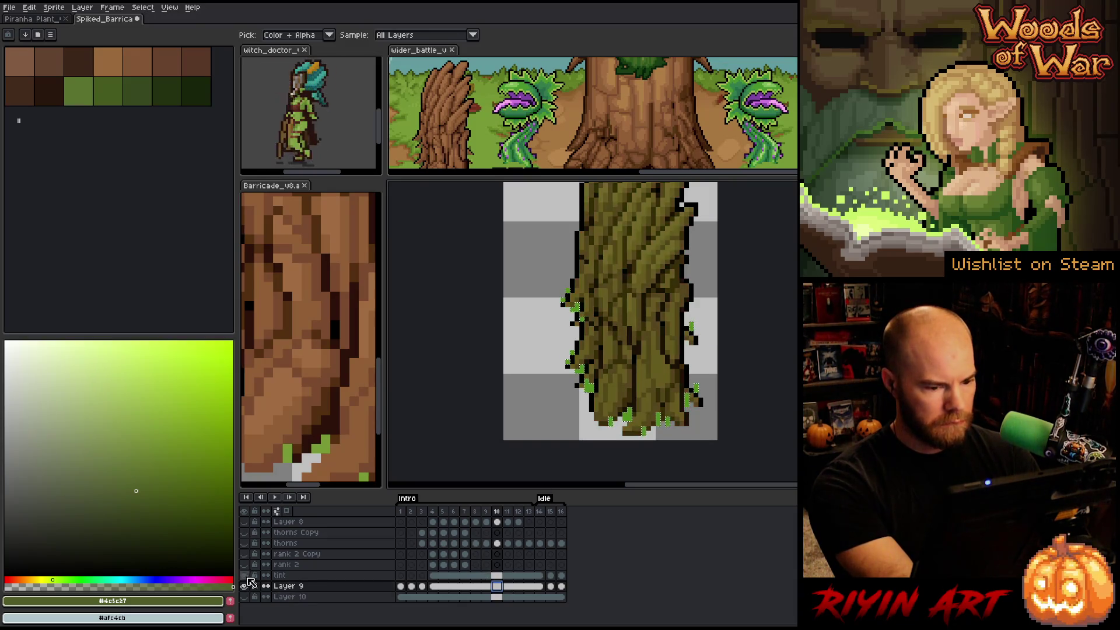
click(497, 575)
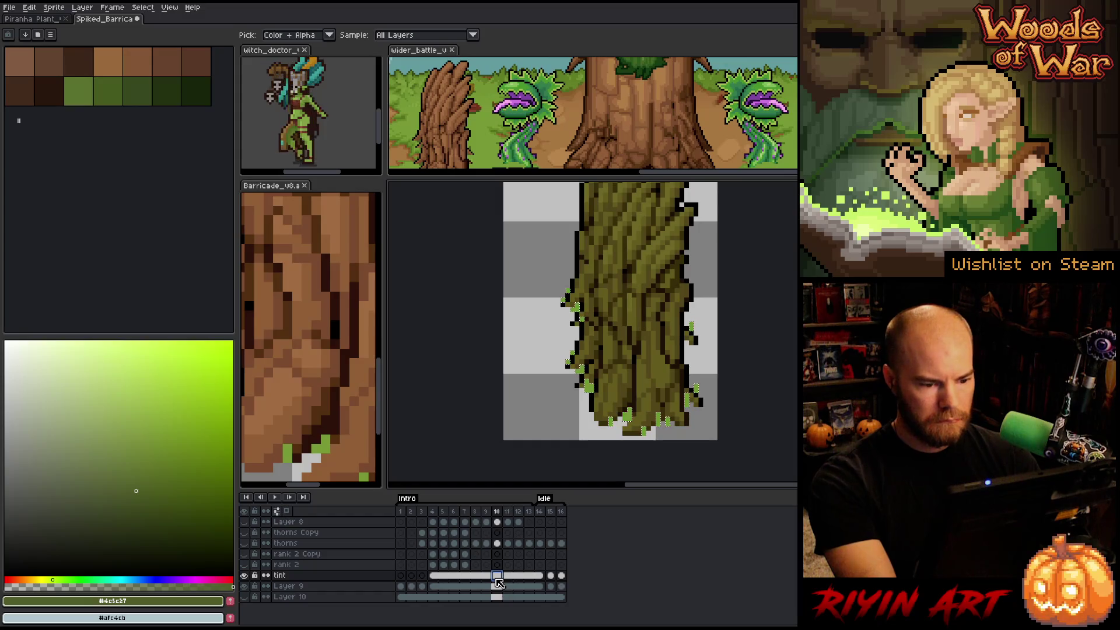
click(554, 575)
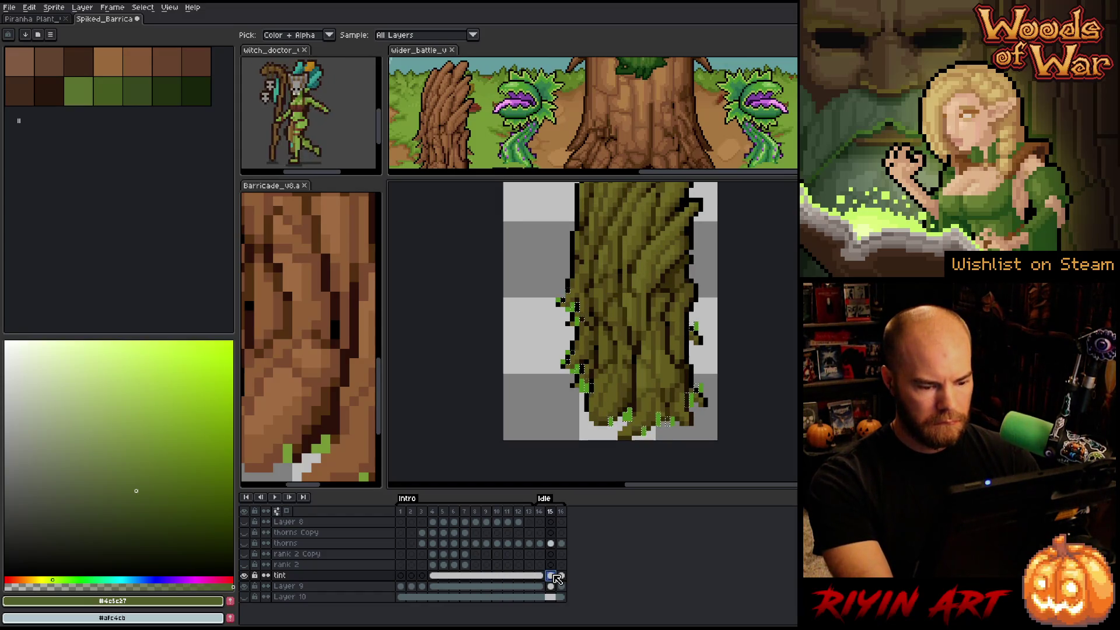
click(550, 585)
click(244, 575)
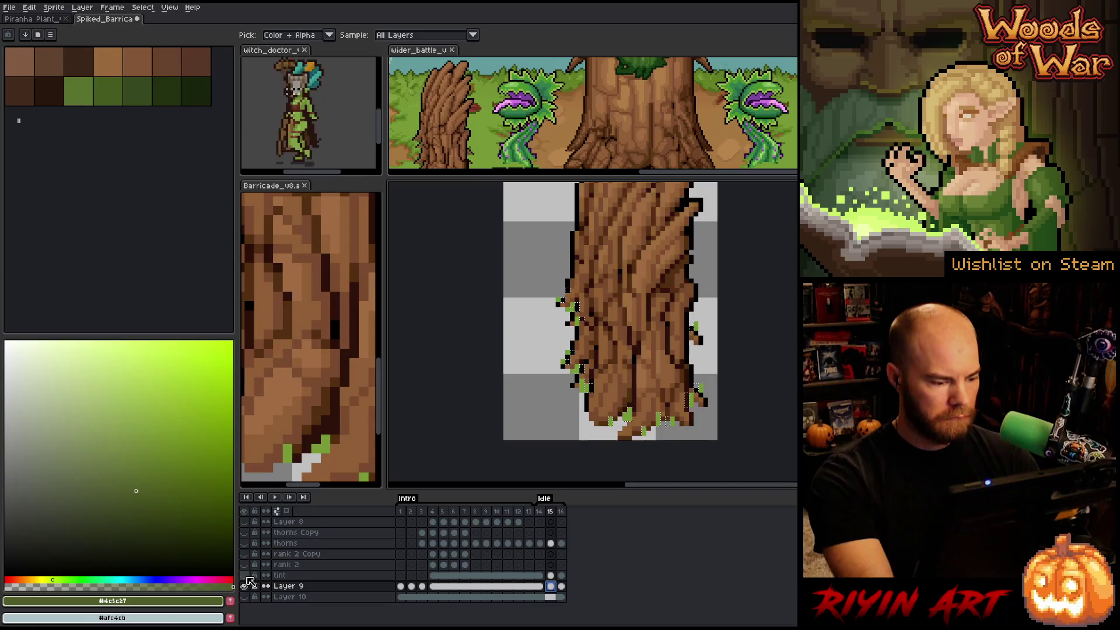
click(629, 413)
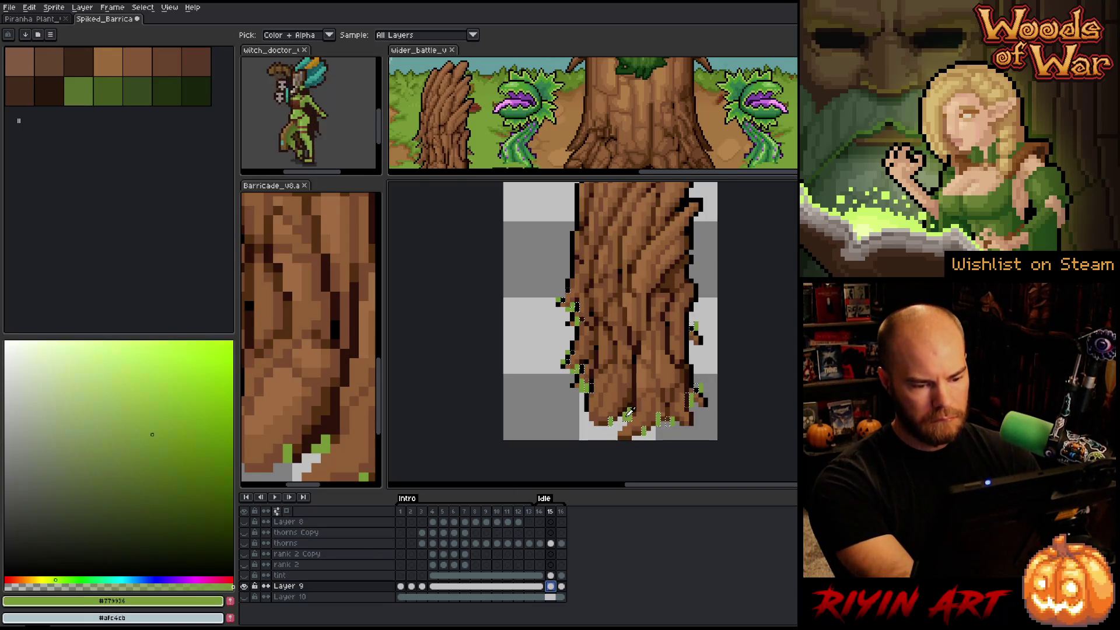
key(shift+r)
click(631, 330)
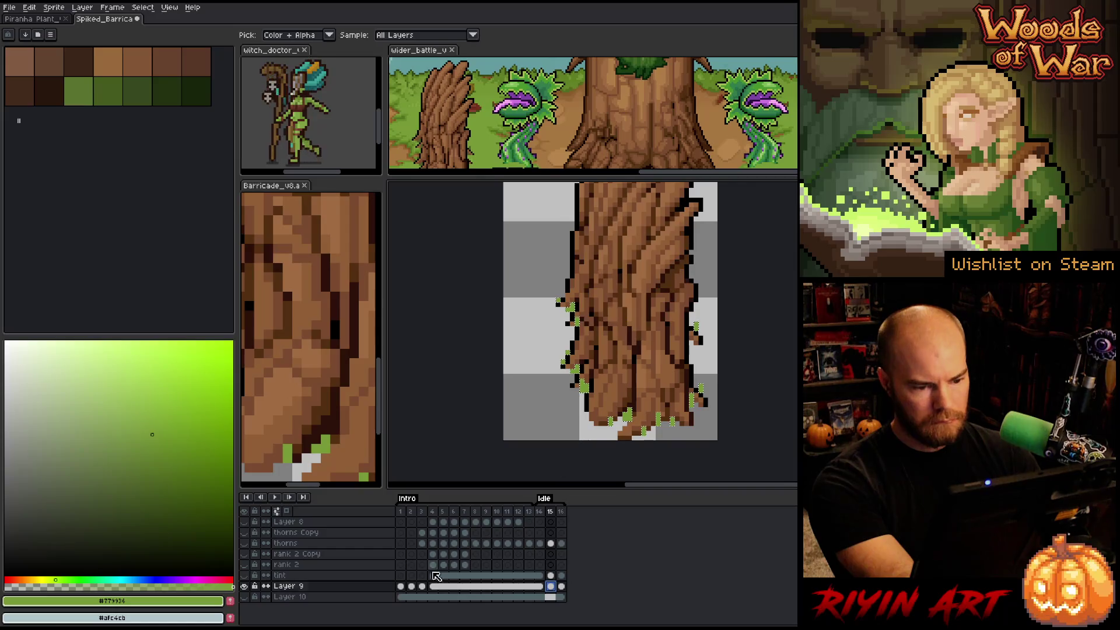
- Show the tint again and check the tint cels on frames 15 and 16
click(243, 575)
click(552, 576)
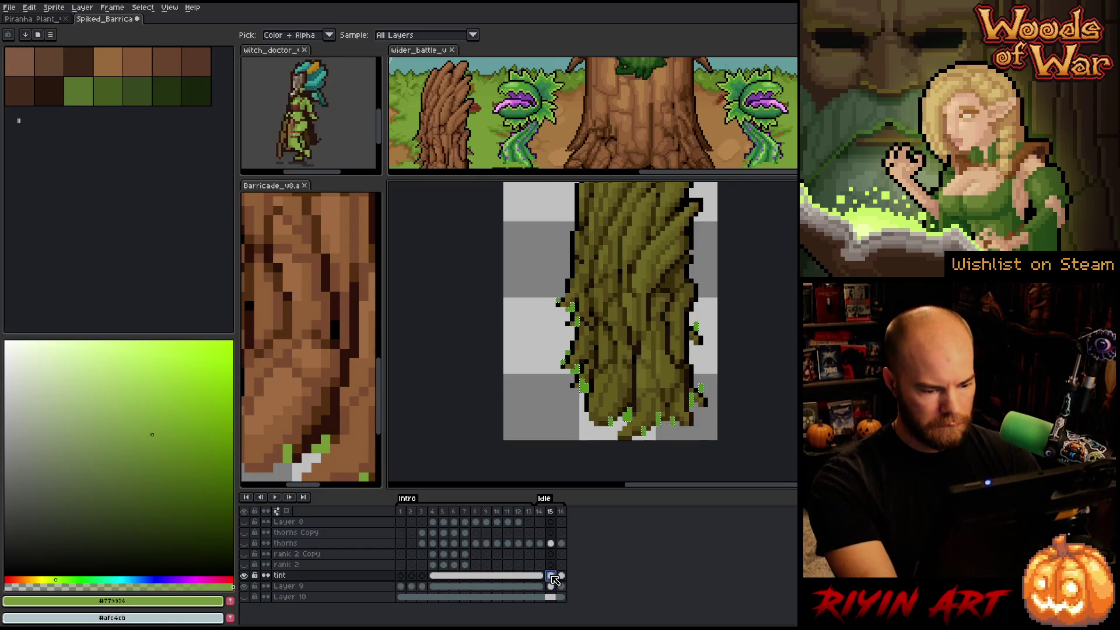
click(561, 586)
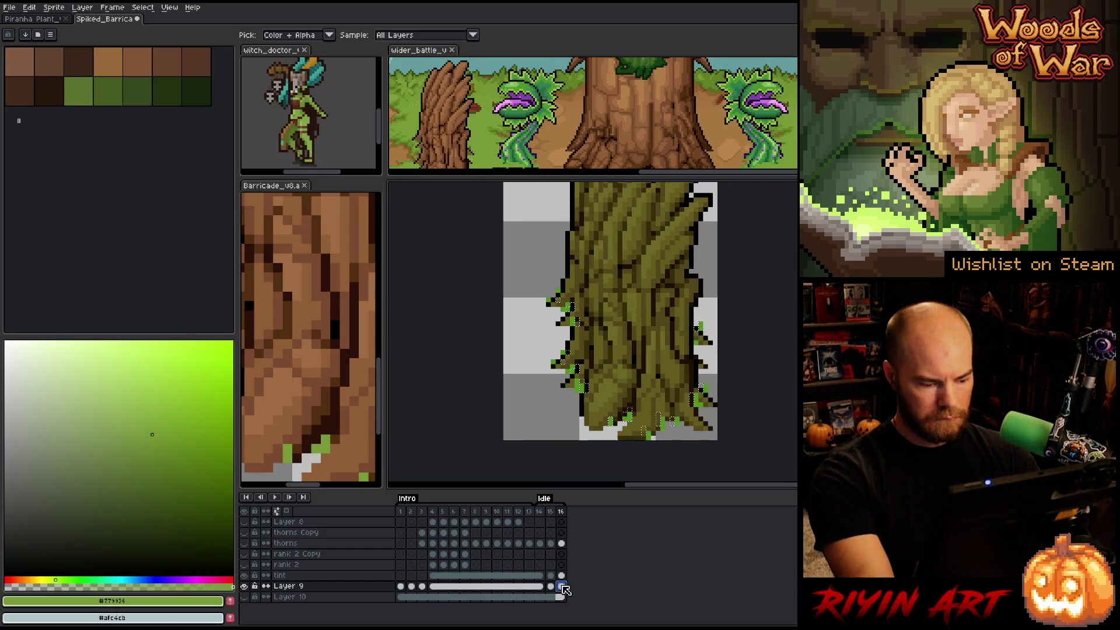
key(shift+c)
key(Return)
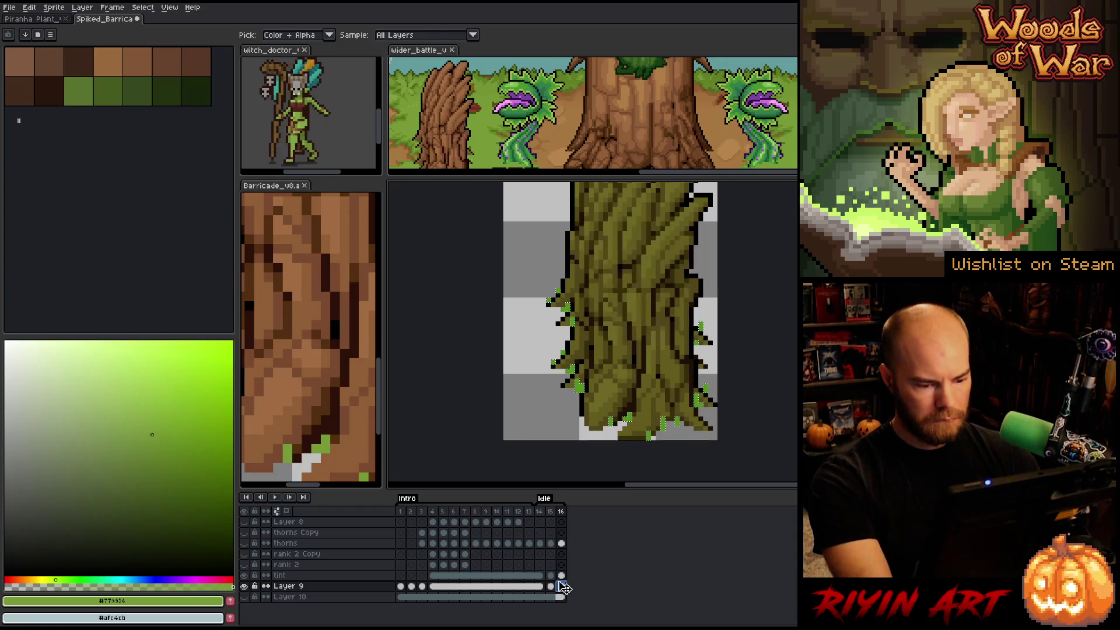
click(561, 576)
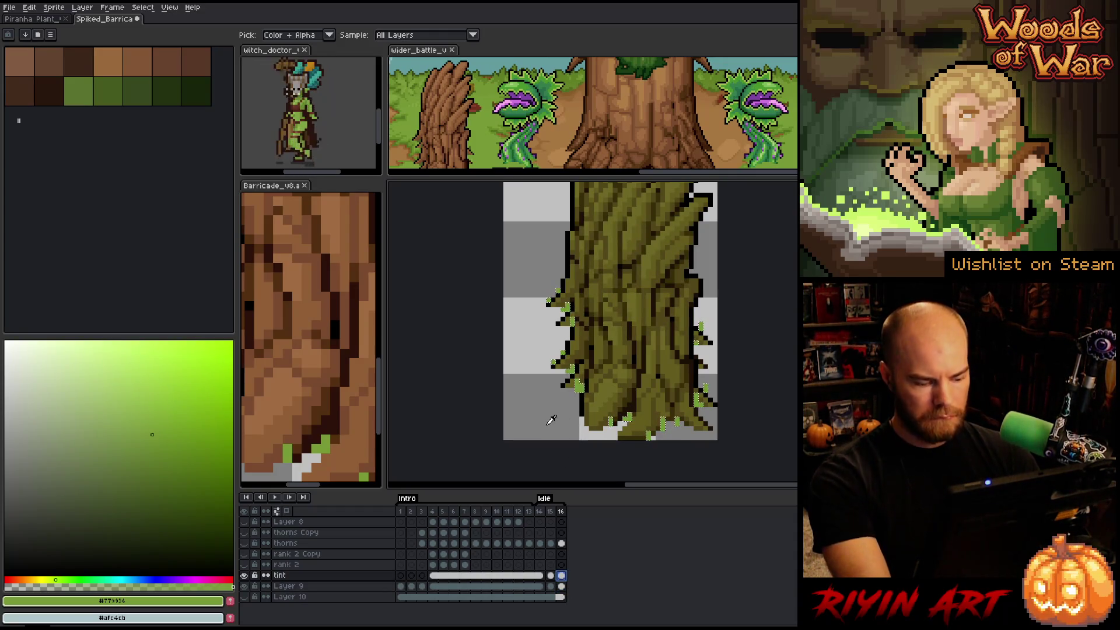
key(ctrl+z)
- Turn on the thorn layers to show the leaves and review the tint cels across frames
drag(728, 337, 600, 357)
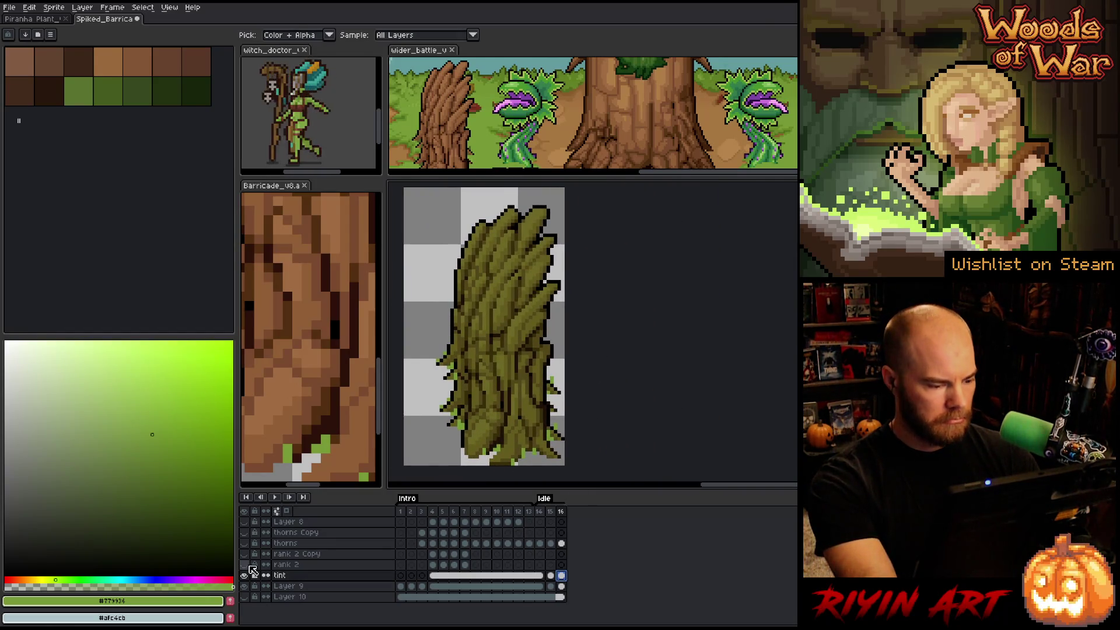
drag(245, 543, 245, 530)
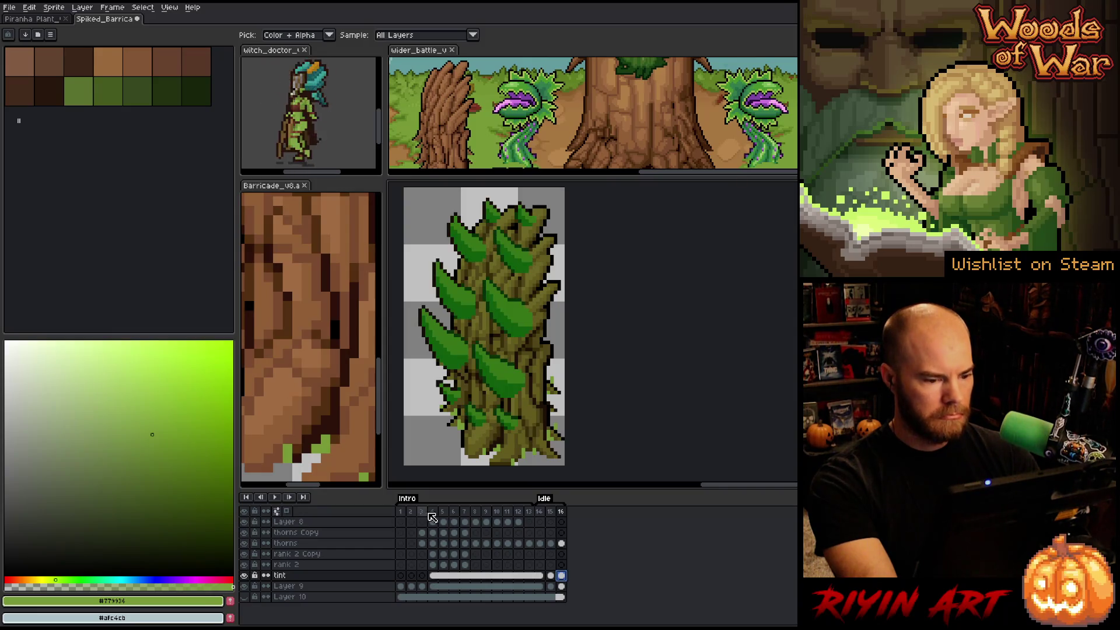
drag(400, 512, 572, 506)
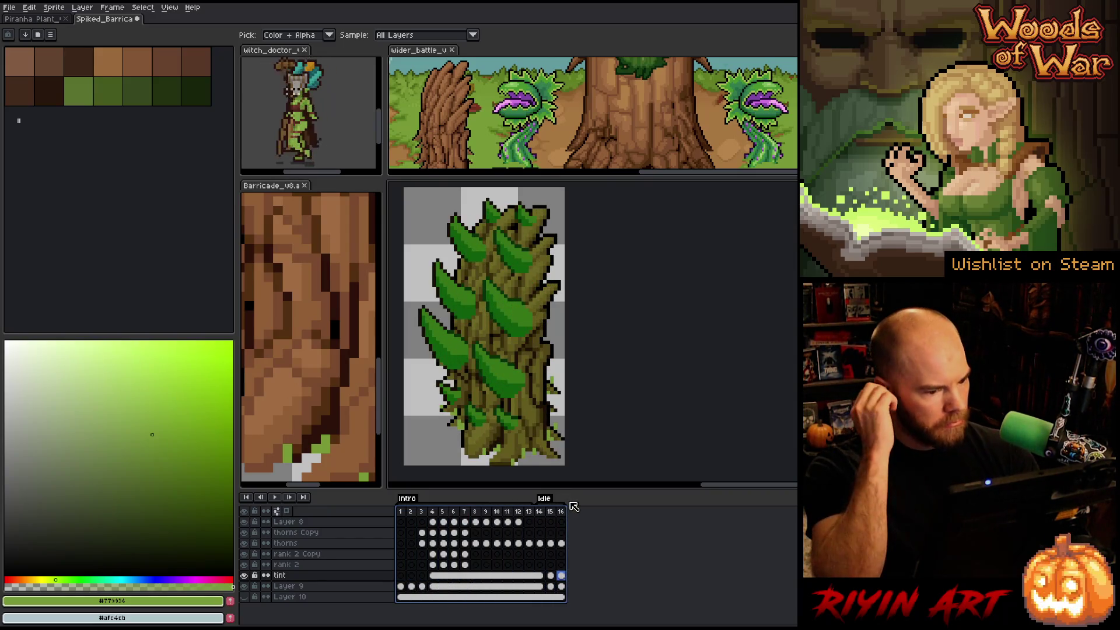
click(443, 577)
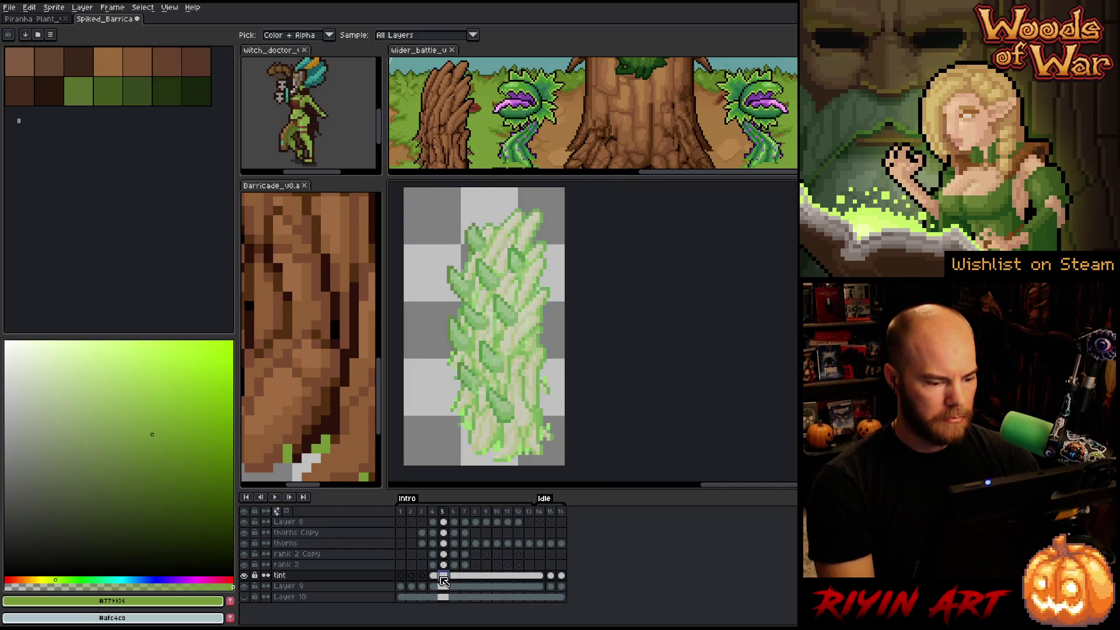
mouse_move(562, 576)
mouse_down()
mouse_move(518, 577)
mouse_move(563, 579)
mouse_up()
click(540, 577)
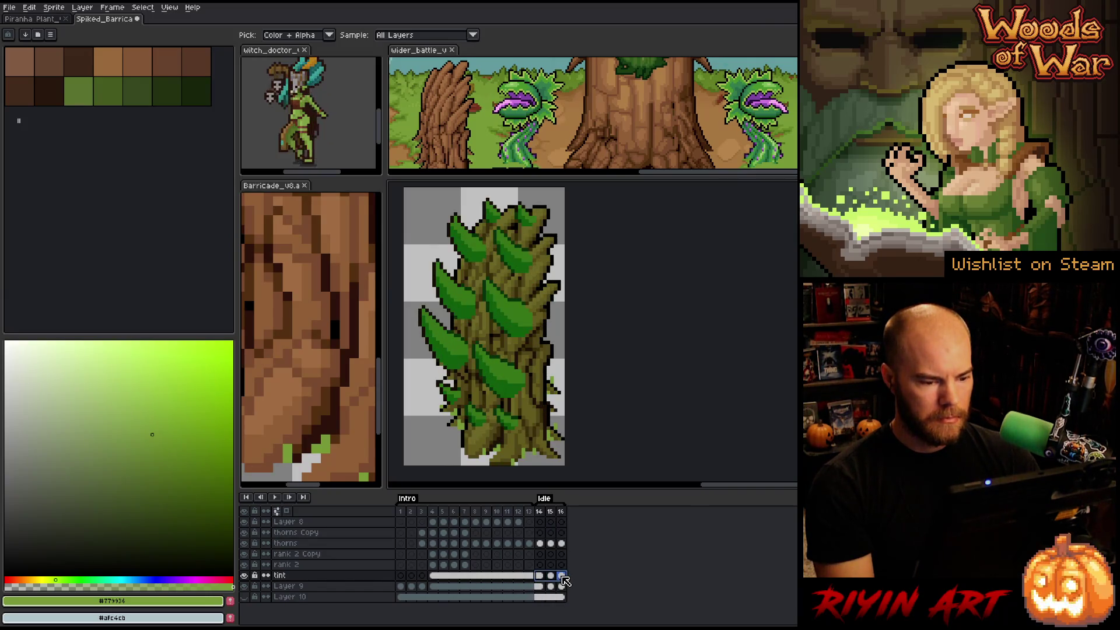
- Try Overlay and then Color Dodge blending on the tint layer
double_click(295, 577)
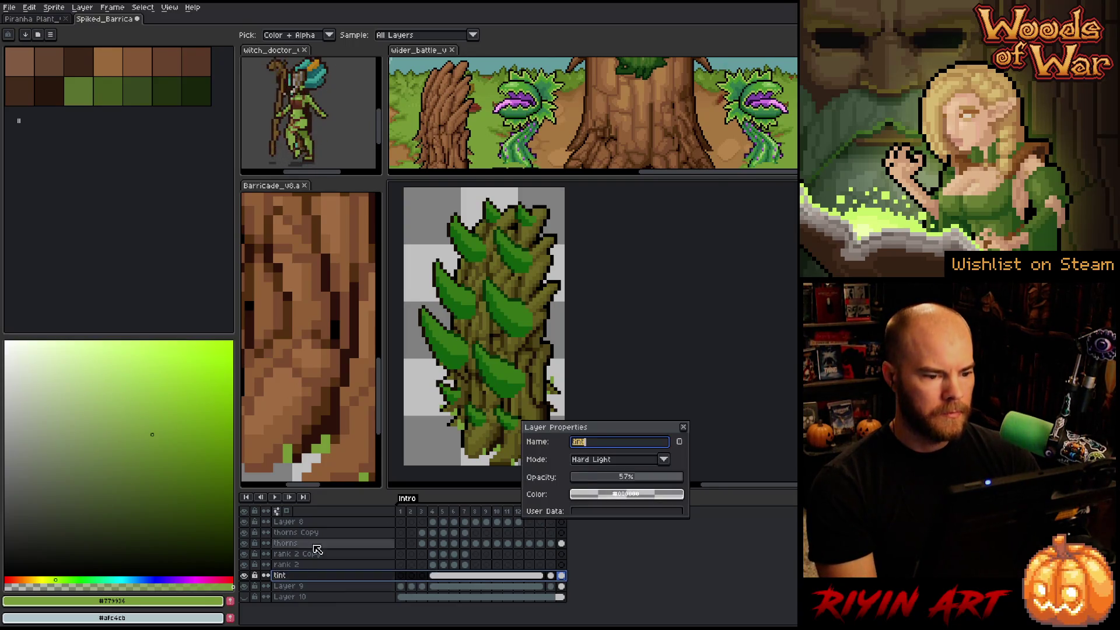
click(609, 461)
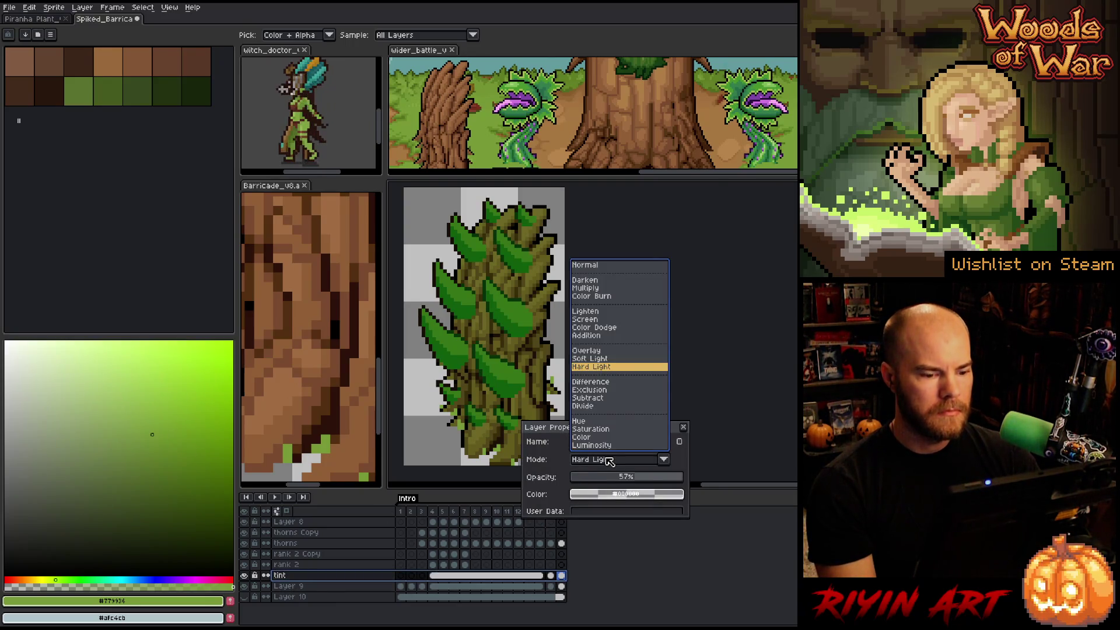
click(590, 350)
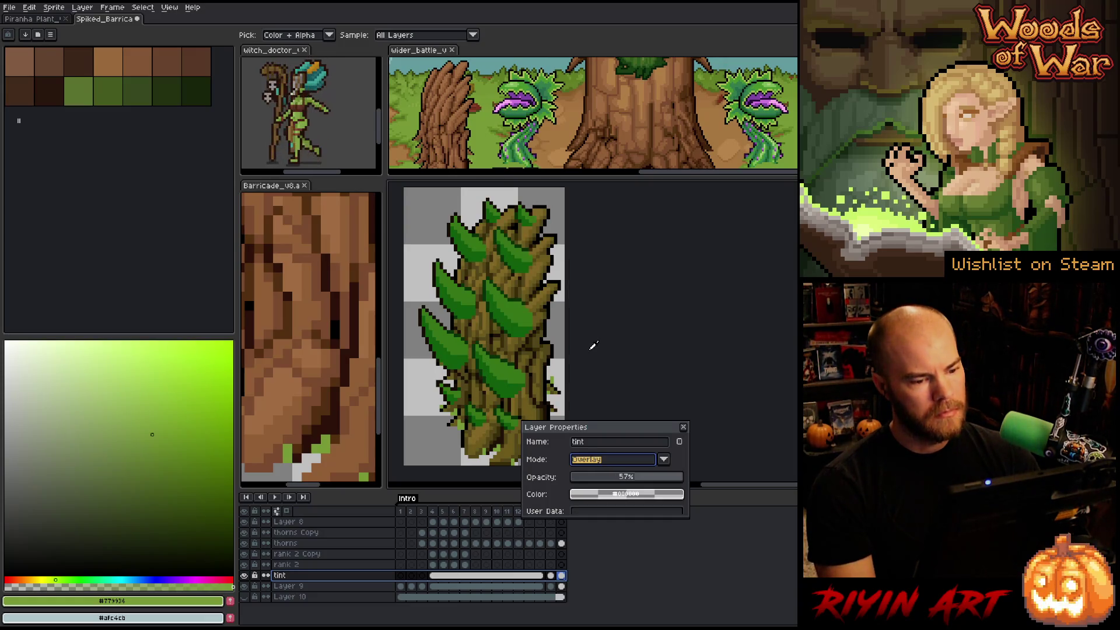
drag(602, 436, 667, 315)
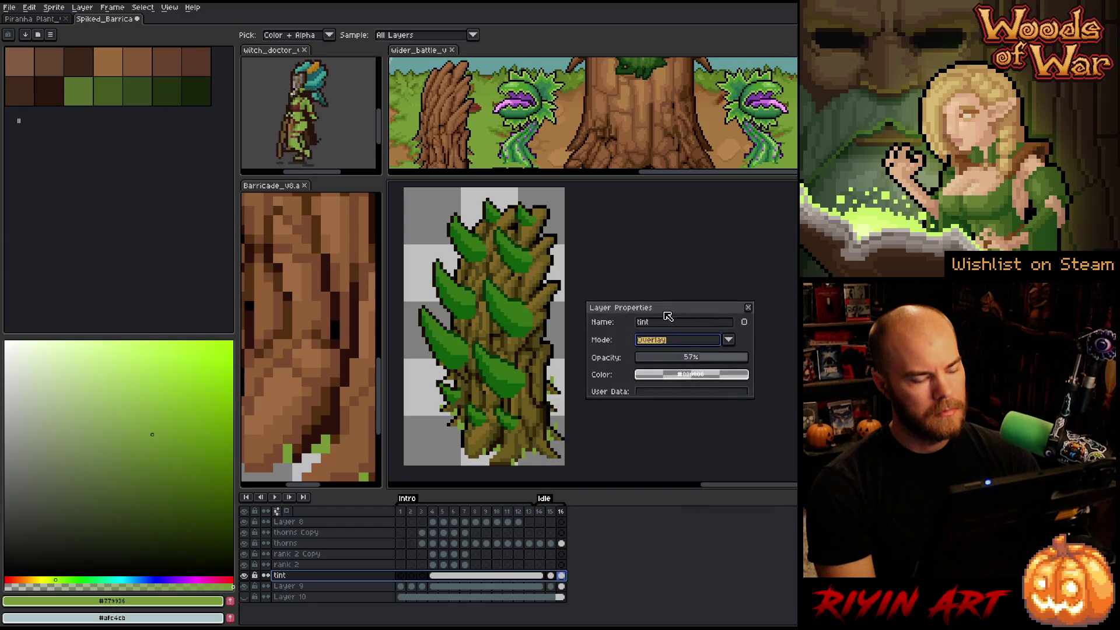
click(680, 346)
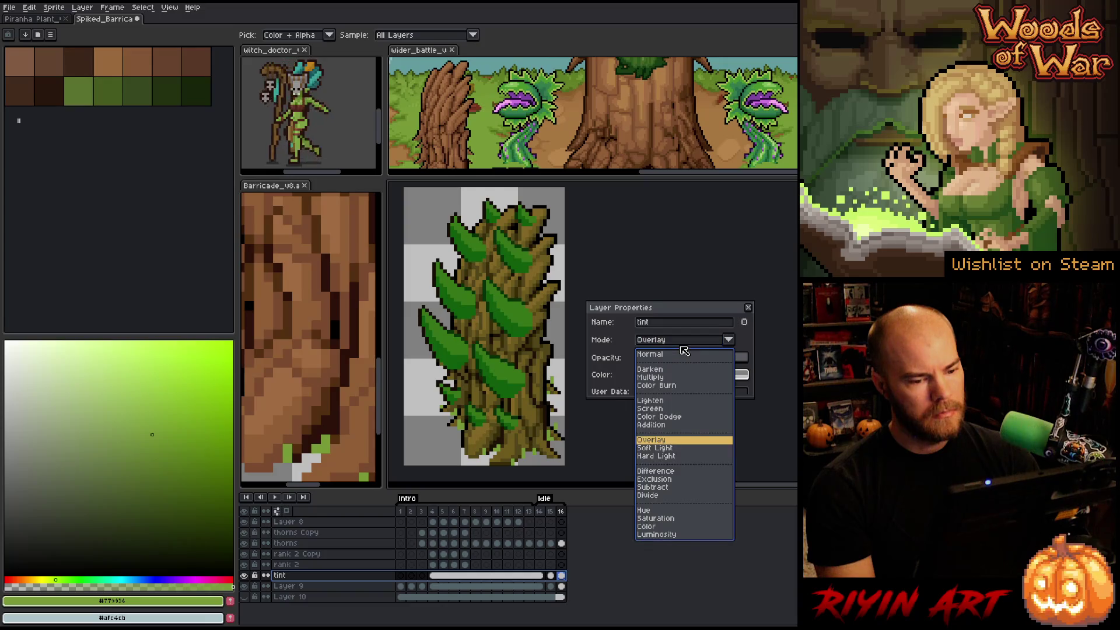
click(666, 418)
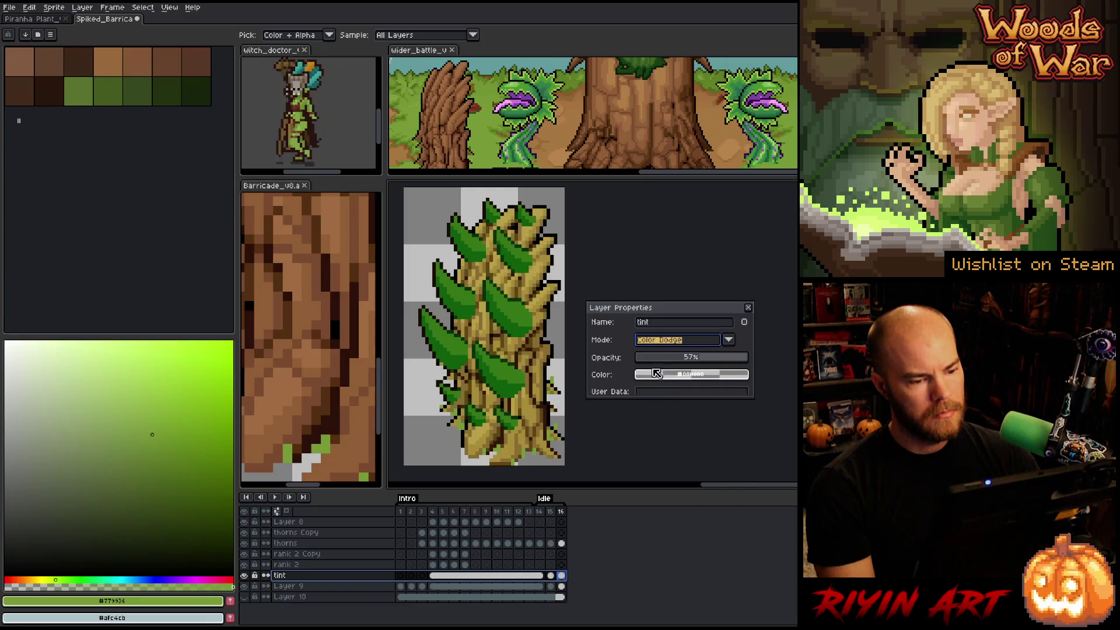
- Try Soft Light and Color, then set the tint back to Hard Light at 57%
click(663, 343)
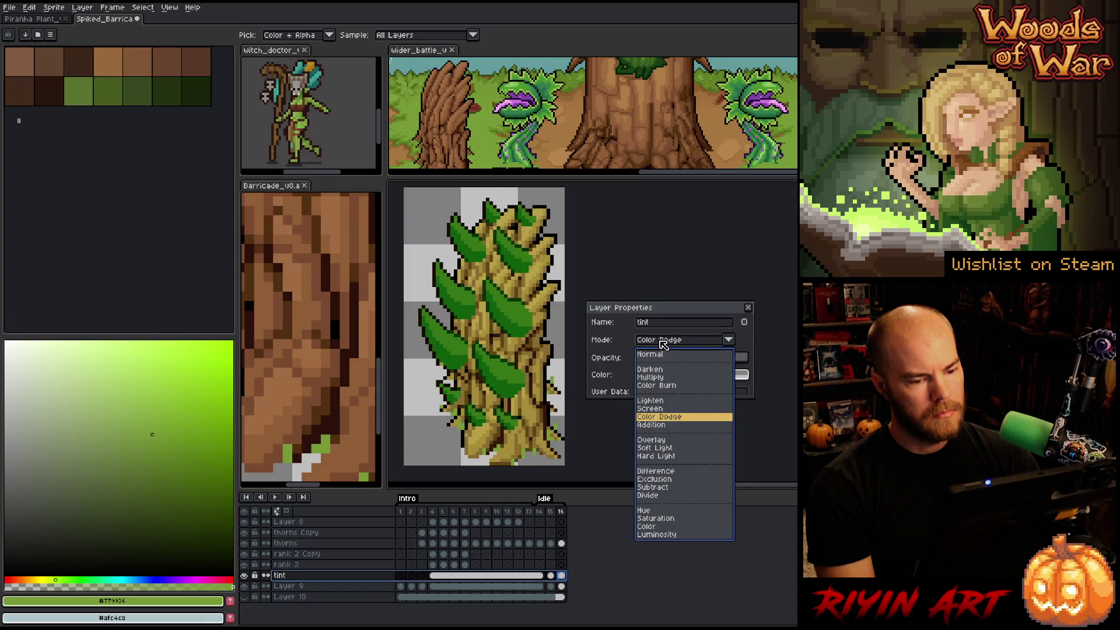
click(665, 448)
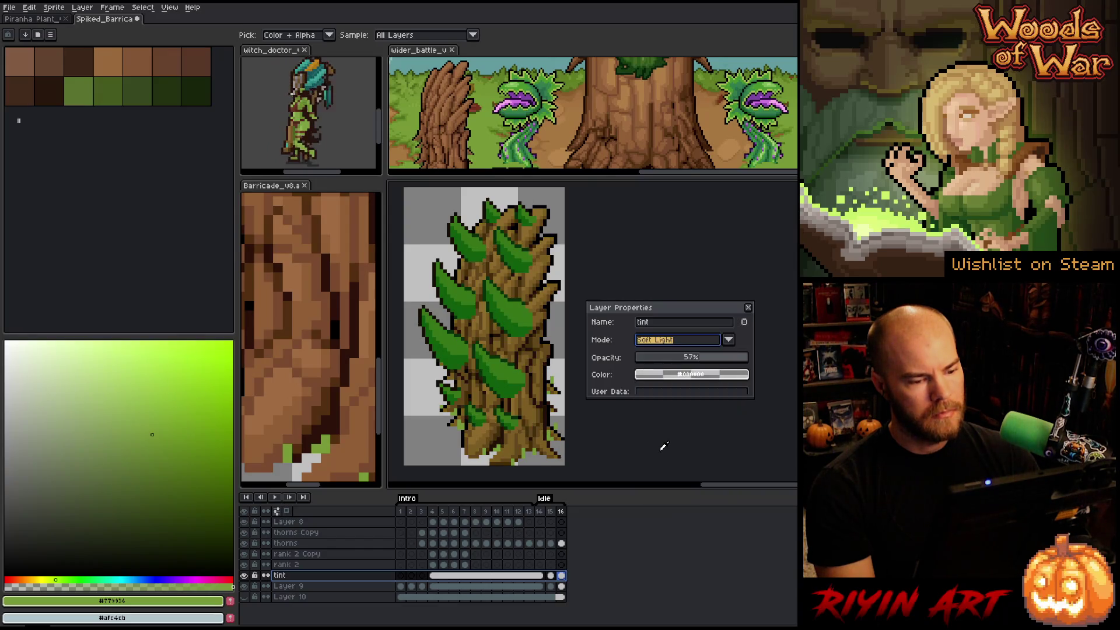
click(664, 344)
click(647, 526)
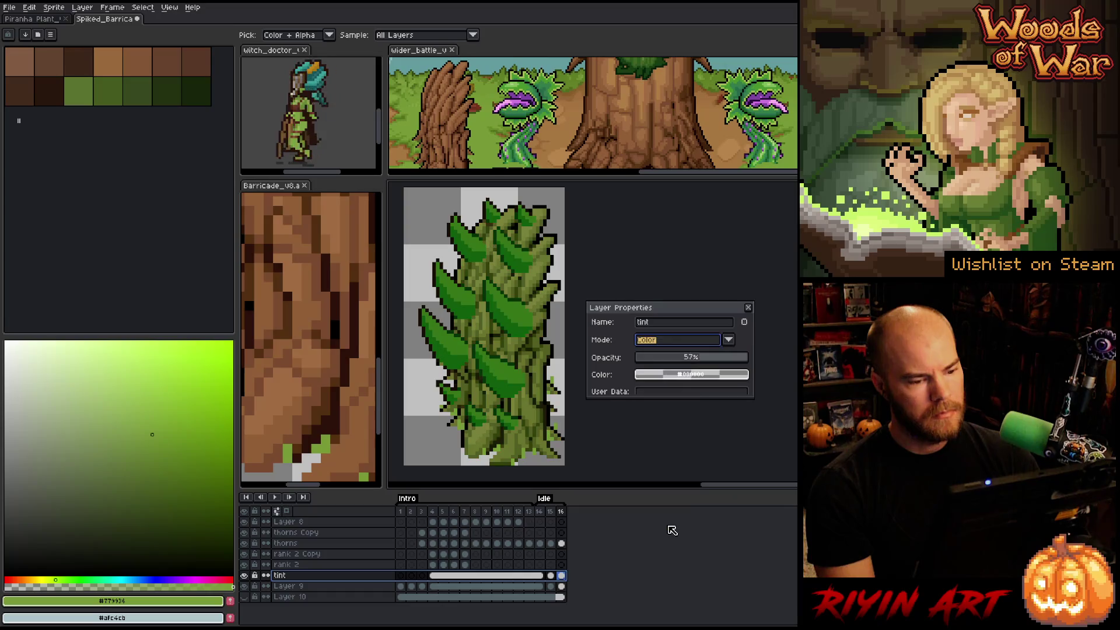
click(667, 344)
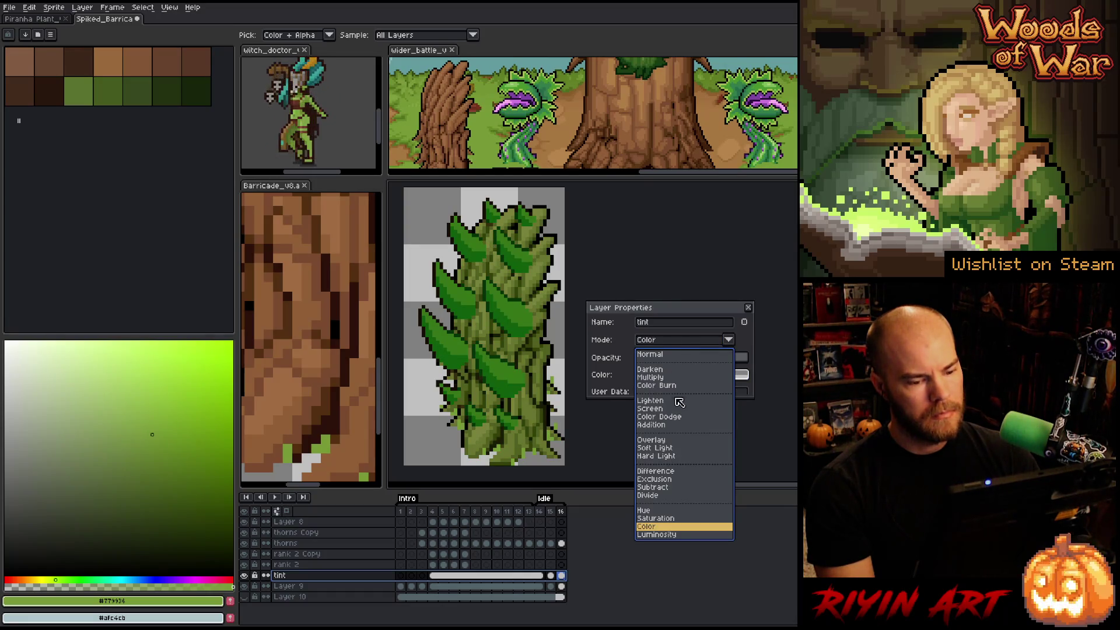
click(658, 456)
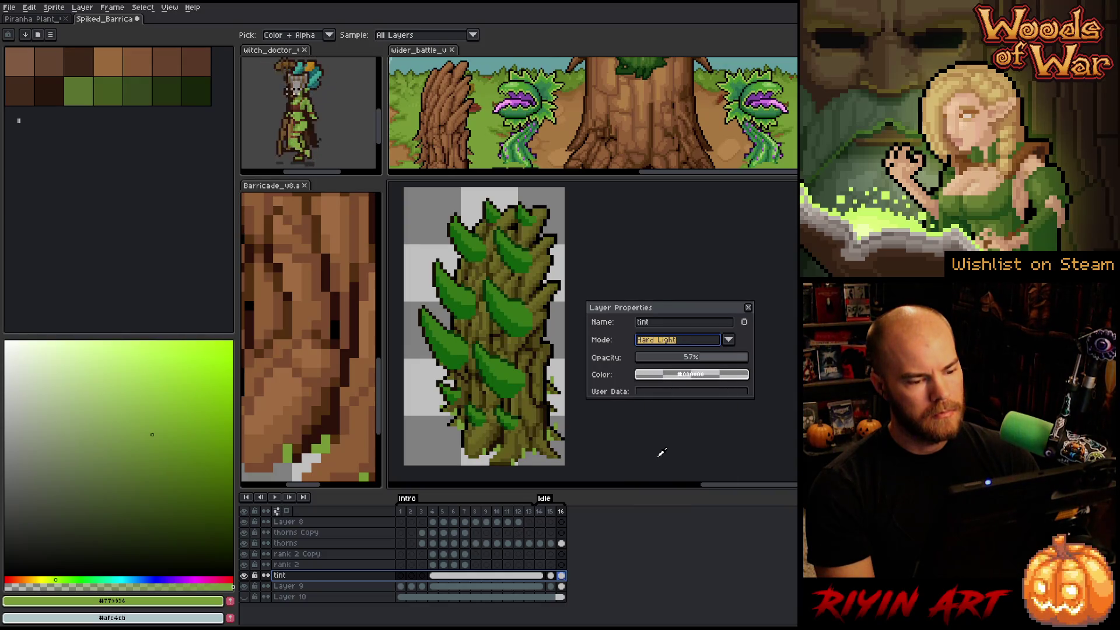
click(748, 307)
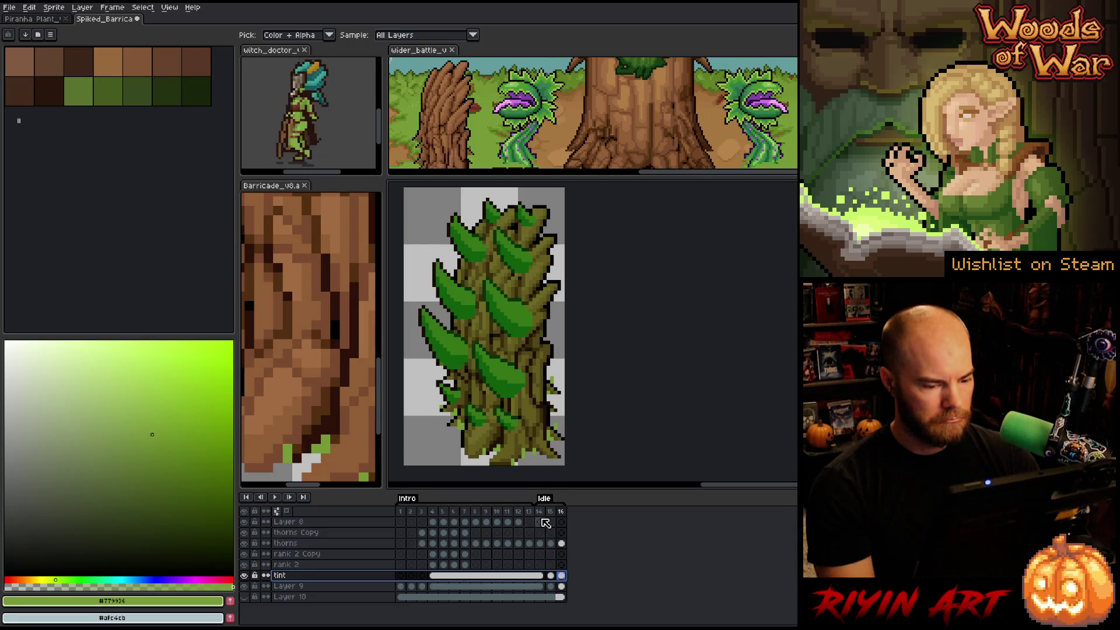
- Delete Layer 10 from the barricade sprite
click(294, 597)
click(243, 597)
click(244, 597)
right_click(302, 602)
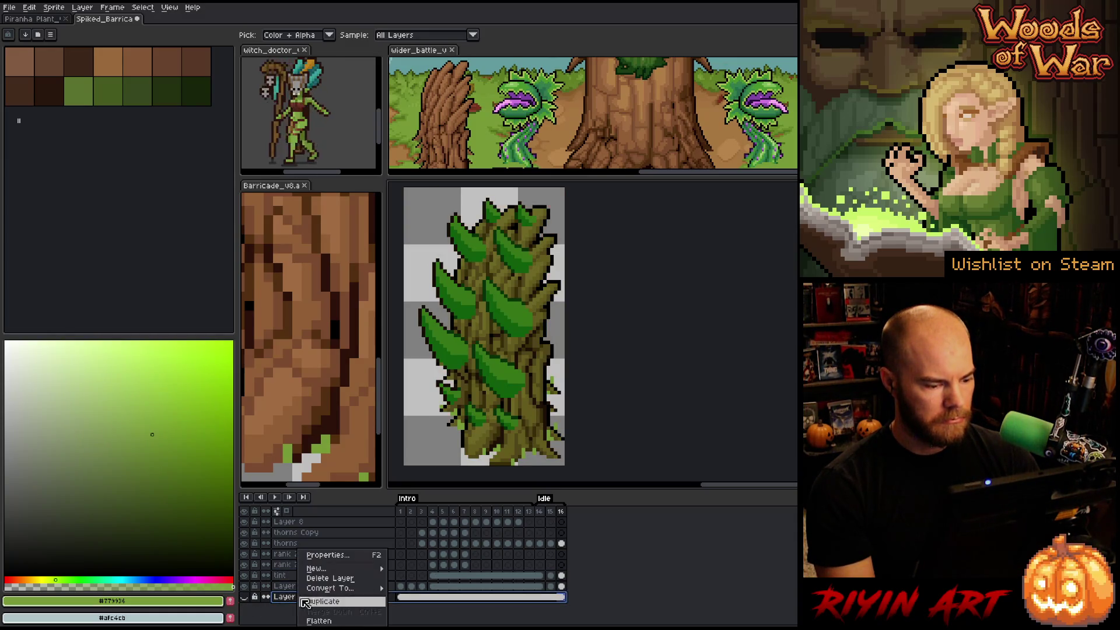
click(333, 585)
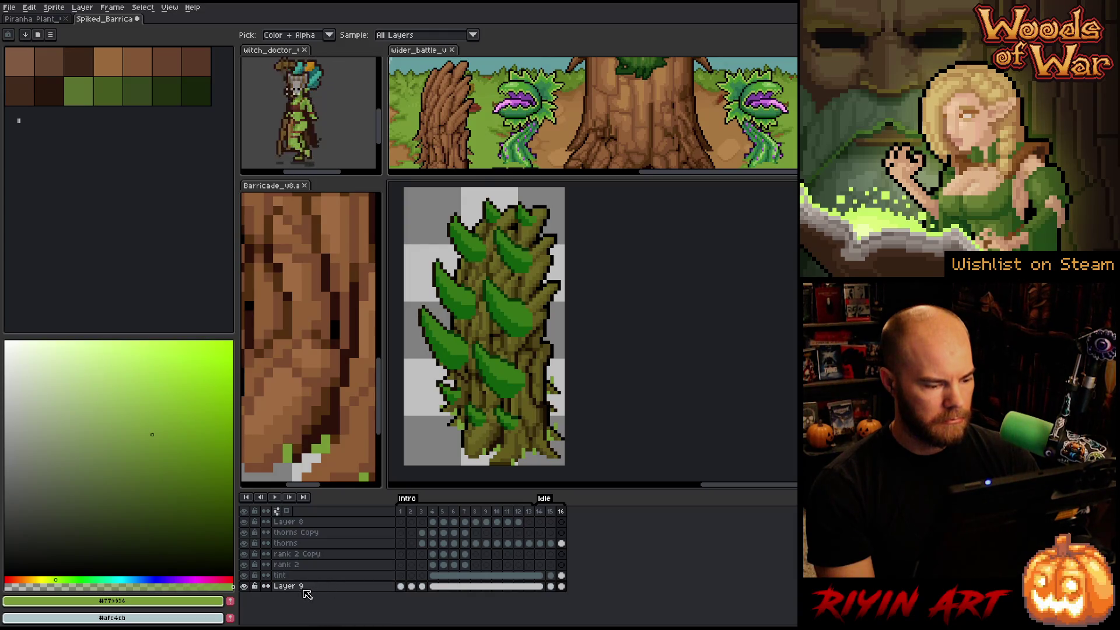
- Select all layers from Layer 9 up to Layer 8 and close the Barricade_v8 reference view
drag(296, 588, 294, 521)
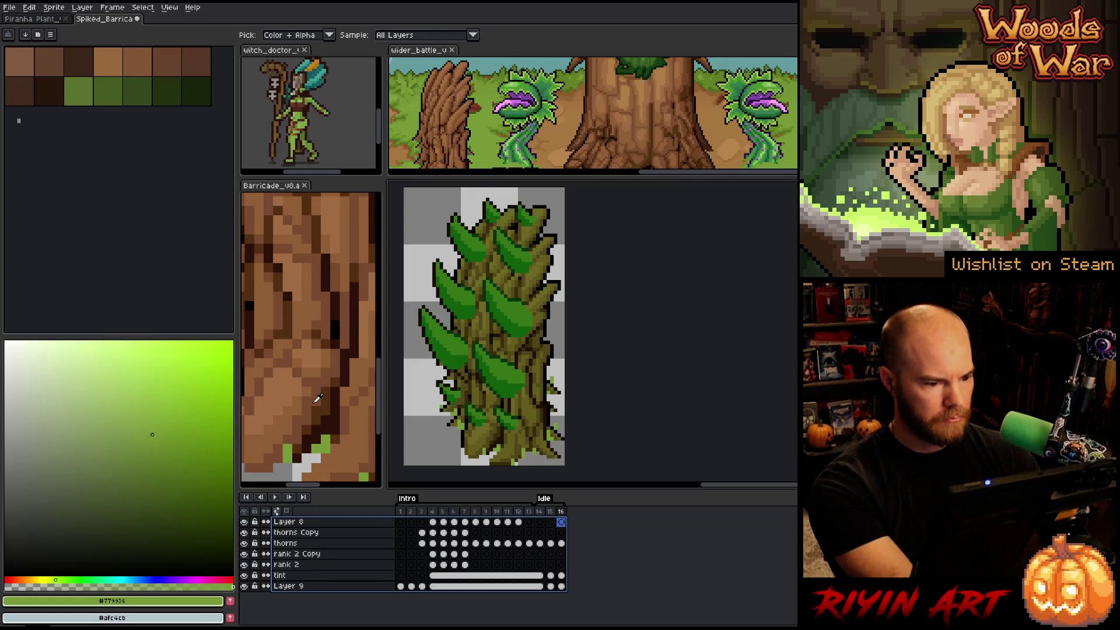
scroll(306, 274, down, 4)
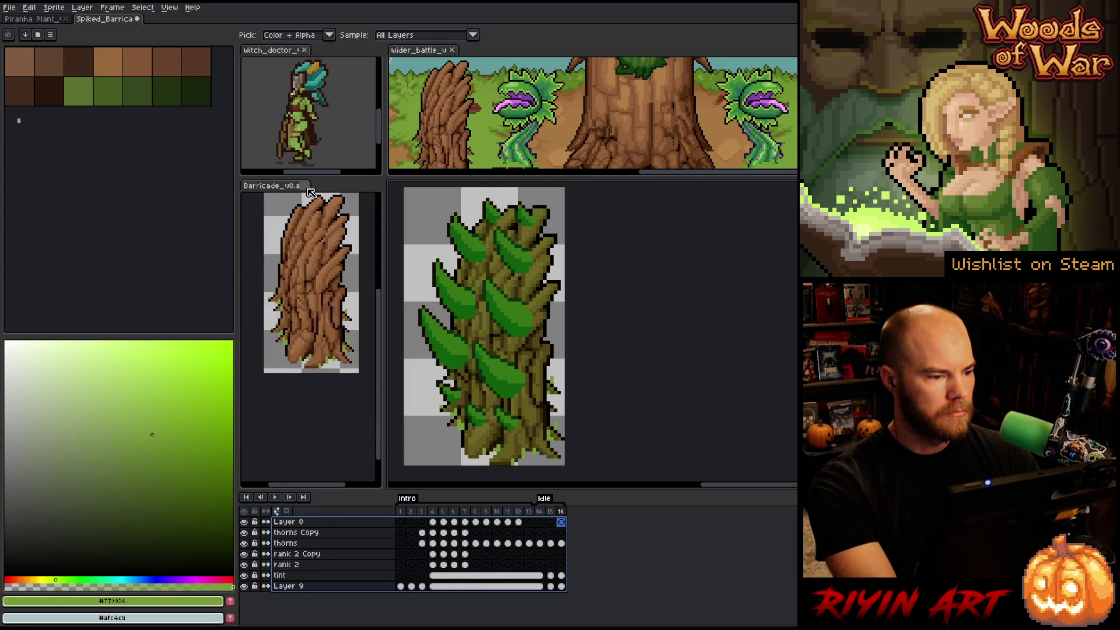
click(304, 186)
click(10, 7)
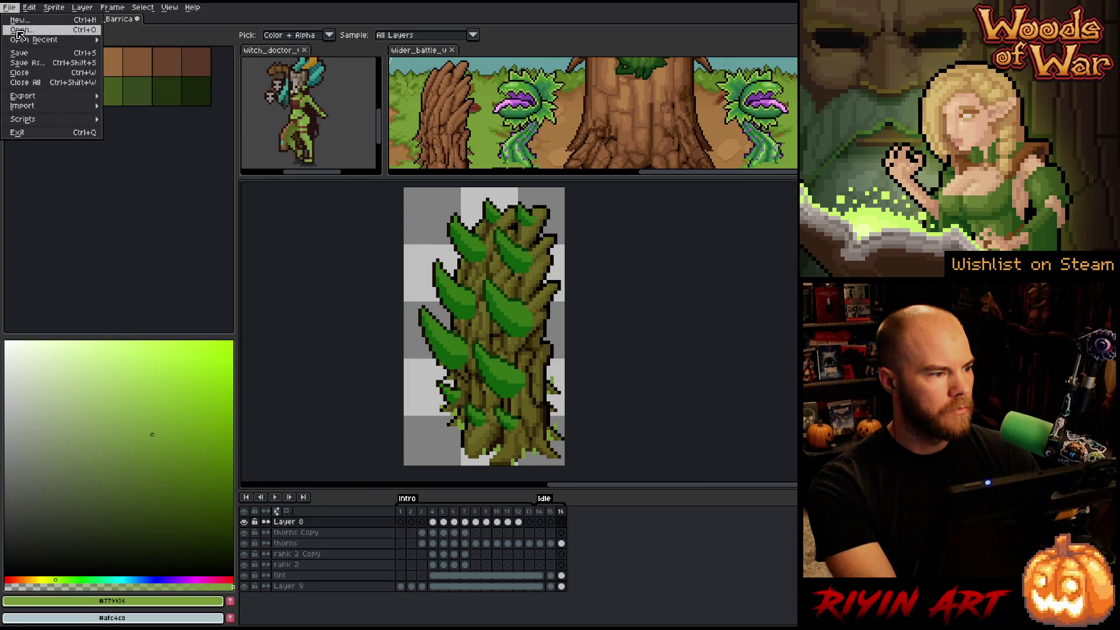
- Open spiked_barricade.png from the pinned Tree images arcana folder and pan across the sheet
click(19, 30)
click(474, 121)
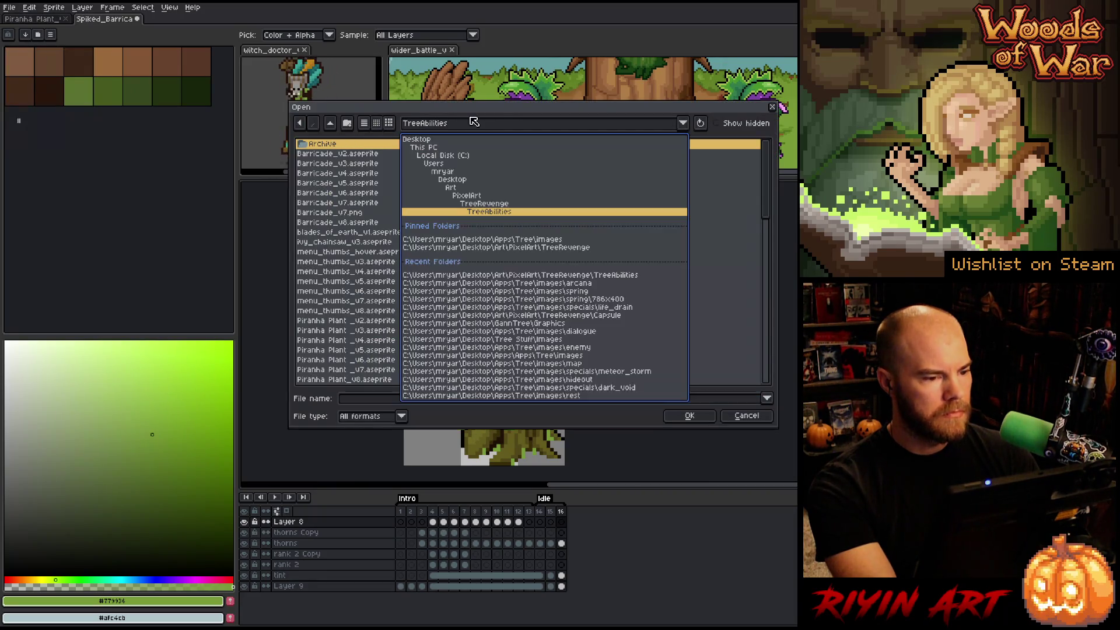
click(493, 240)
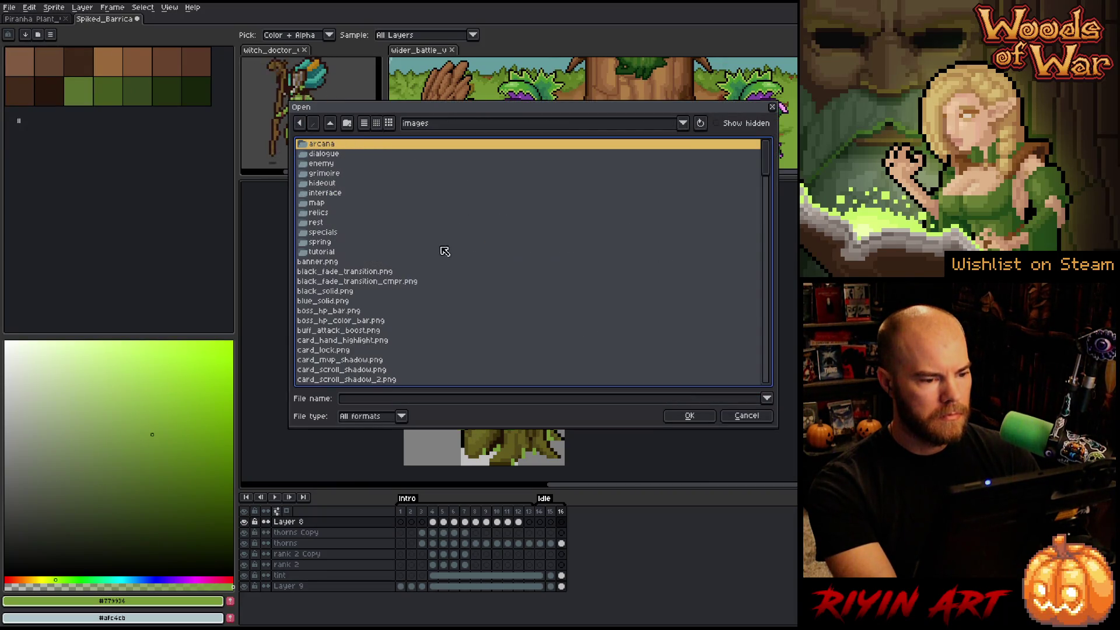
double_click(321, 145)
scroll(344, 199, down, 5)
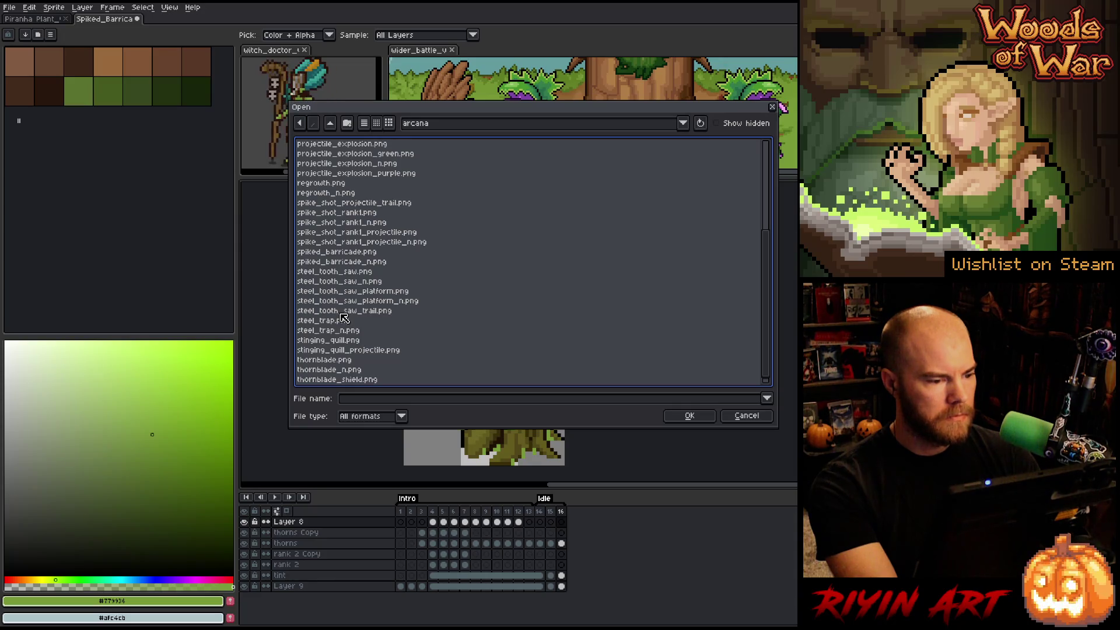
click(341, 261)
double_click(341, 252)
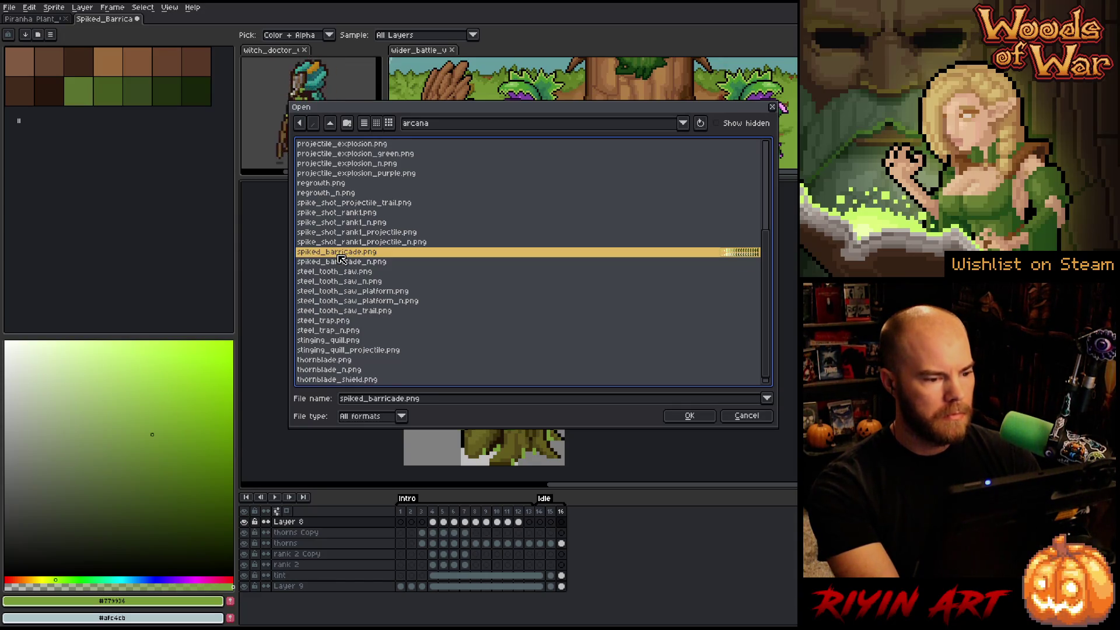
scroll(717, 334, up, 3)
scroll(769, 342, down, 2)
drag(414, 340, 280, 347)
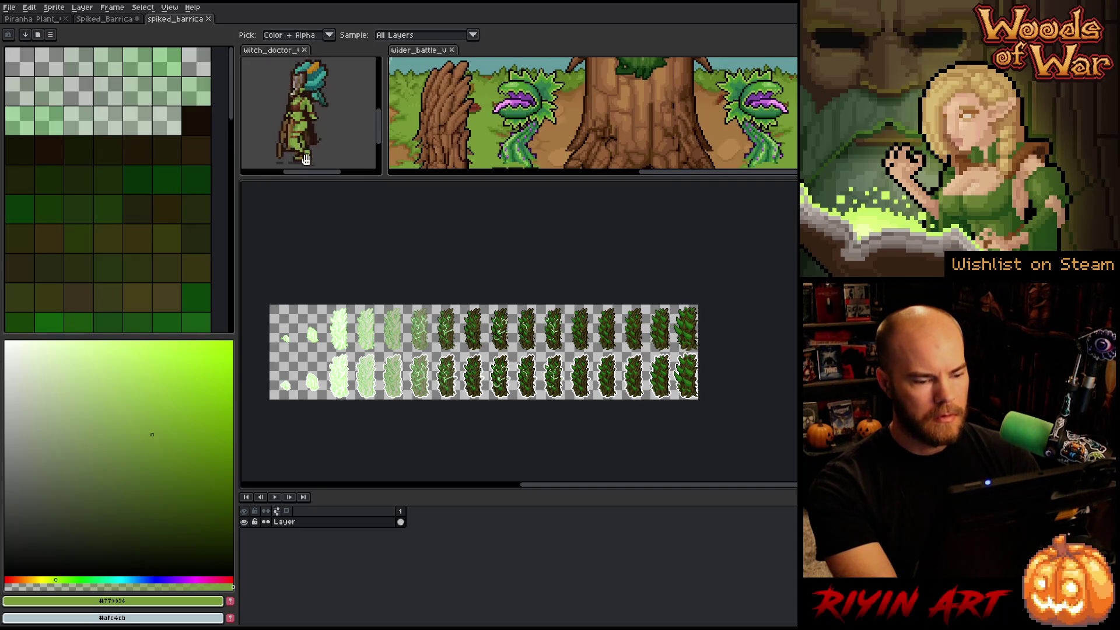
click(21, 7)
- Import spiked_barricade.png as a sprite sheet with 16 columns and 2 rows
mouse_move(35, 119)
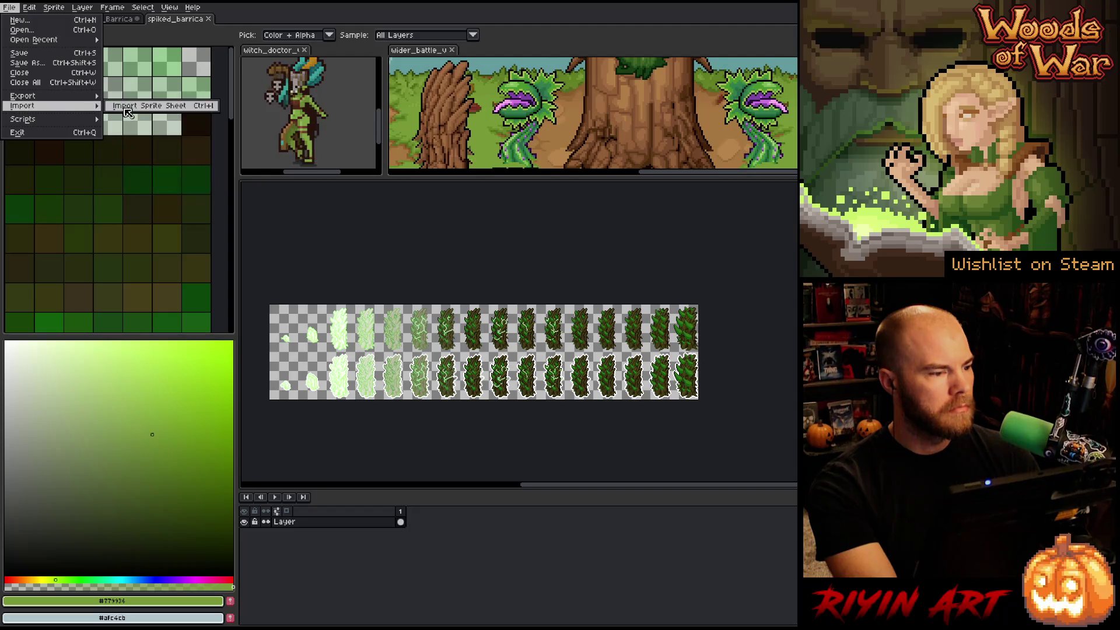
click(140, 110)
click(606, 199)
text(16)
click(690, 200)
text(2)
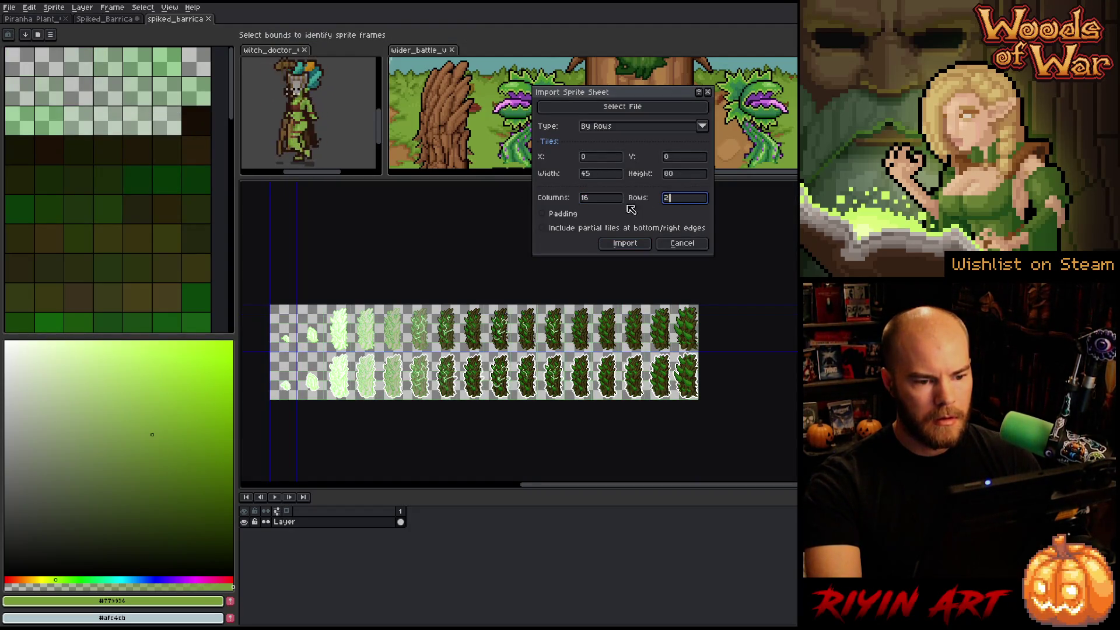
click(634, 244)
- Select frames 2 through 32 and the whole canvas
scroll(697, 399, up, 3)
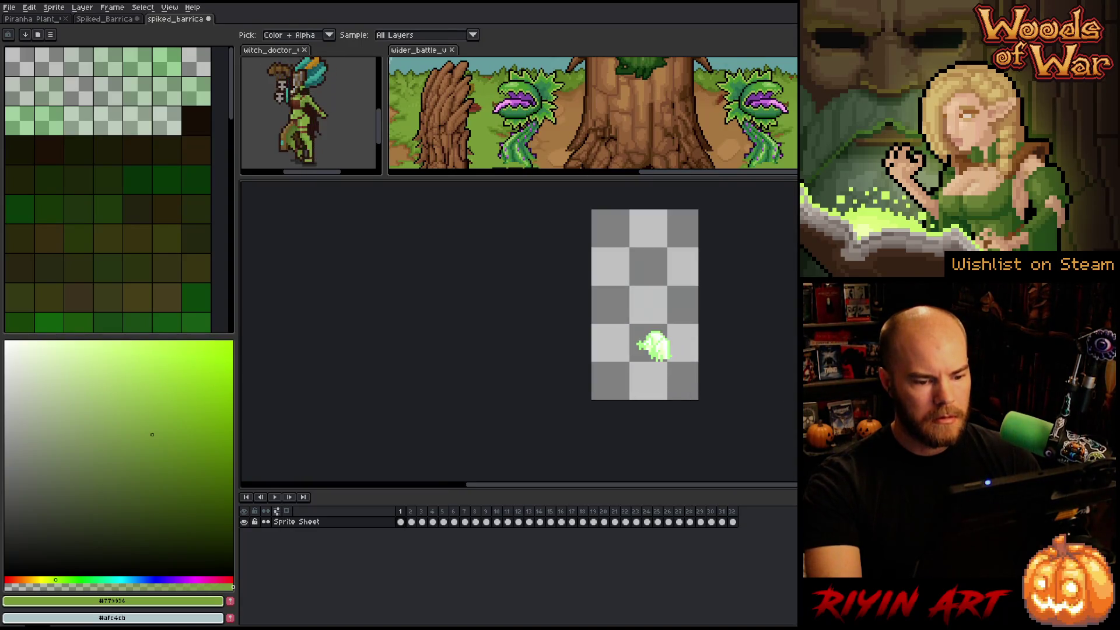
drag(411, 522, 738, 497)
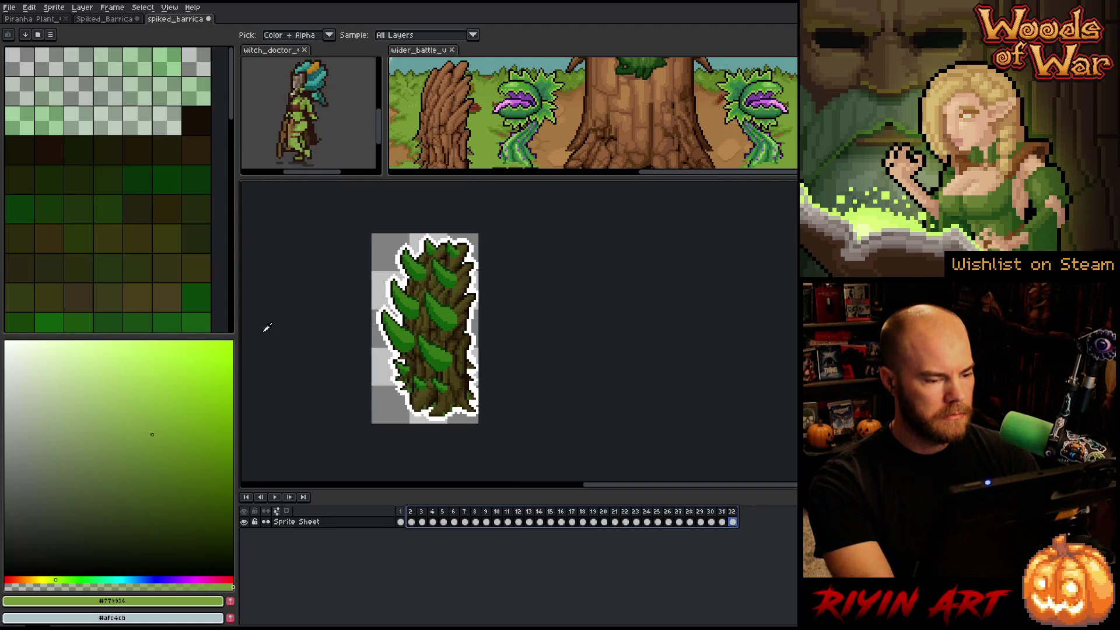
key(ctrl+a)
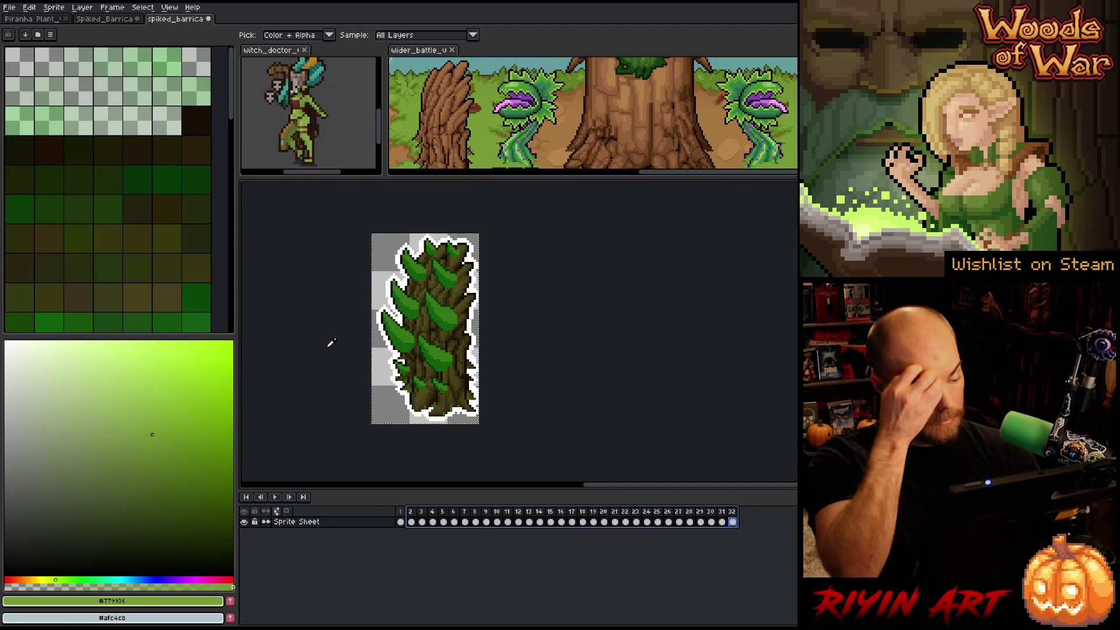
key(h)
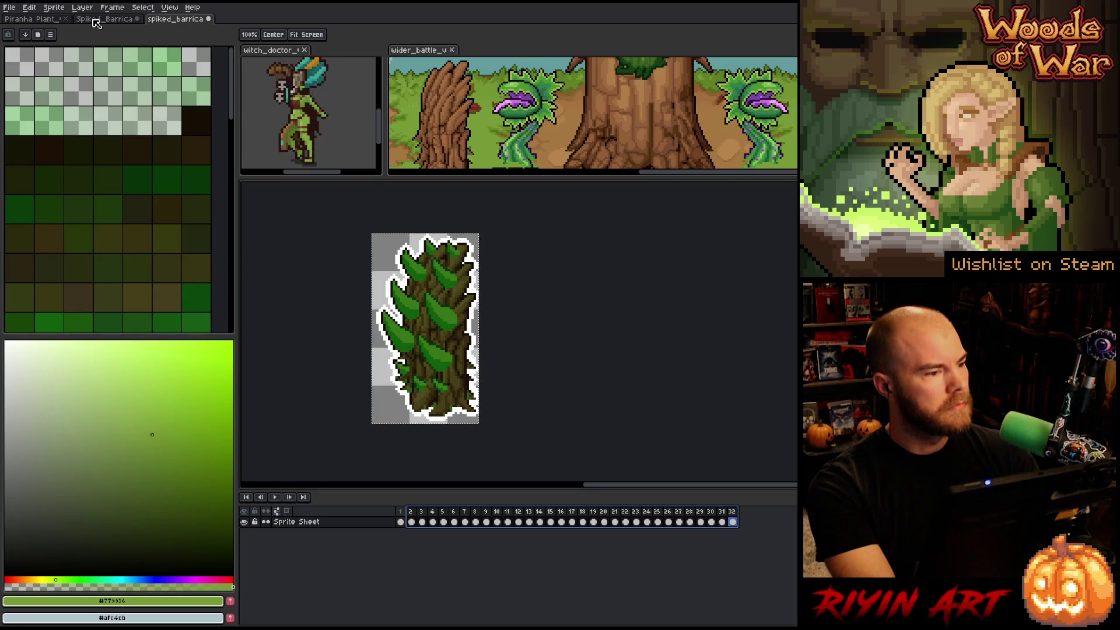
- Check the Spiked_Barricade canvas is 45×78 without changing it, glancing at the imported sheet
click(97, 20)
click(54, 7)
click(89, 73)
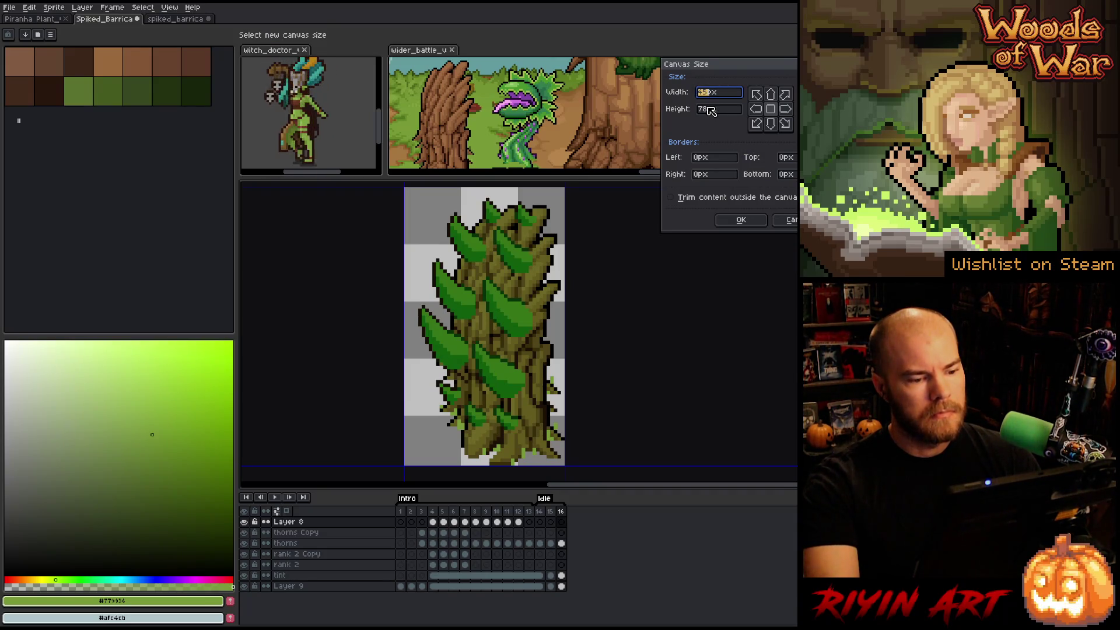
click(710, 110)
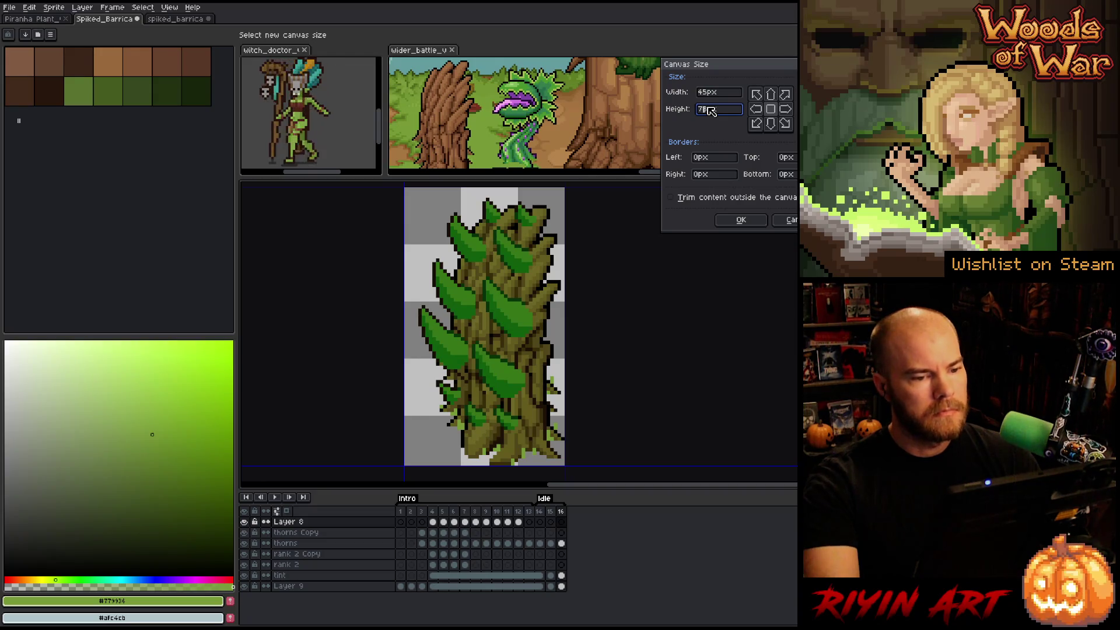
click(788, 220)
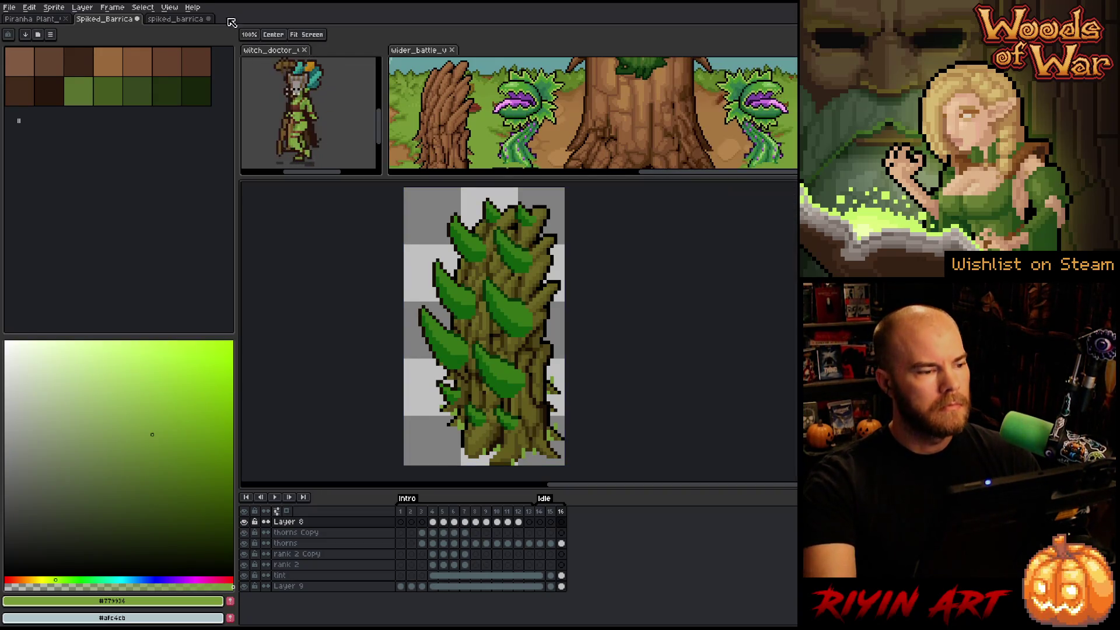
click(180, 20)
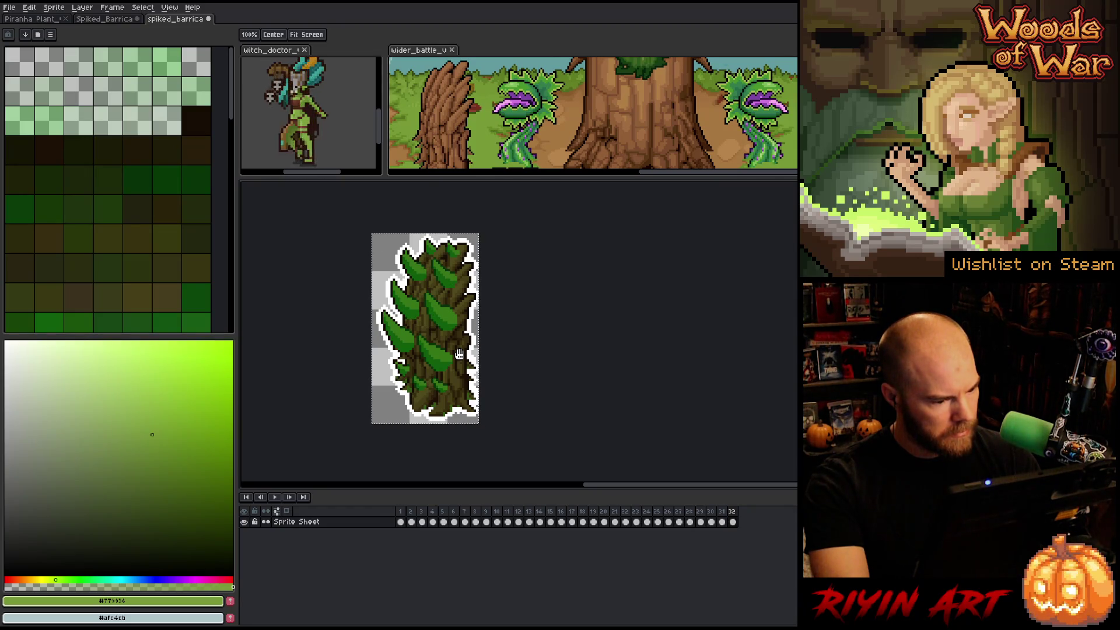
click(110, 21)
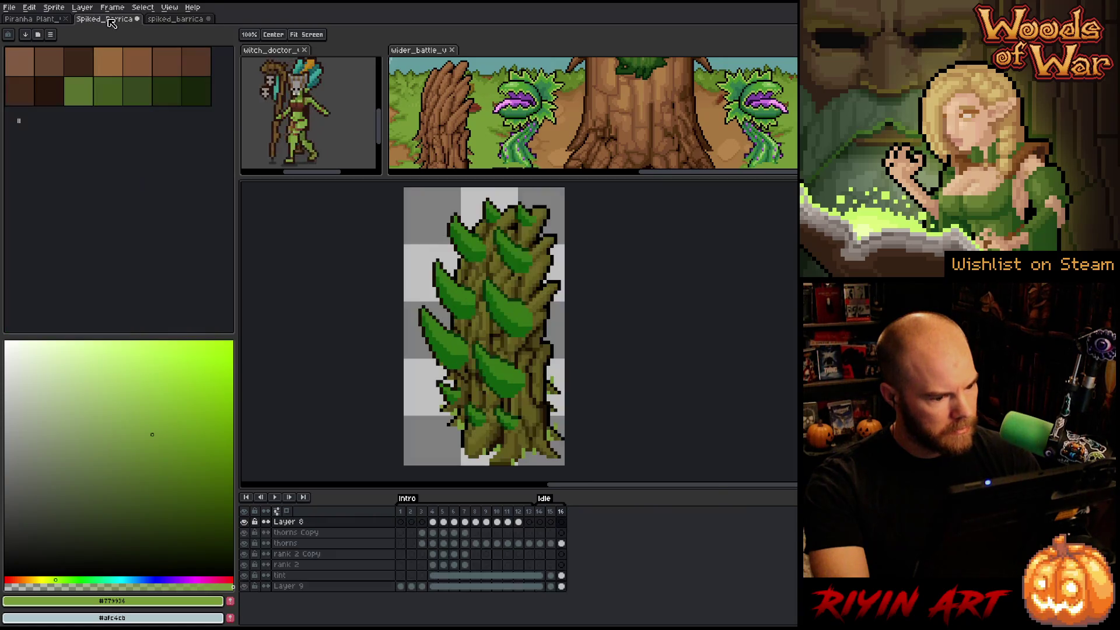
- Put the old spiked_barricade sheet in its own pane beside the new barricade and frame both
click(168, 22)
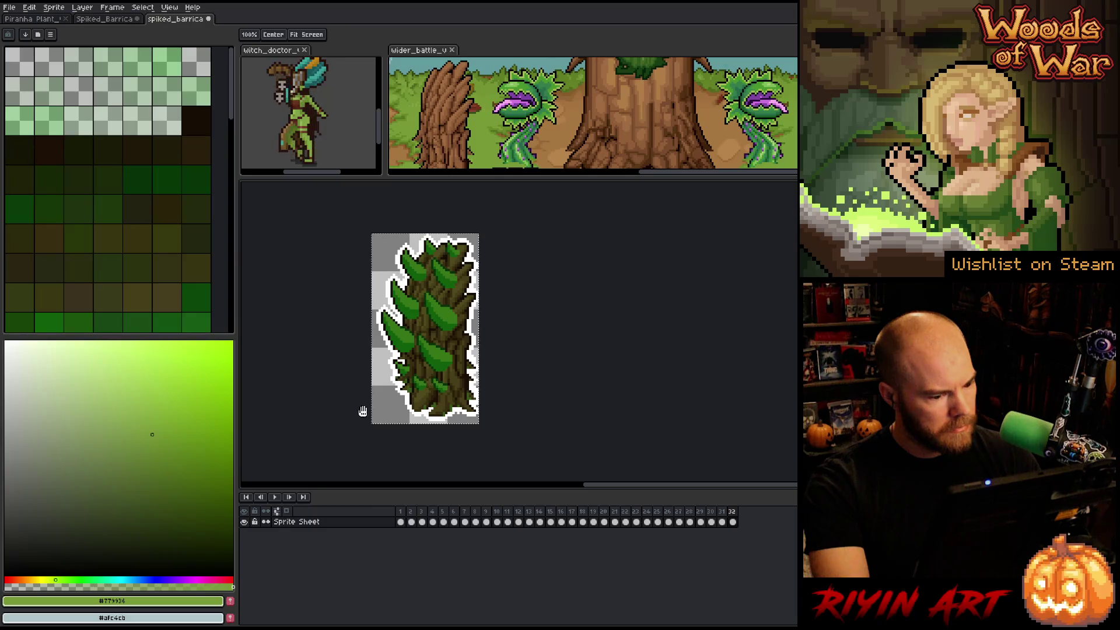
mouse_move(402, 511)
mouse_down()
mouse_move(676, 507)
mouse_move(534, 512)
mouse_up()
scroll(461, 360, up, 1)
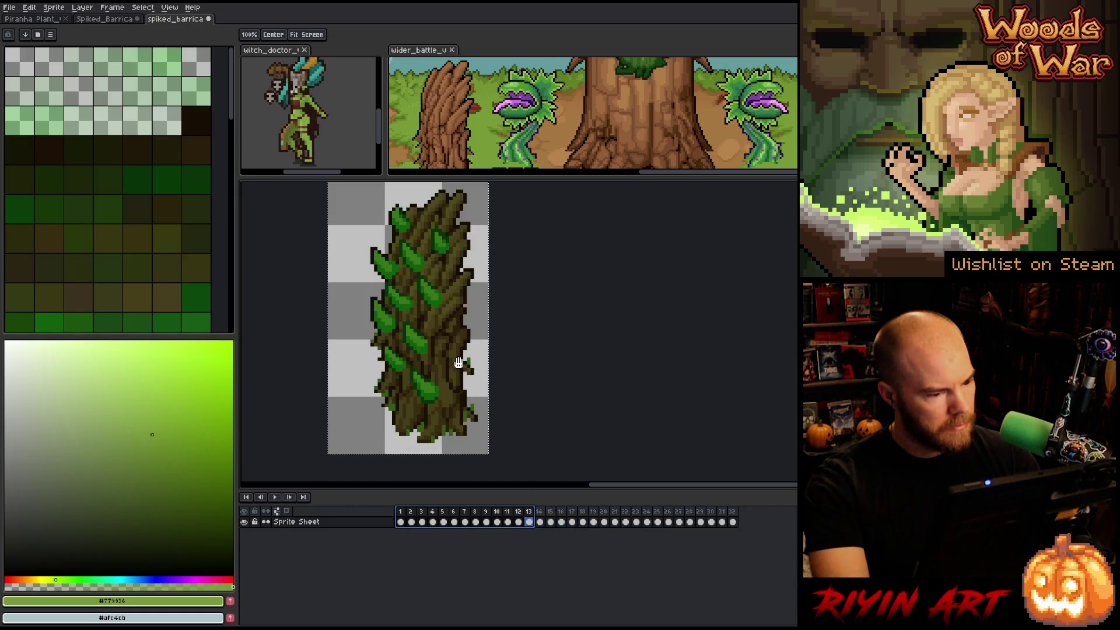
mouse_move(440, 318)
mouse_down()
mouse_move(430, 338)
mouse_move(372, 344)
mouse_up()
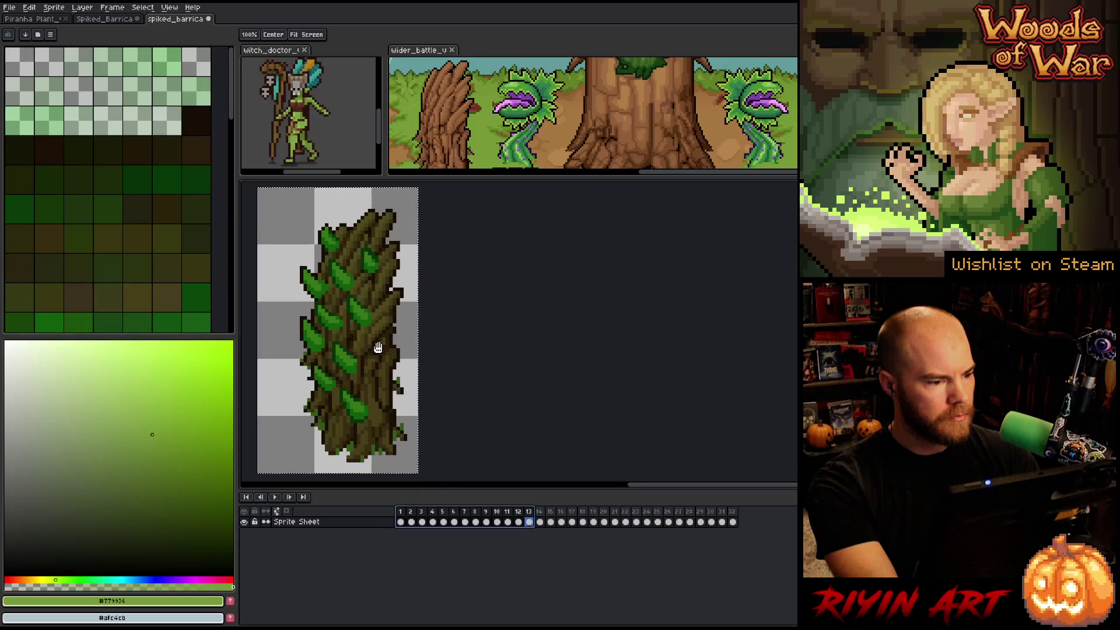
mouse_move(172, 19)
mouse_down()
mouse_move(277, 235)
mouse_move(257, 265)
mouse_move(291, 266)
mouse_up()
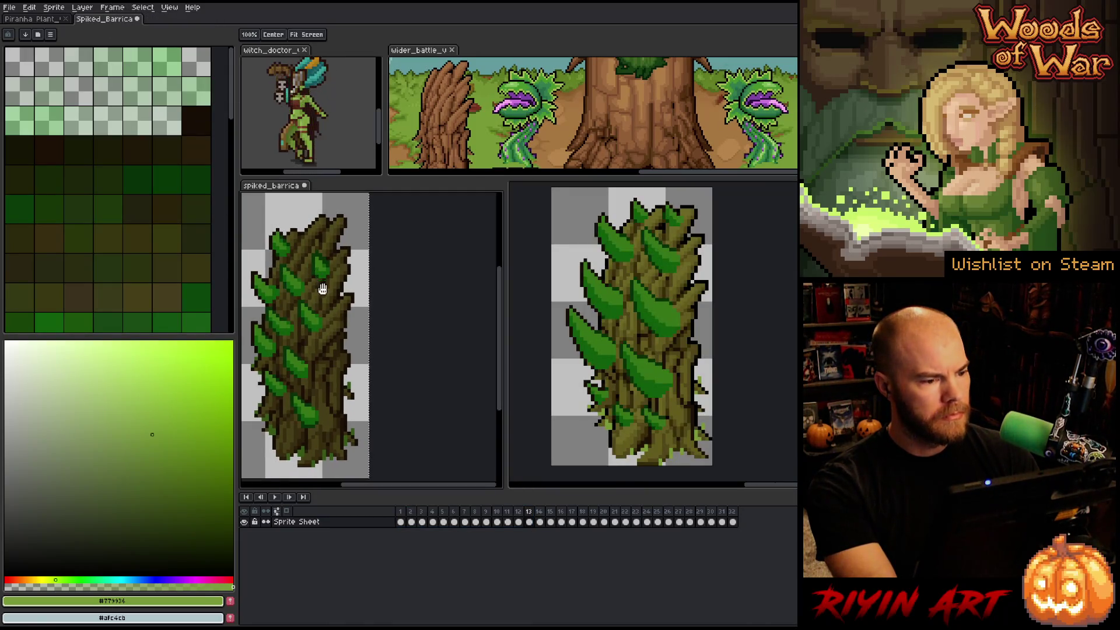
scroll(327, 304, down, 2)
scroll(630, 326, down, 2)
mouse_move(586, 332)
mouse_down()
mouse_move(545, 350)
mouse_move(577, 342)
mouse_up()
scroll(544, 343, up, 1)
scroll(352, 280, up, 1)
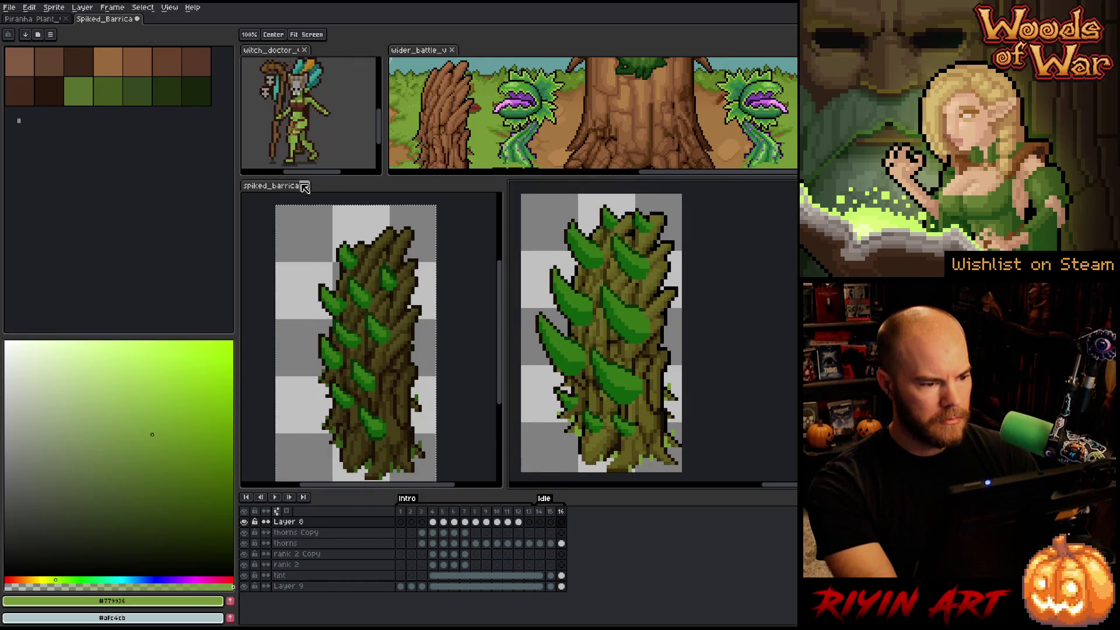
- Step through the old sheet's frames 15–32, ending on frame 16
click(280, 191)
click(733, 520)
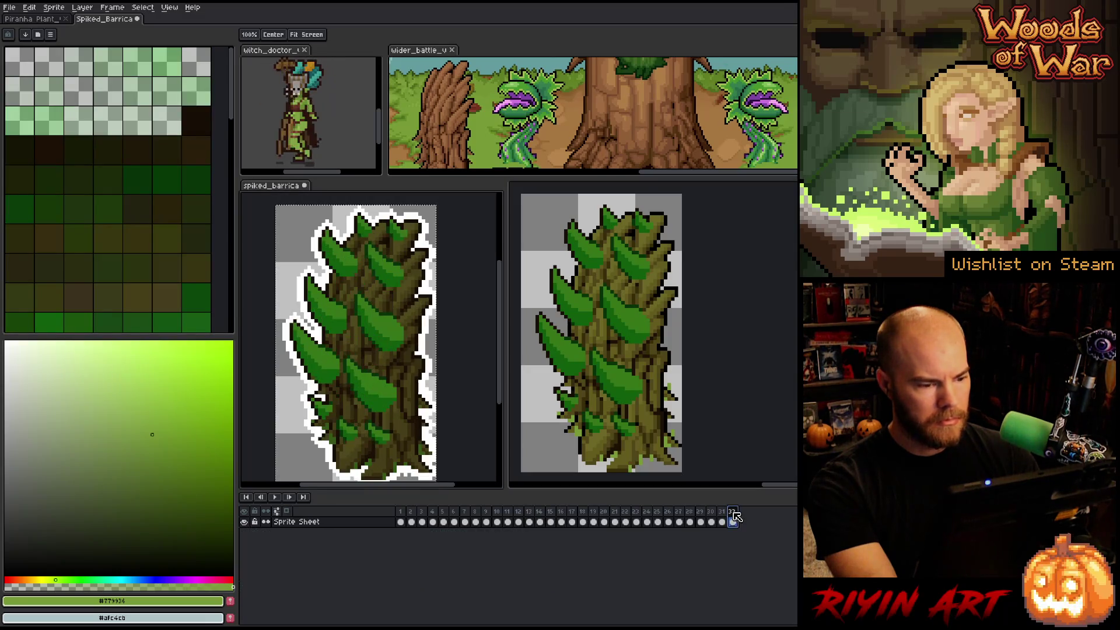
mouse_move(733, 520)
mouse_down()
mouse_move(558, 521)
mouse_move(570, 516)
mouse_up()
click(563, 513)
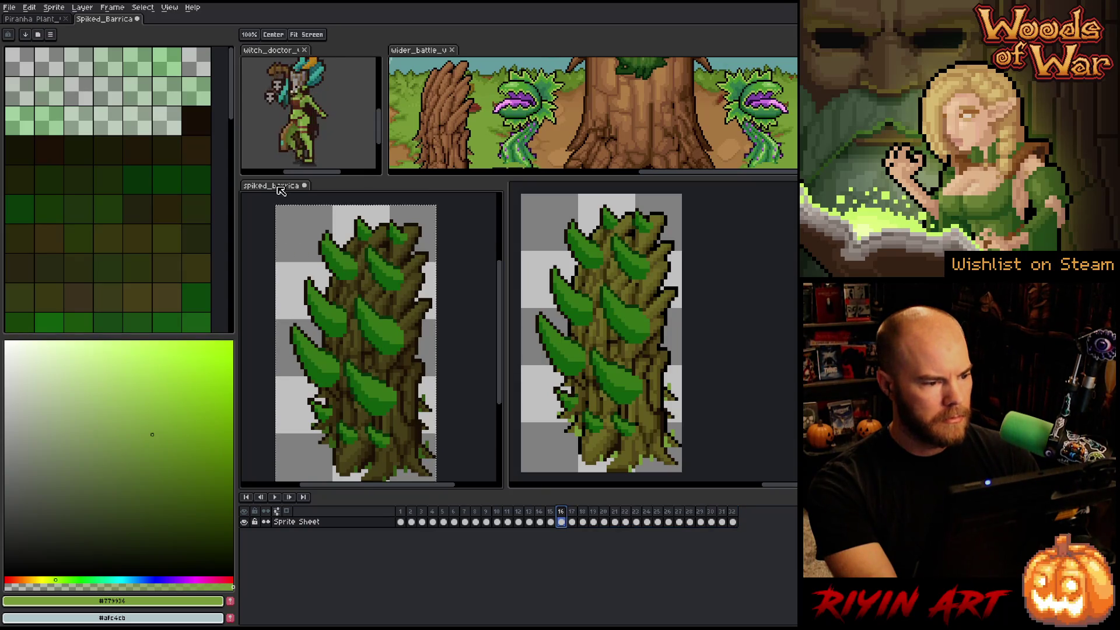
click(109, 21)
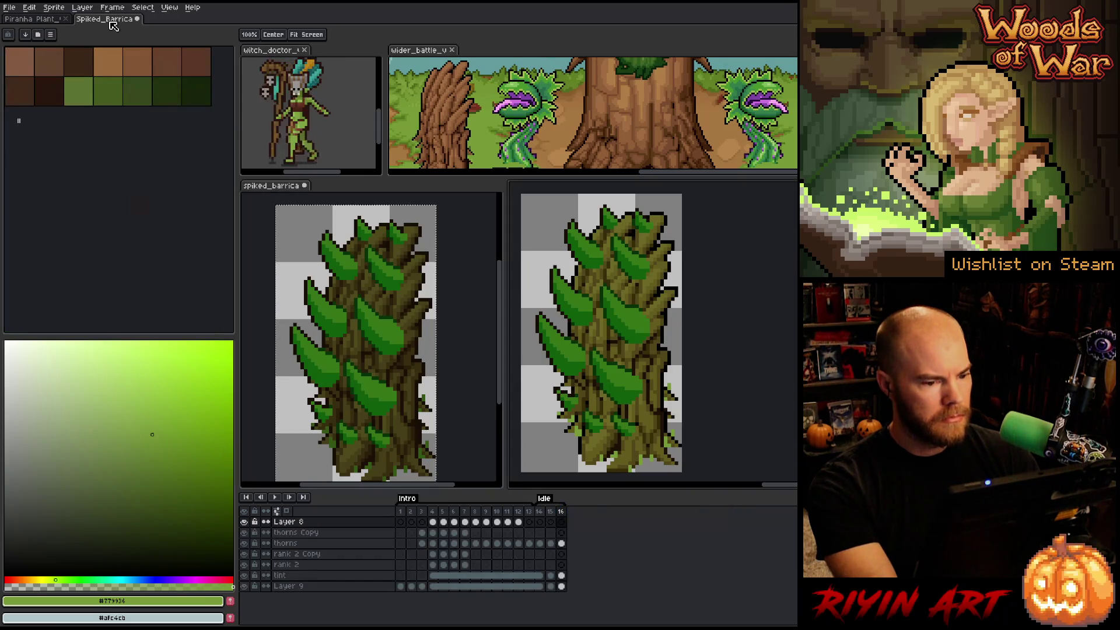
- Save the document under a new name, changing the version from v4 to Spiked_Barricade_v5.aseprite
click(10, 7)
click(35, 58)
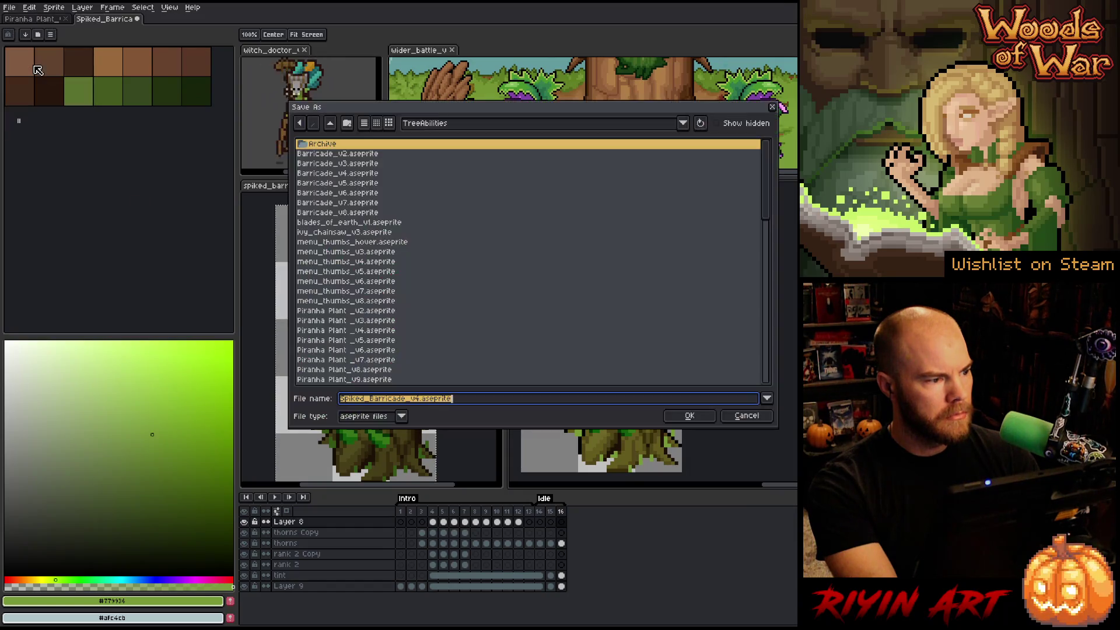
click(420, 400)
key(BackSpace)
text(5)
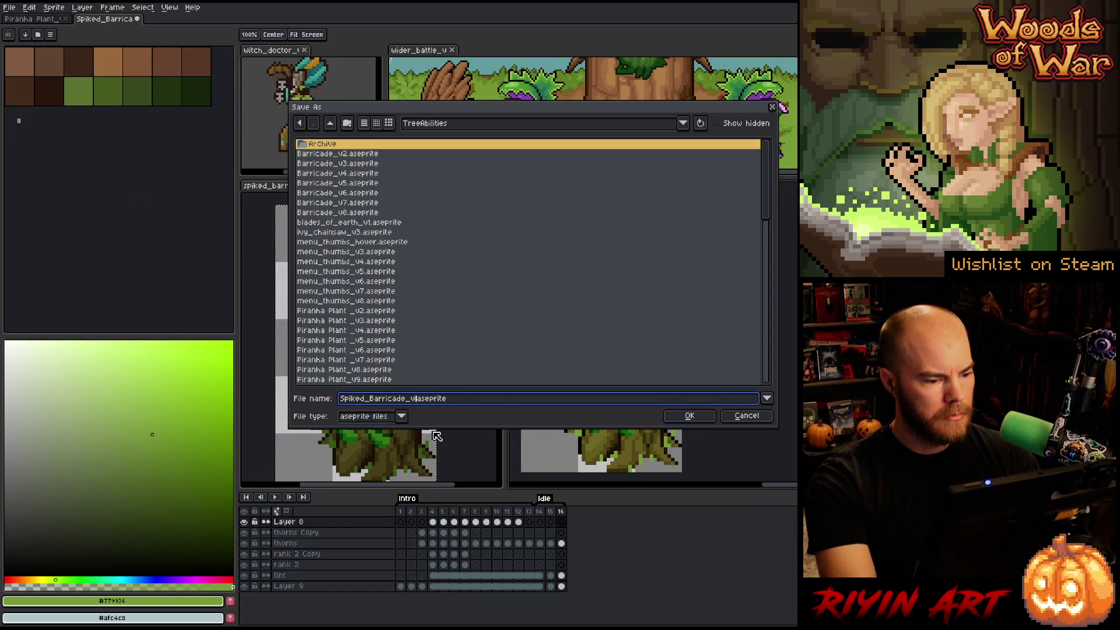
click(688, 415)
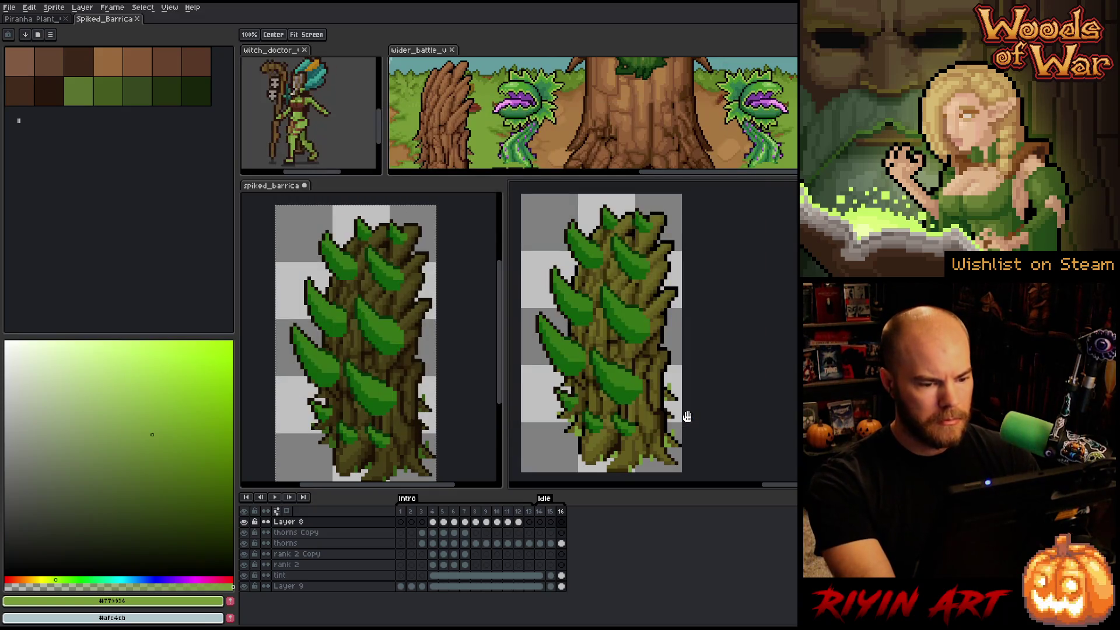
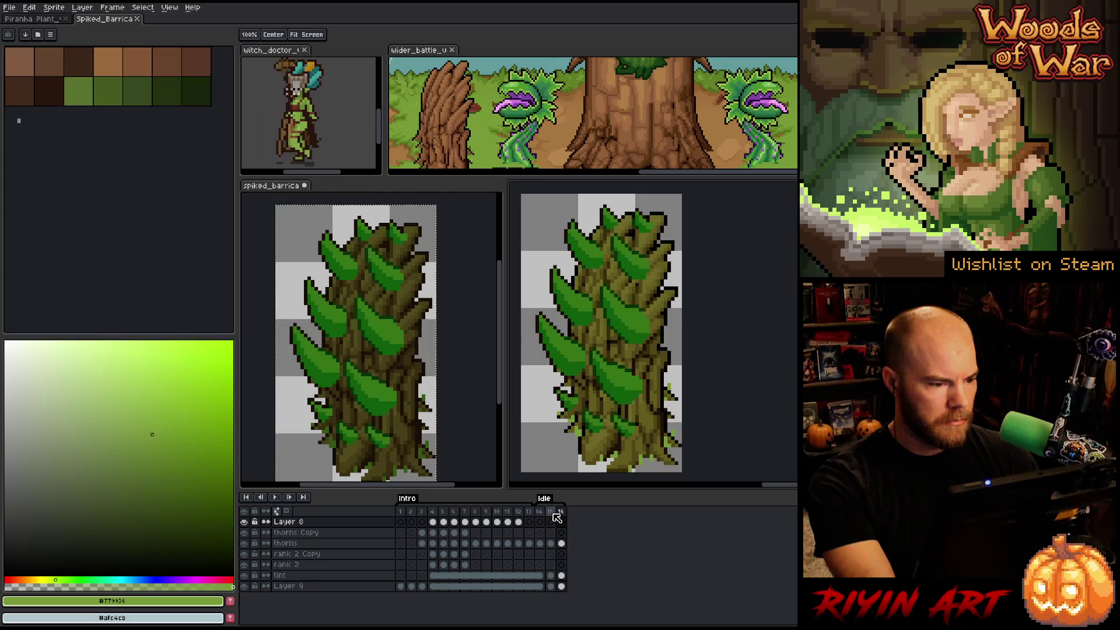
- Select a thin top-edge strip on the sprite sheet and paste it onto the animated barricade sprite
mouse_move(432, 409)
mouse_down()
mouse_move(474, 454)
mouse_move(424, 397)
mouse_up()
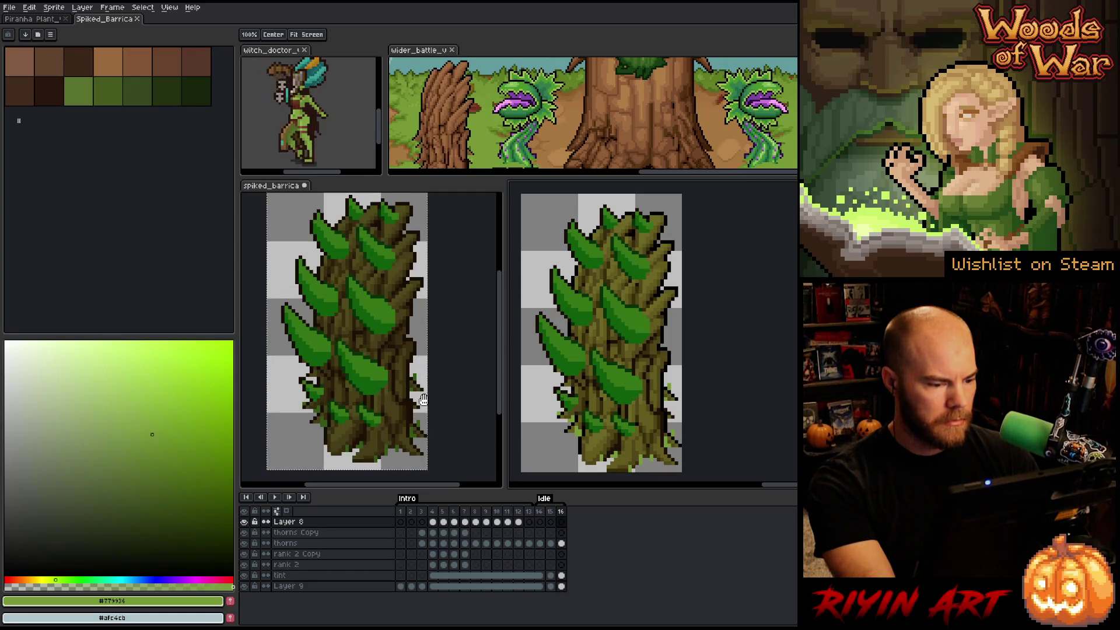
click(439, 453)
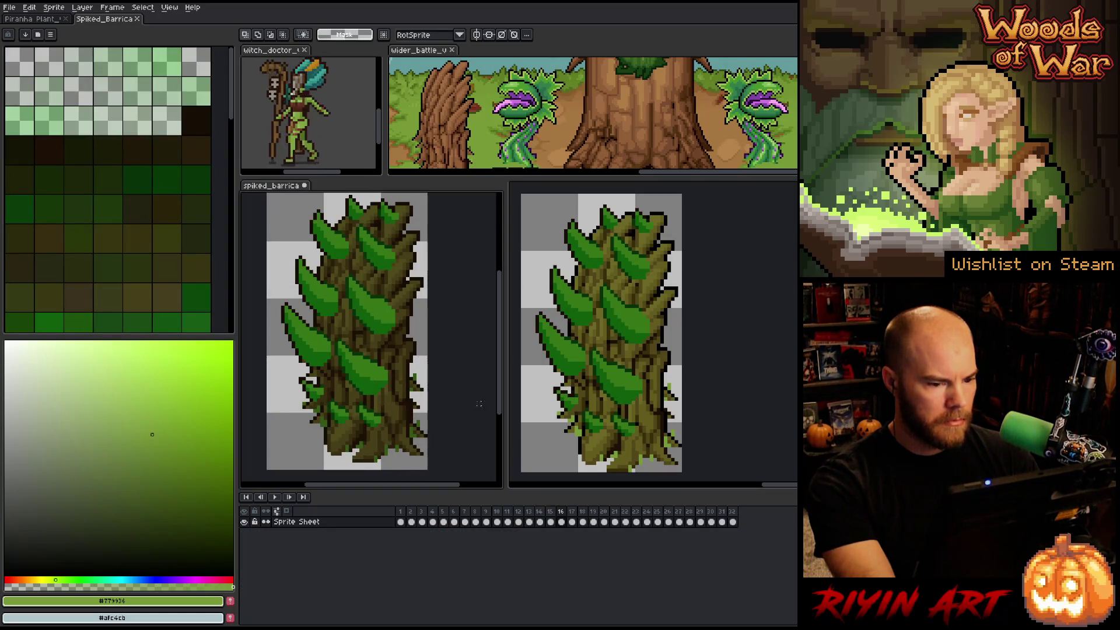
scroll(591, 376, down, 1)
scroll(374, 367, down, 1)
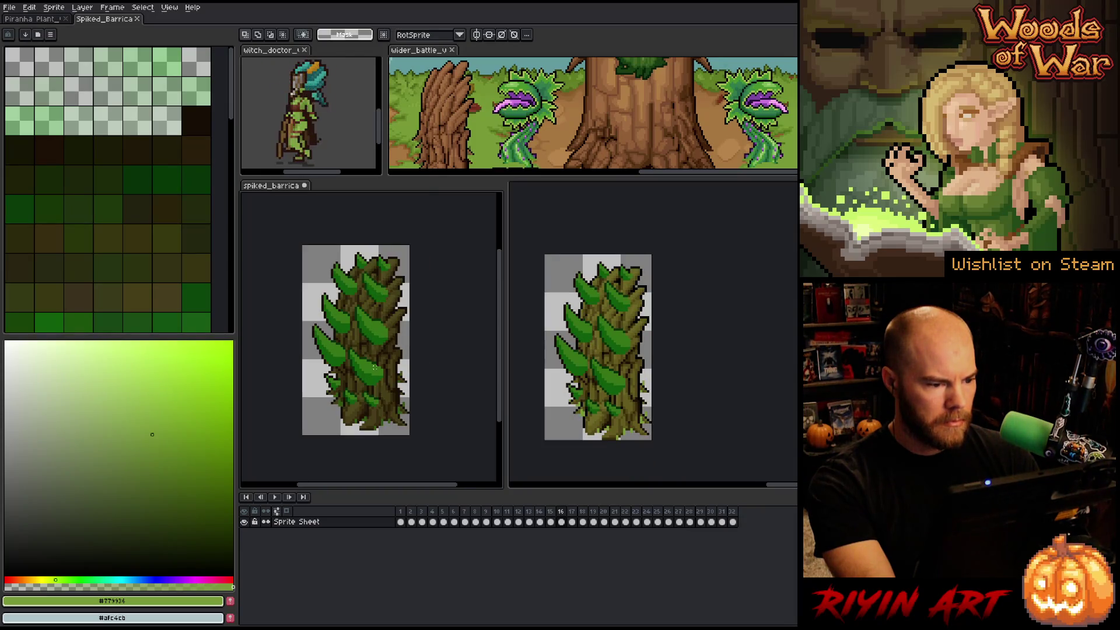
drag(411, 245, 317, 253)
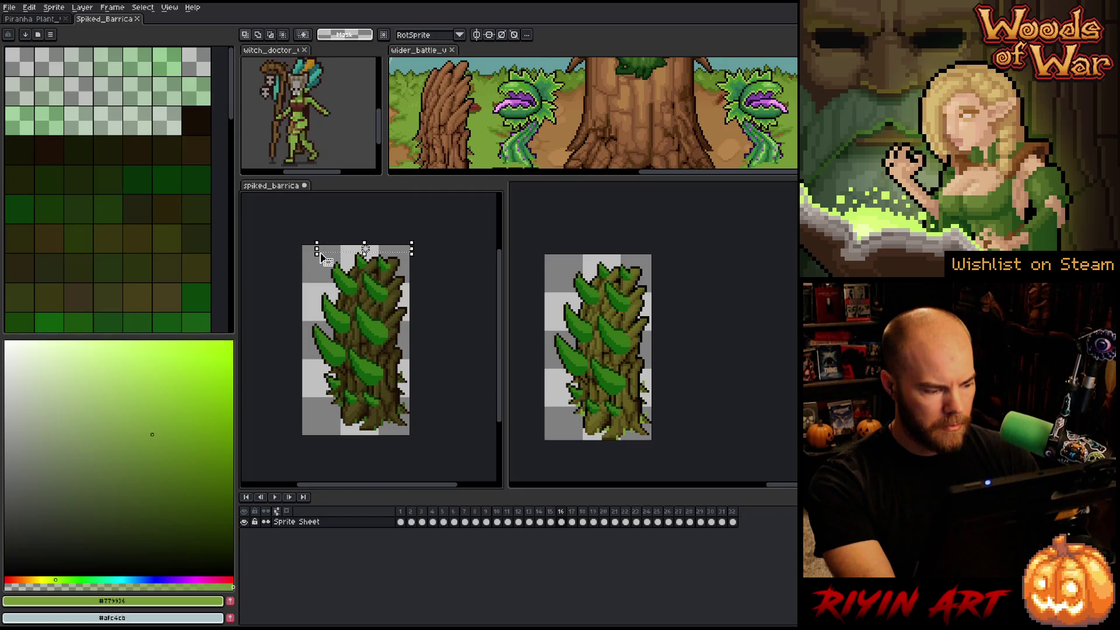
click(569, 259)
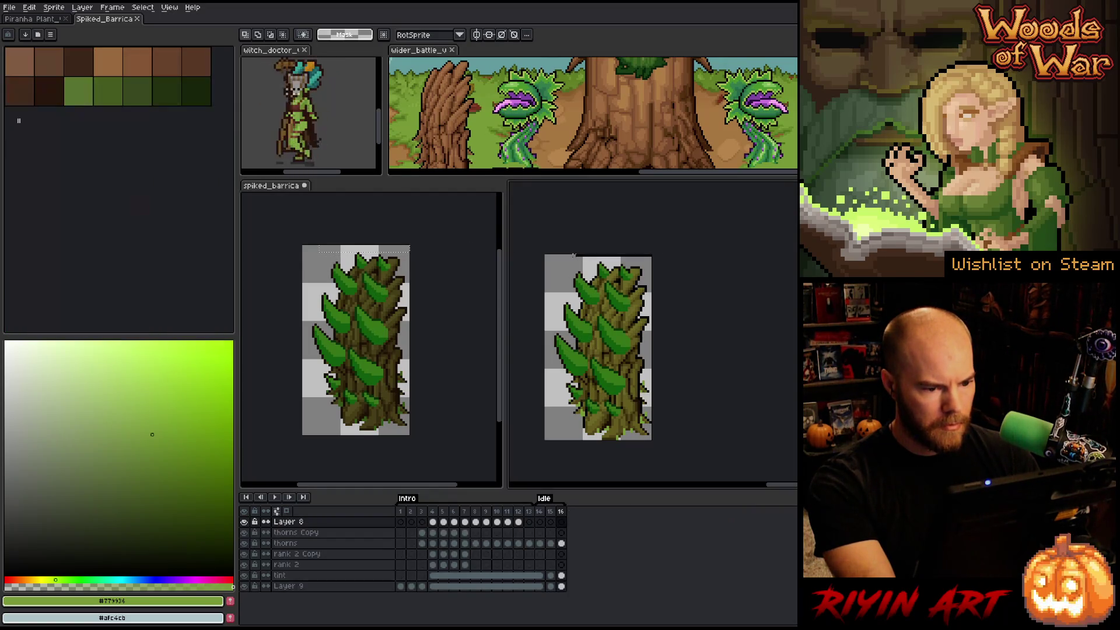
key(ctrl+v)
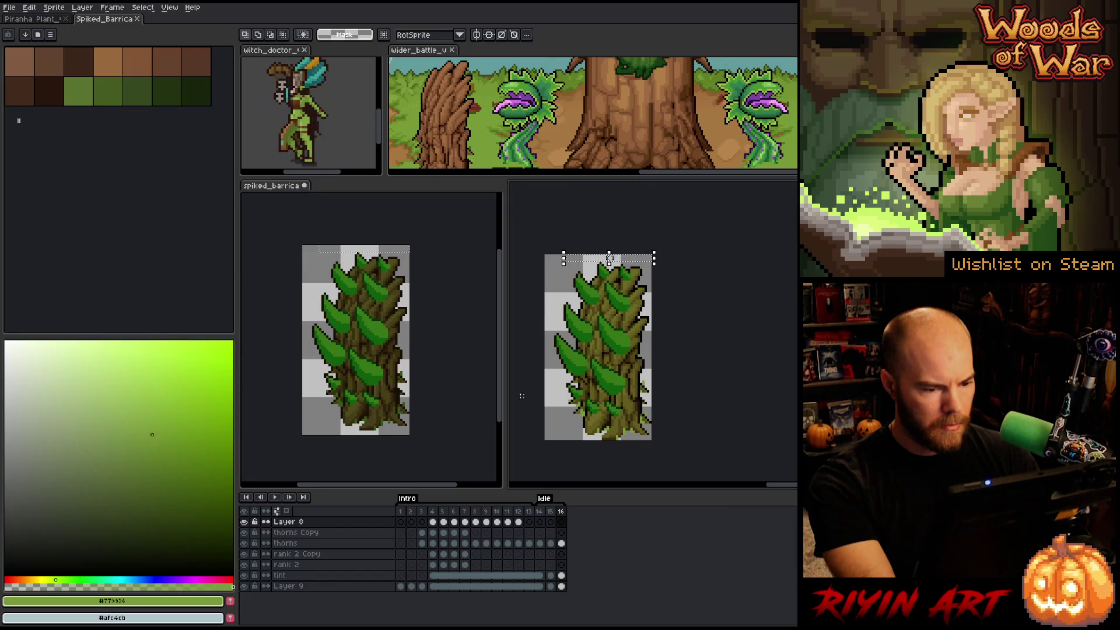
- Try a narrow left-edge strip selection on both documents, then leave the animated sprite deselected
drag(302, 246, 315, 396)
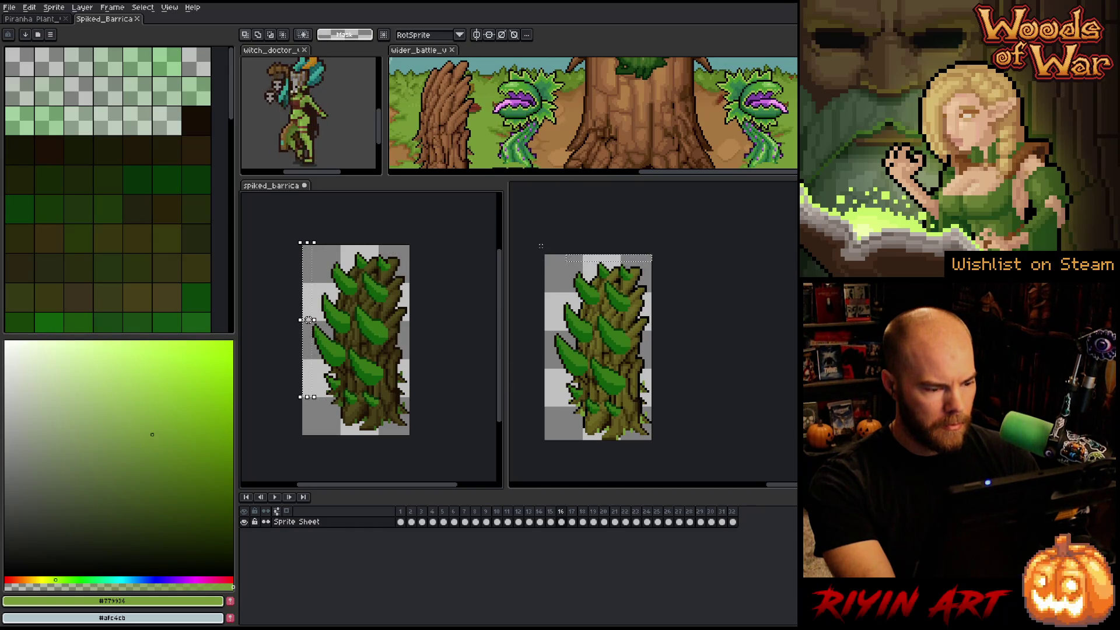
key(Escape)
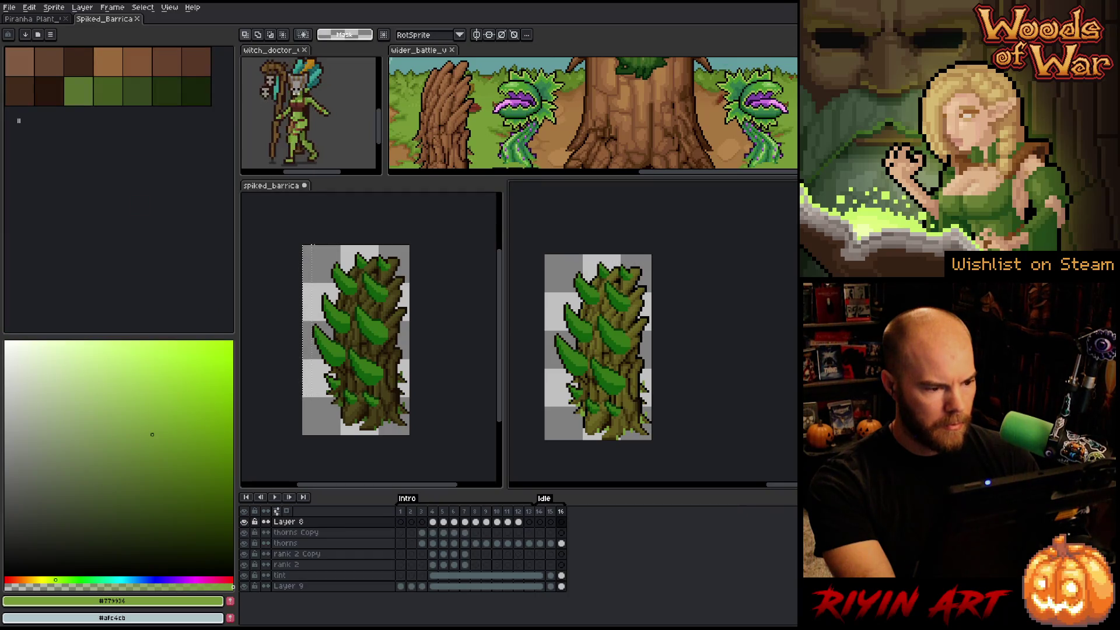
click(276, 194)
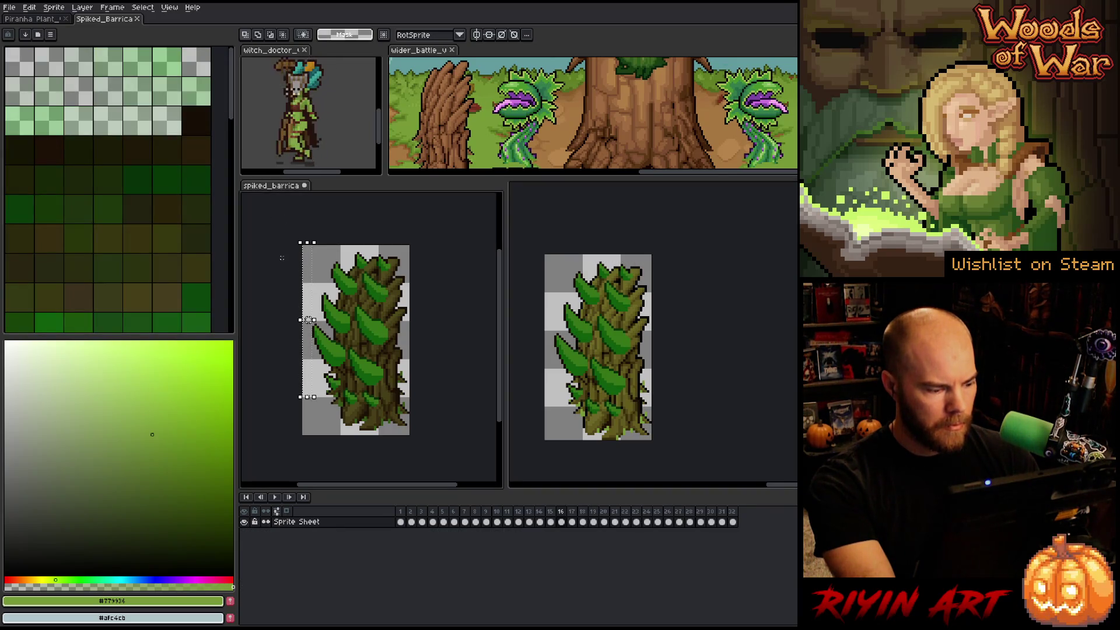
click(551, 350)
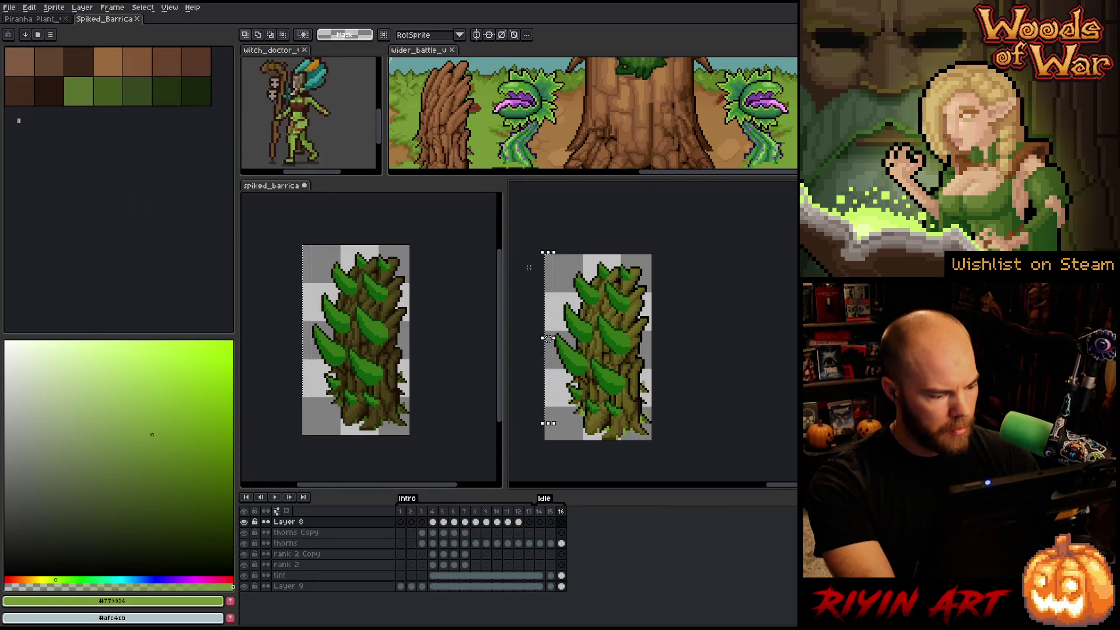
key(ctrl+d)
key(ctrl+shift+d)
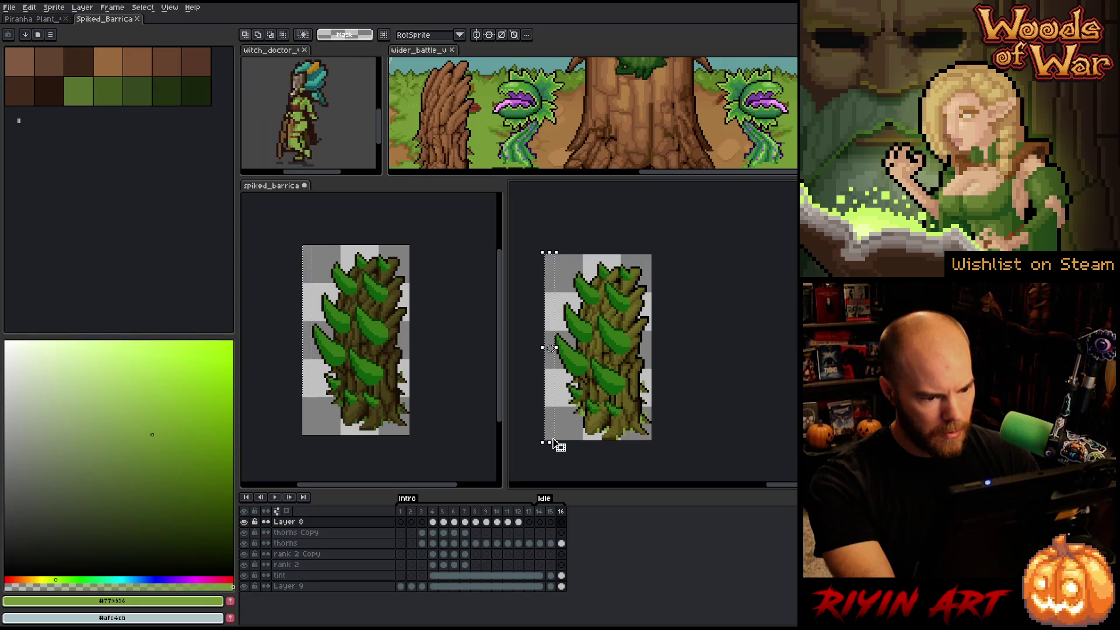
key(ctrl+d)
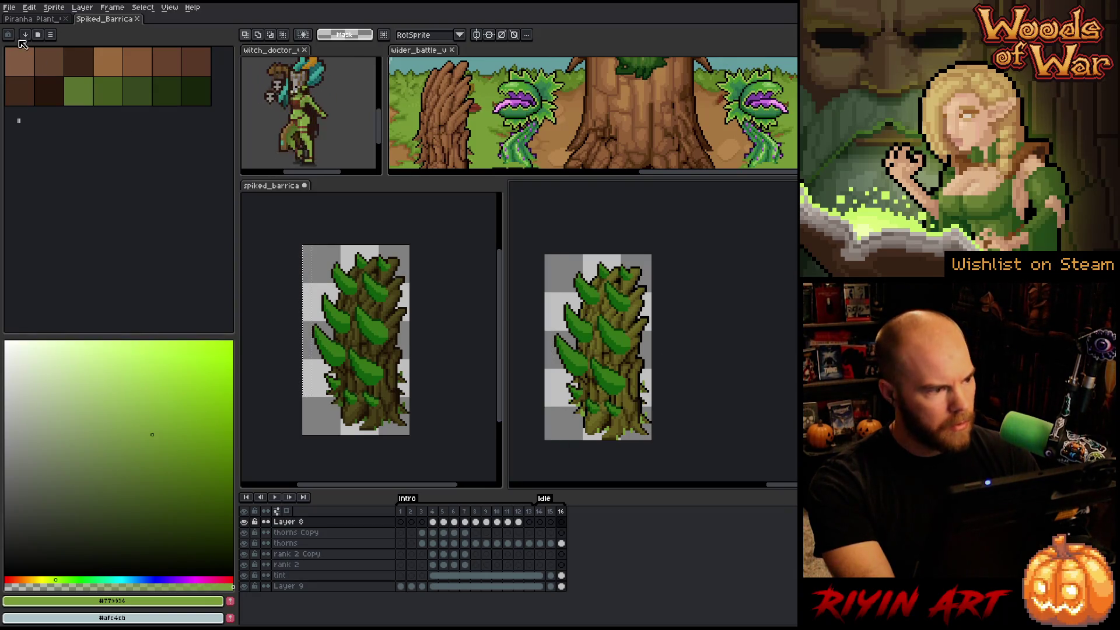
- Resize the canvas to 80 px tall with a top-centre anchor
click(54, 7)
click(74, 66)
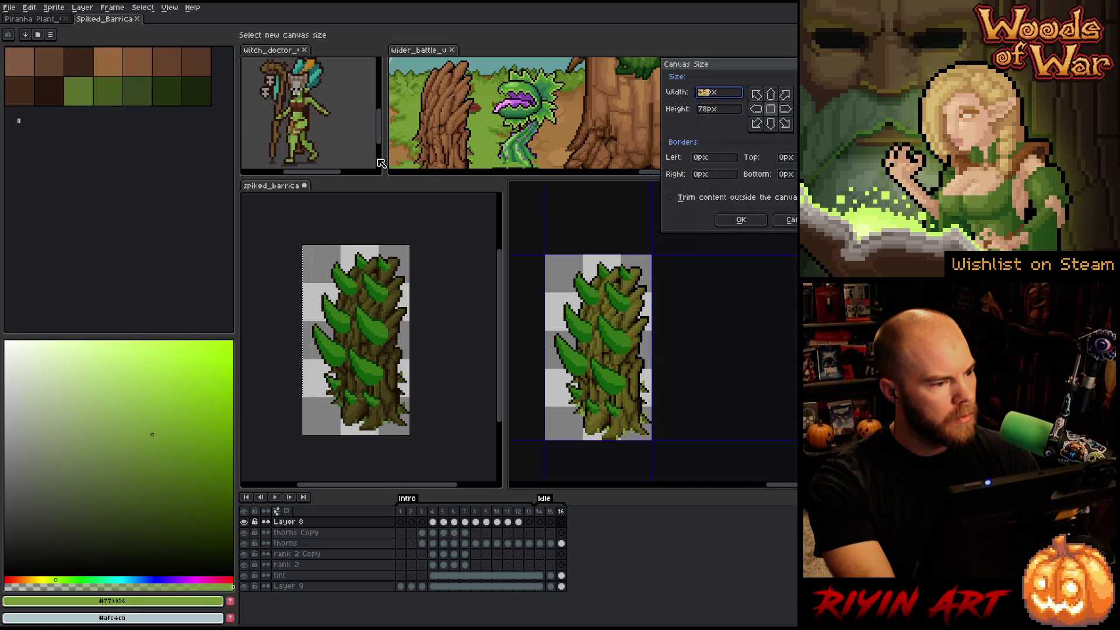
click(770, 95)
click(712, 110)
text(80)
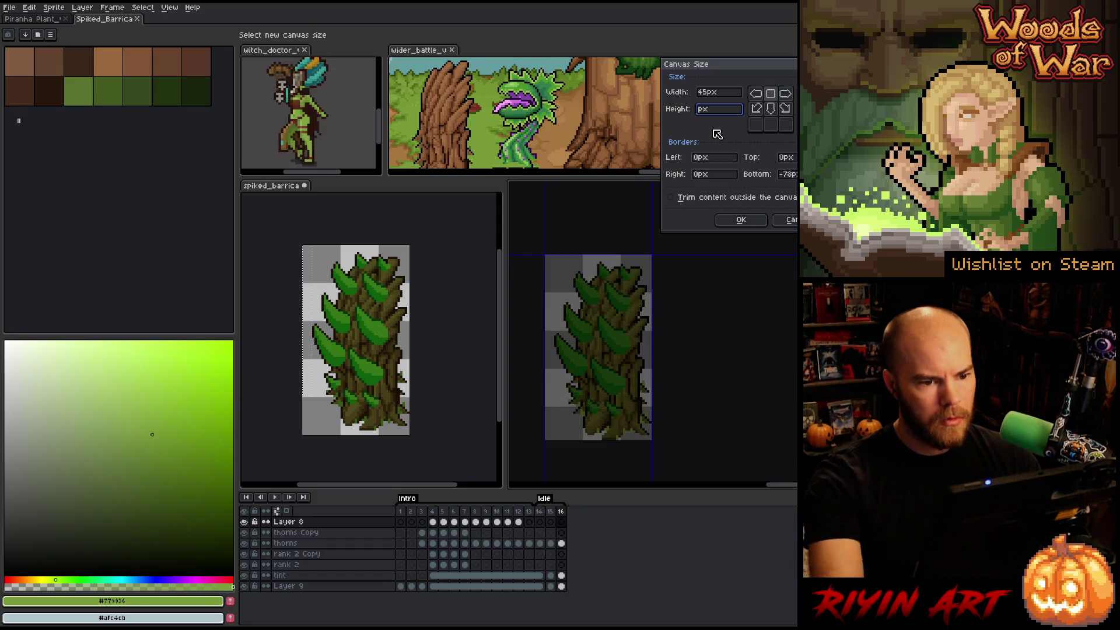
click(741, 220)
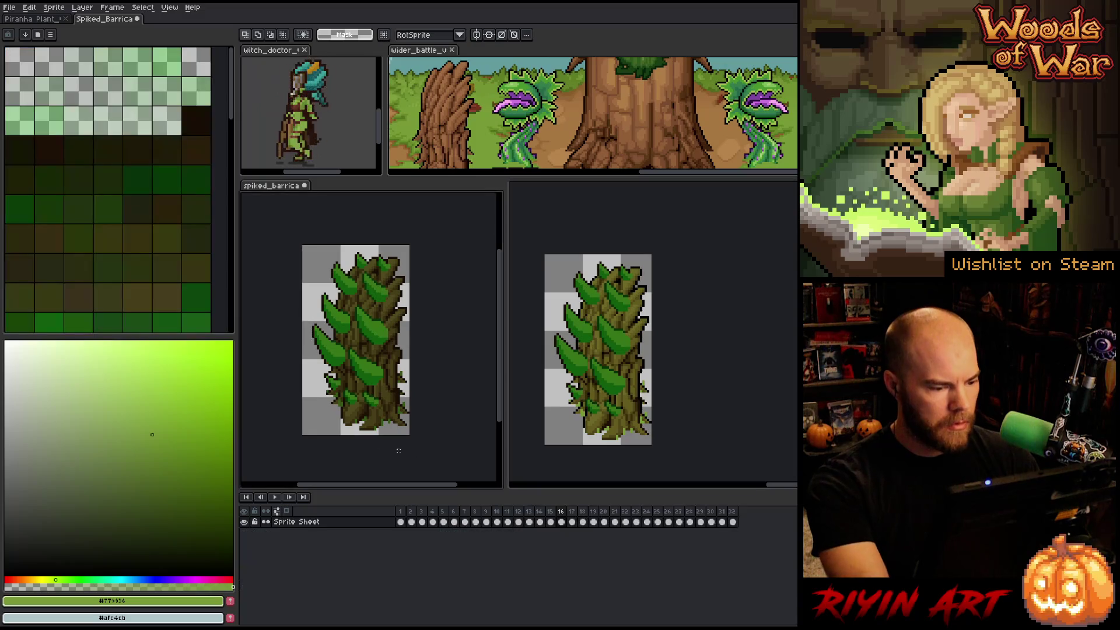
- Inspect the new 2 px strip along the sprite's bottom edge, then deselect
click(303, 433)
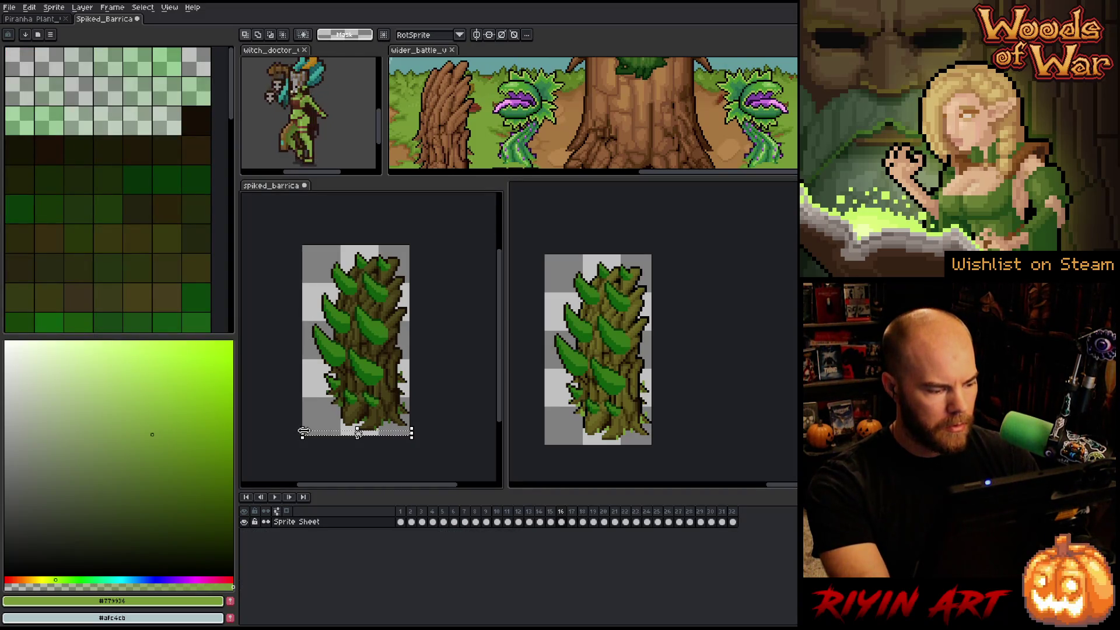
key(ctrl+d)
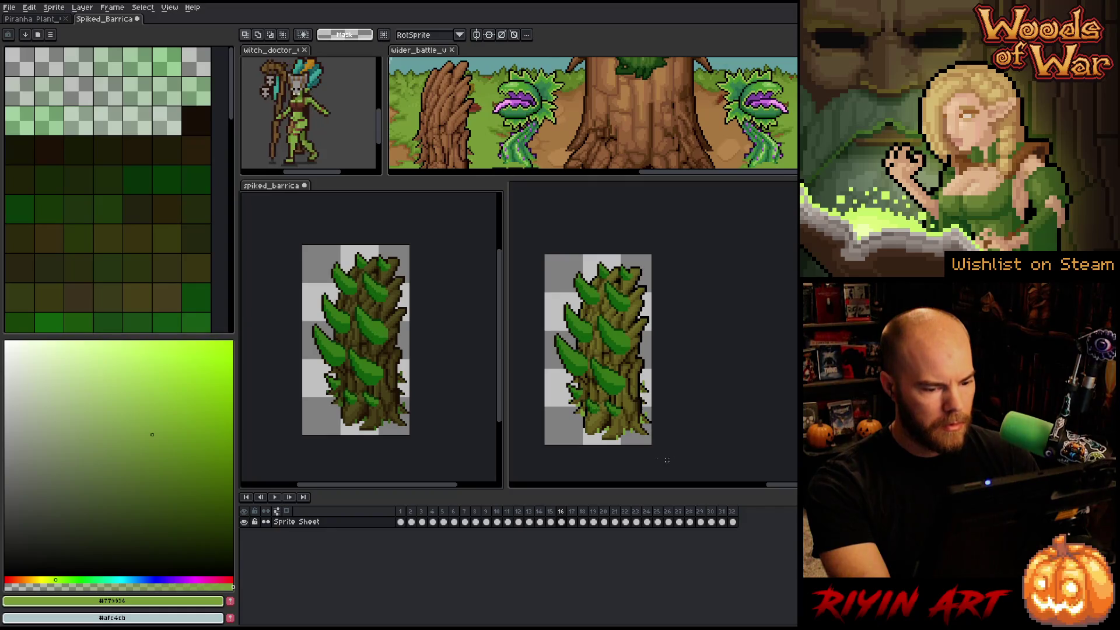
click(598, 440)
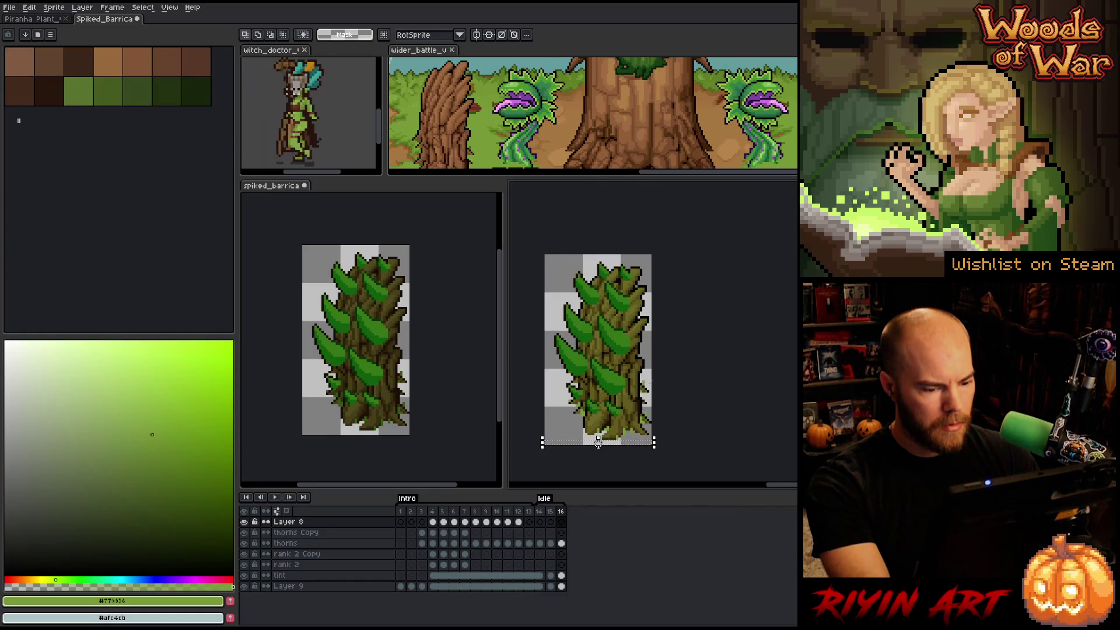
key(ctrl+d)
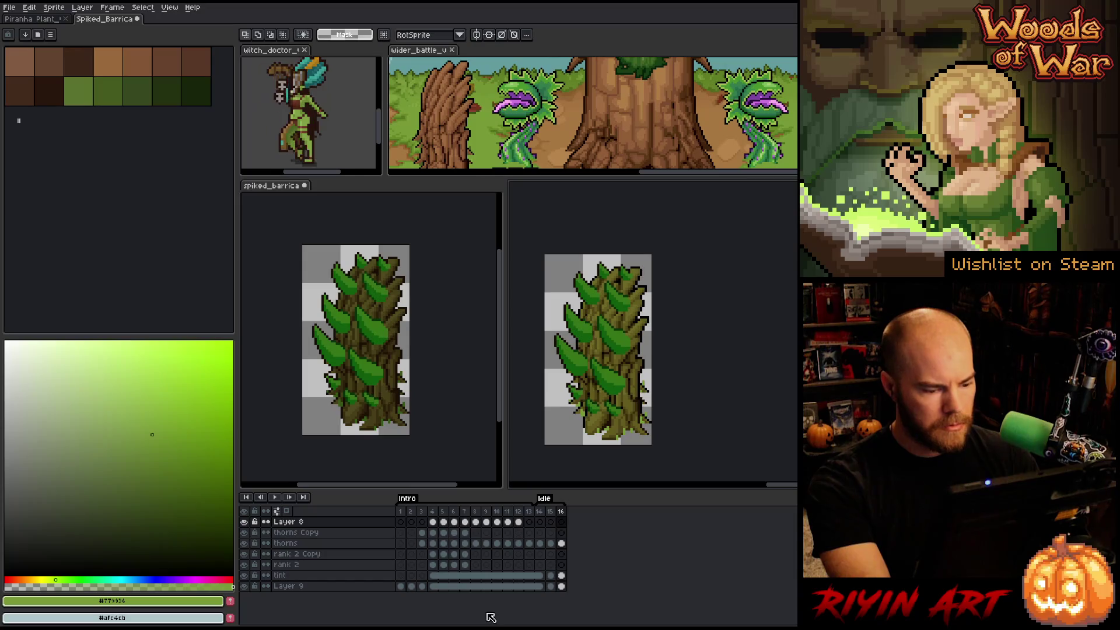
- Duplicate the tint layer and set the original to Multiply blending at about 29% opacity
right_click(372, 584)
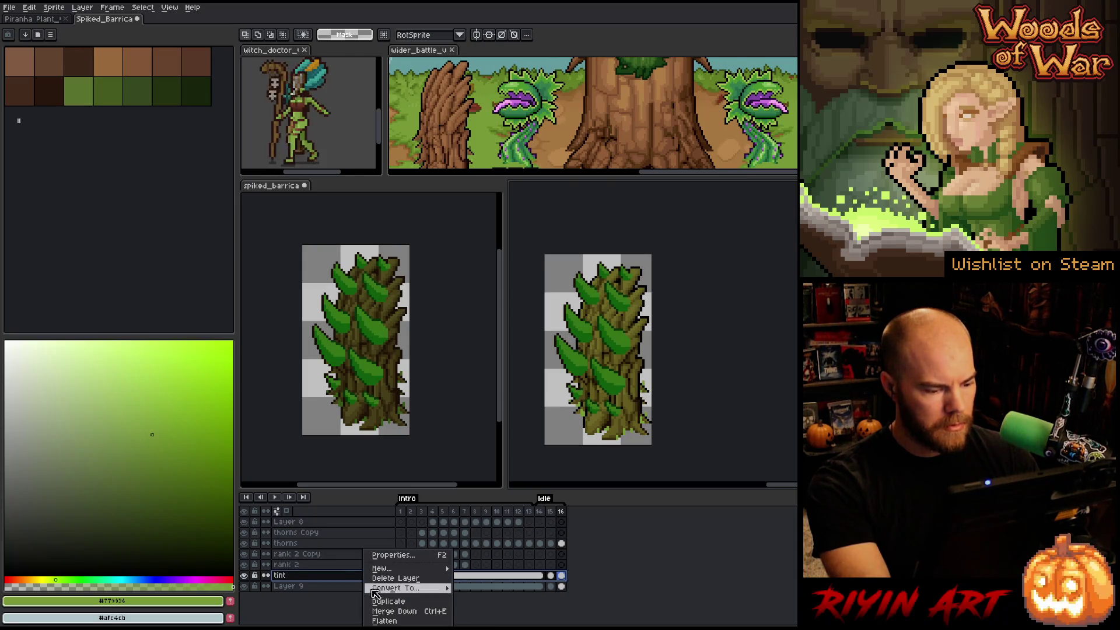
click(386, 603)
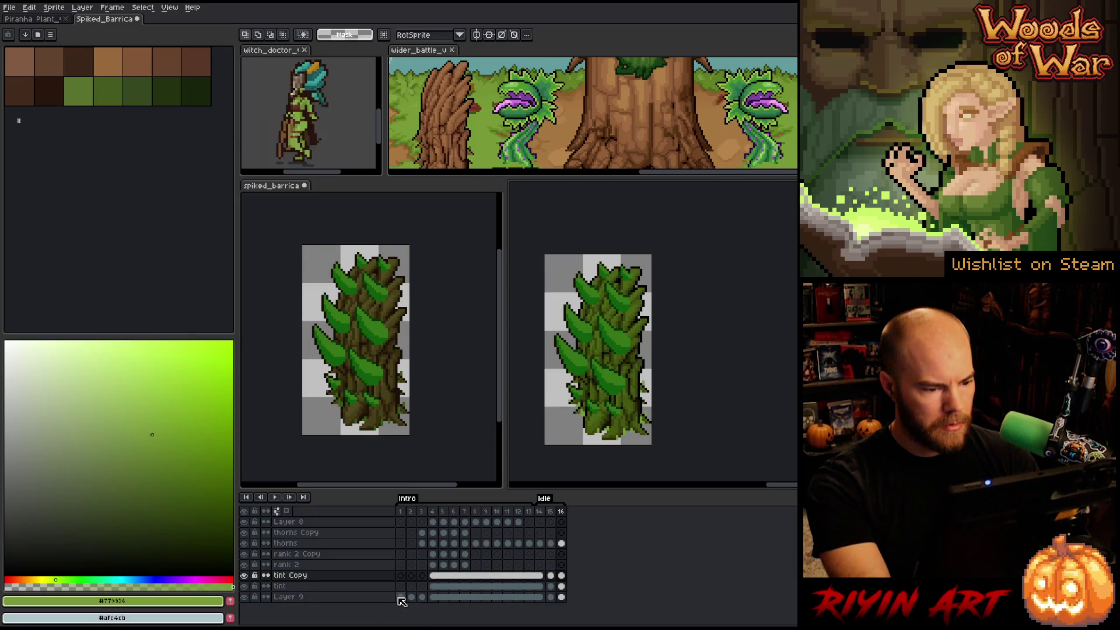
click(344, 588)
double_click(328, 592)
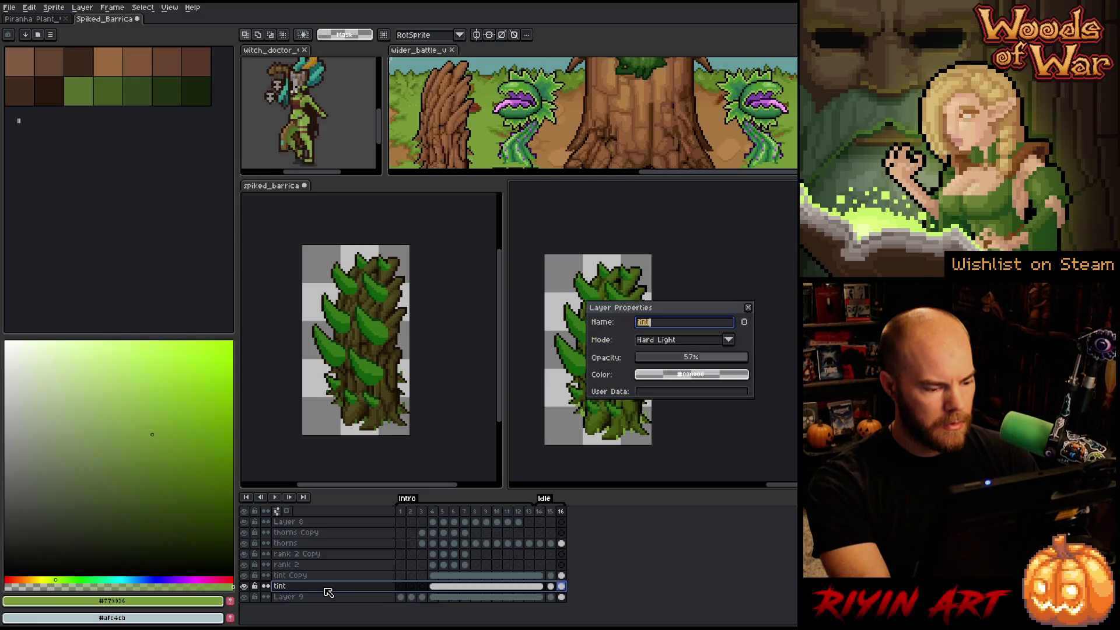
click(680, 344)
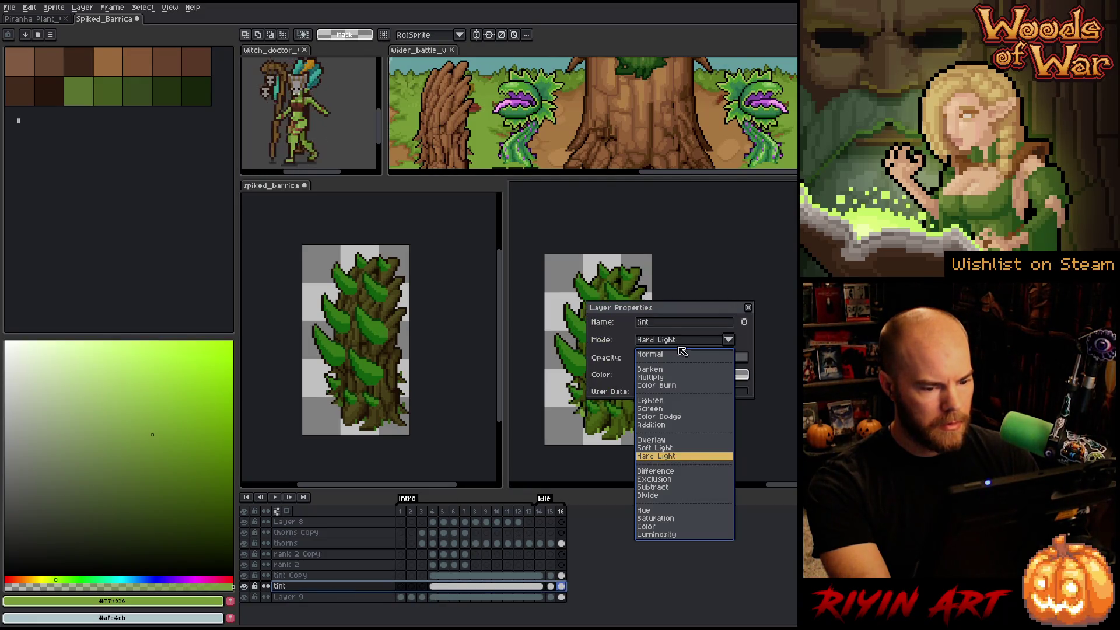
click(674, 379)
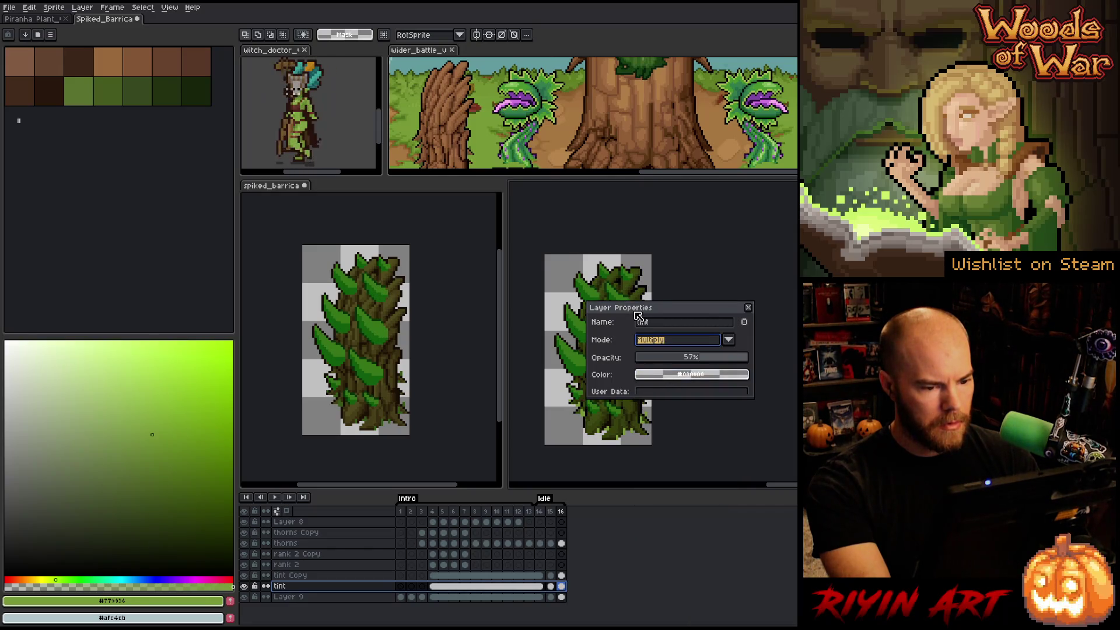
drag(638, 316, 737, 286)
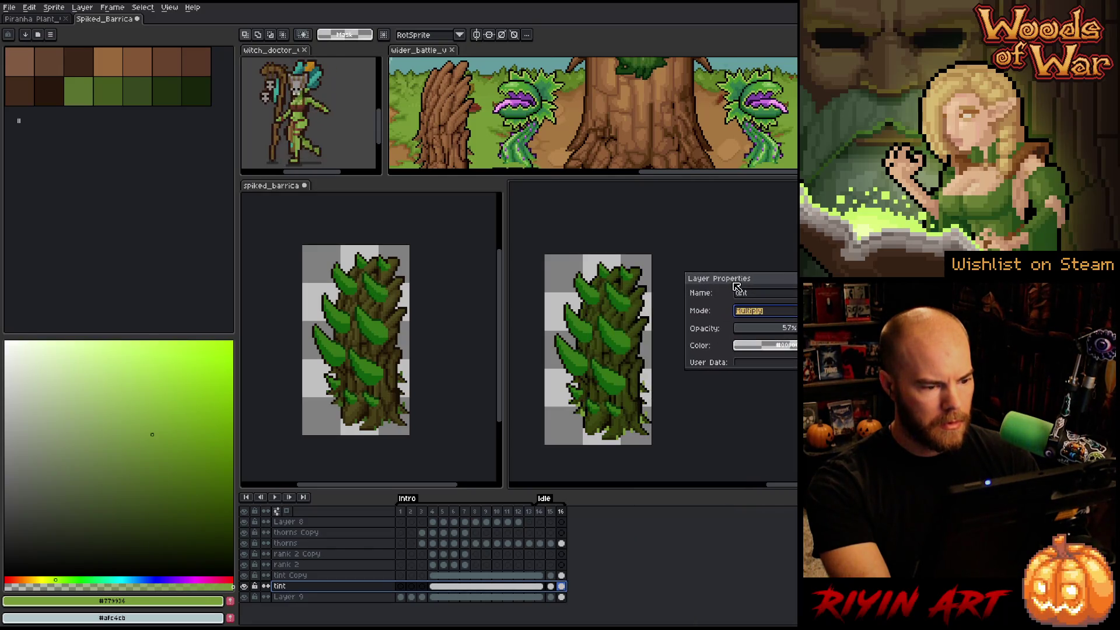
click(759, 331)
drag(761, 332, 773, 334)
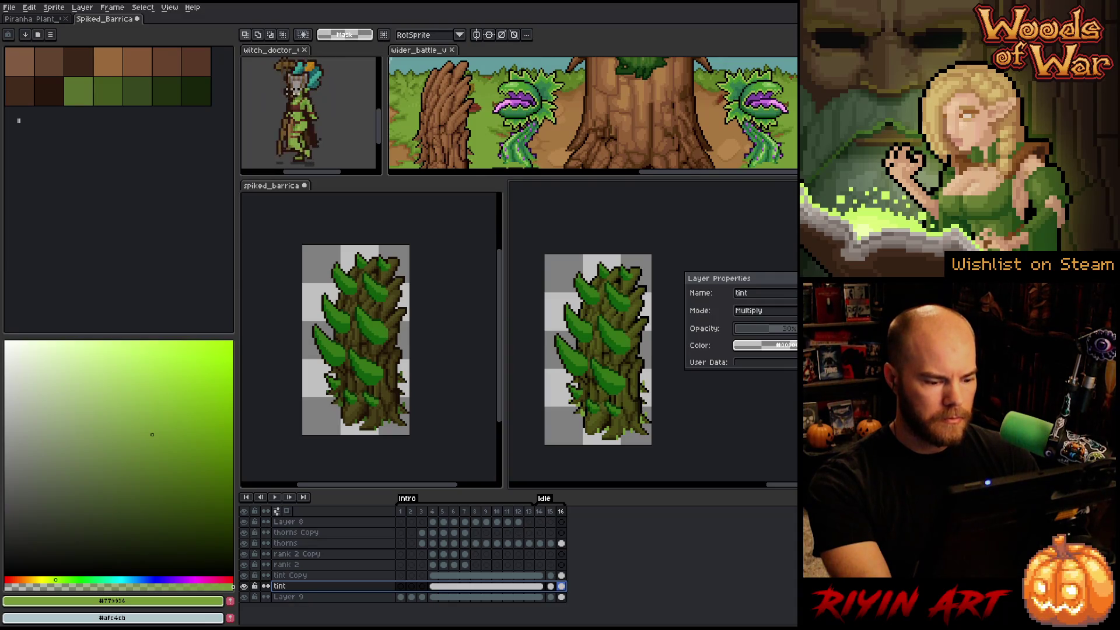
key(Return)
- Shift the tint layer's hue with the Hue/Saturation adjustment and confirm it
key(ctrl+u)
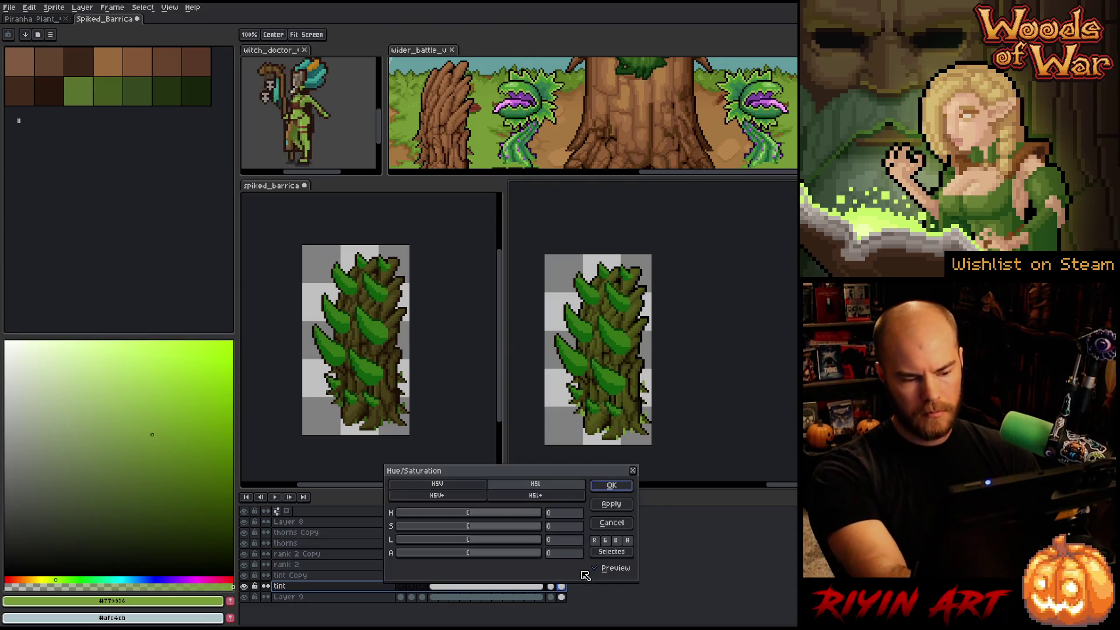
drag(488, 514, 551, 517)
mouse_move(445, 519)
mouse_down()
mouse_move(420, 521)
mouse_move(472, 521)
mouse_move(187, 533)
mouse_up()
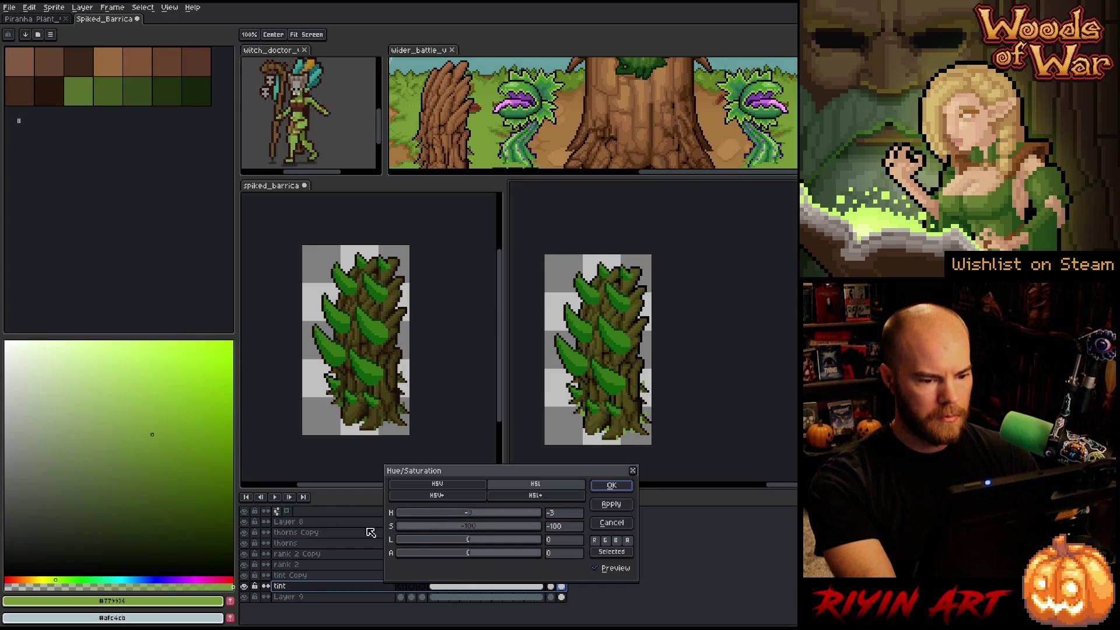
click(600, 571)
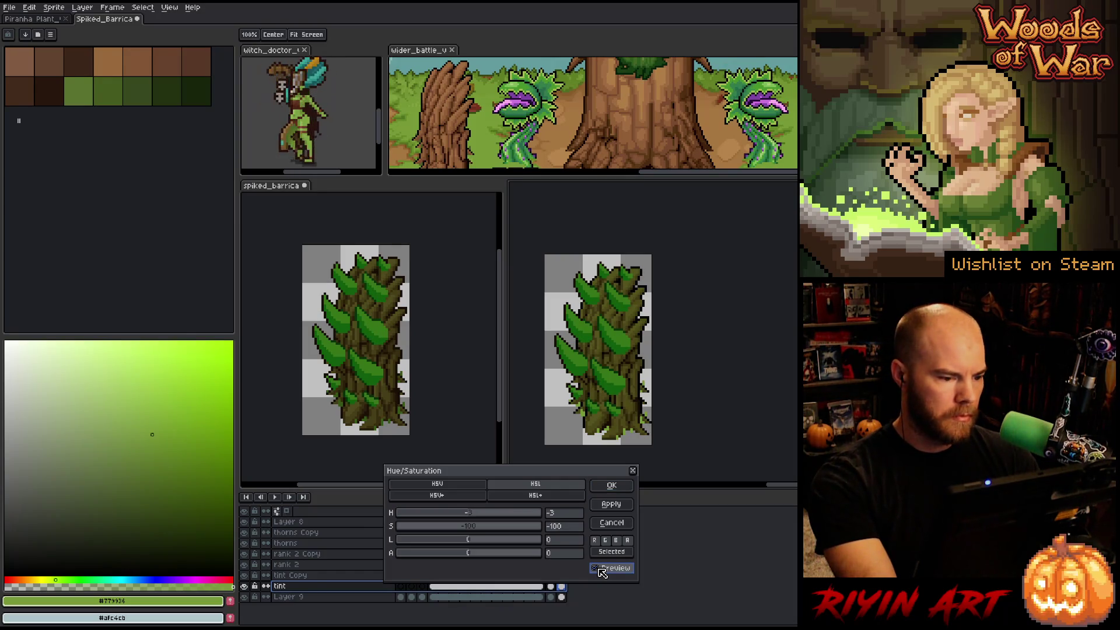
click(611, 486)
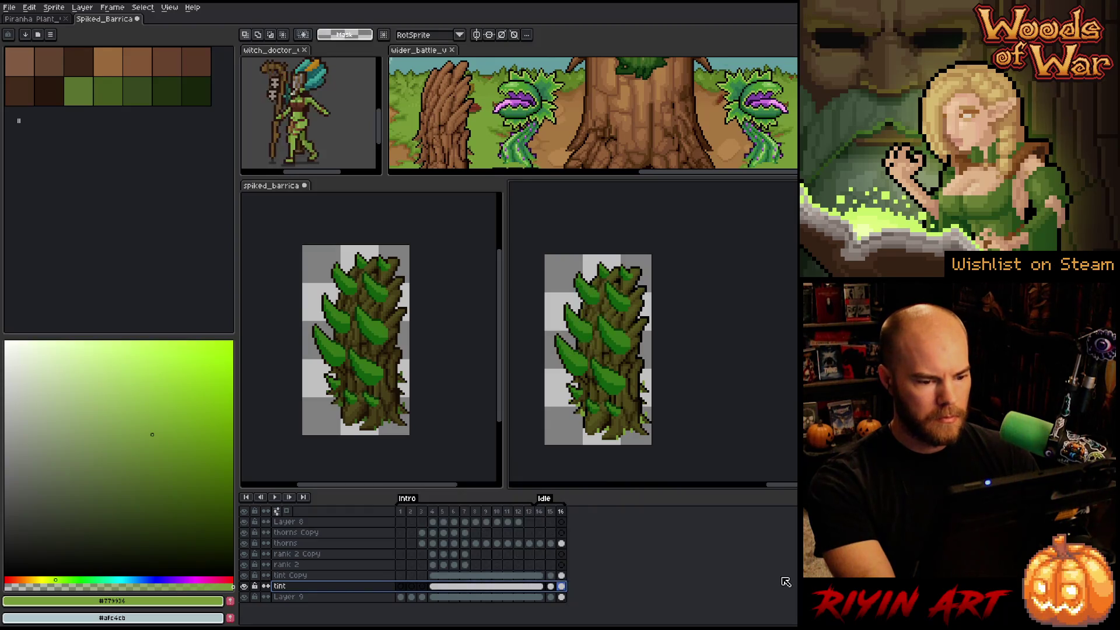
- Rename 'tint Copy' to 'green tint' and 'tint' to 'multi'
double_click(314, 576)
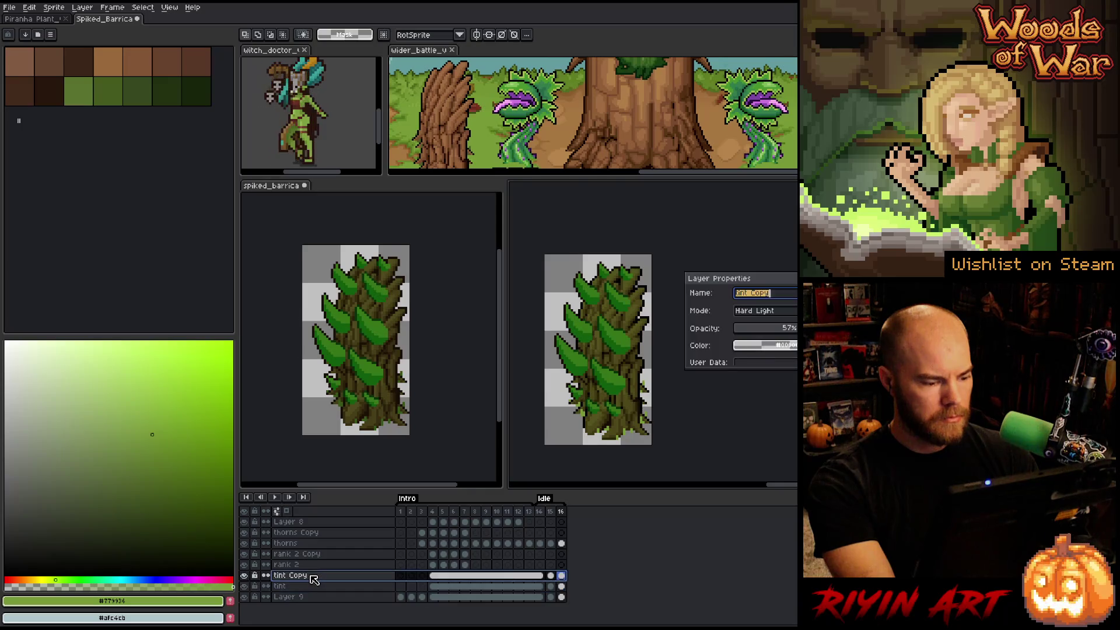
text(green tint)
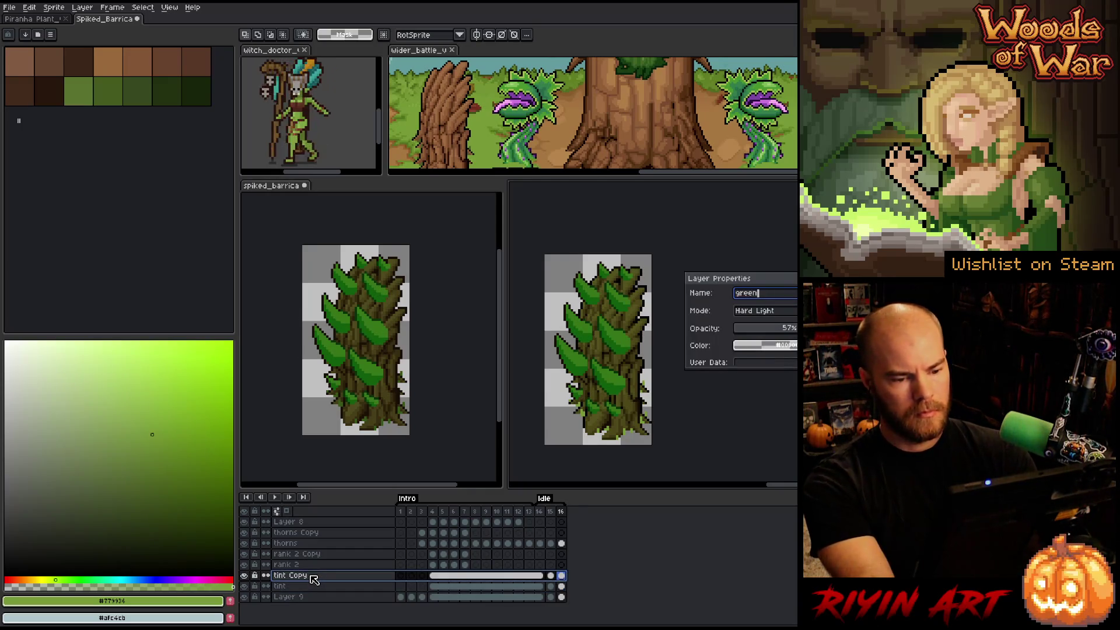
key(Return)
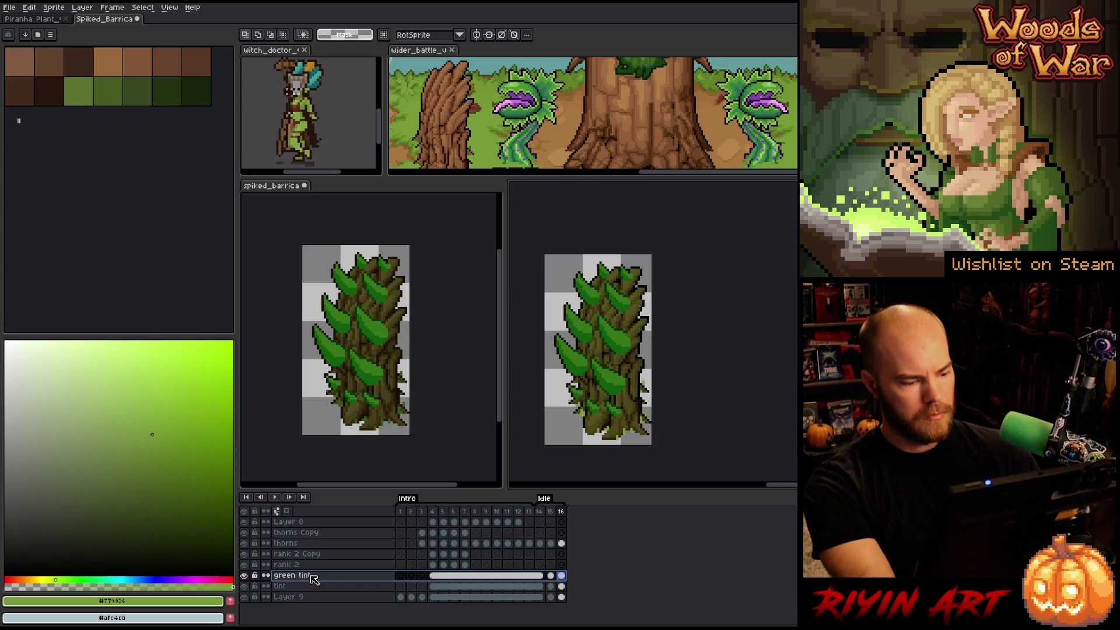
click(282, 587)
double_click(282, 587)
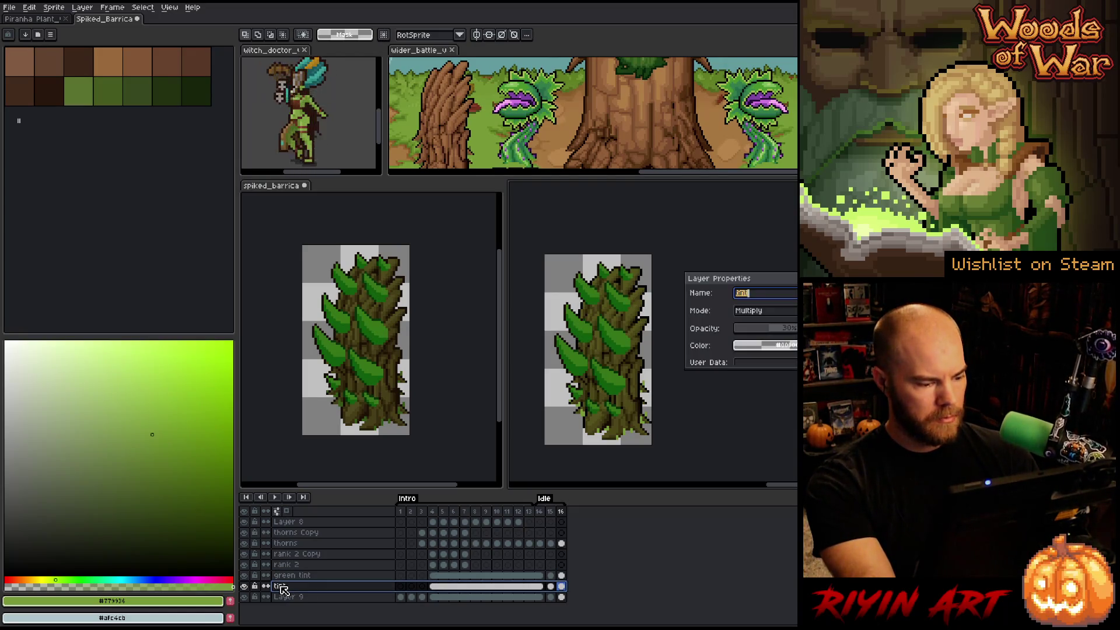
text(multi)
key(Return)
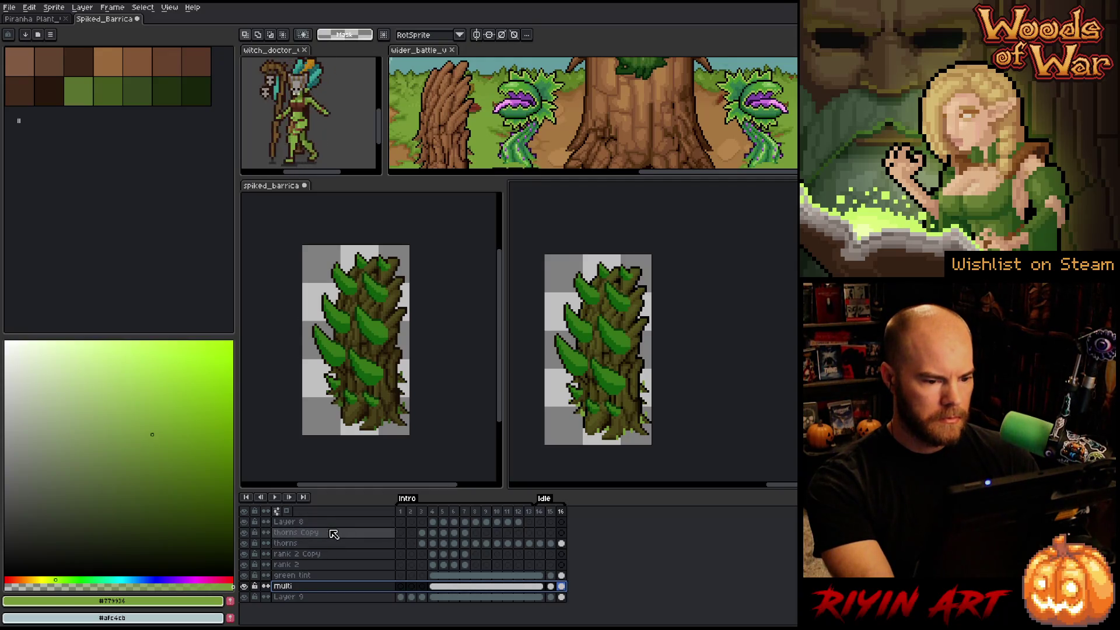
- Select every layer from Layer 8 down to Layer 9 and duplicate them with copy and paste
click(310, 523)
shift+click(310, 598)
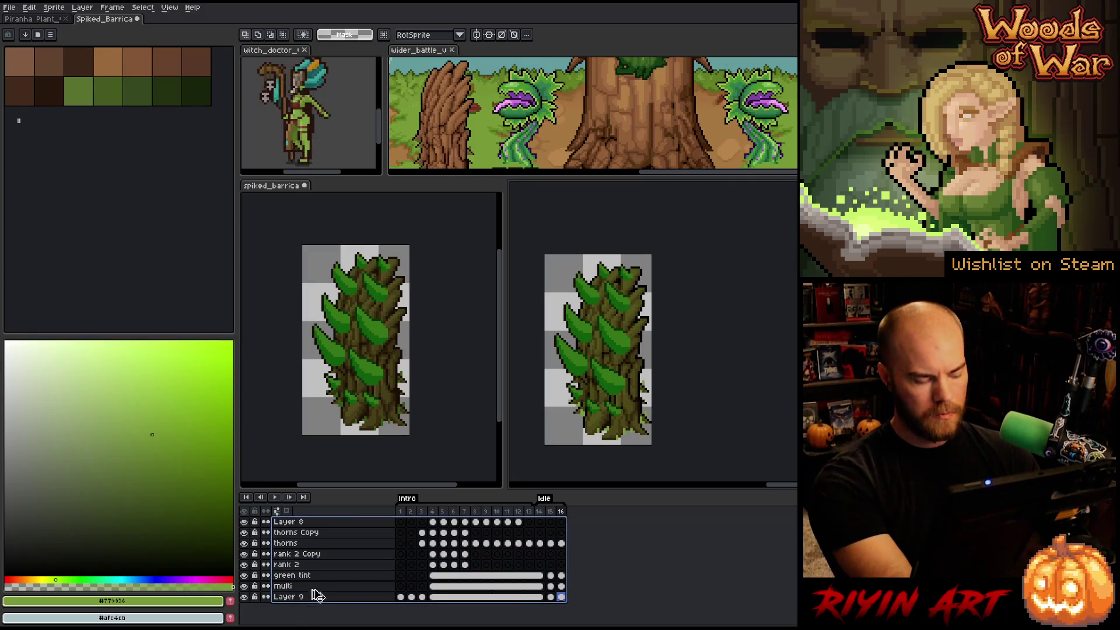
key(ctrl+c)
key(ctrl+v)
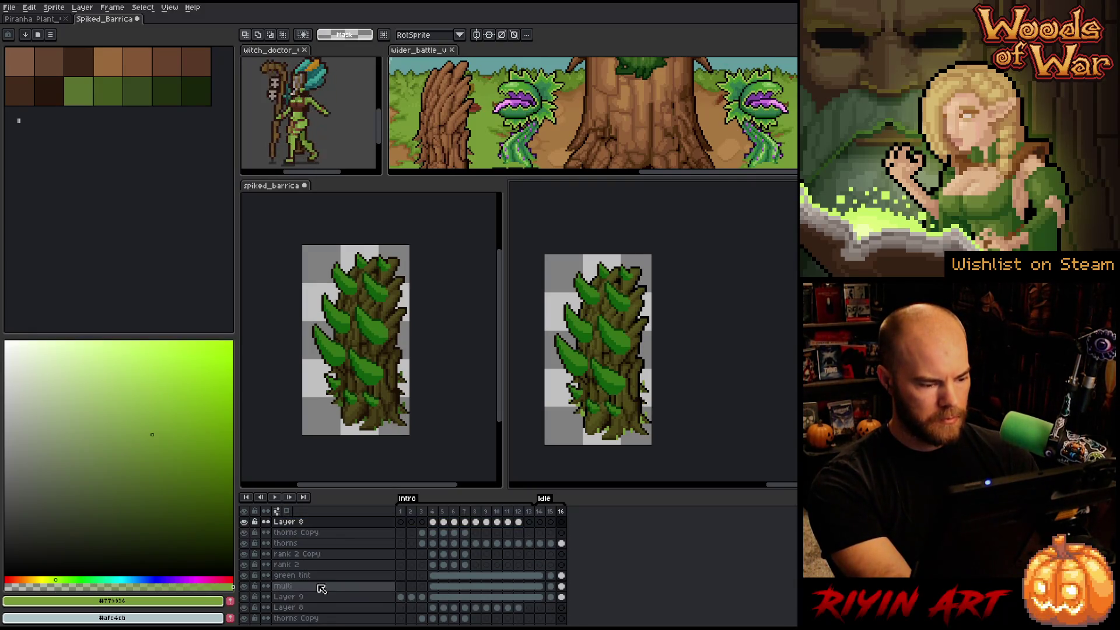
click(318, 597)
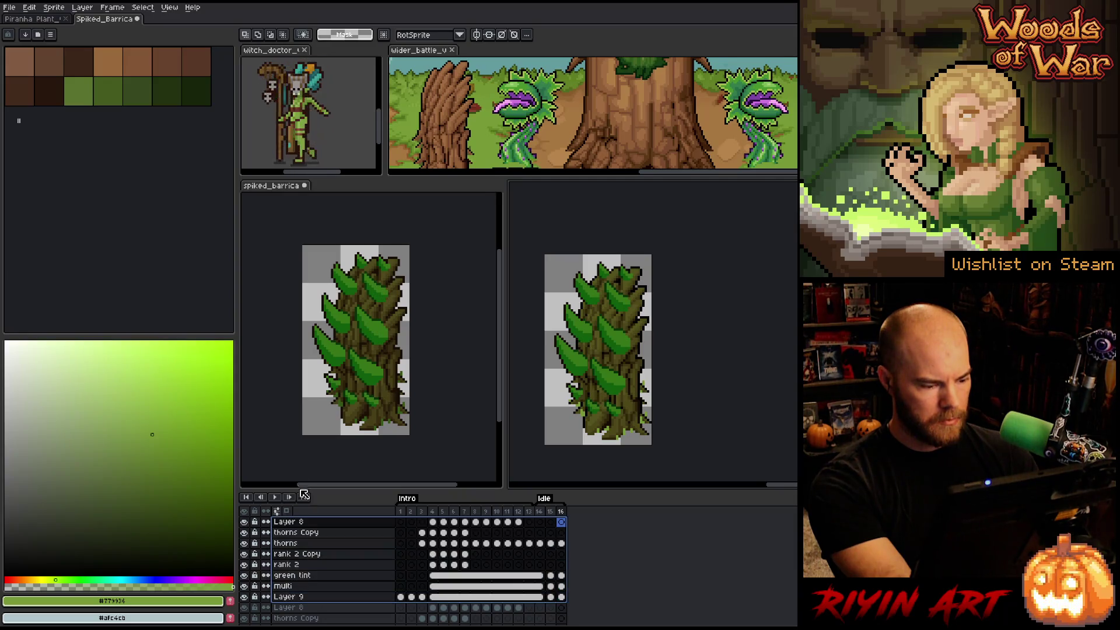
shift+click(325, 532)
scroll(344, 574, down, 1)
scroll(344, 575, down, 3)
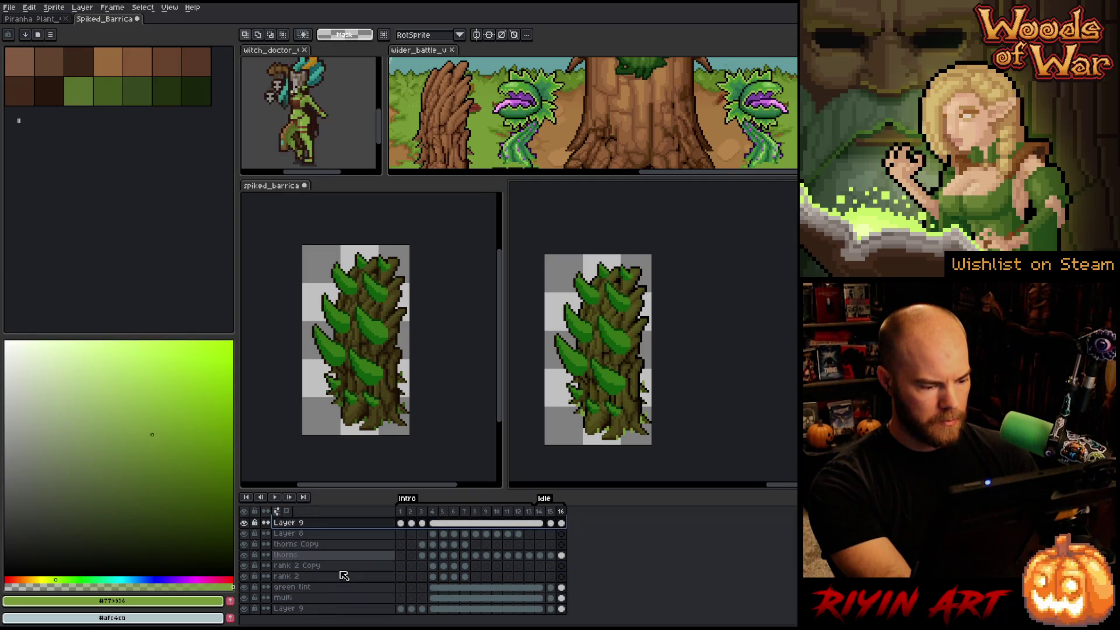
scroll(344, 576, up, 4)
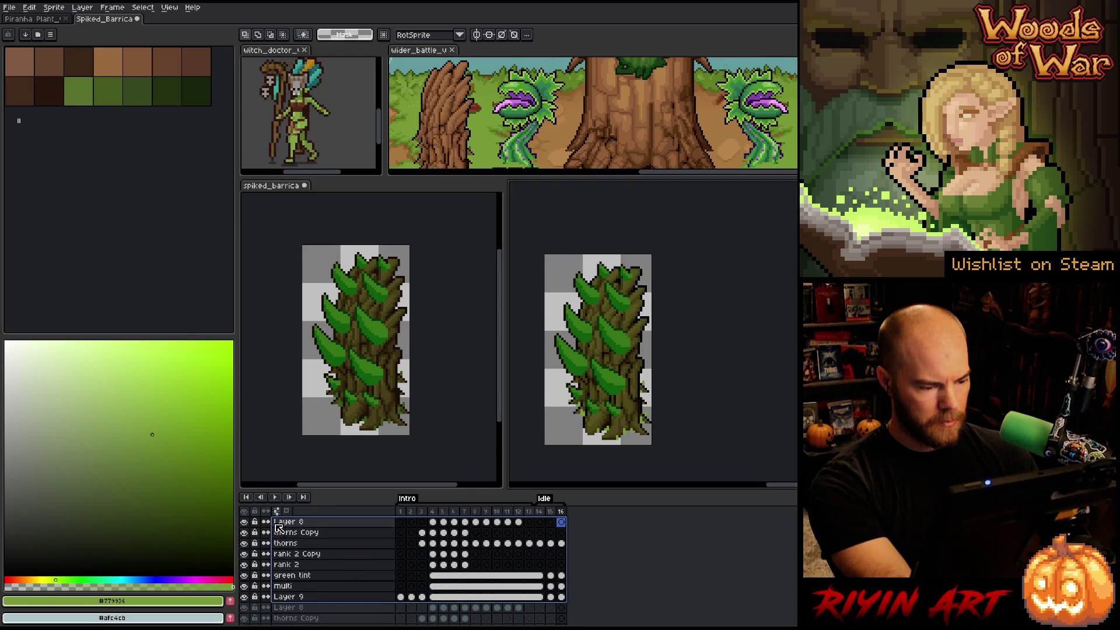
- Move the copied frame 1–16 cels across all layers into frames 17–32
drag(561, 597, 400, 522)
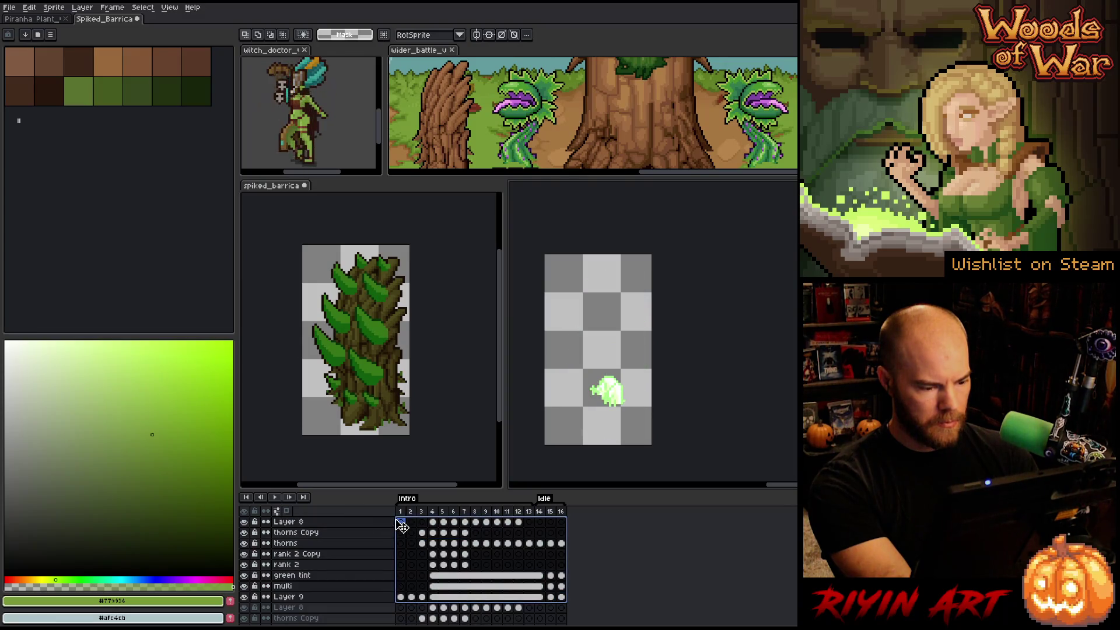
scroll(554, 560, down, 3)
scroll(584, 574, down, 3)
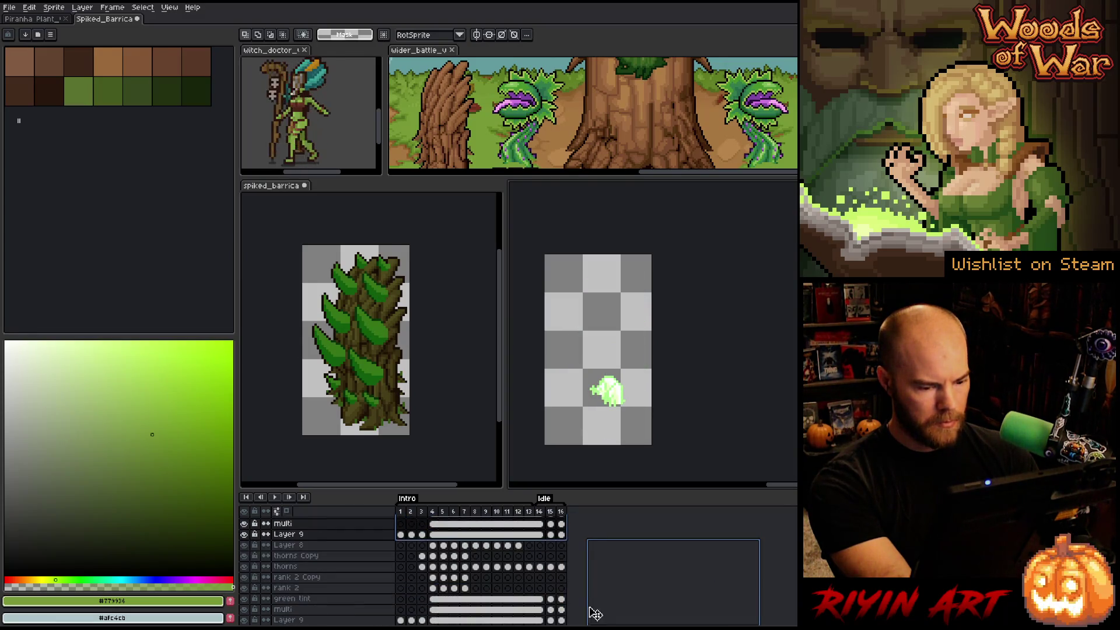
drag(581, 541, 581, 559)
scroll(582, 560, down, 2)
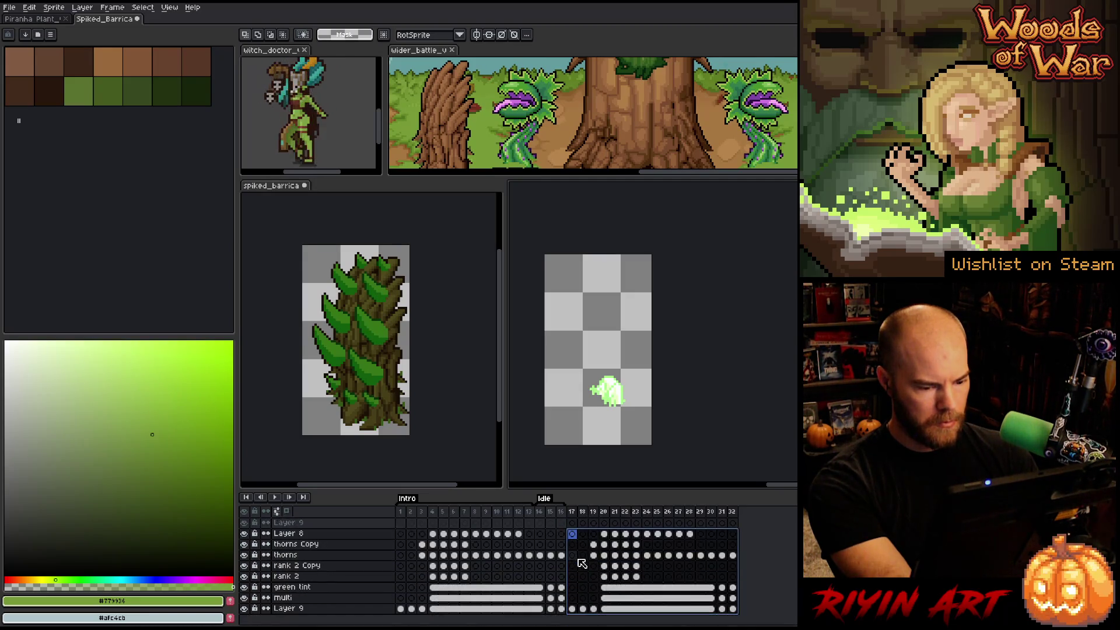
scroll(582, 563, up, 7)
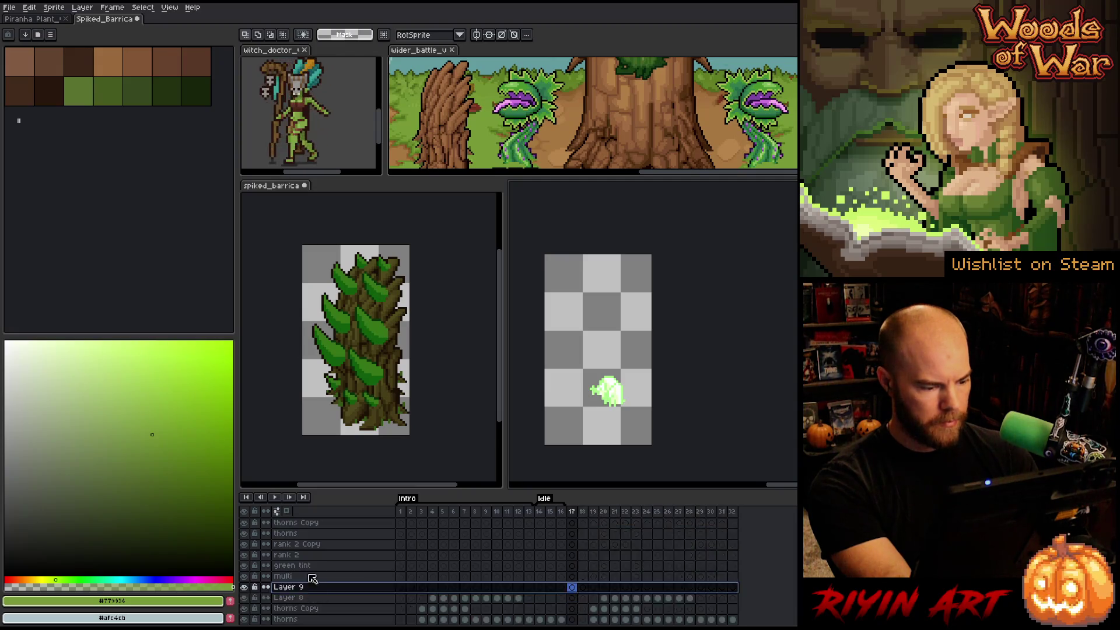
- Delete the leftover duplicate layer, select Layer 9's frames 17–32, and set white as drawing colour
right_click(310, 532)
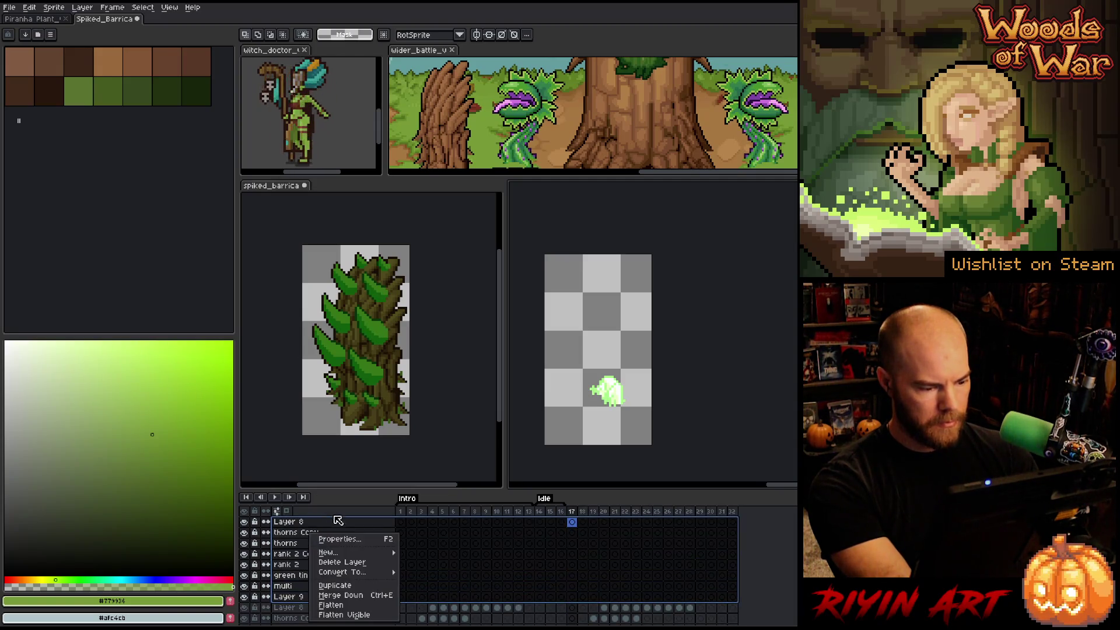
click(343, 564)
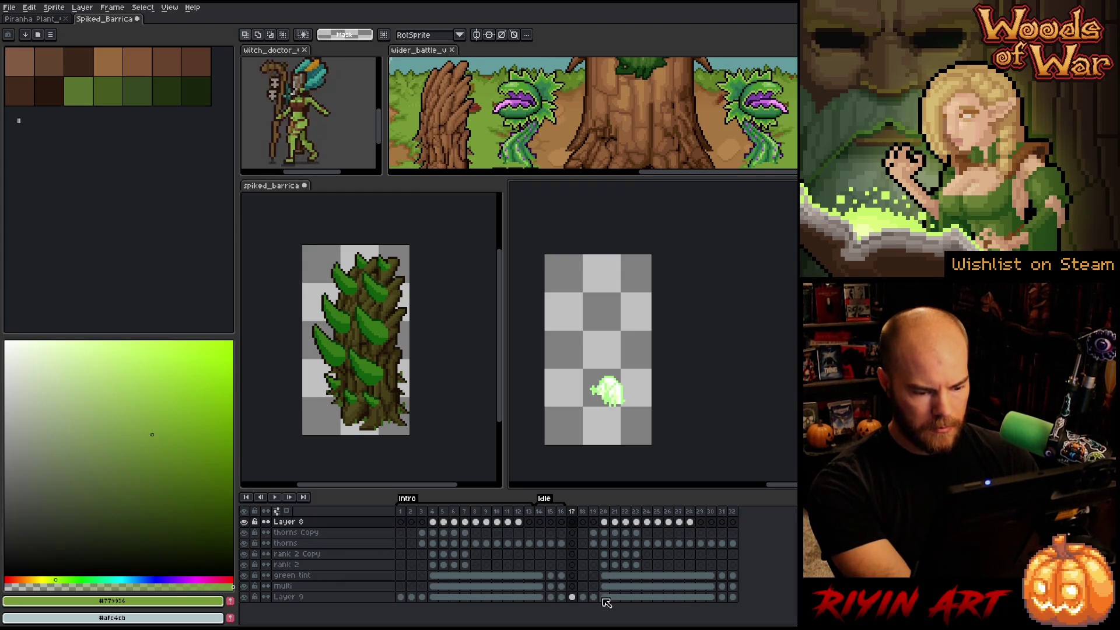
click(583, 598)
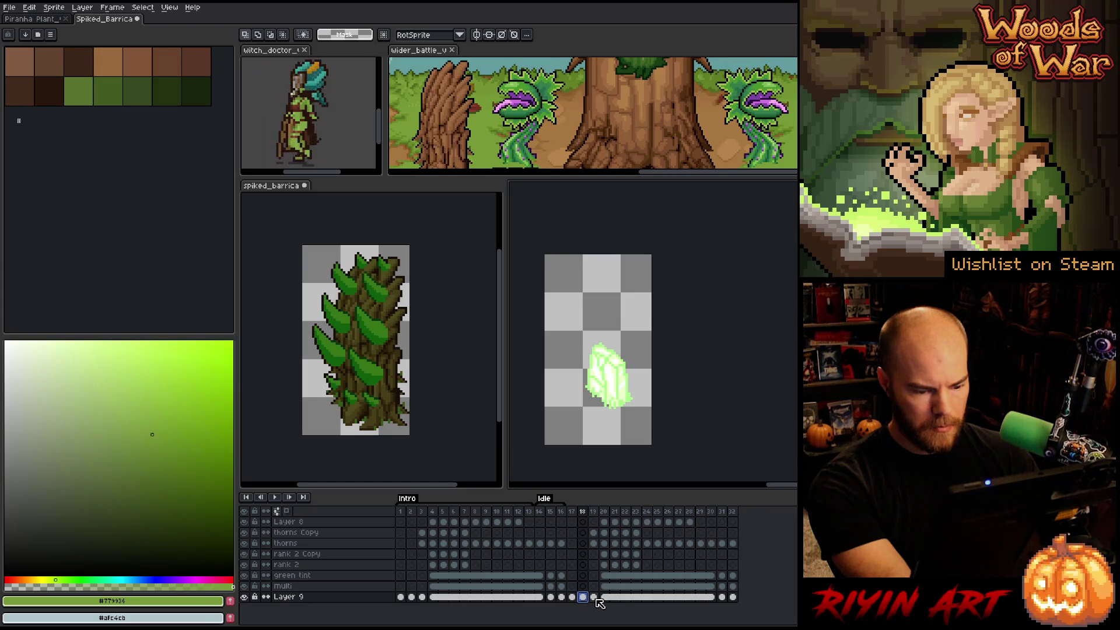
click(594, 598)
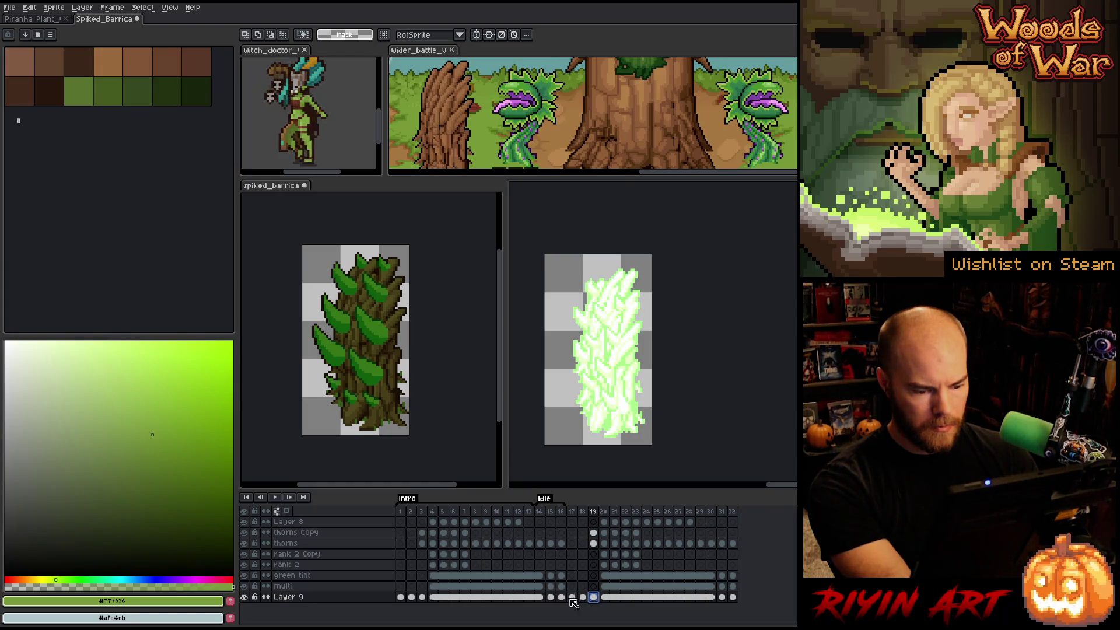
drag(572, 598, 733, 598)
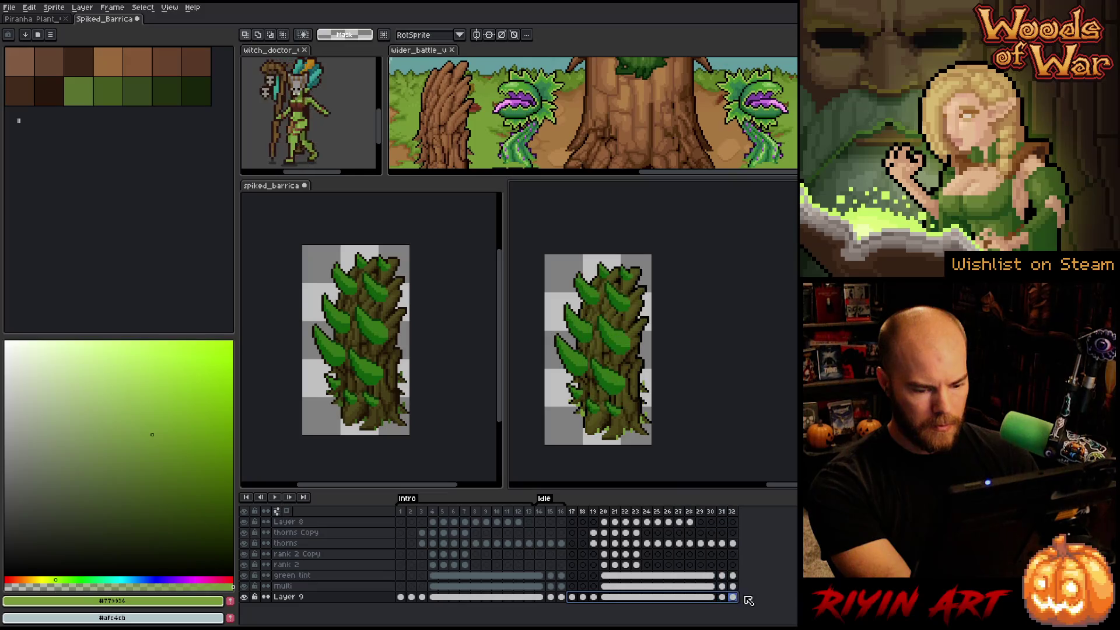
drag(103, 422, 5, 342)
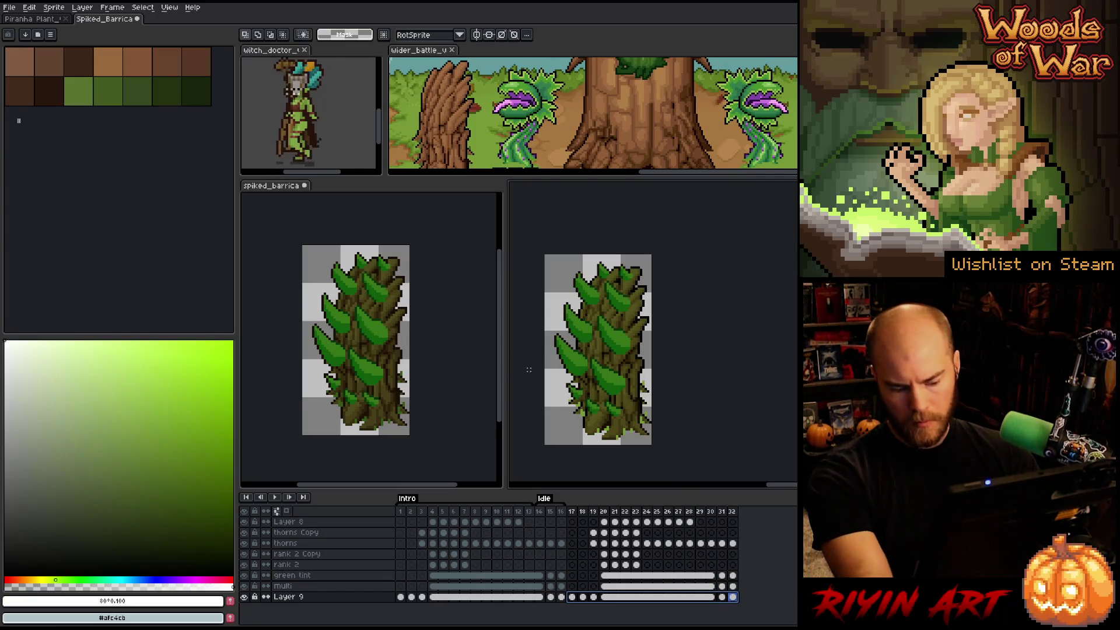
- Apply a white outline to the sprite and check it at frames 17, 31 and 32
key(shift+o)
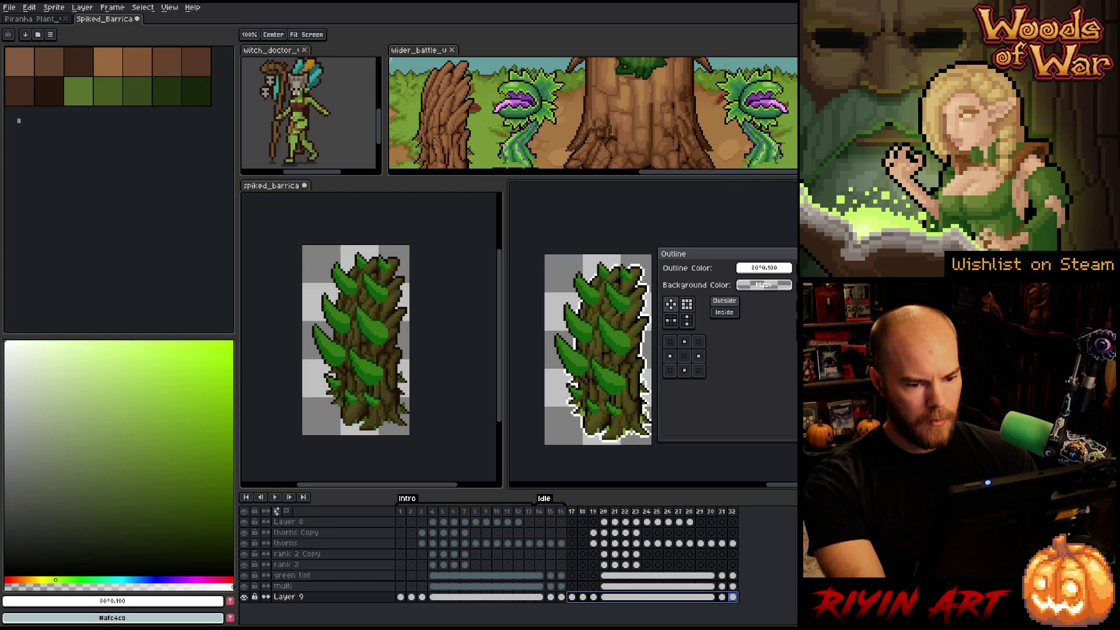
key(Return)
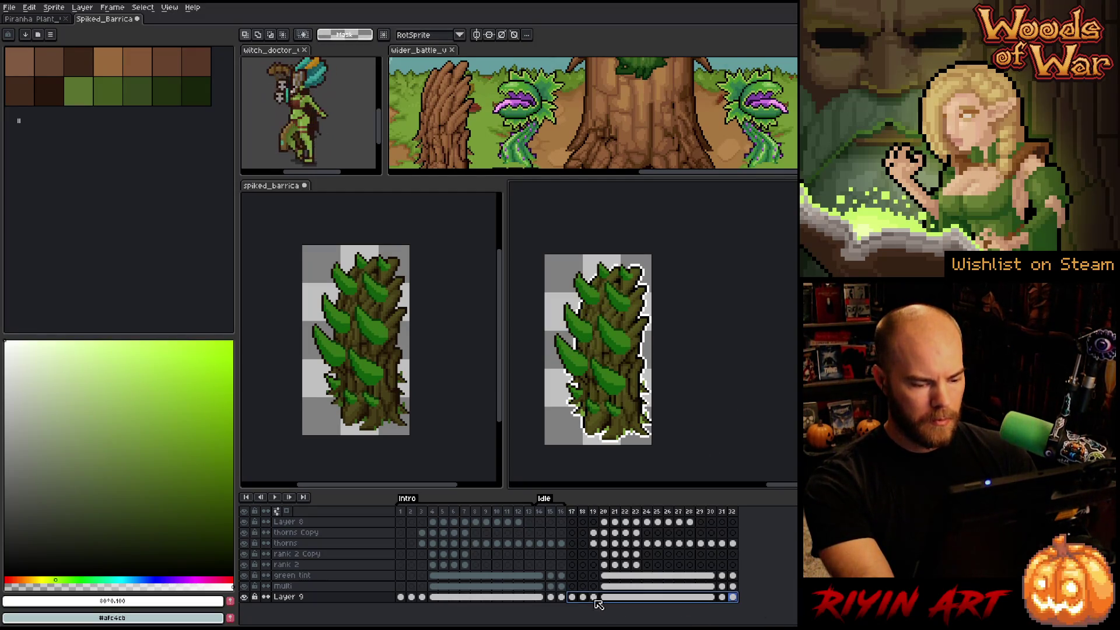
click(573, 598)
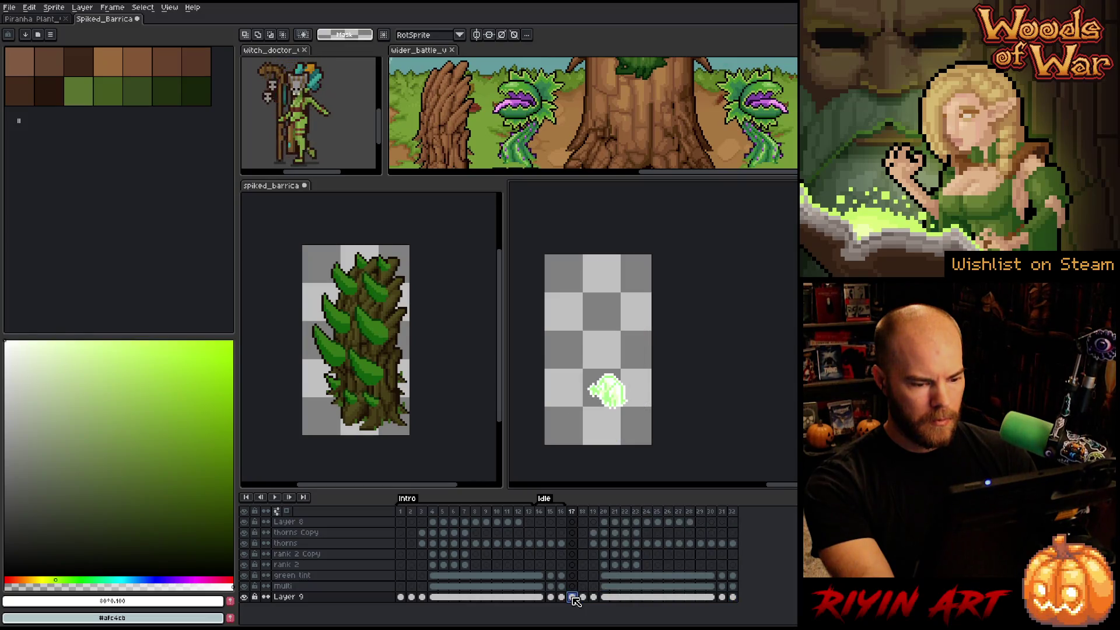
click(721, 599)
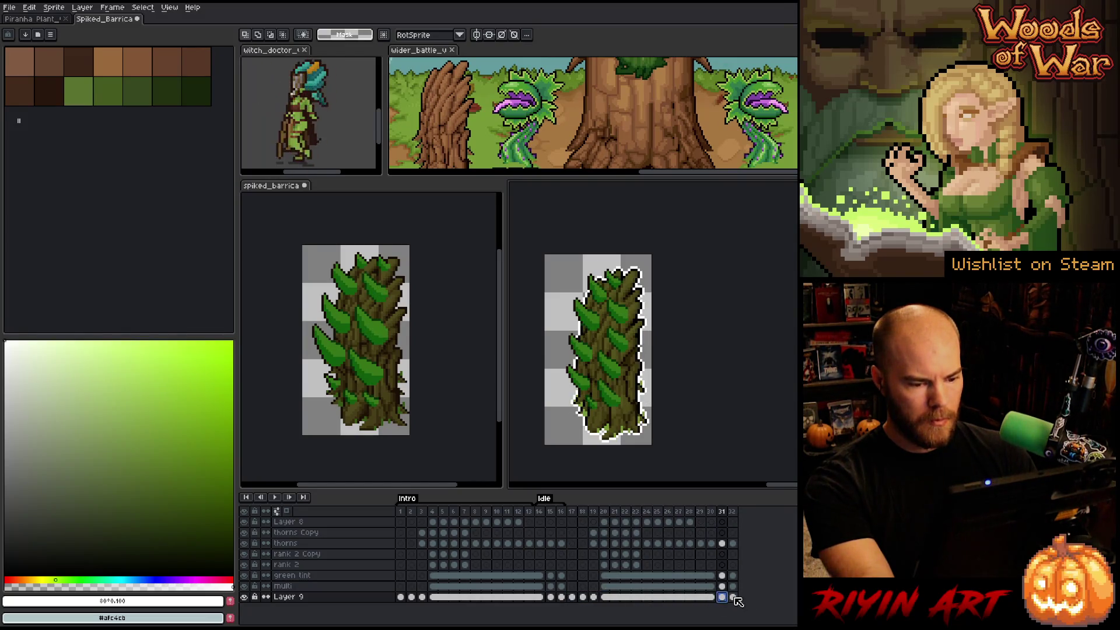
click(733, 597)
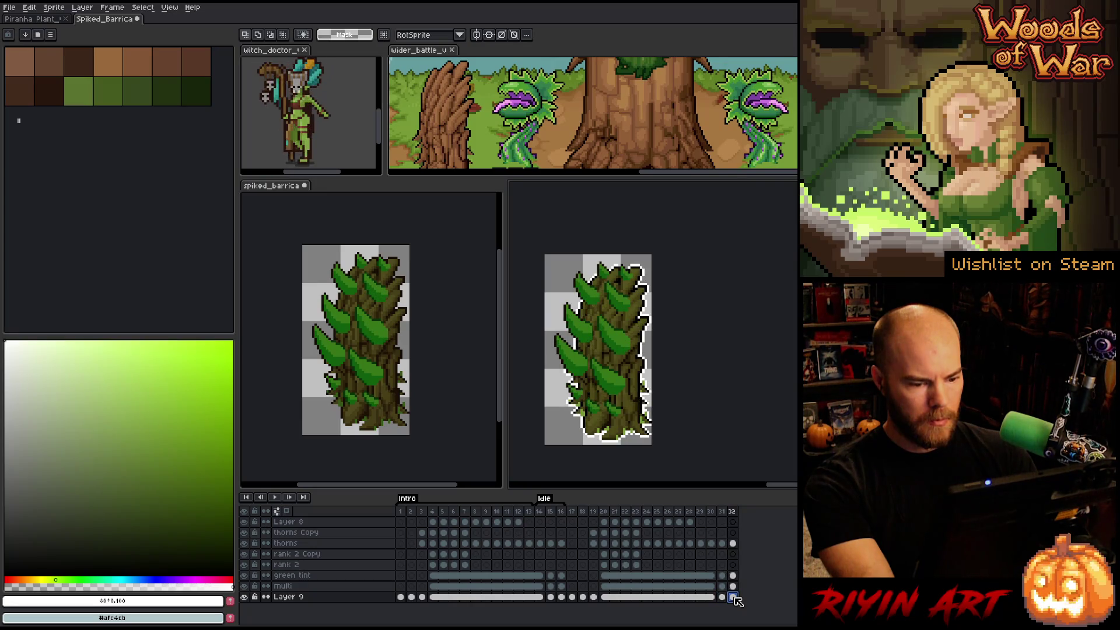
scroll(653, 335, up, 5)
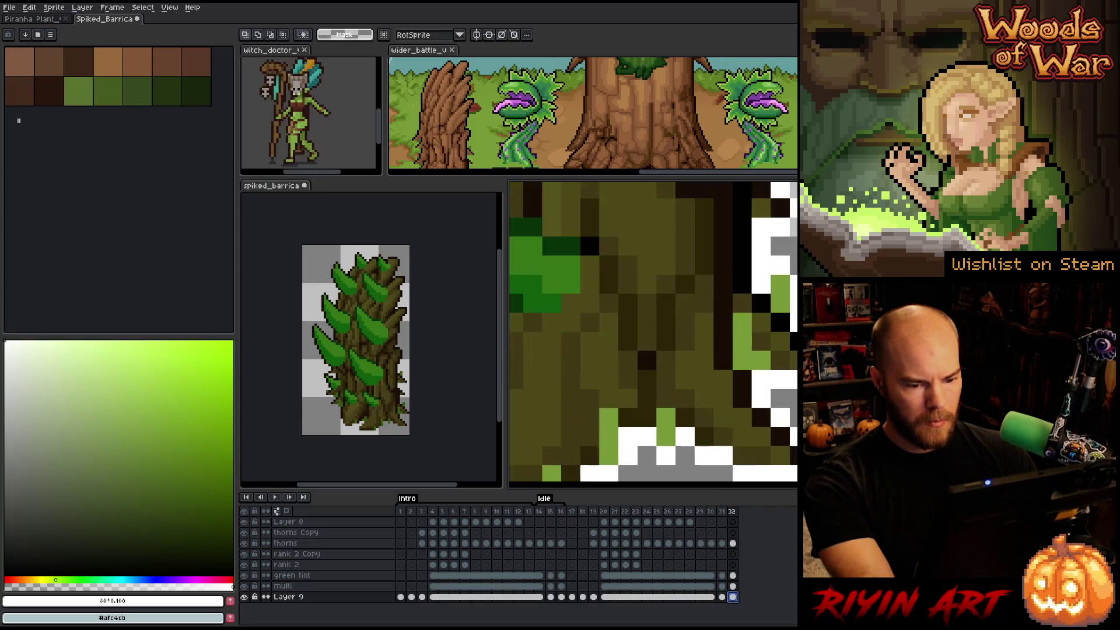
- Pick white and select the frame-32 cels on Layer 9, green tint and multi
alt+click(636, 437)
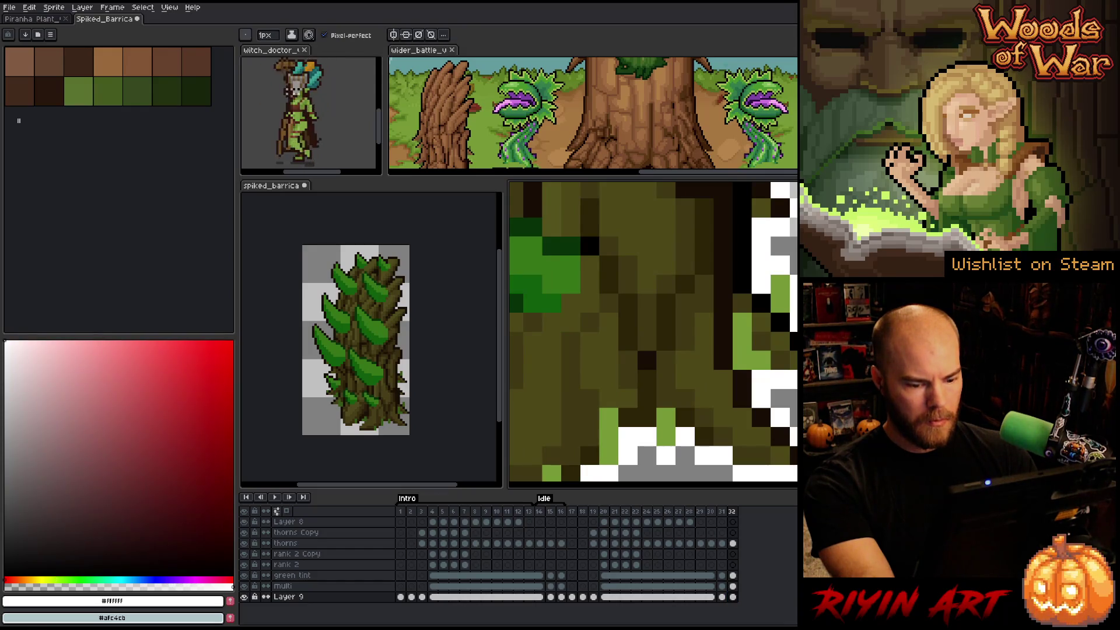
click(733, 597)
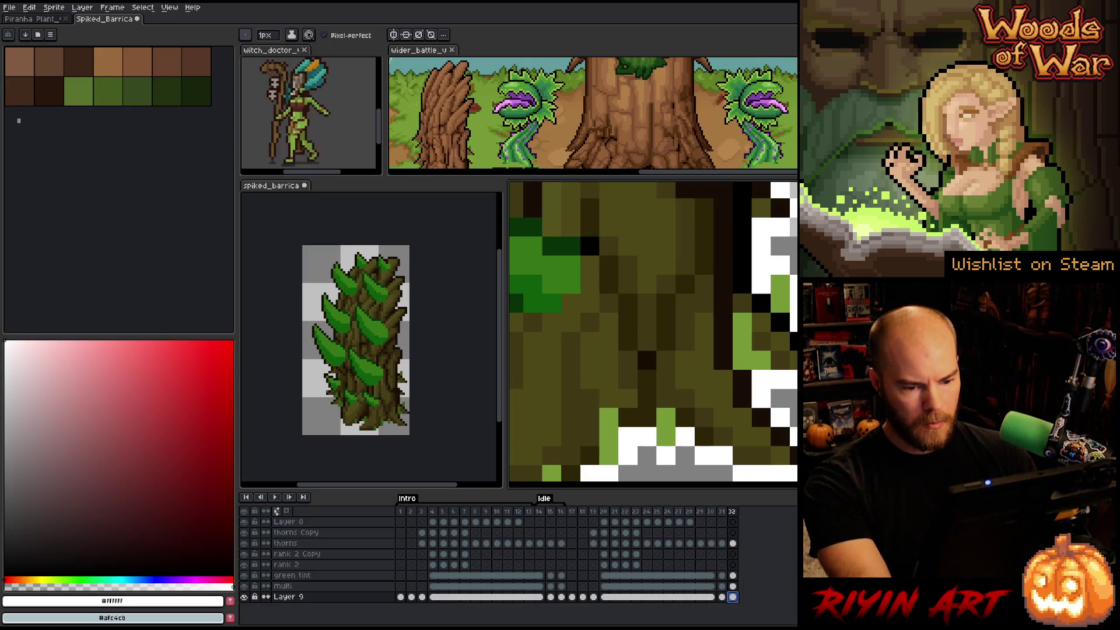
drag(733, 576, 735, 585)
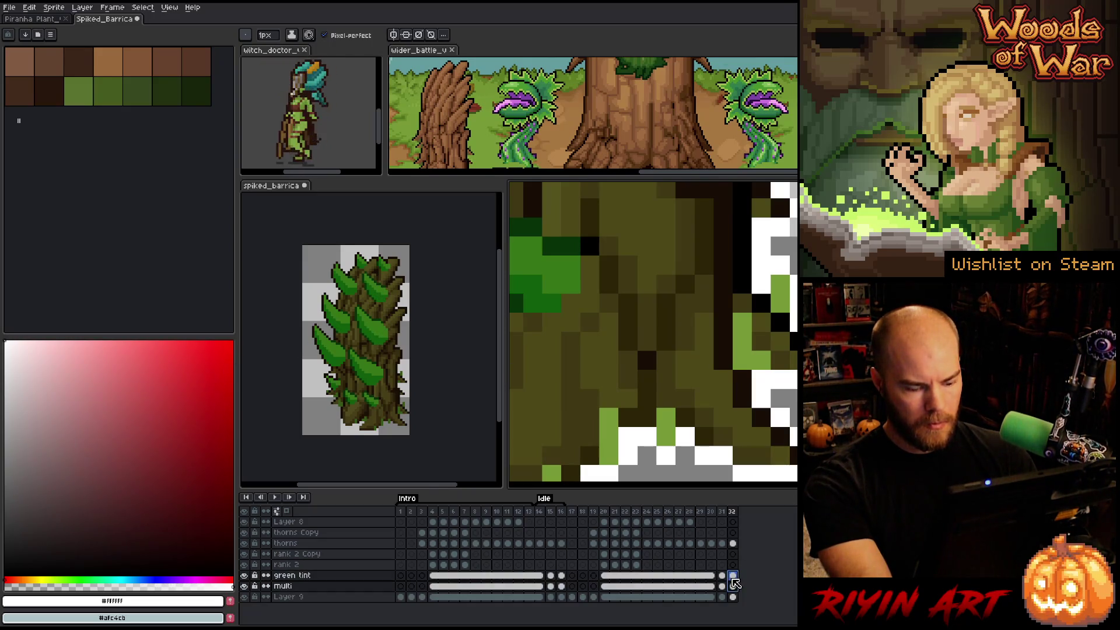
key(m)
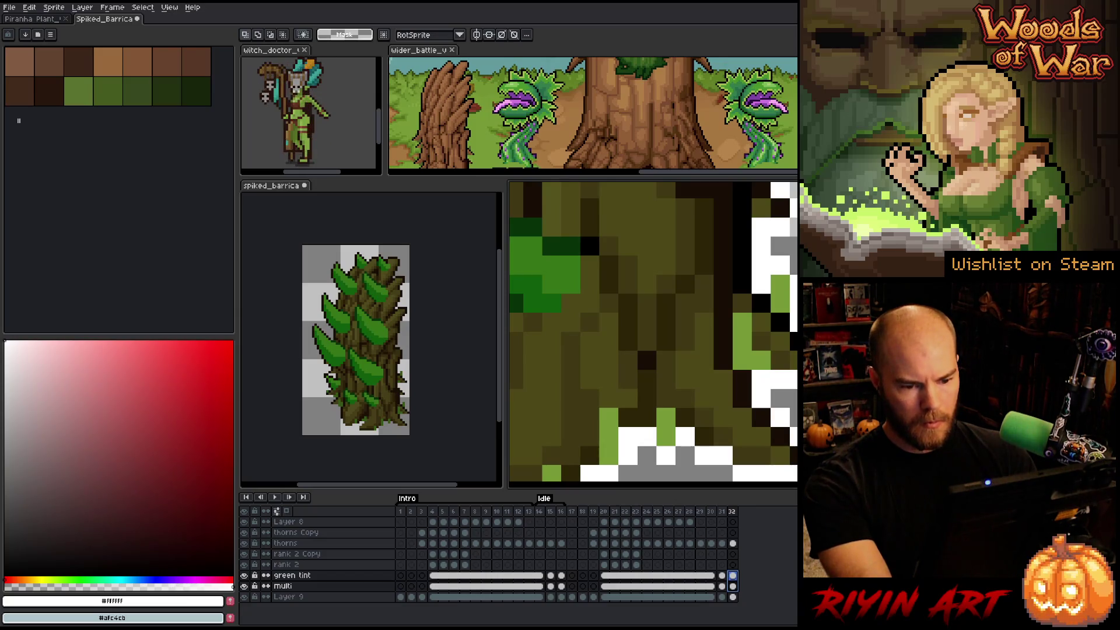
key(Escape)
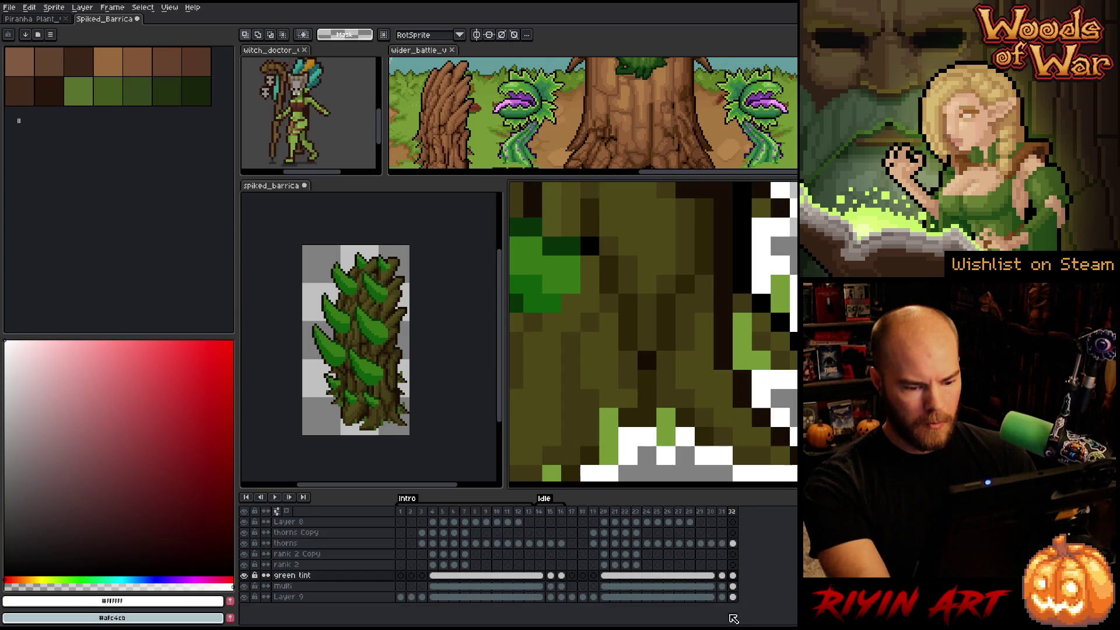
click(733, 588)
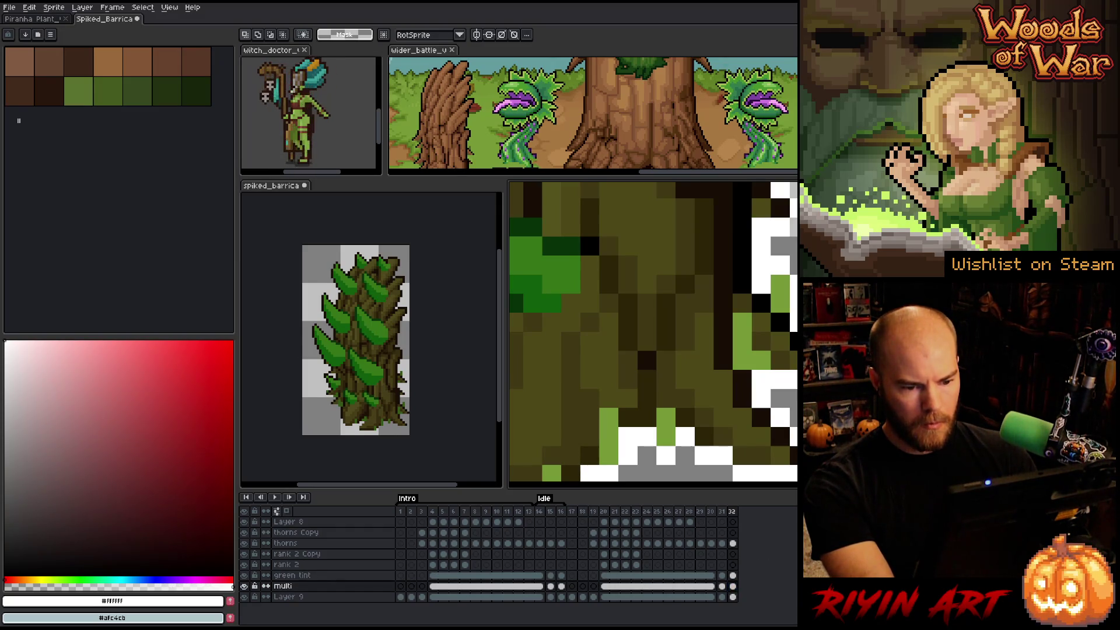
scroll(653, 333, down, 2)
scroll(790, 350, down, 3)
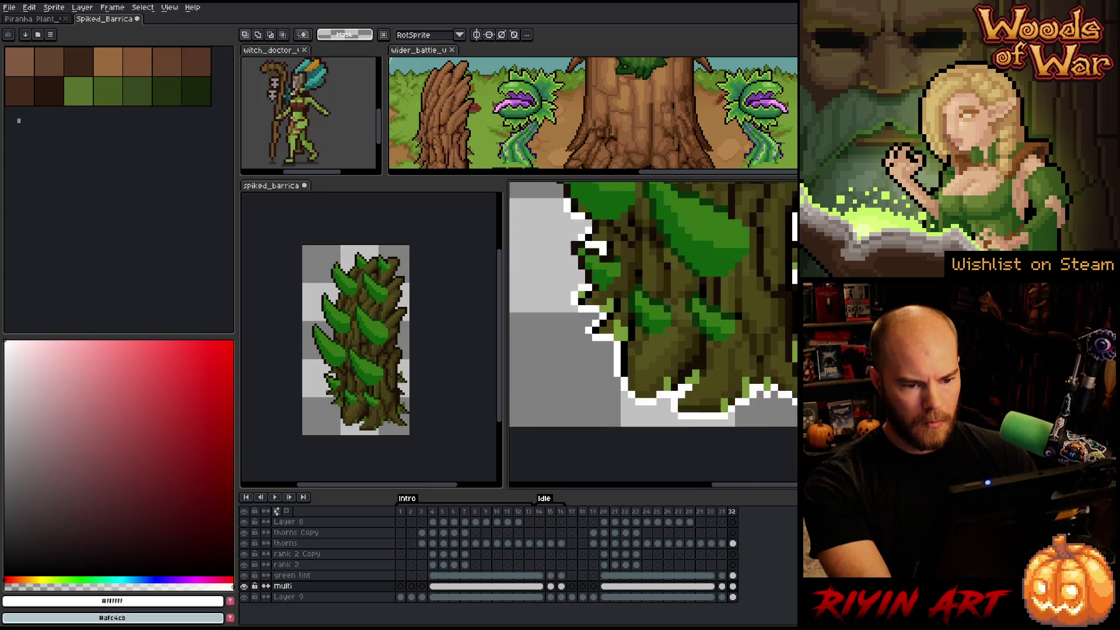
mouse_move(796, 337)
mouse_down()
mouse_move(781, 344)
mouse_move(775, 334)
mouse_move(770, 346)
mouse_up()
- Select Layer 9's frame-32 cel and switch between the pencil and hand tools
key(m)
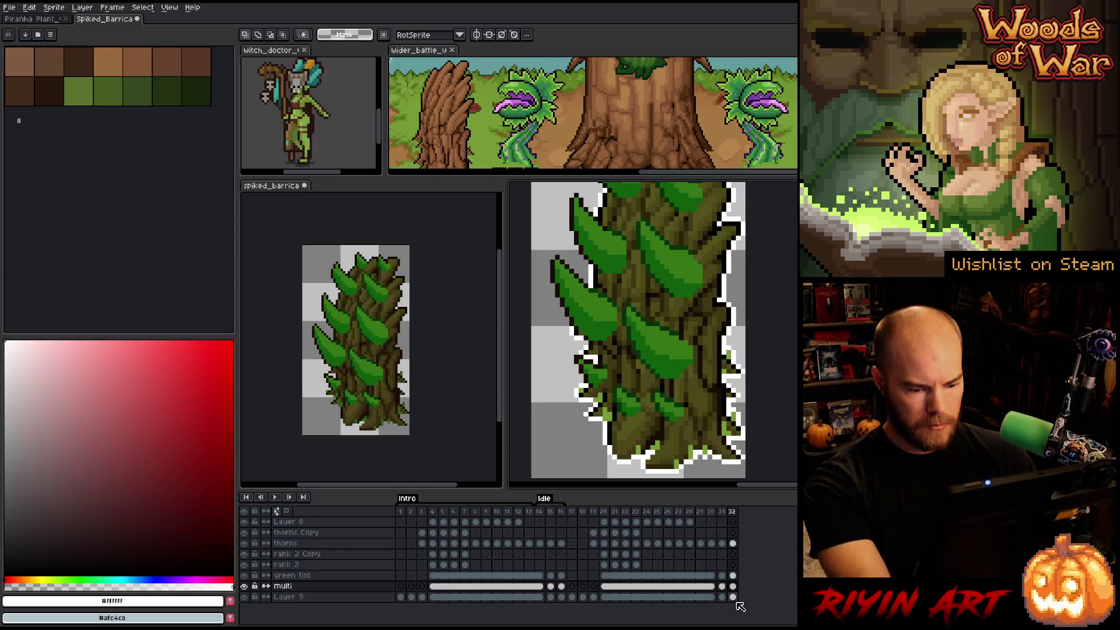
click(733, 597)
scroll(740, 455, up, 3)
key(b)
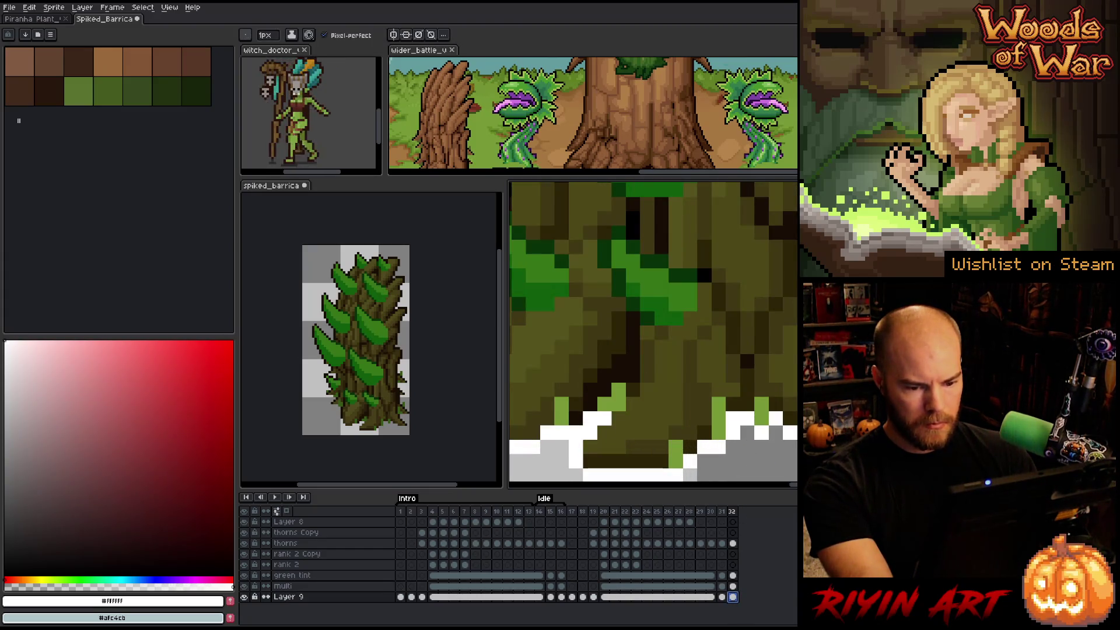
key(h)
scroll(621, 411, down, 4)
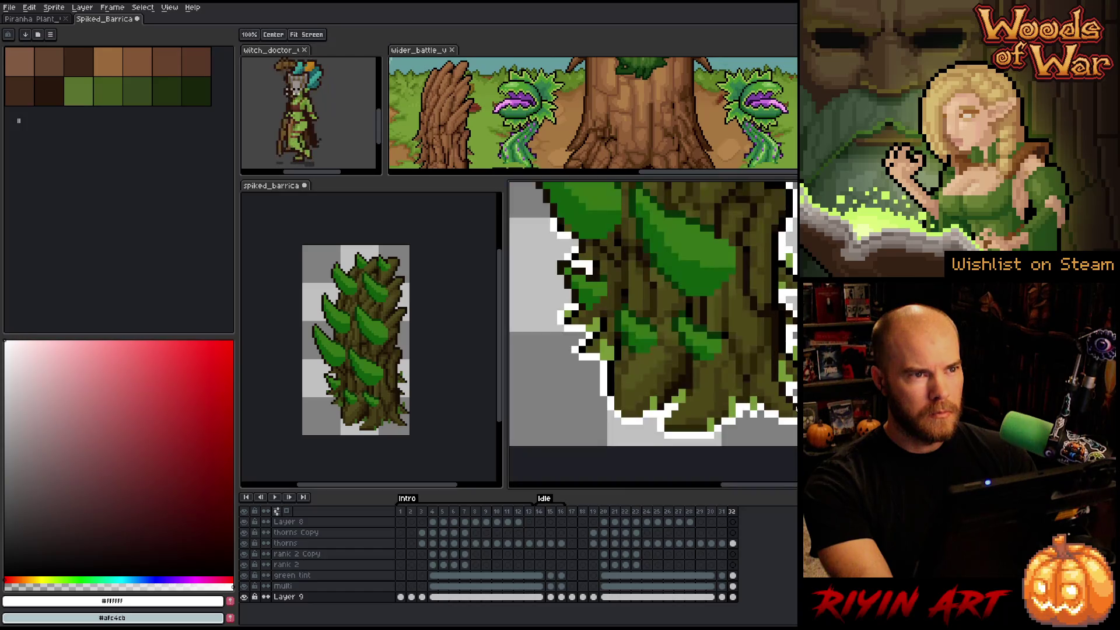
key(b)
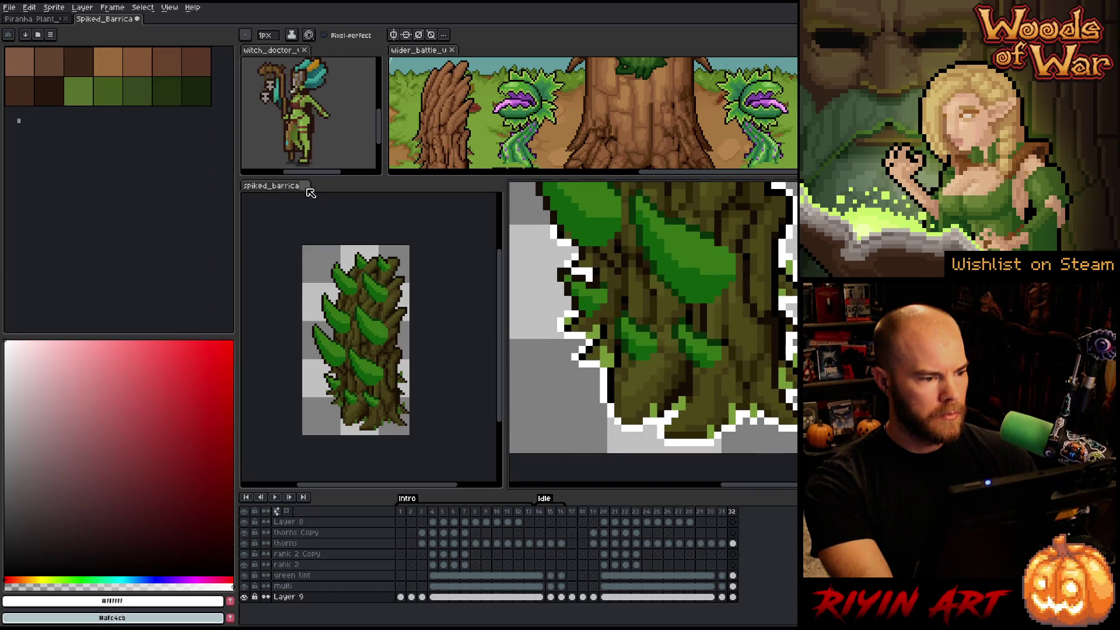
- Close the extra spiked_barrica view, dismiss its prompt, and recentre the sprite on the canvas
click(307, 187)
click(571, 341)
key(h)
drag(637, 341, 396, 356)
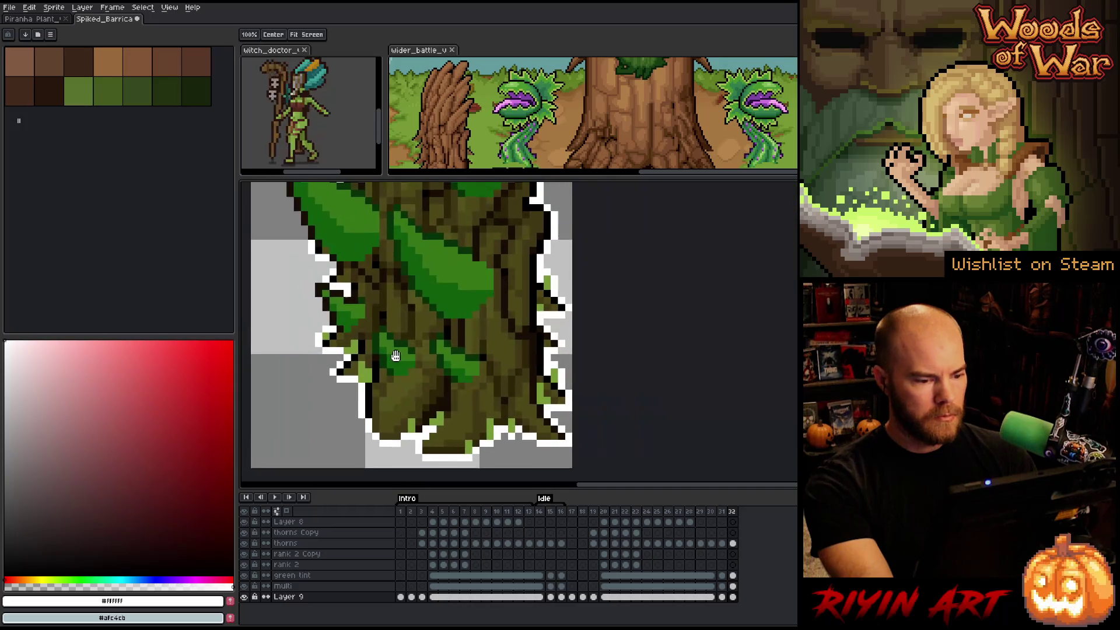
key(b)
scroll(395, 356, down, 1)
scroll(440, 388, down, 1)
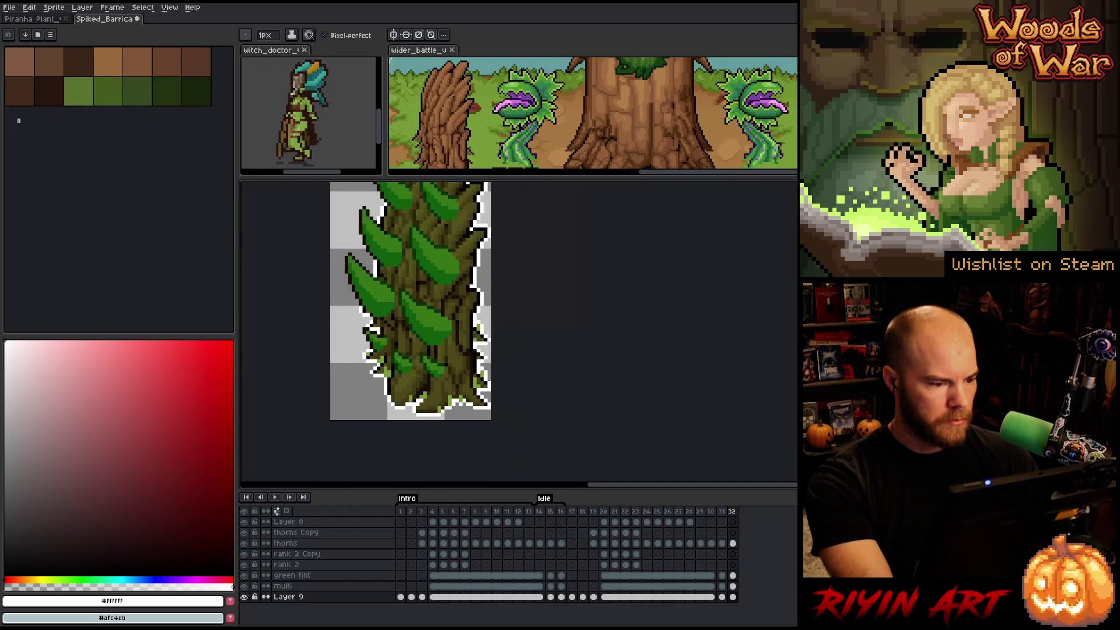
scroll(440, 388, down, 1)
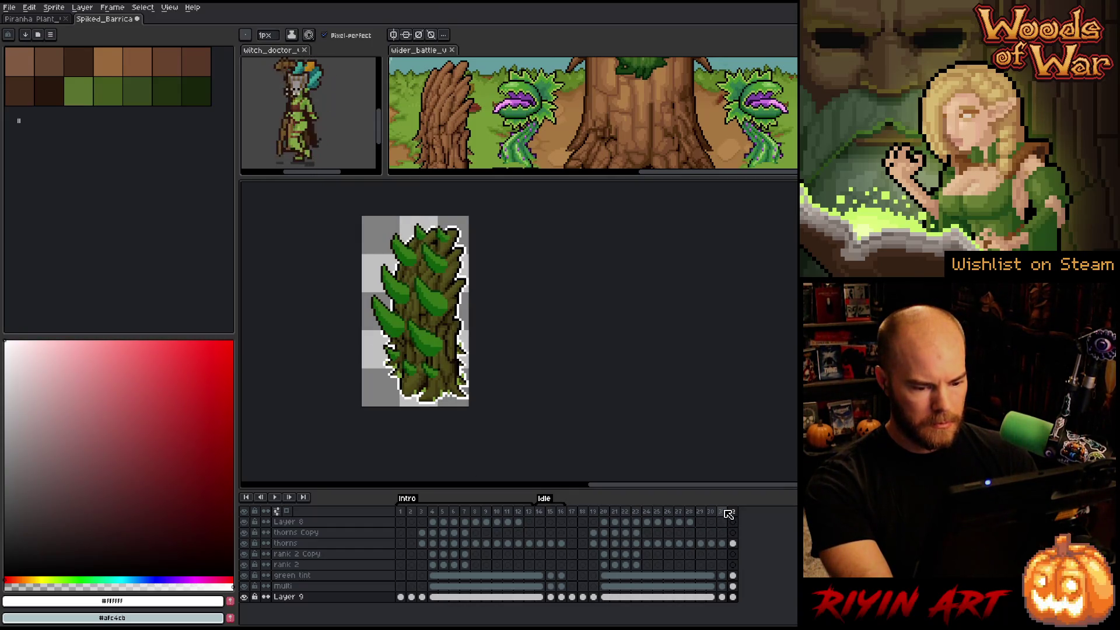
click(733, 543)
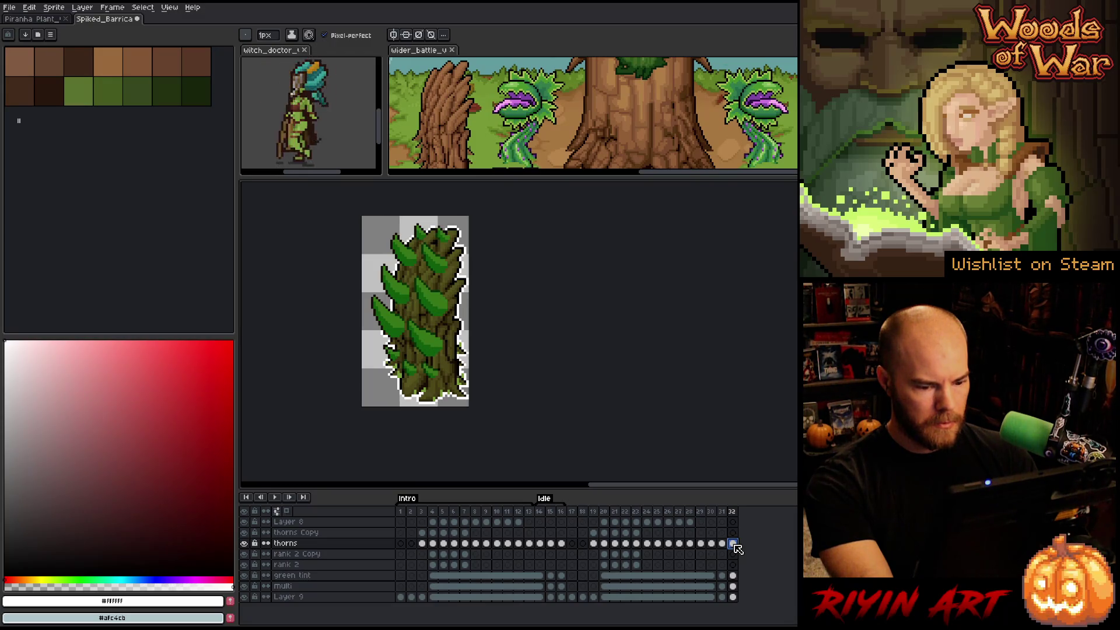
- Link the thorns layer's cels in frames 19–30
click(723, 543)
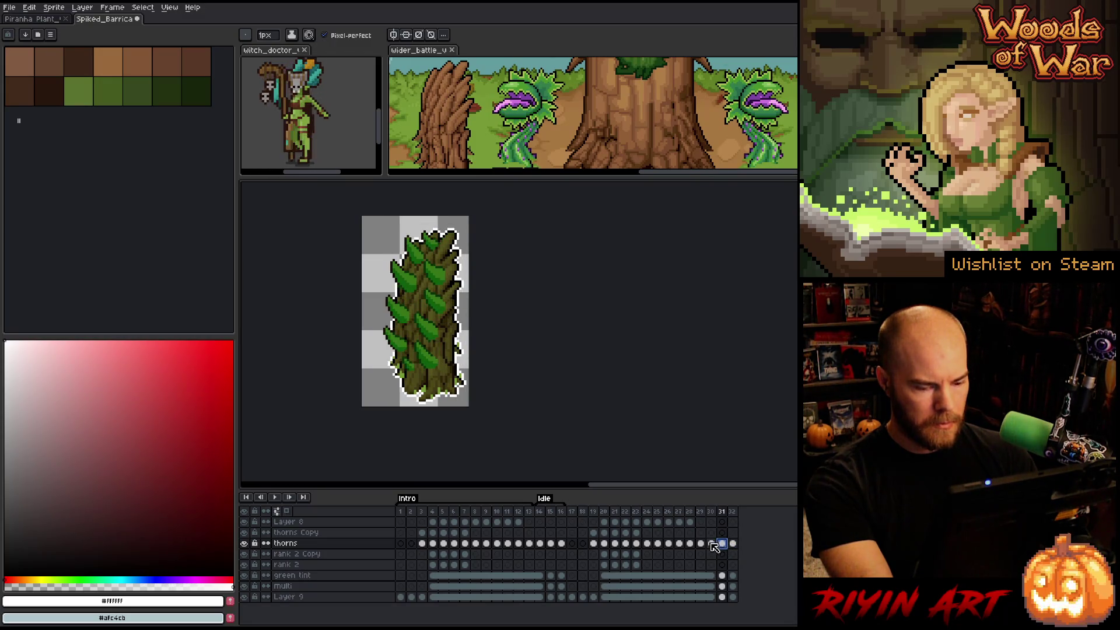
click(711, 543)
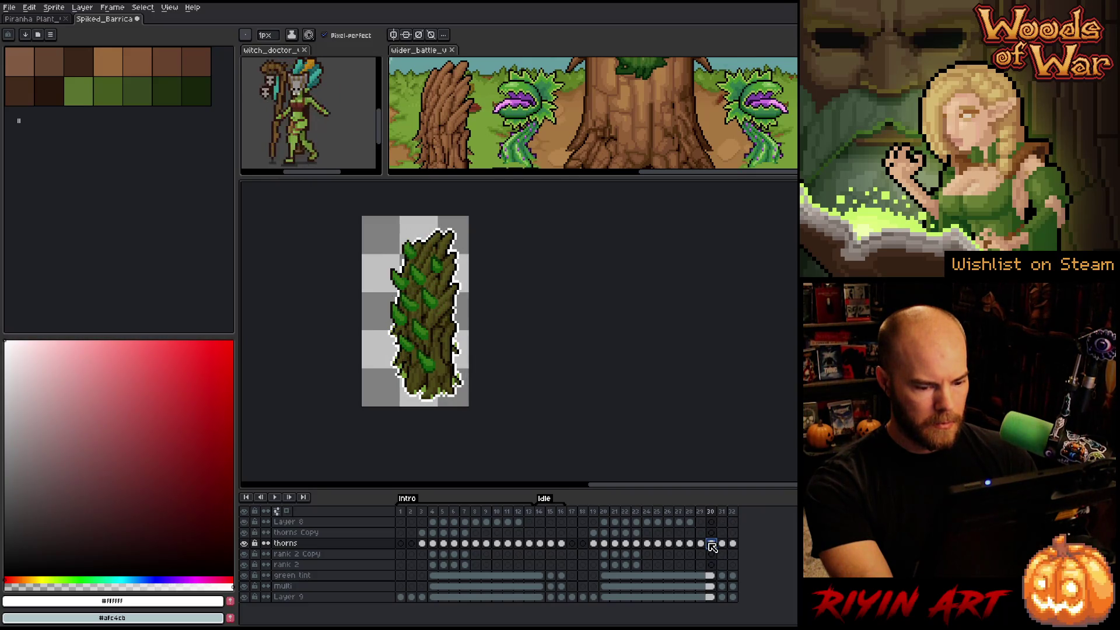
click(593, 544)
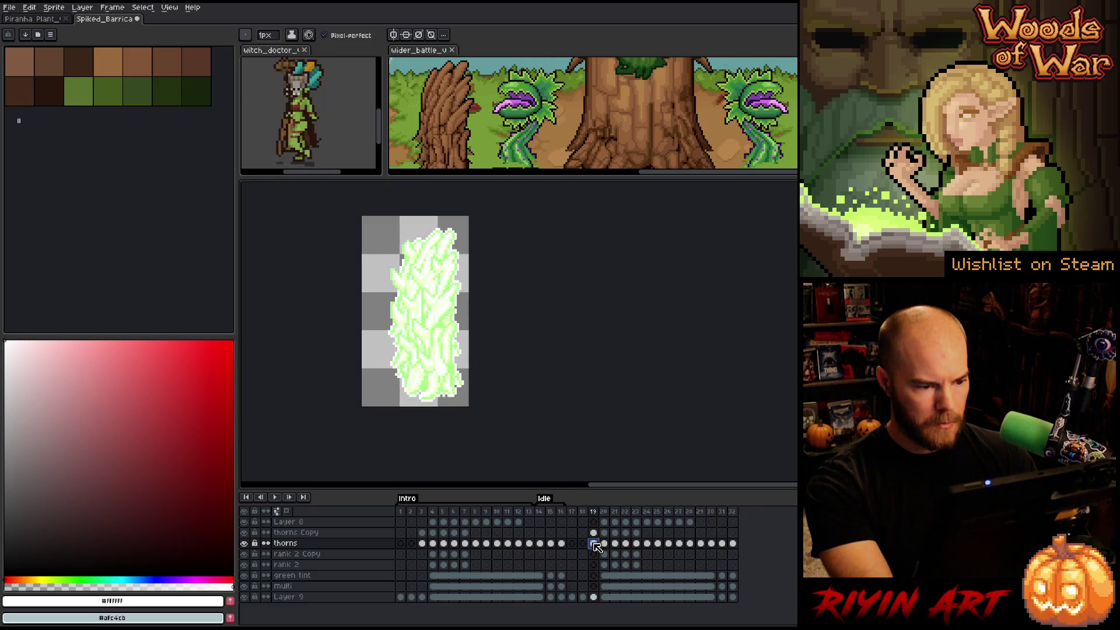
drag(597, 546, 723, 548)
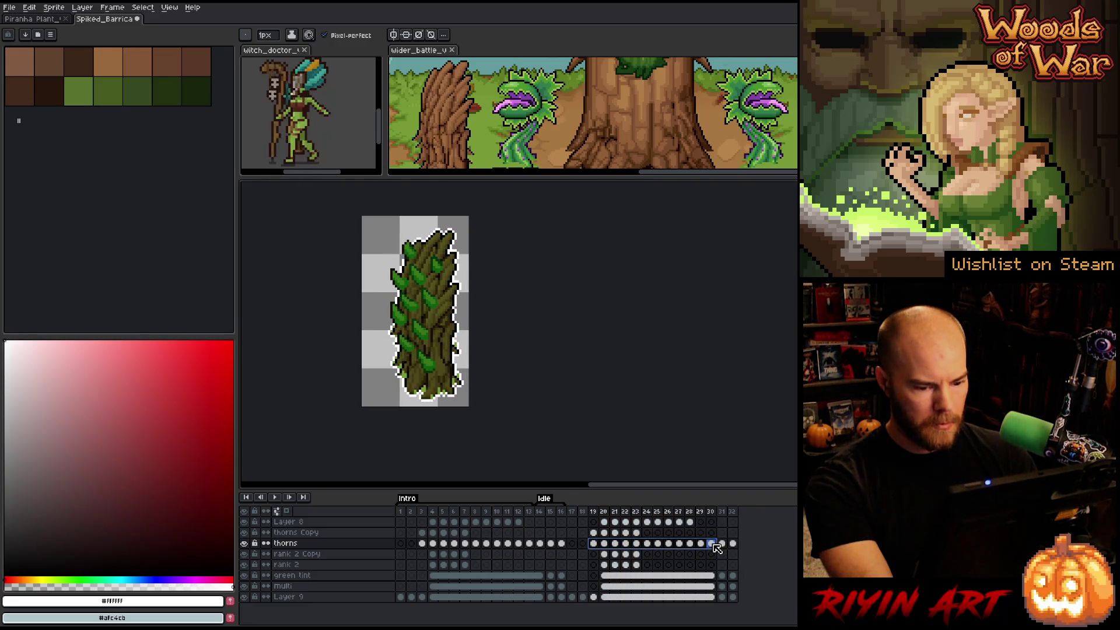
right_click(712, 544)
click(730, 584)
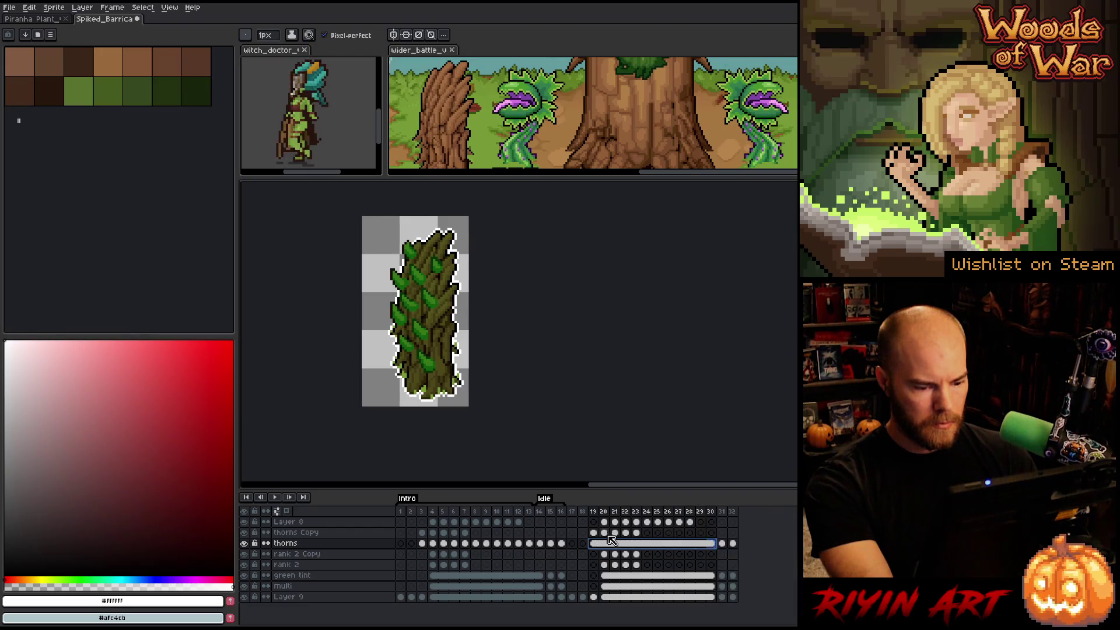
- Link the thorns layer's cels in frames 3–14
drag(594, 511, 746, 519)
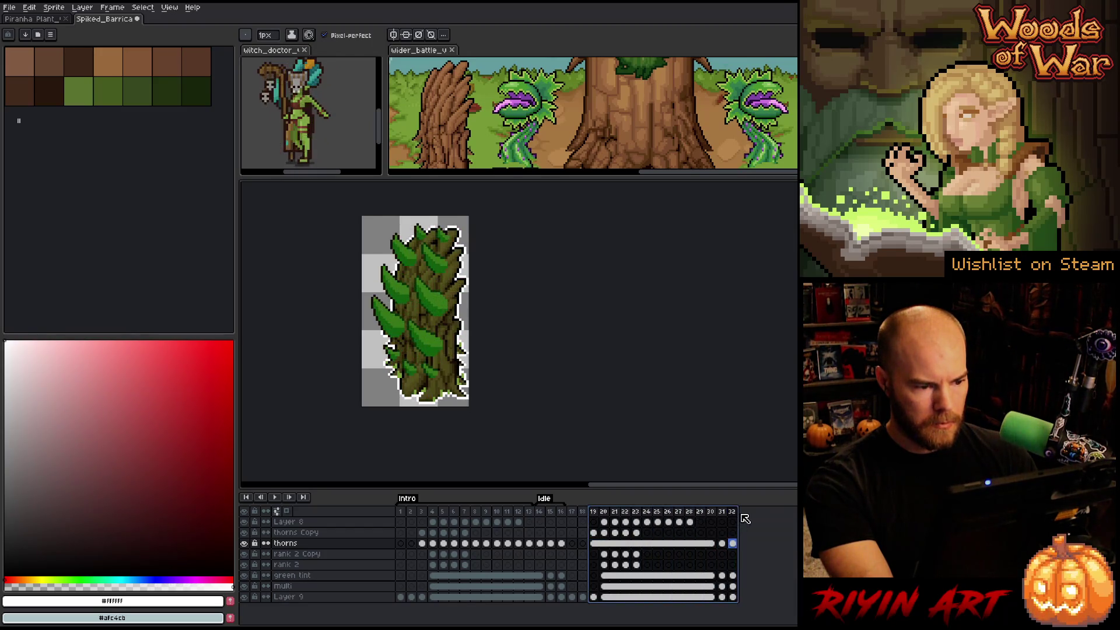
click(539, 545)
click(450, 545)
click(422, 544)
right_click(422, 544)
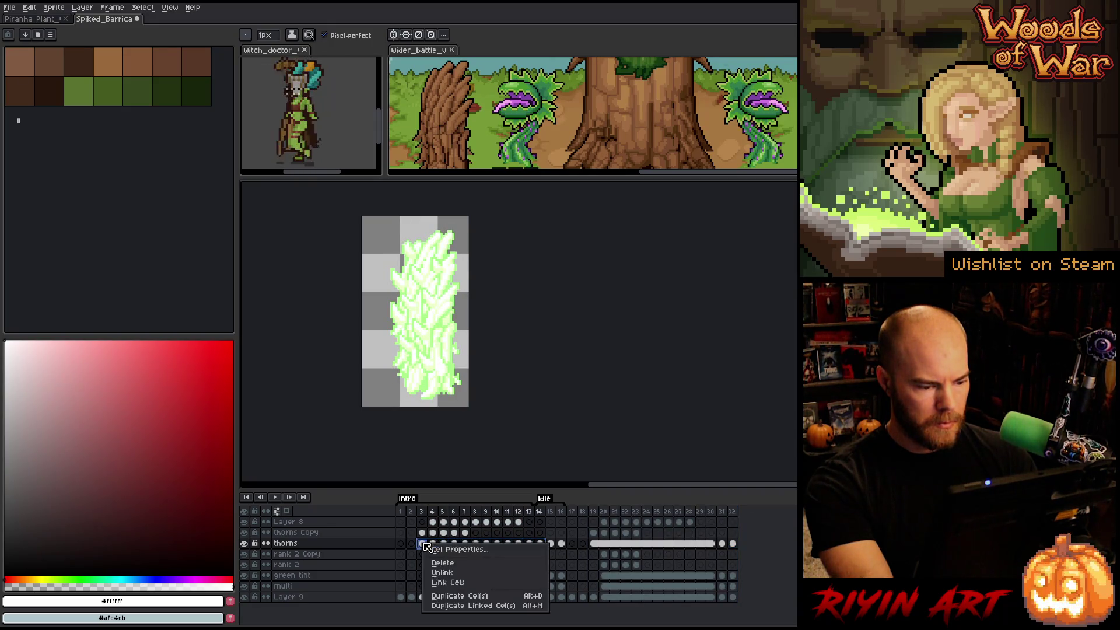
click(453, 582)
- Check the linked cels at frames 19 and 30, then switch to the selection tool
drag(421, 512, 710, 514)
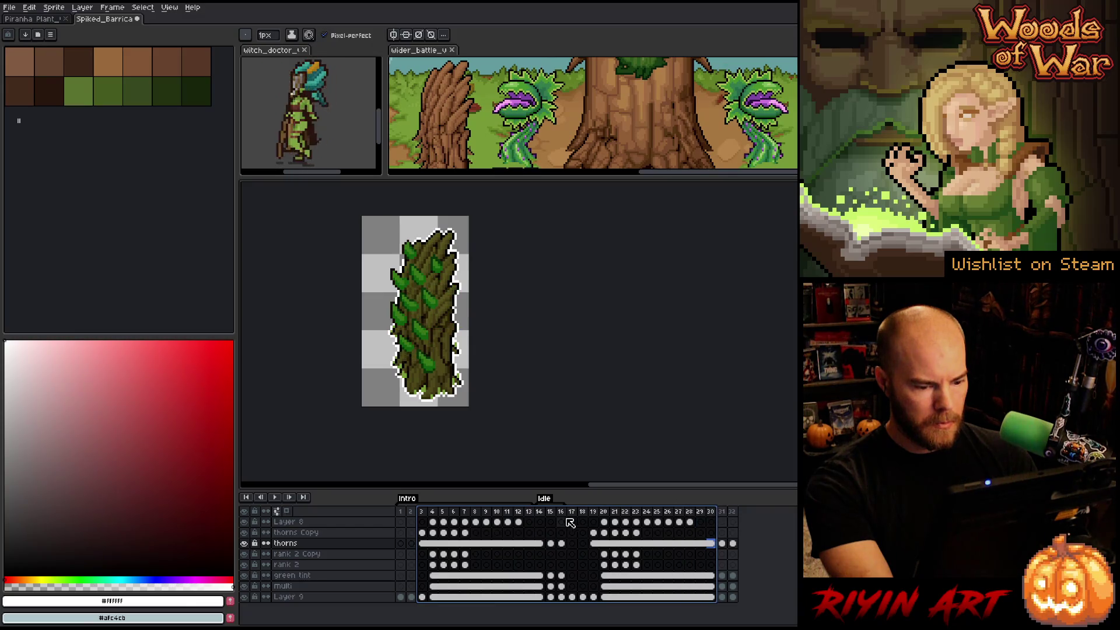
click(593, 512)
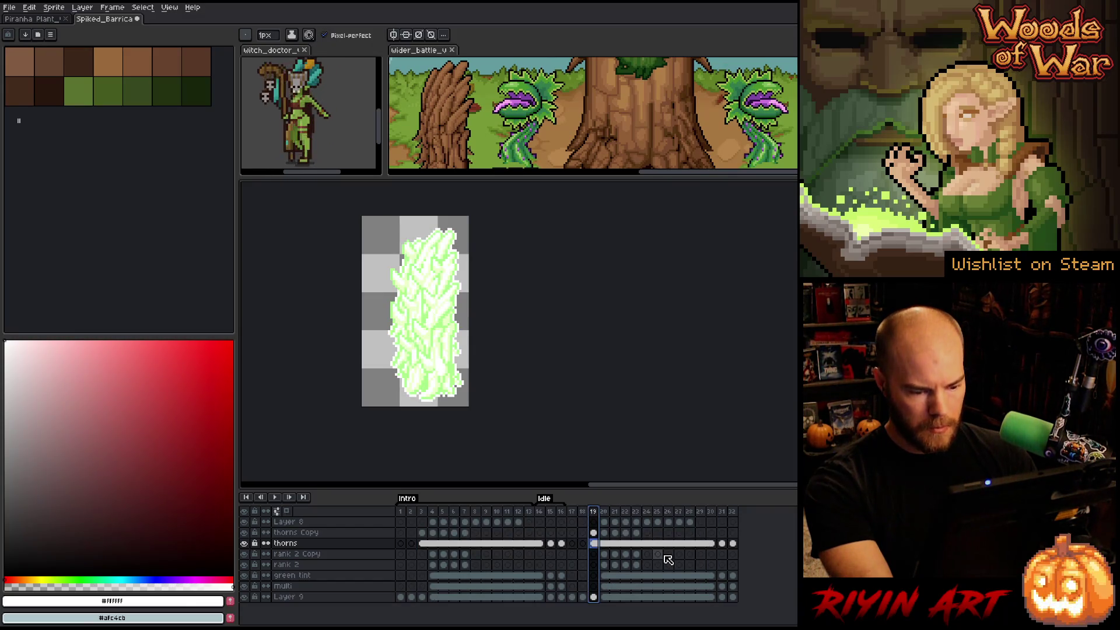
click(711, 543)
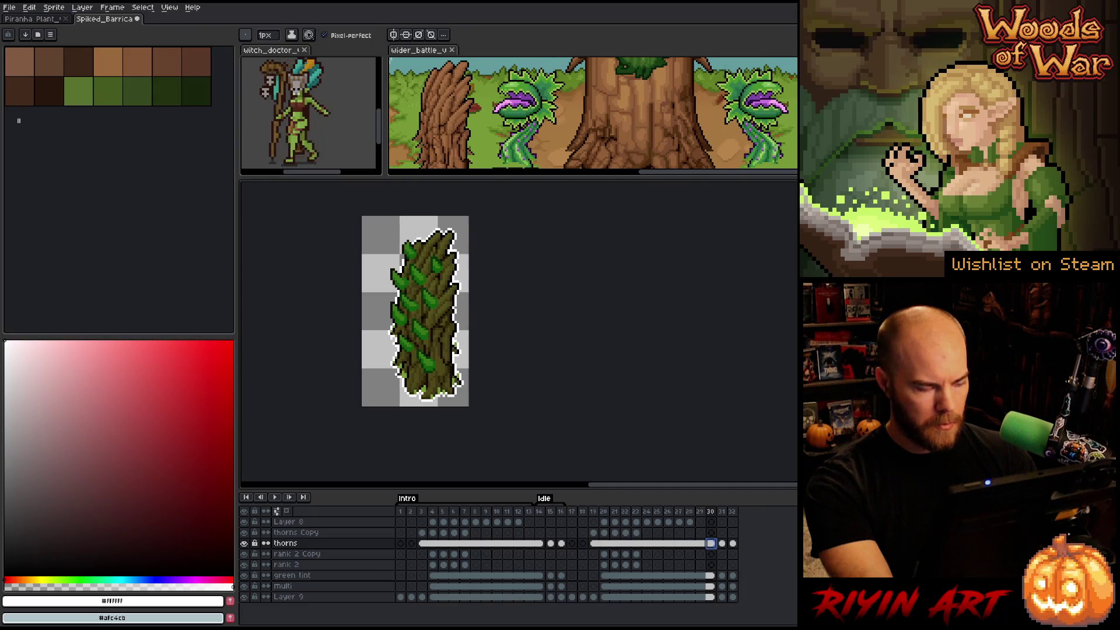
key(m)
key(q)
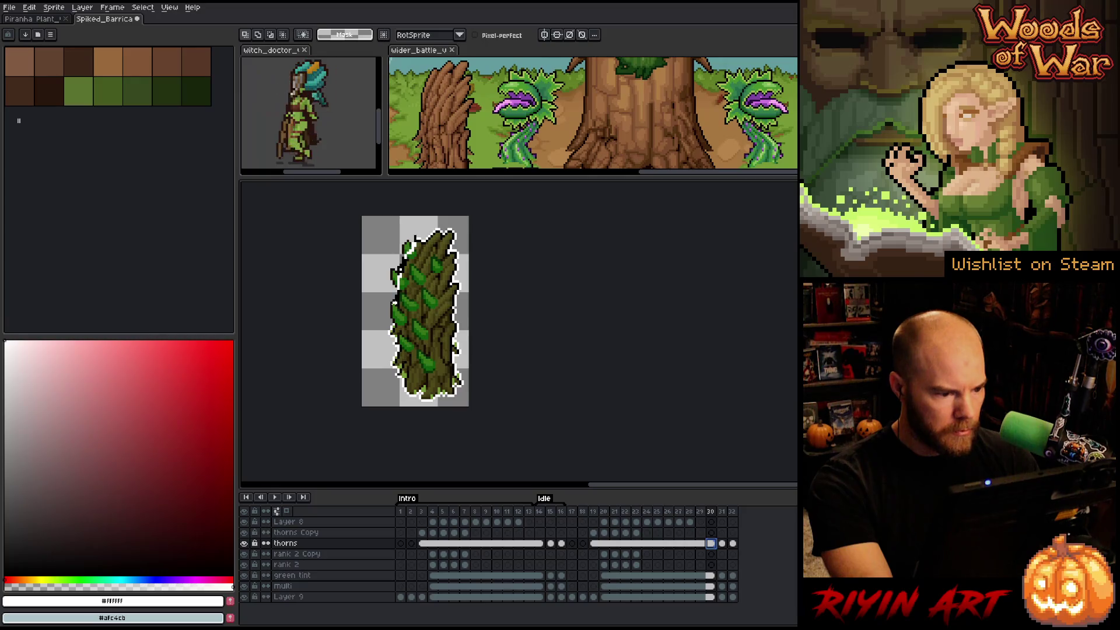
- Select part of the thorn sprite, go to frame 27, and preview the outline effect without applying it
mouse_move(385, 324)
mouse_down()
mouse_move(371, 257)
mouse_move(415, 236)
mouse_move(408, 256)
mouse_up()
scroll(399, 264, up, 3)
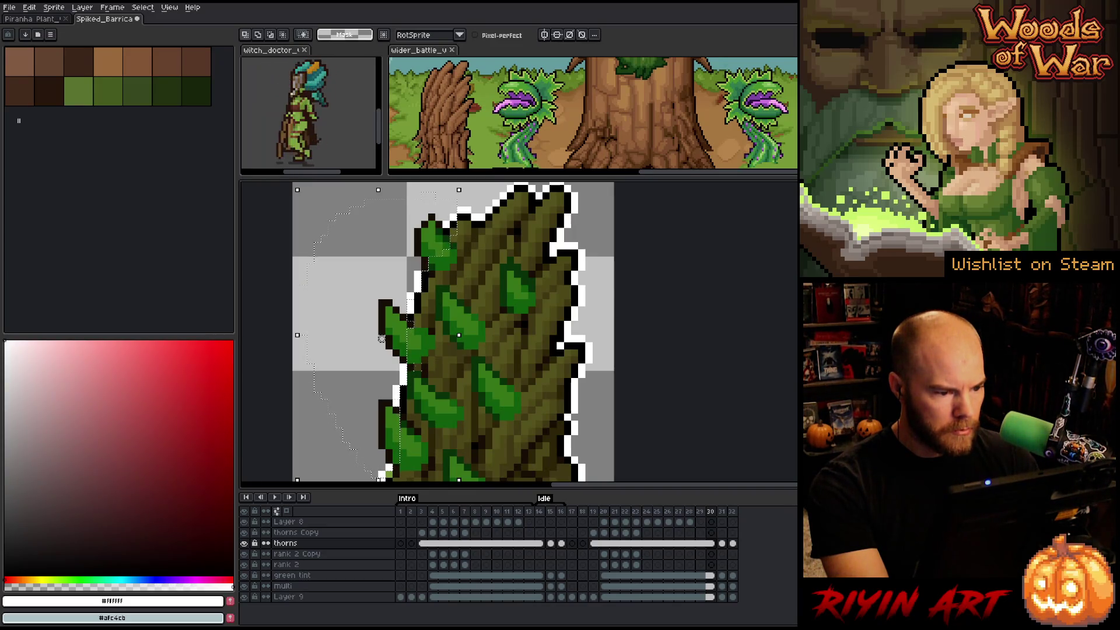
scroll(417, 369, down, 3)
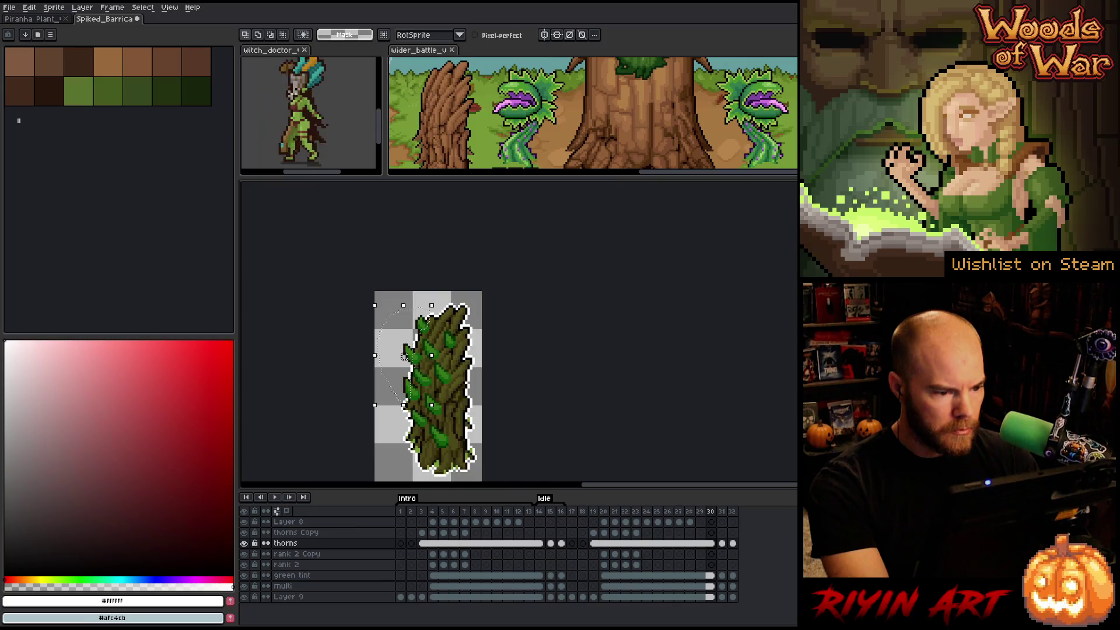
click(679, 543)
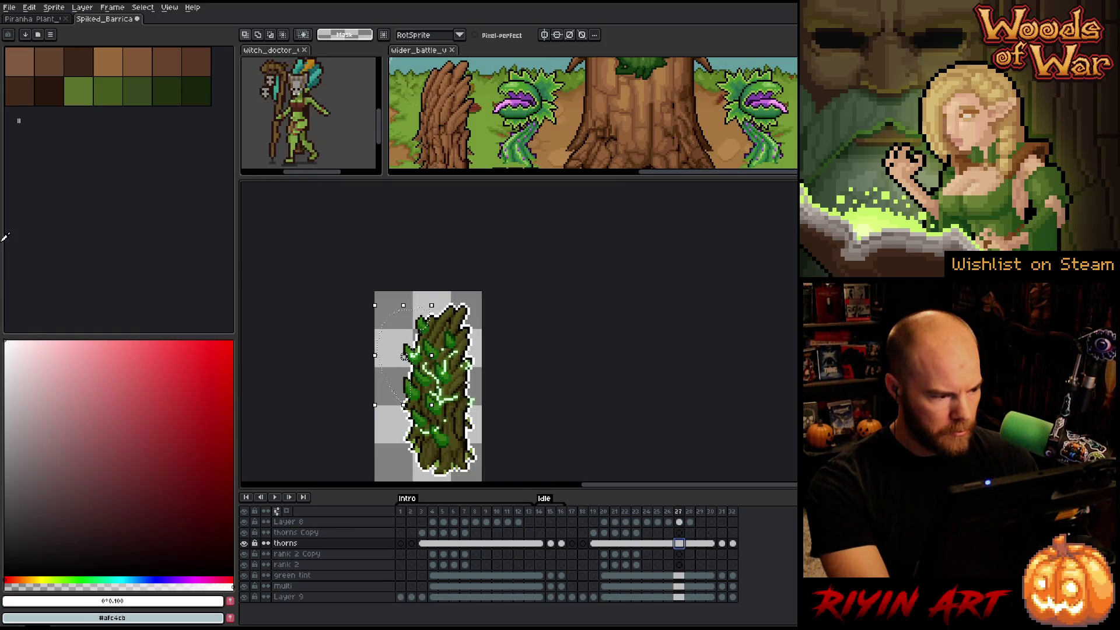
key(shift+o)
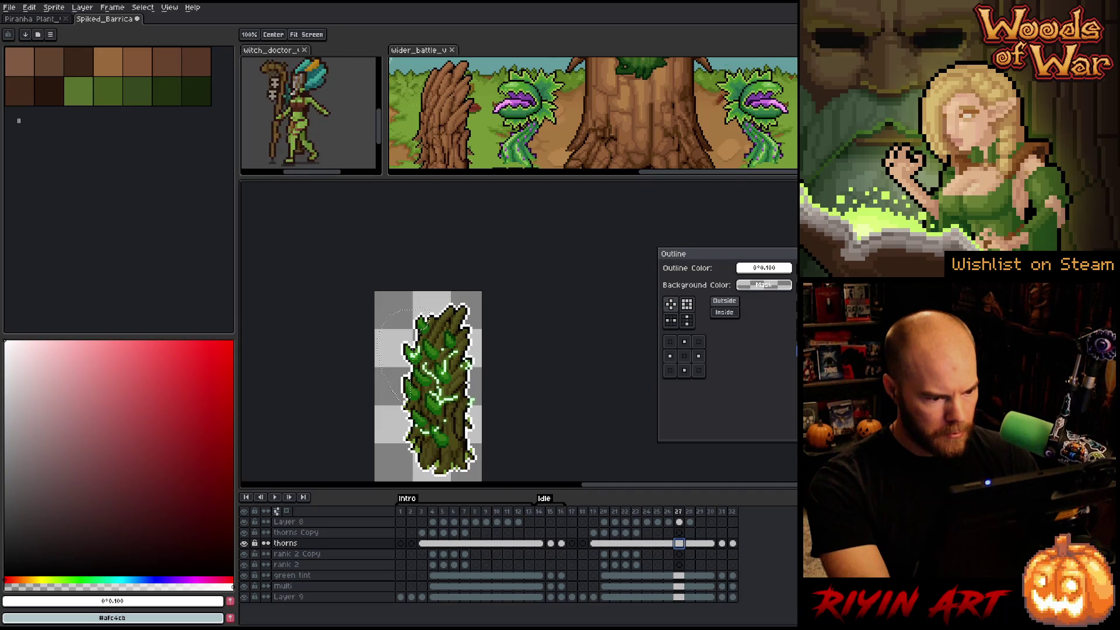
key(Return)
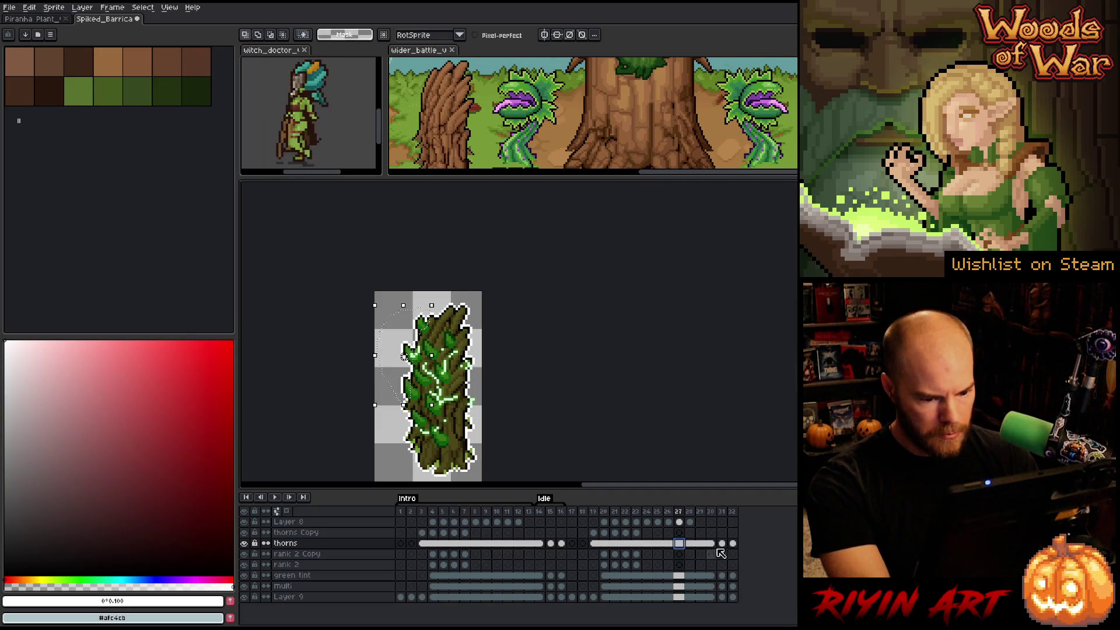
- Outline frame 31's thorny trunk in white, deselect, pick the eraser, and go to frame 32
click(723, 544)
scroll(454, 427, up, 1)
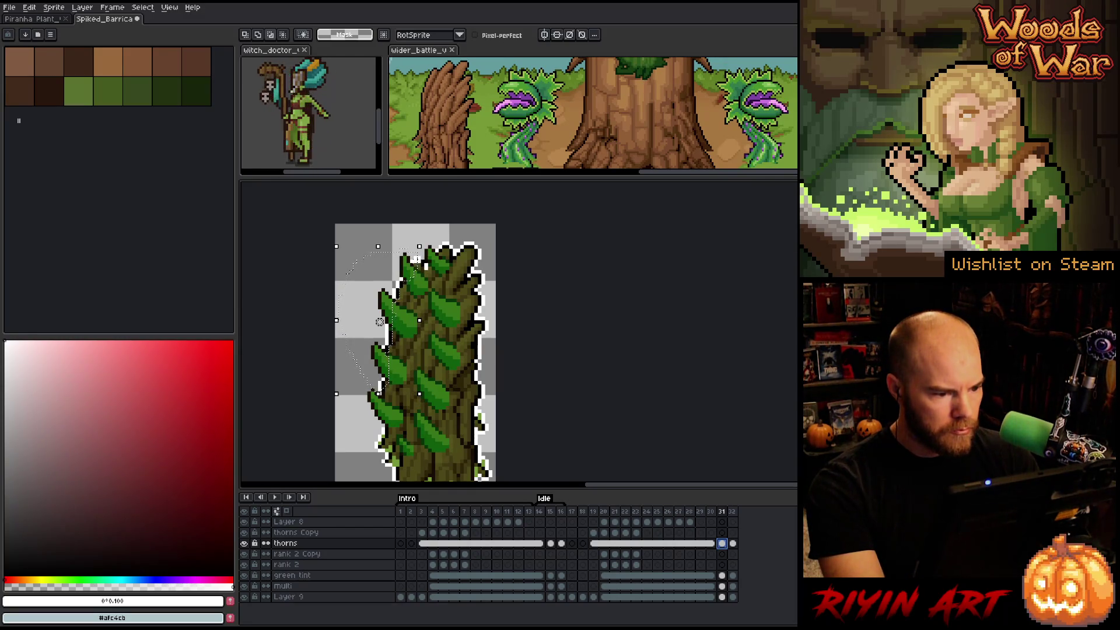
click(380, 322)
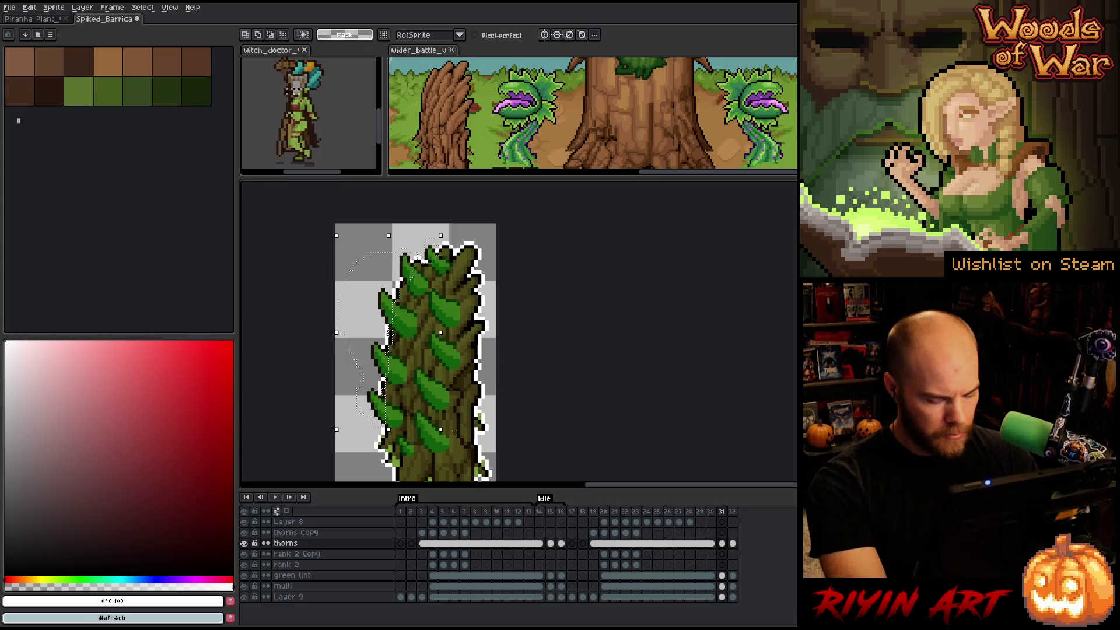
key(shift+o)
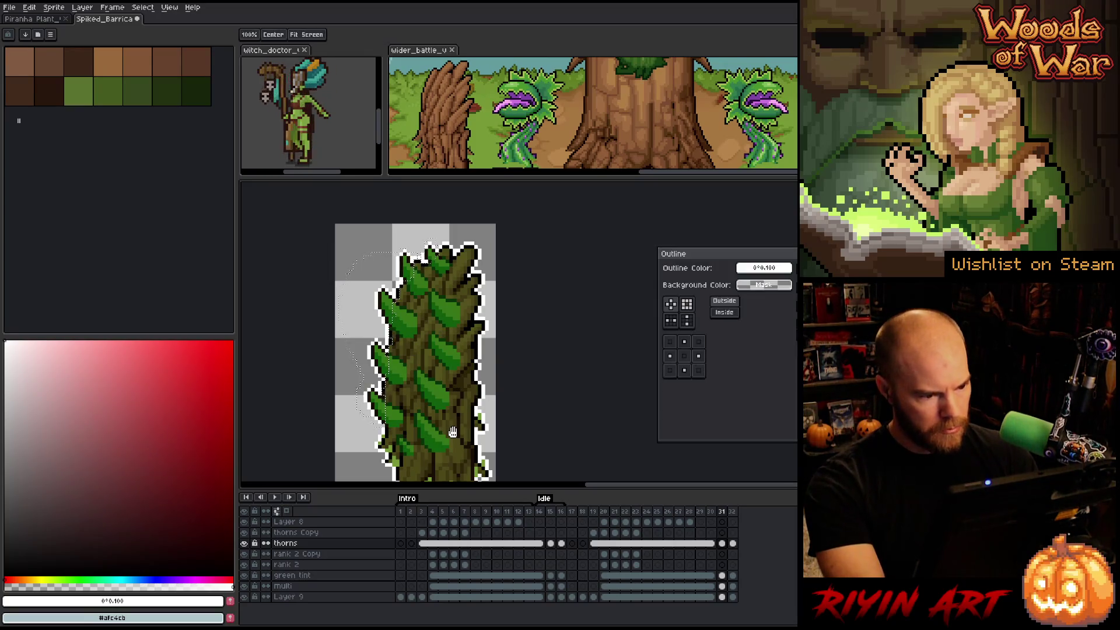
key(Return)
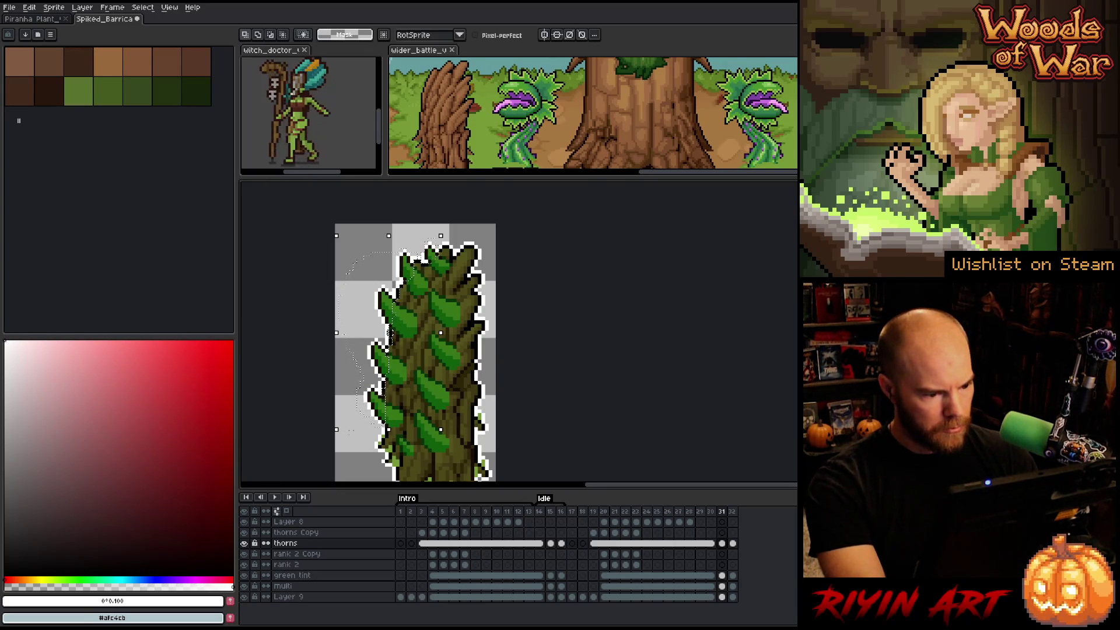
key(ctrl+d)
key(b)
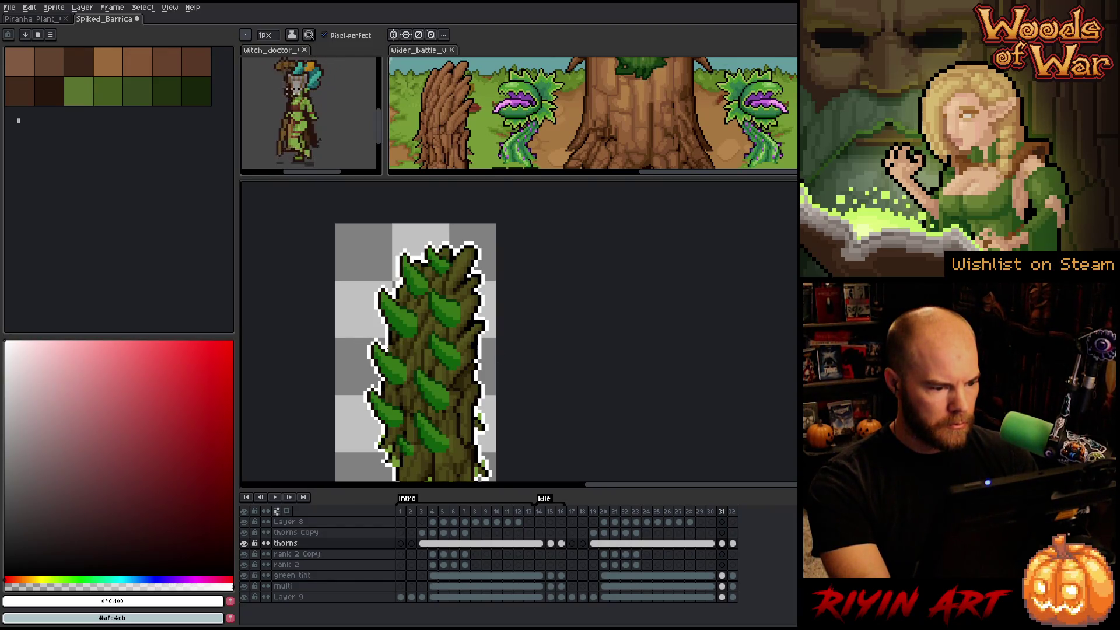
key(e)
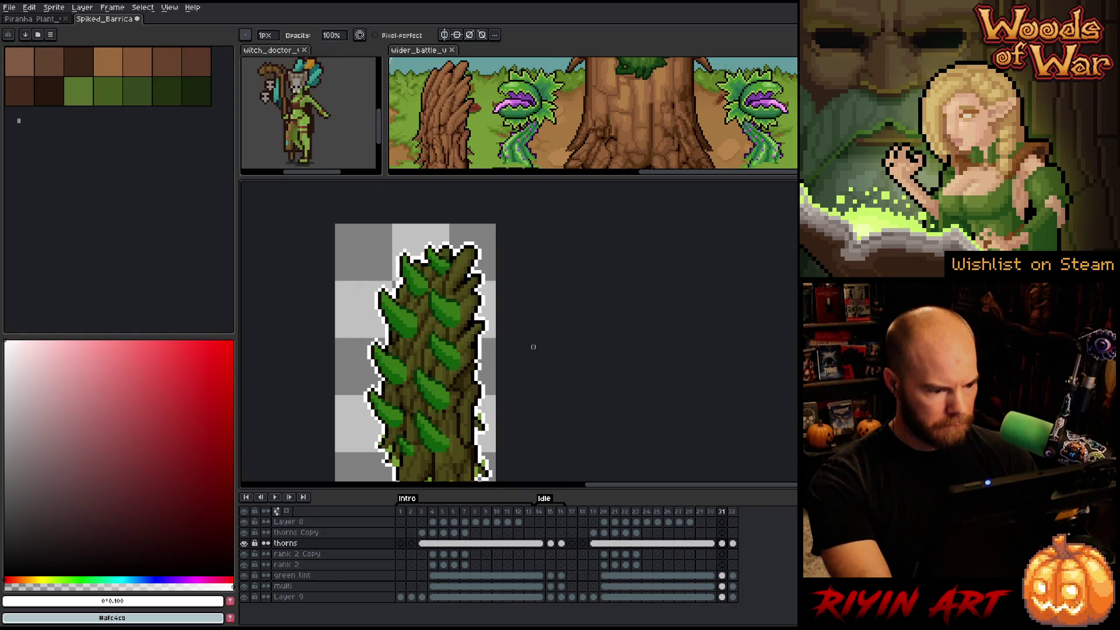
click(732, 543)
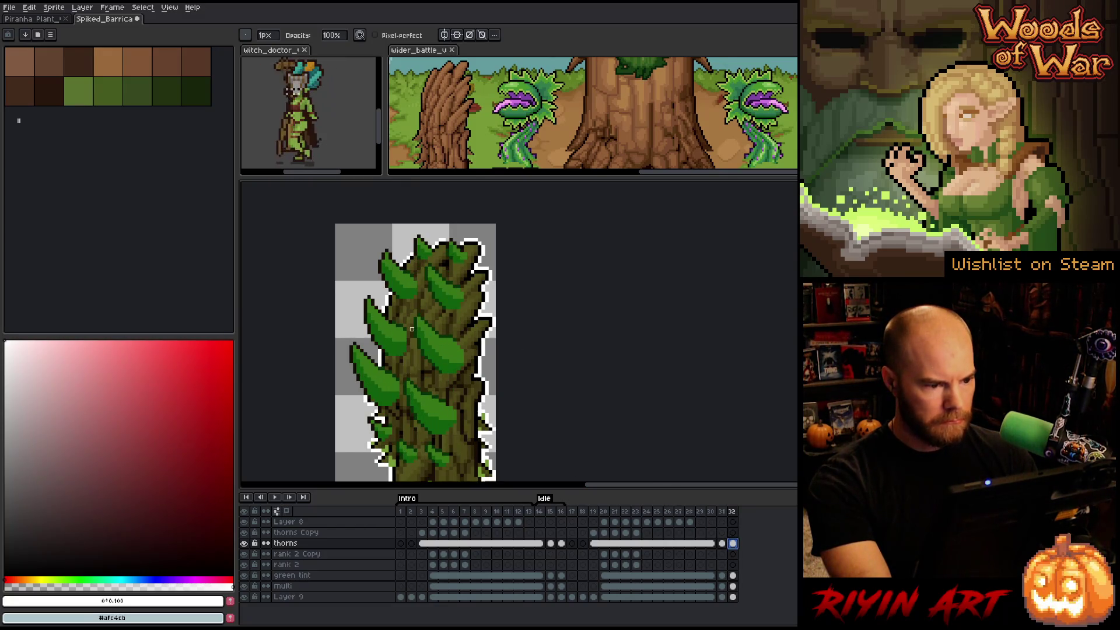
- Draw a rectangular marquee over the thorny trunk on frame 32, adding the lower-left area
key(m)
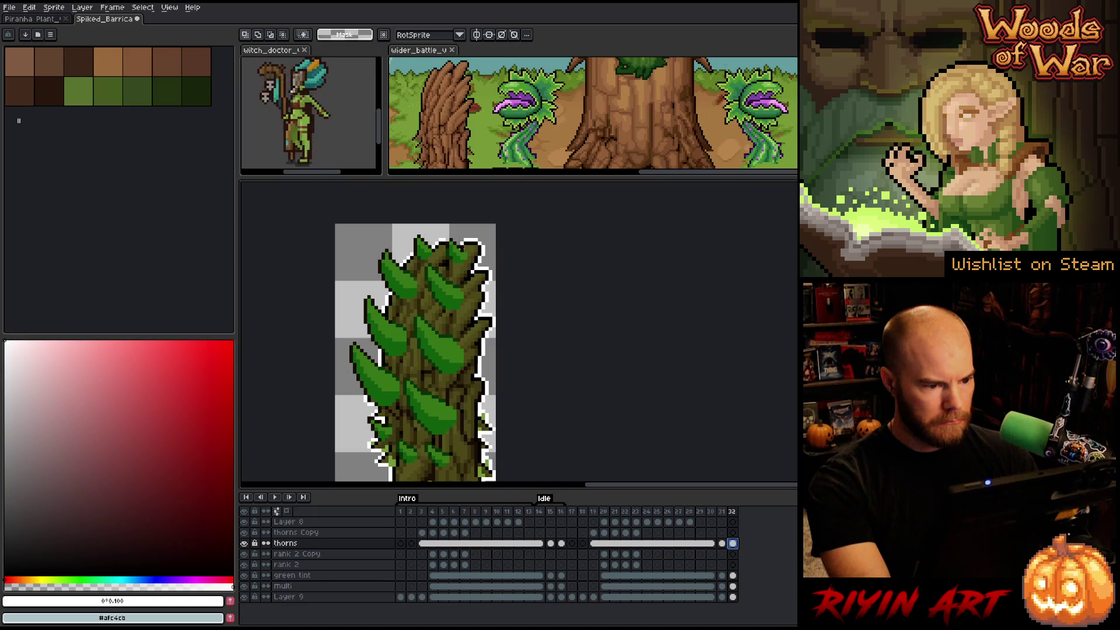
drag(398, 224, 393, 222)
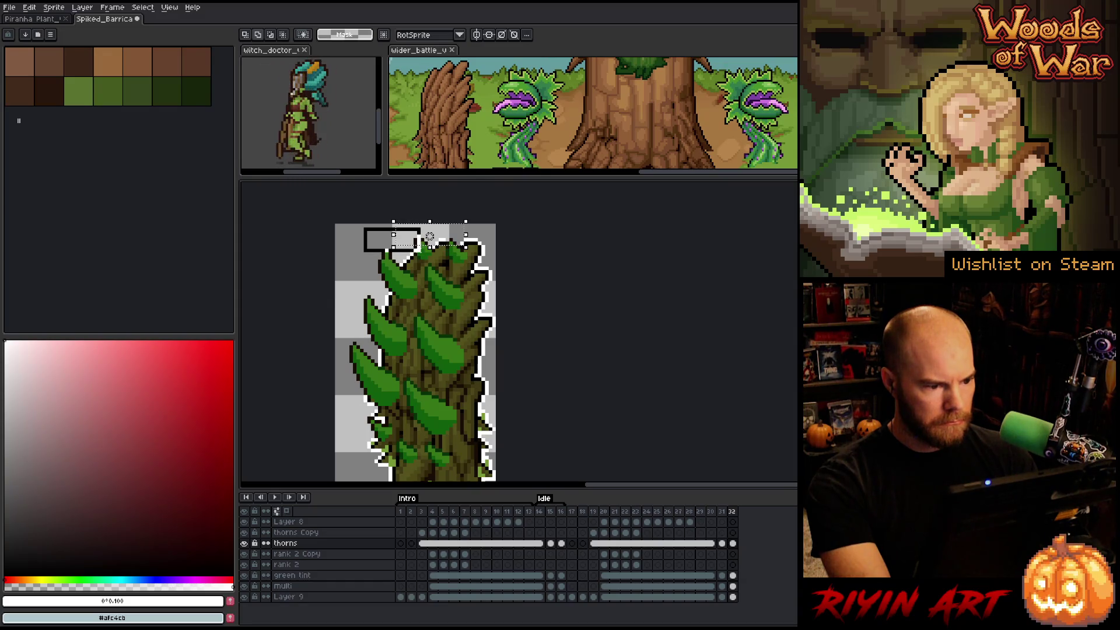
mouse_move(416, 239)
mouse_down()
mouse_move(408, 293)
mouse_move(352, 307)
mouse_up()
key(ctrl+z)
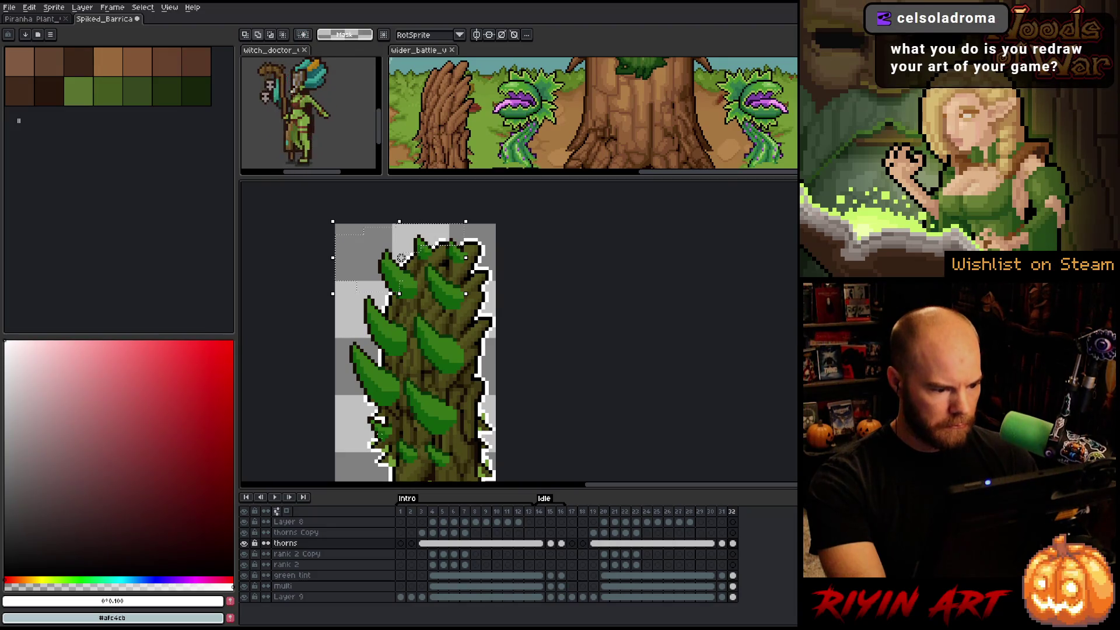
shift+click(364, 427)
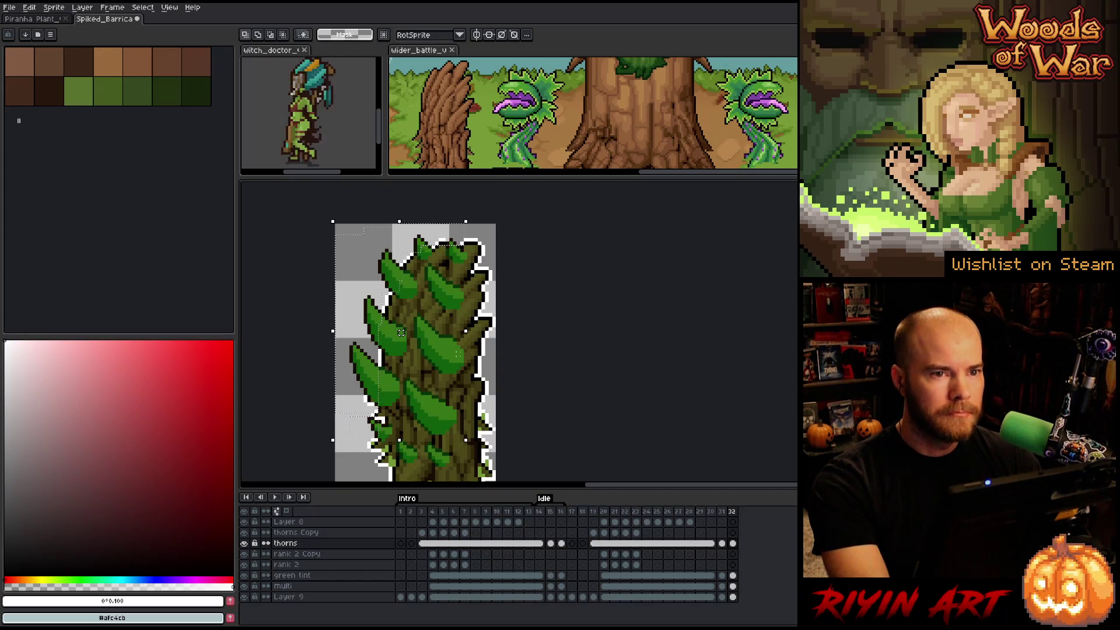
- Eyedrop the outline colour from the sprite and bring up the Outline effect for frame 32
scroll(433, 336, down, 1)
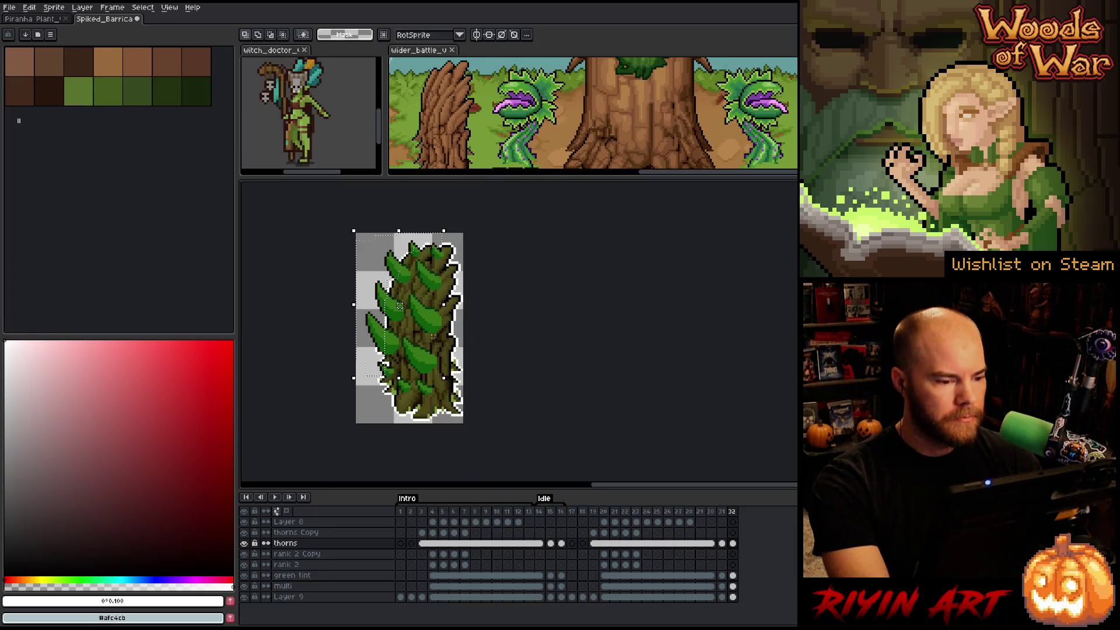
scroll(433, 336, up, 1)
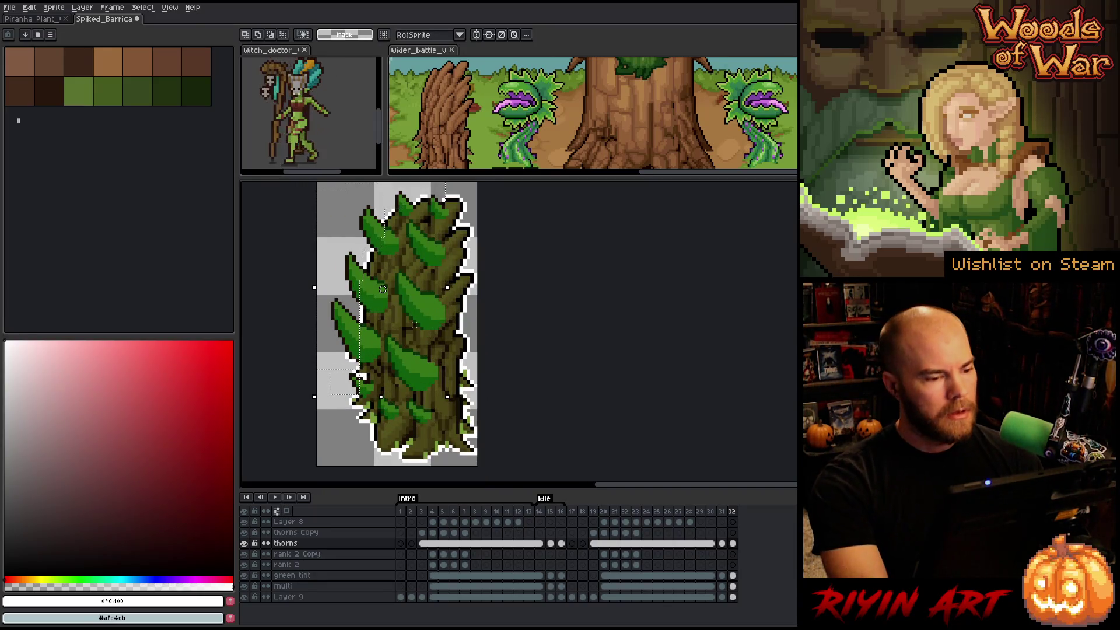
scroll(383, 289, down, 1)
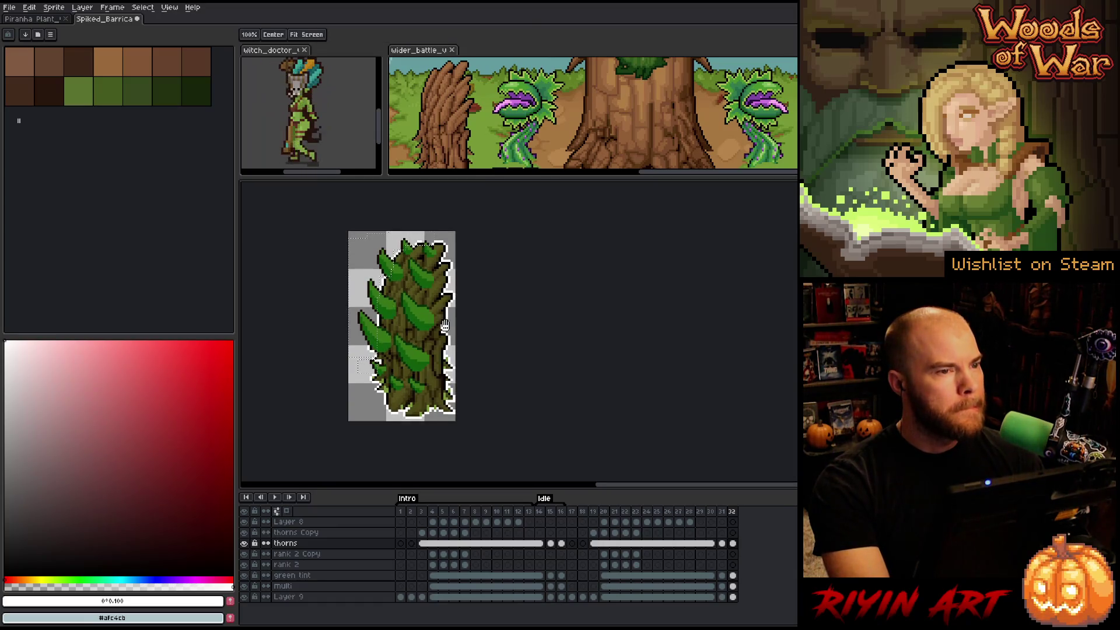
scroll(414, 338, up, 1)
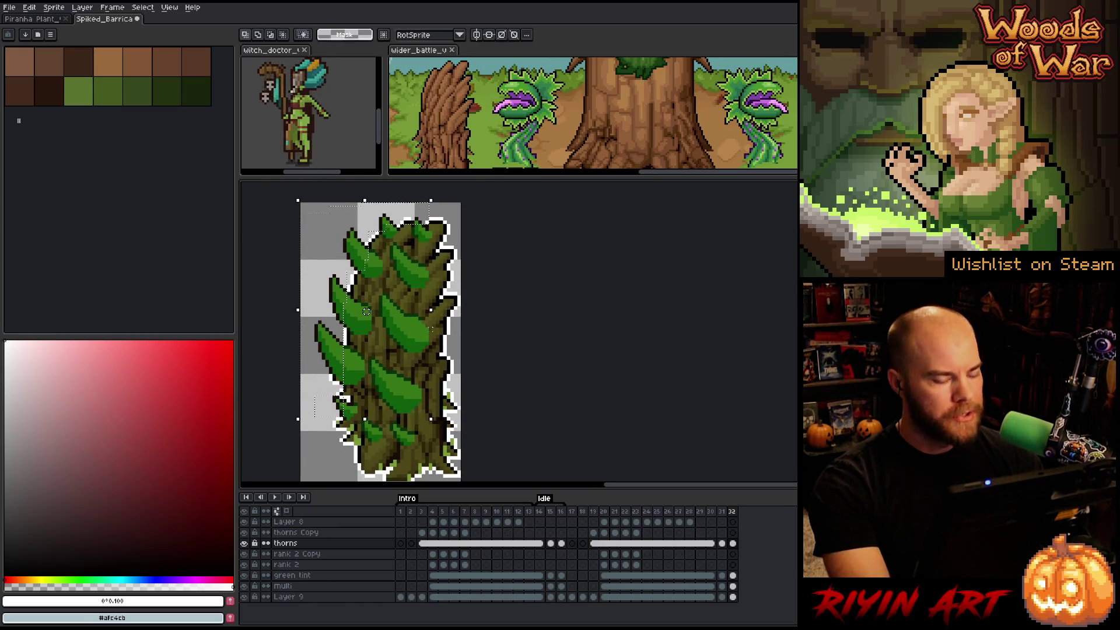
key(i)
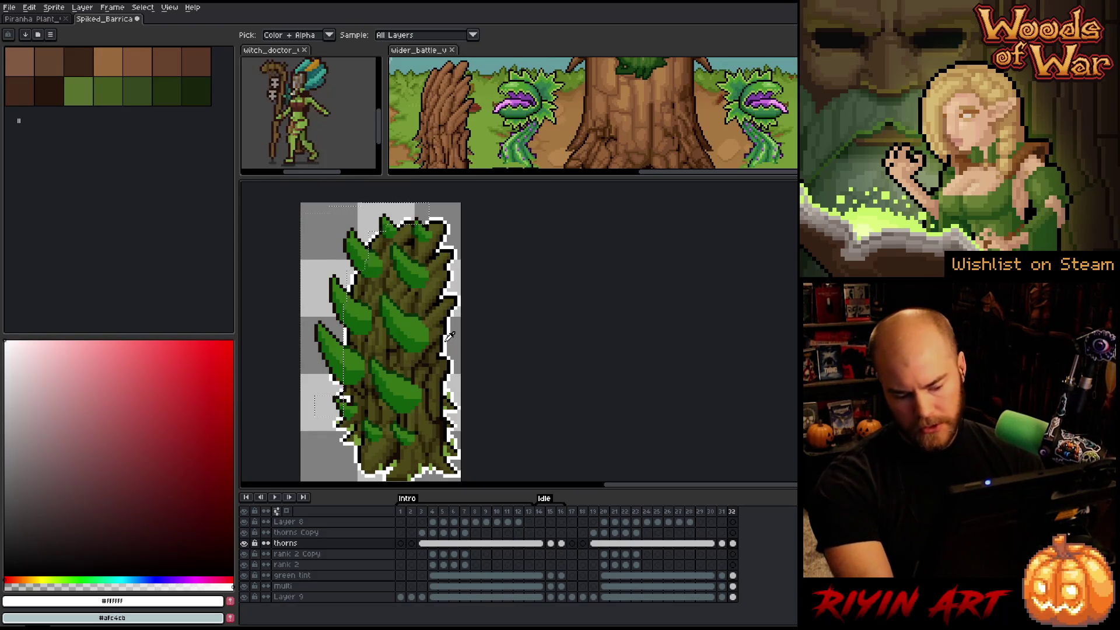
key(shift+o)
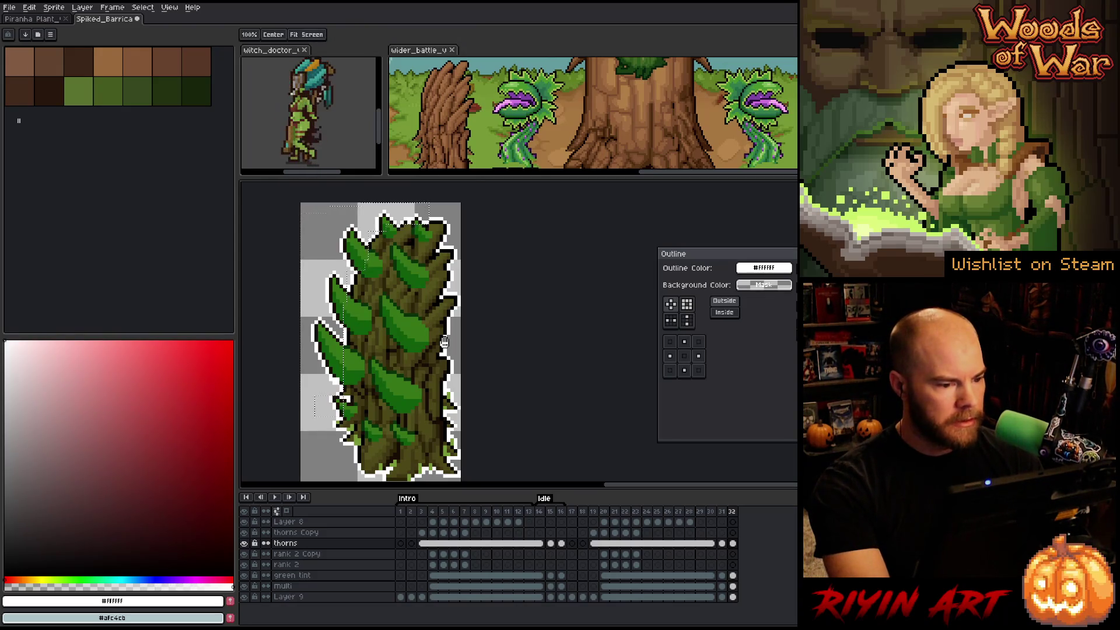
- Apply the white outline around the thorny trunk and leaves on frame 32
key(Return)
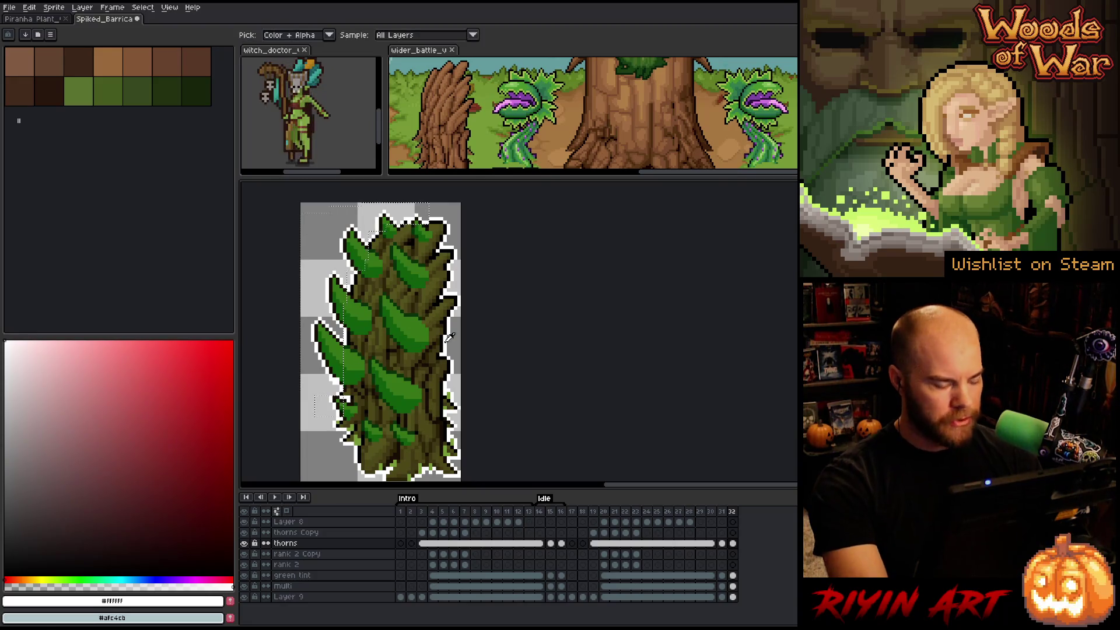
key(b)
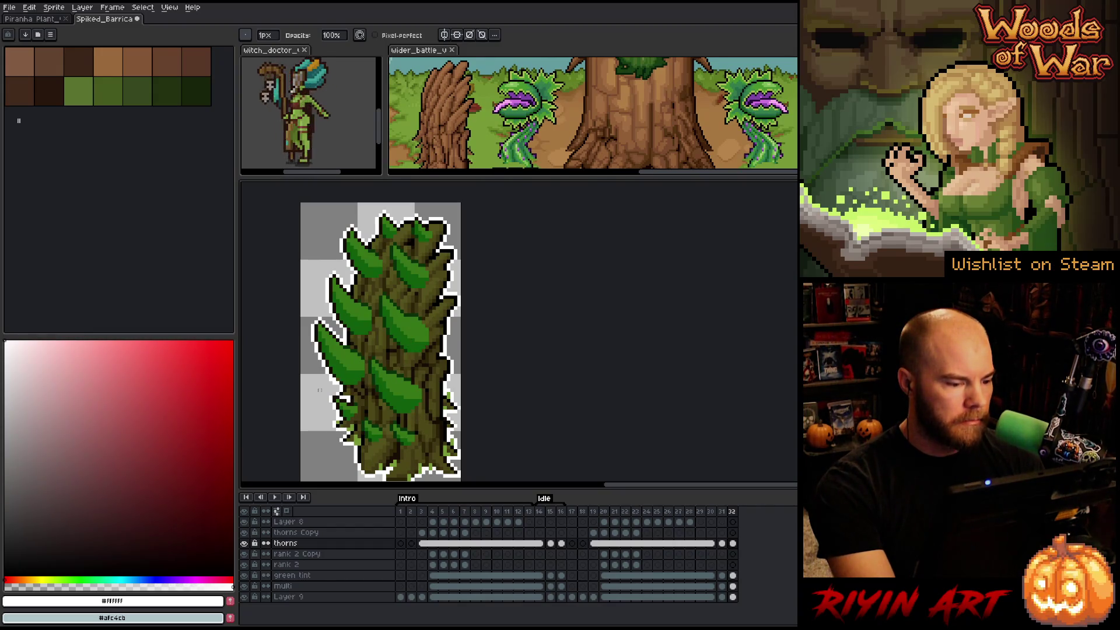
scroll(330, 382, up, 4)
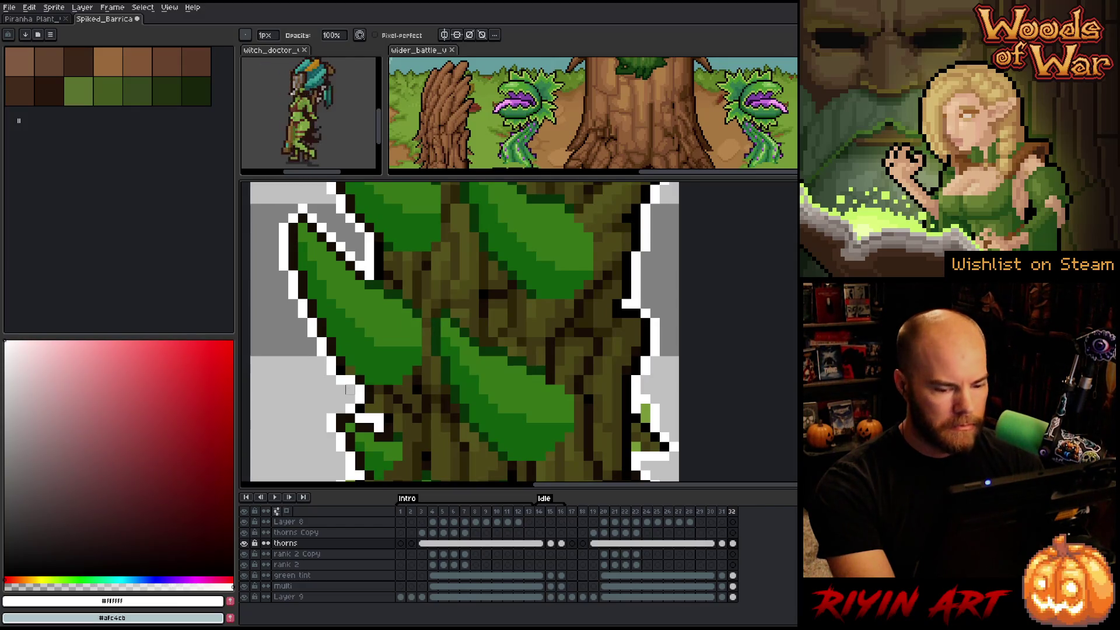
key(v)
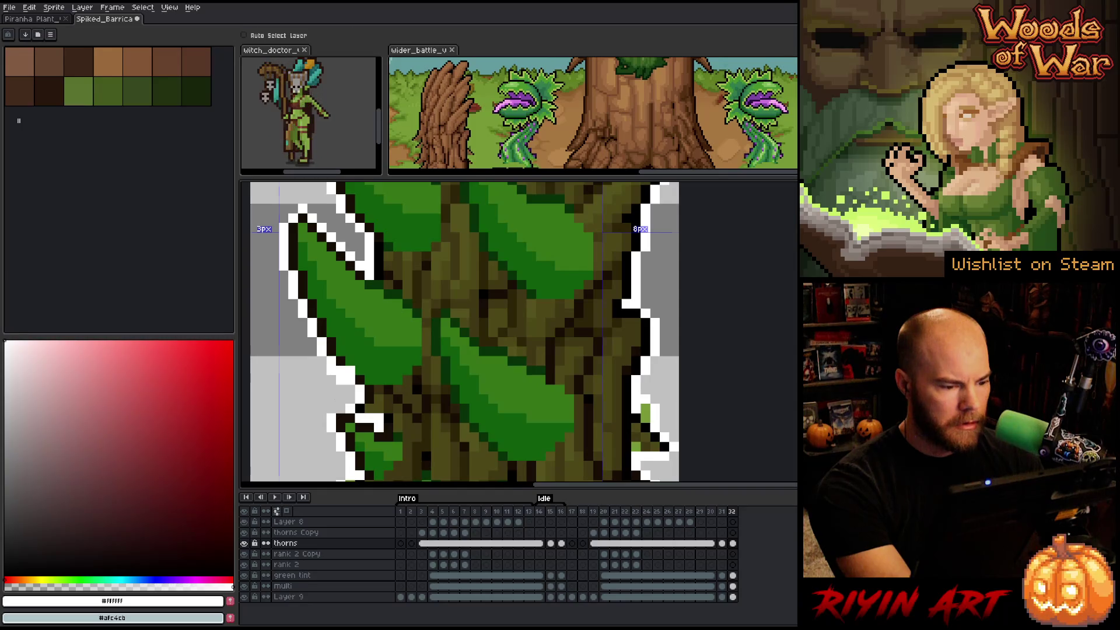
key(b)
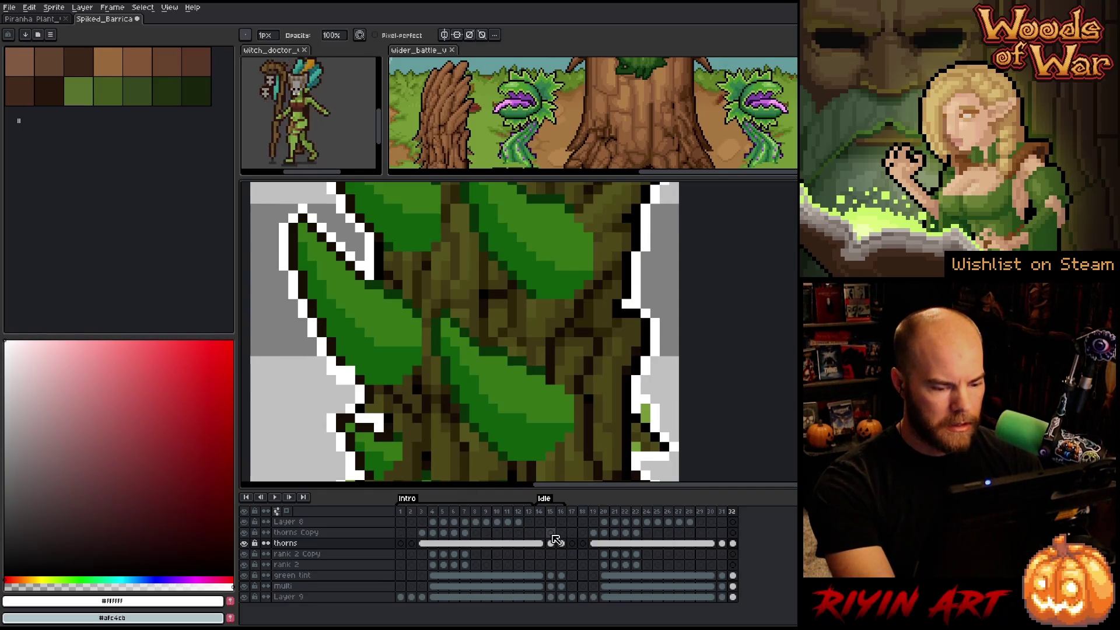
- Compare the outline on frame 16 against frame 32 of the thorns layer
click(561, 543)
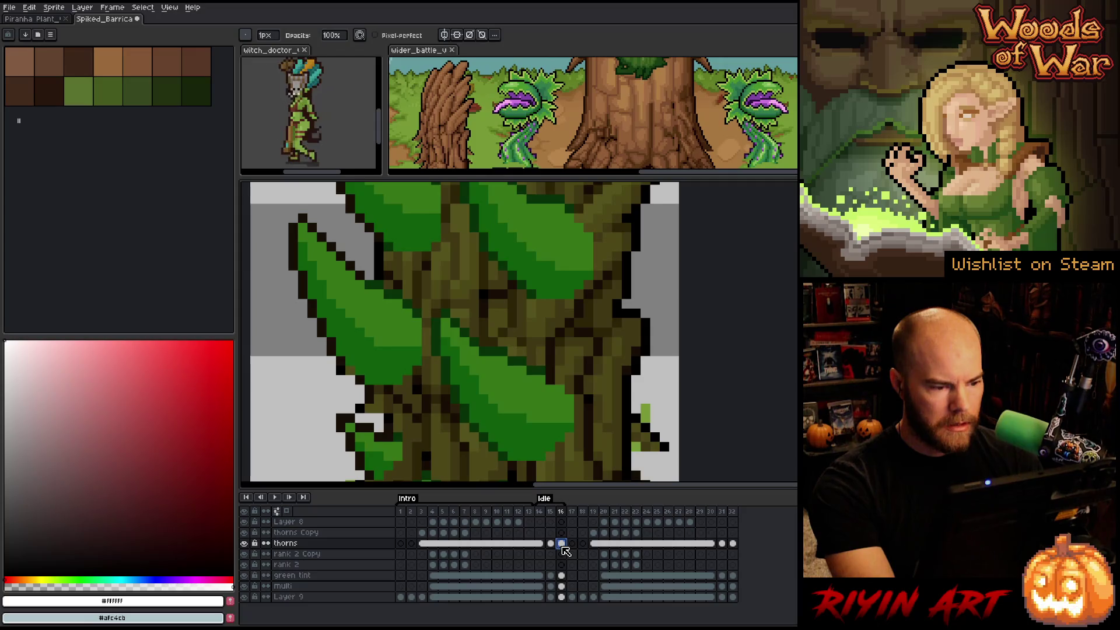
click(732, 544)
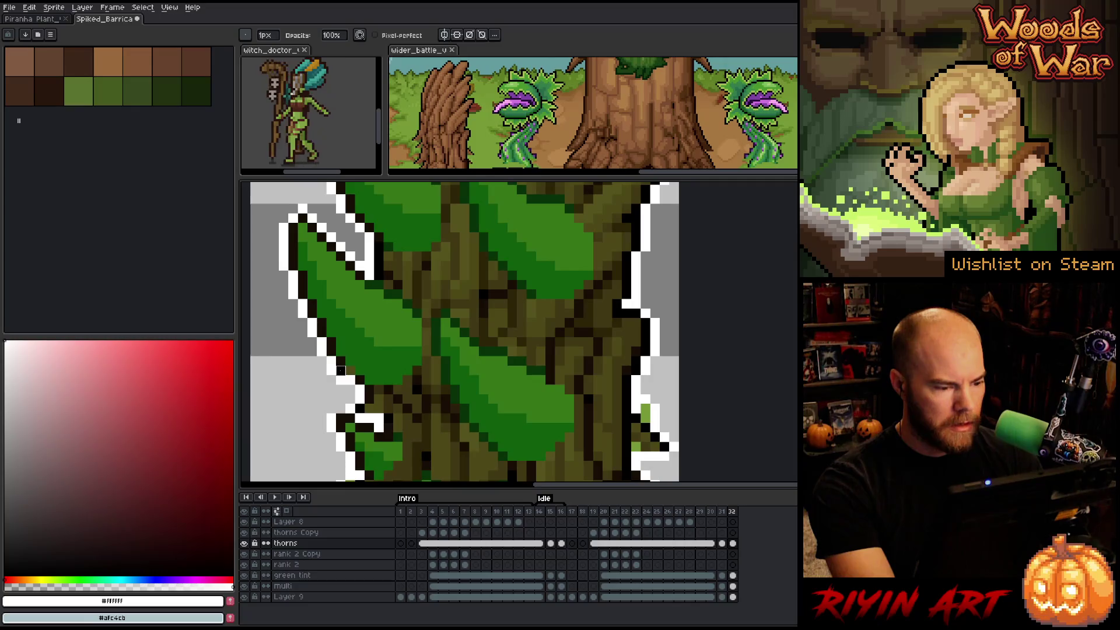
scroll(378, 408, down, 3)
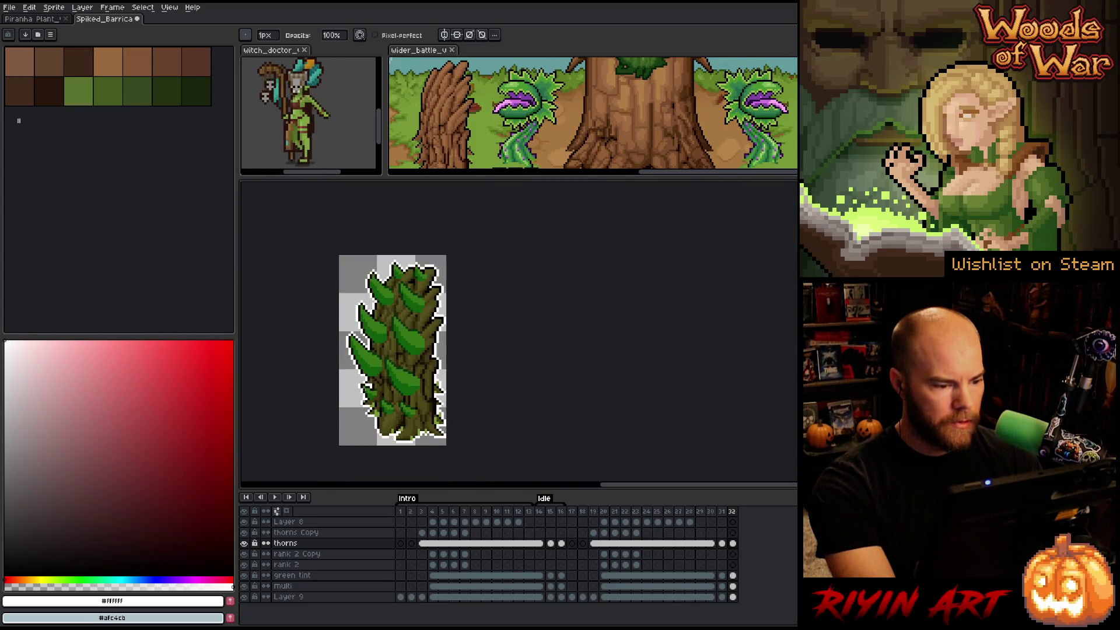
scroll(376, 397, up, 4)
- Eyedrop white and pencil it into two gaps along the trunk's outline
key(i)
click(372, 376)
click(386, 376)
scroll(386, 376, down, 5)
- Pan and zoom over the trunk to inspect the finished white outline
mouse_move(410, 356)
mouse_down()
mouse_move(350, 330)
mouse_move(397, 331)
mouse_move(428, 364)
mouse_up()
scroll(424, 320, up, 1)
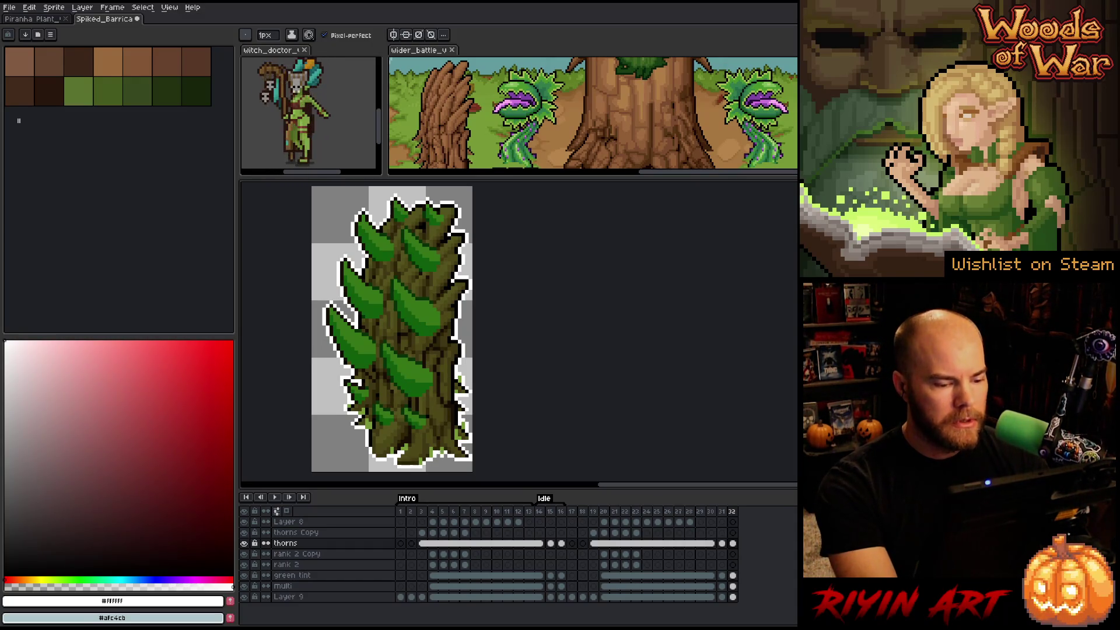
scroll(573, 377, up, 3)
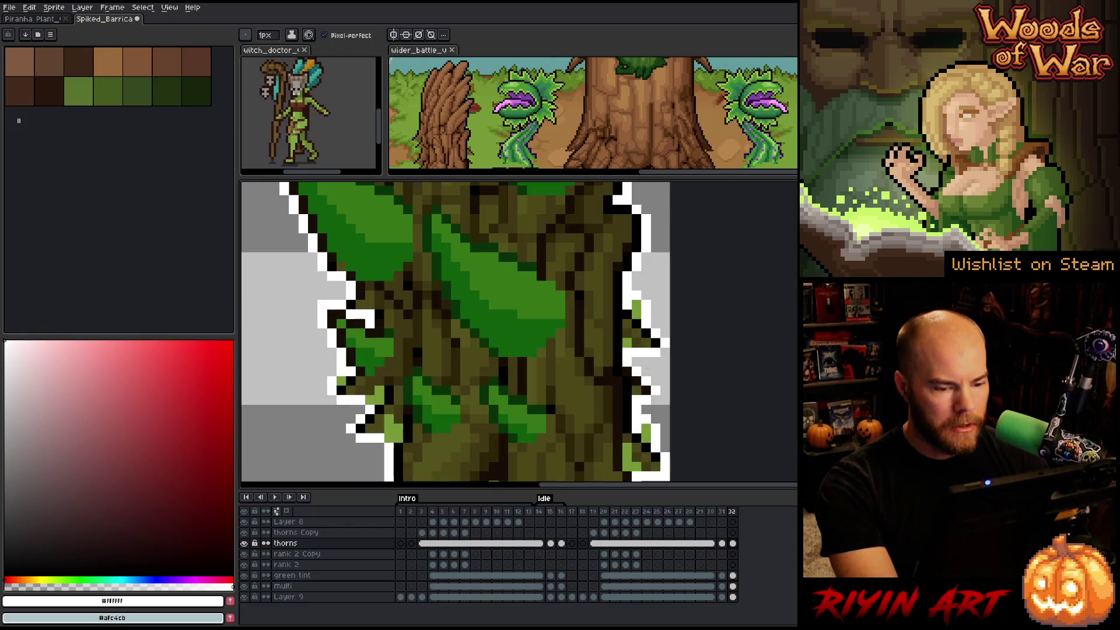
drag(573, 377, 573, 333)
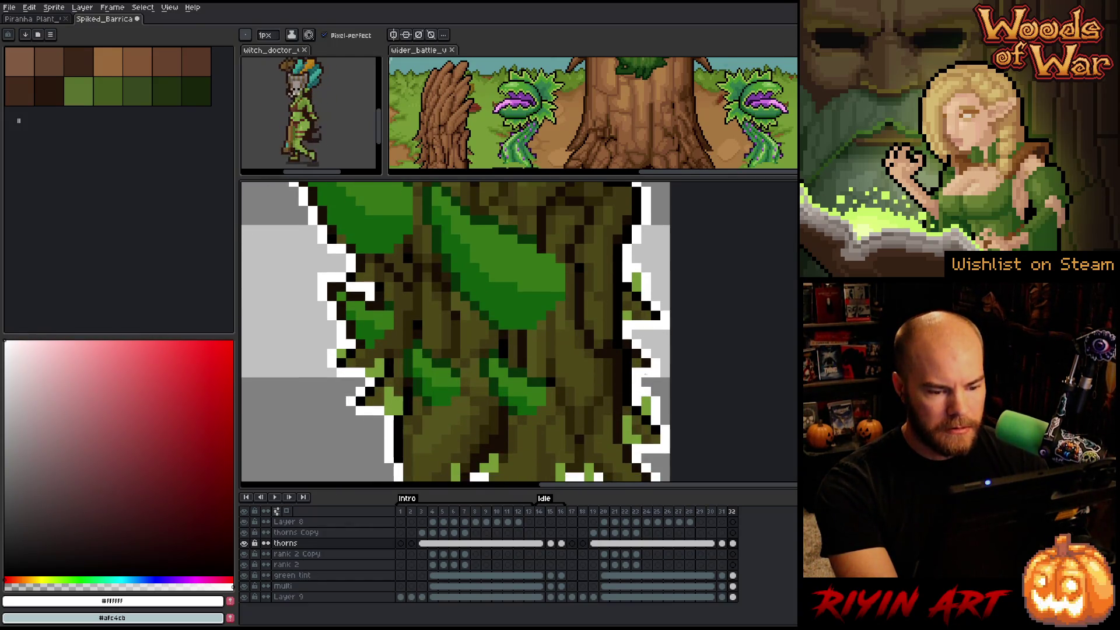
scroll(572, 334, down, 2)
scroll(573, 334, up, 2)
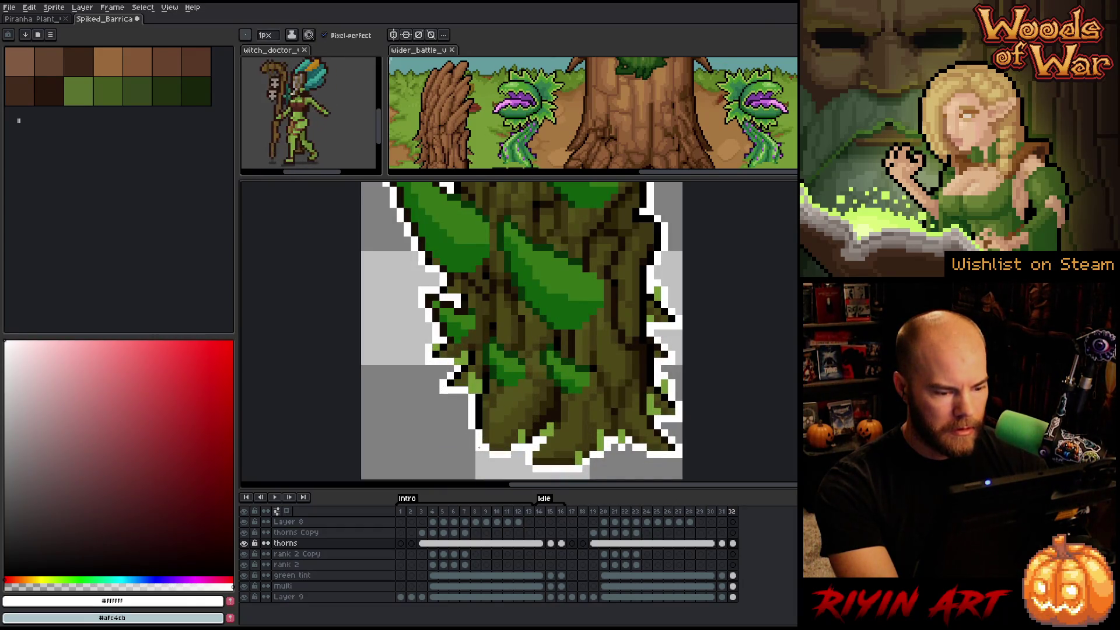
scroll(527, 468, down, 2)
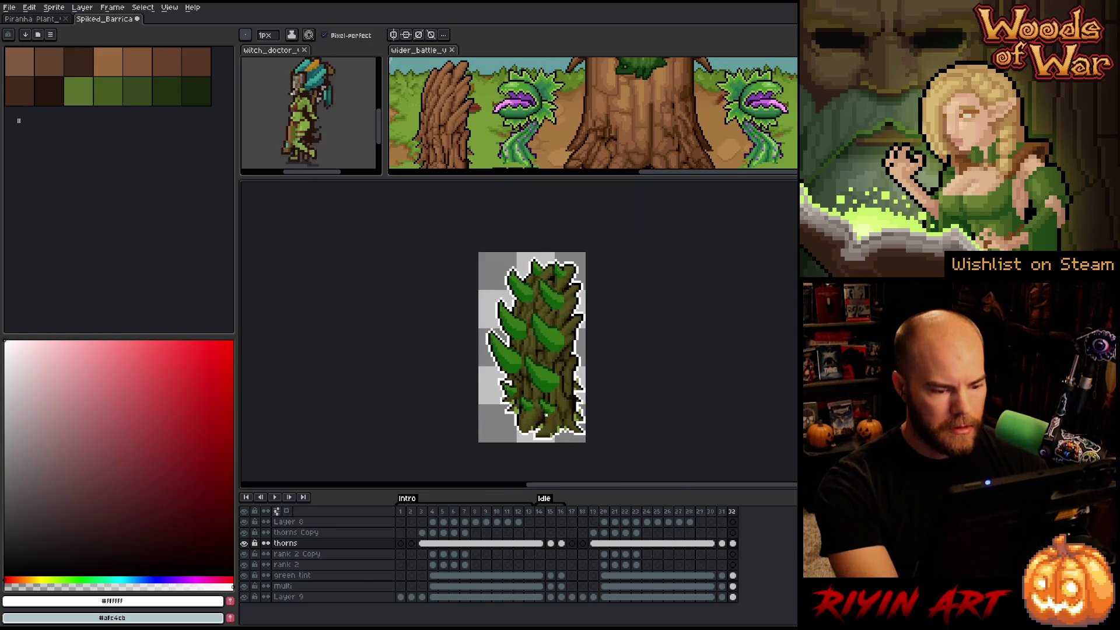
scroll(444, 350, right, 2)
scroll(426, 344, up, 1)
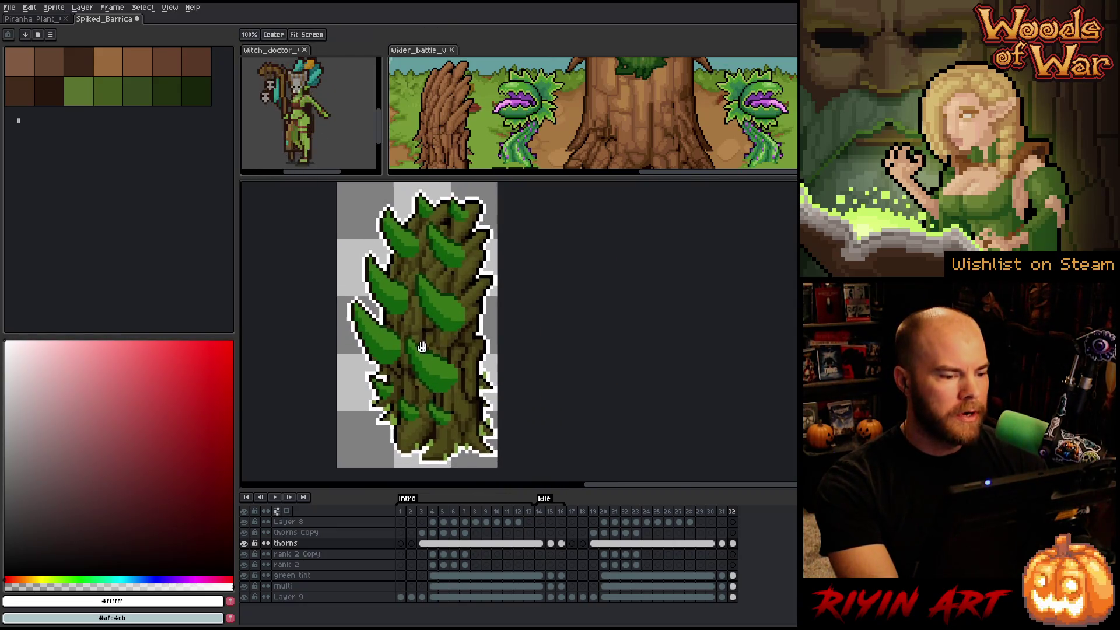
scroll(444, 345, left, 2)
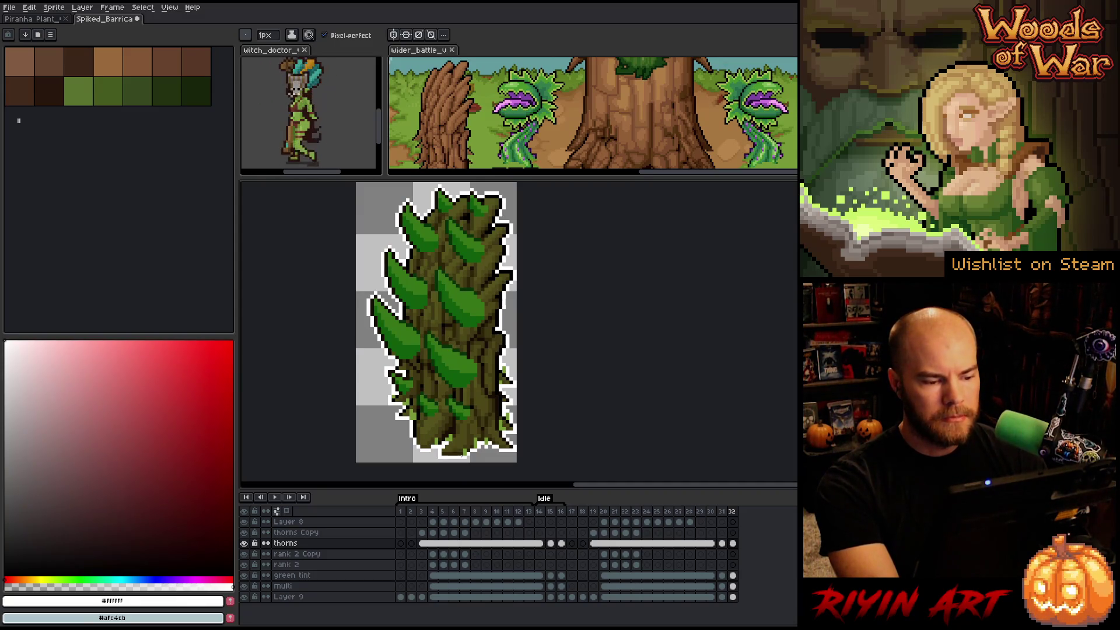
- Step back to frames 31 and 30, then select Intro frames 2–12 across all layers
click(723, 542)
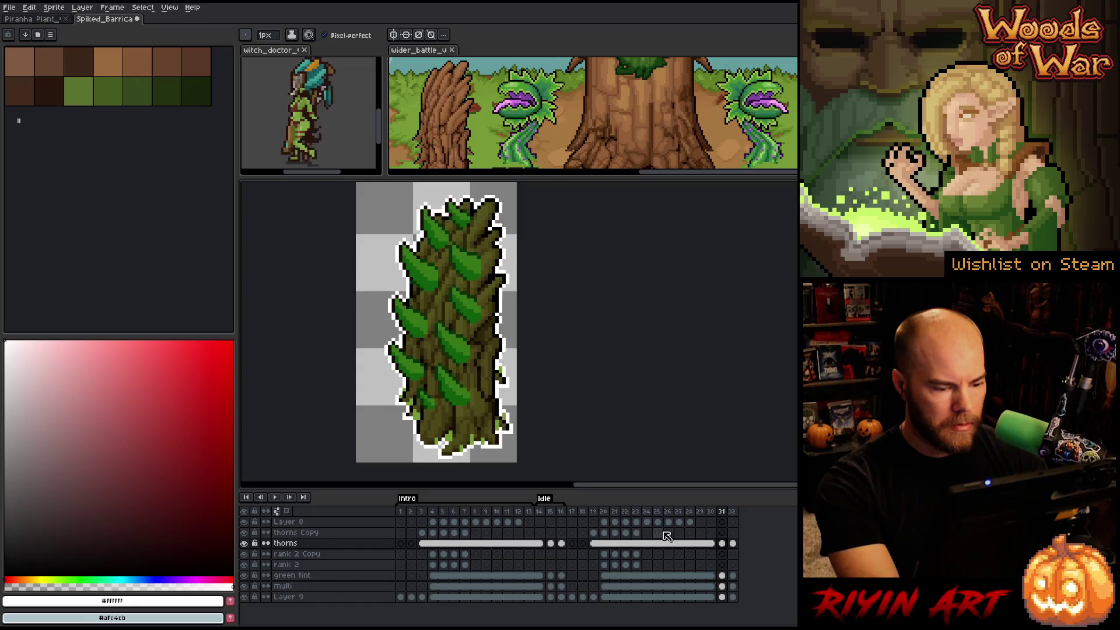
click(712, 543)
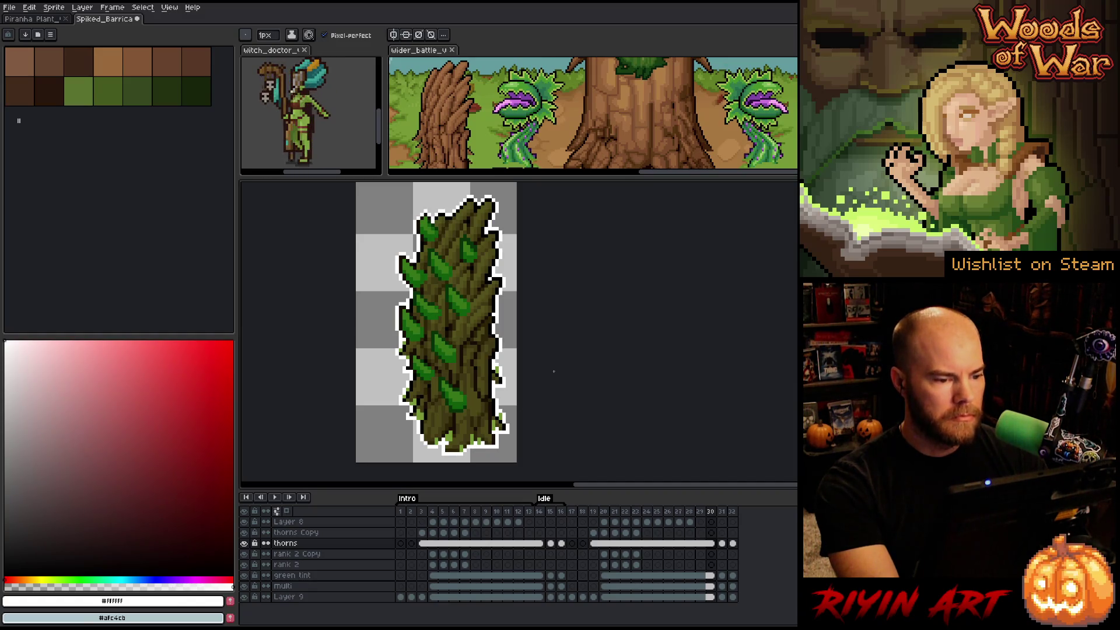
scroll(555, 379, down, 1)
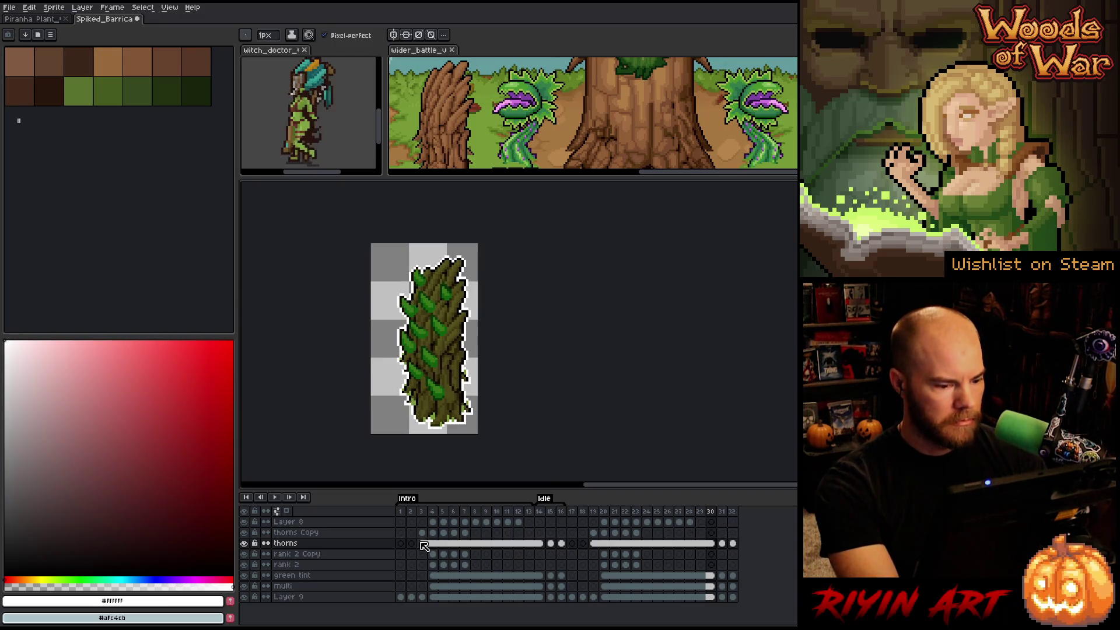
mouse_move(410, 511)
mouse_down()
mouse_move(758, 519)
mouse_move(417, 532)
mouse_move(518, 528)
mouse_up()
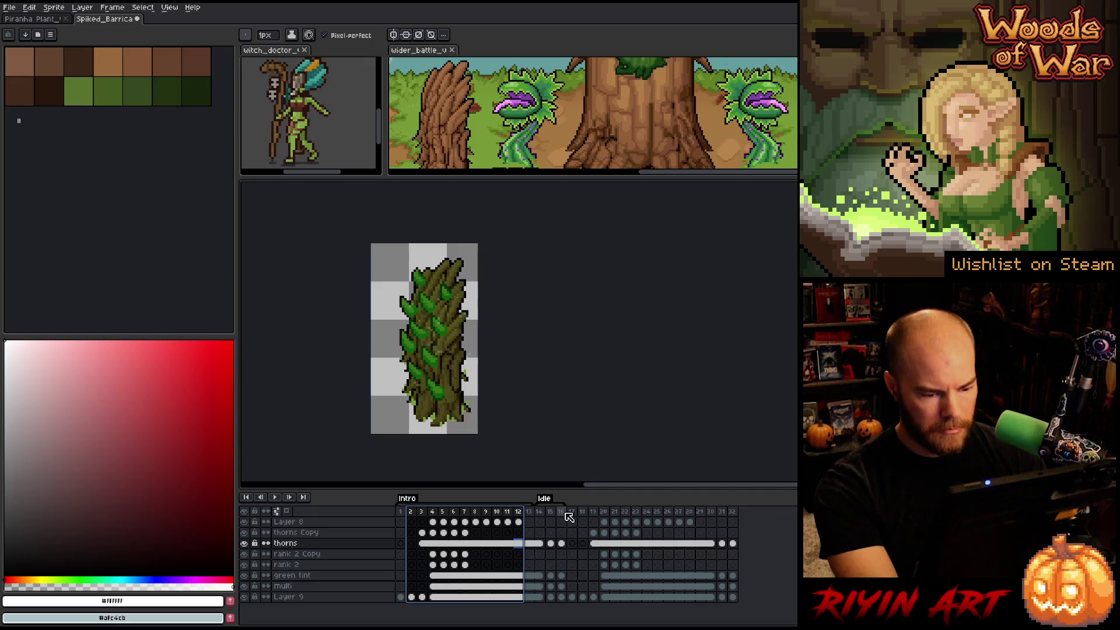
- Save the barricade and set the sprite sheet constraint to a fixed column count (16)
click(10, 8)
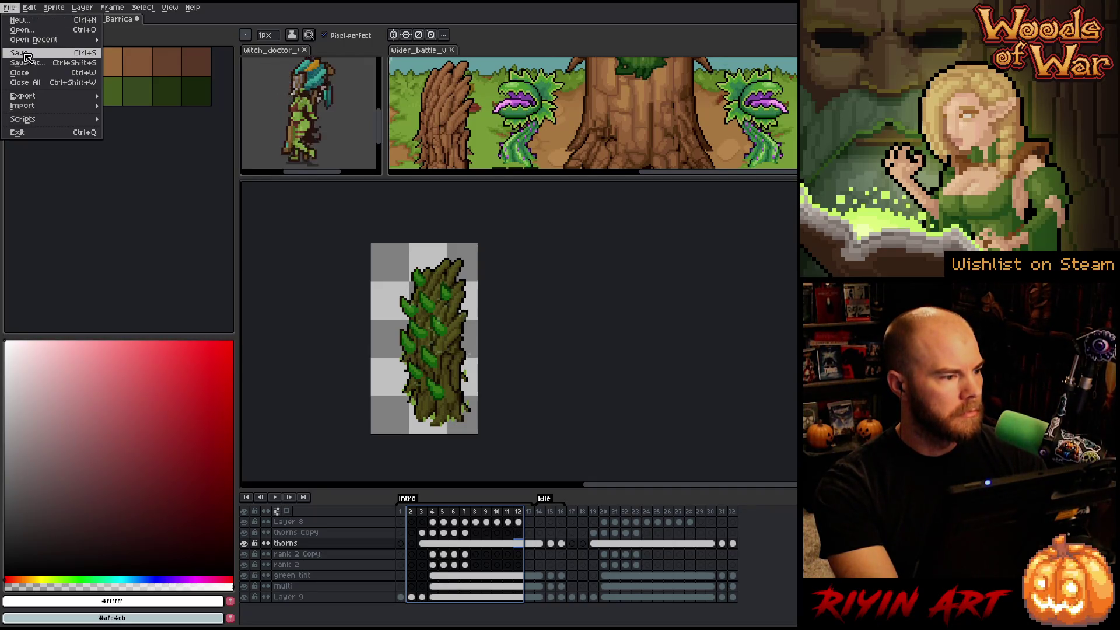
click(23, 53)
click(10, 8)
mouse_move(24, 96)
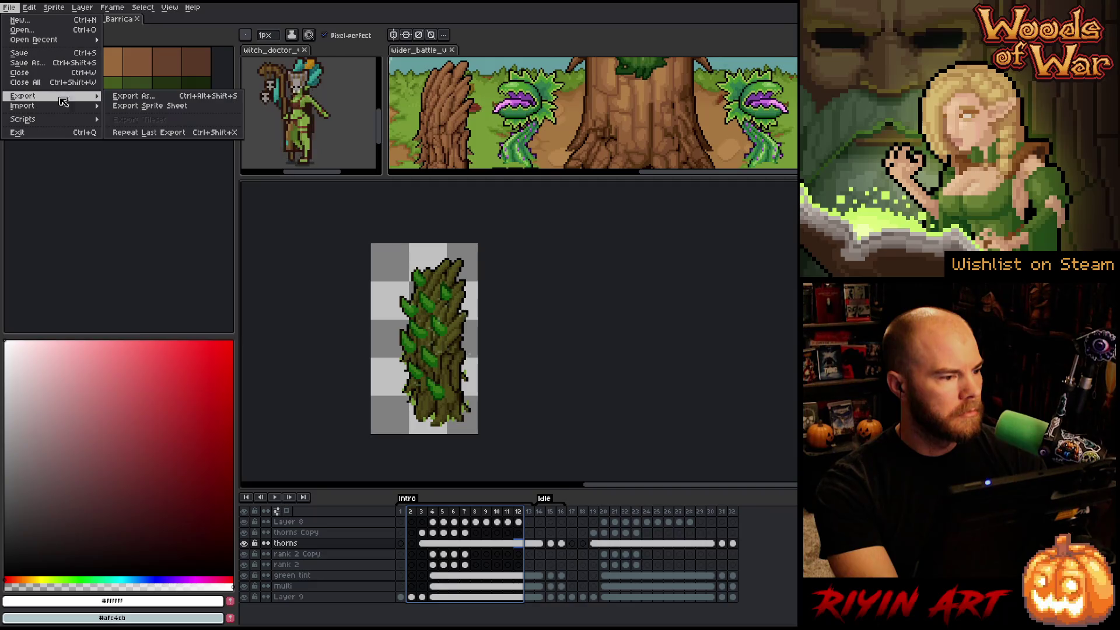
click(146, 113)
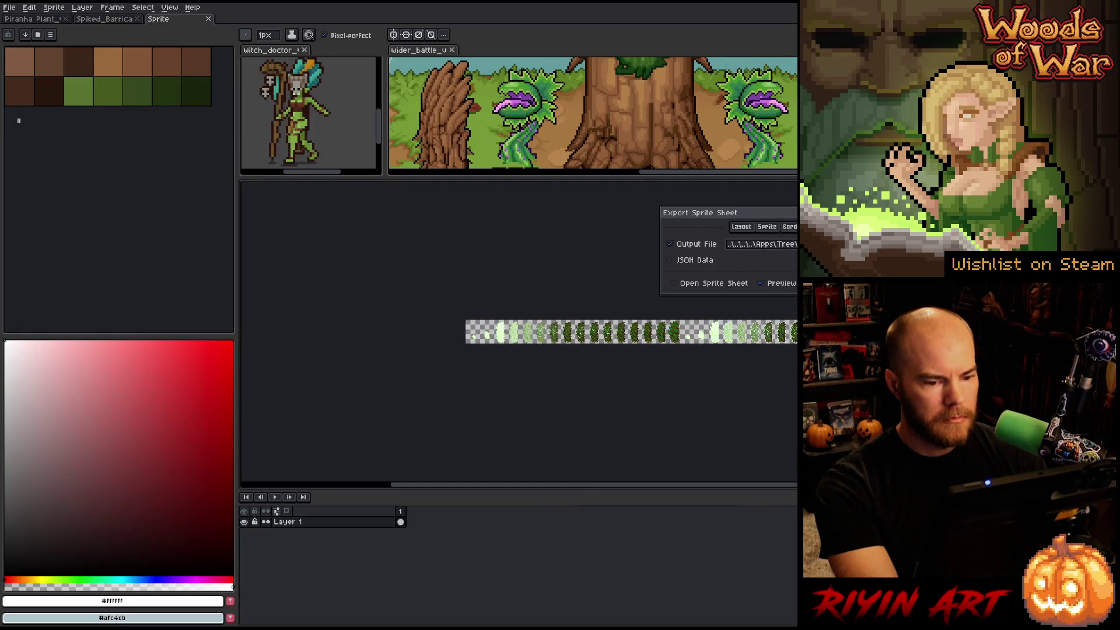
click(742, 227)
click(764, 262)
click(780, 287)
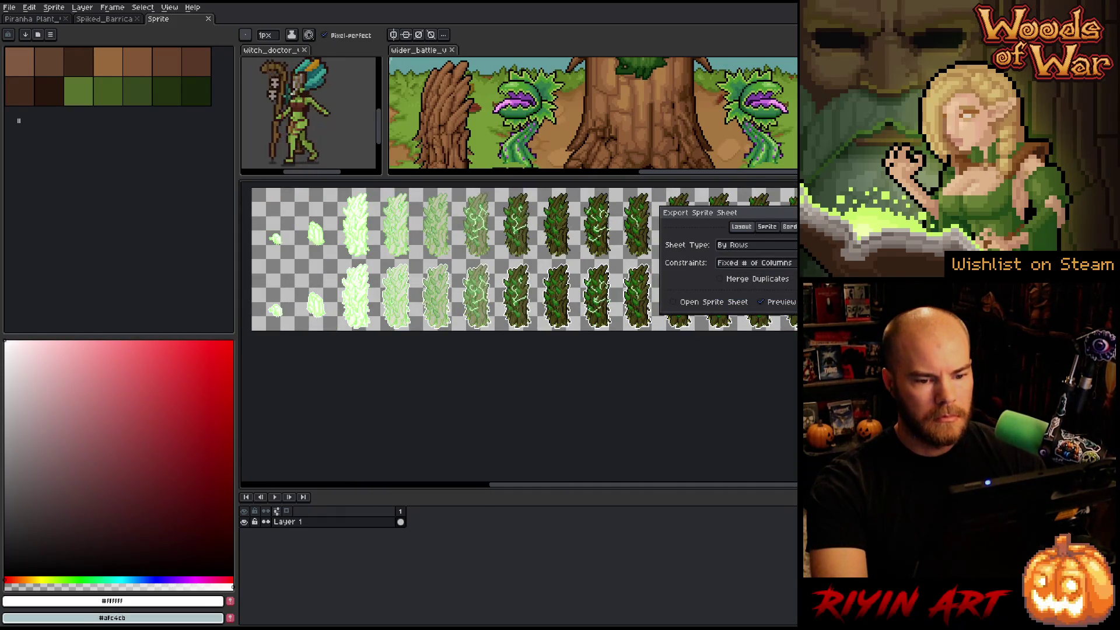
- Export the sheet to spiked_barricade.png, confirming the overwrite
mouse_move(796, 217)
mouse_down()
mouse_move(731, 397)
mouse_move(576, 370)
mouse_up()
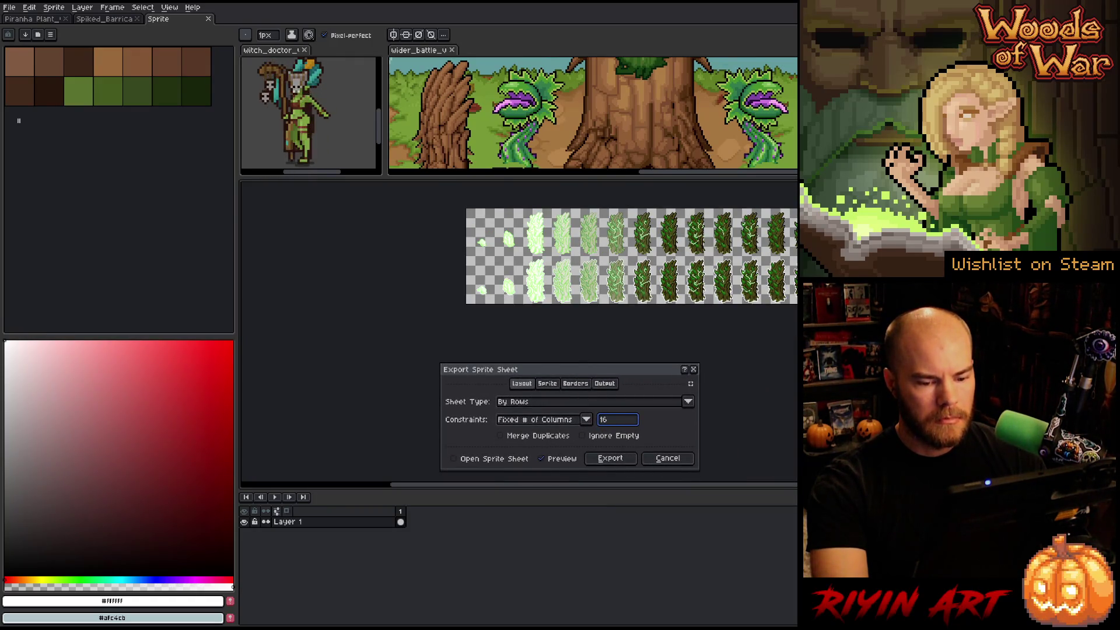
scroll(642, 339, right, 5)
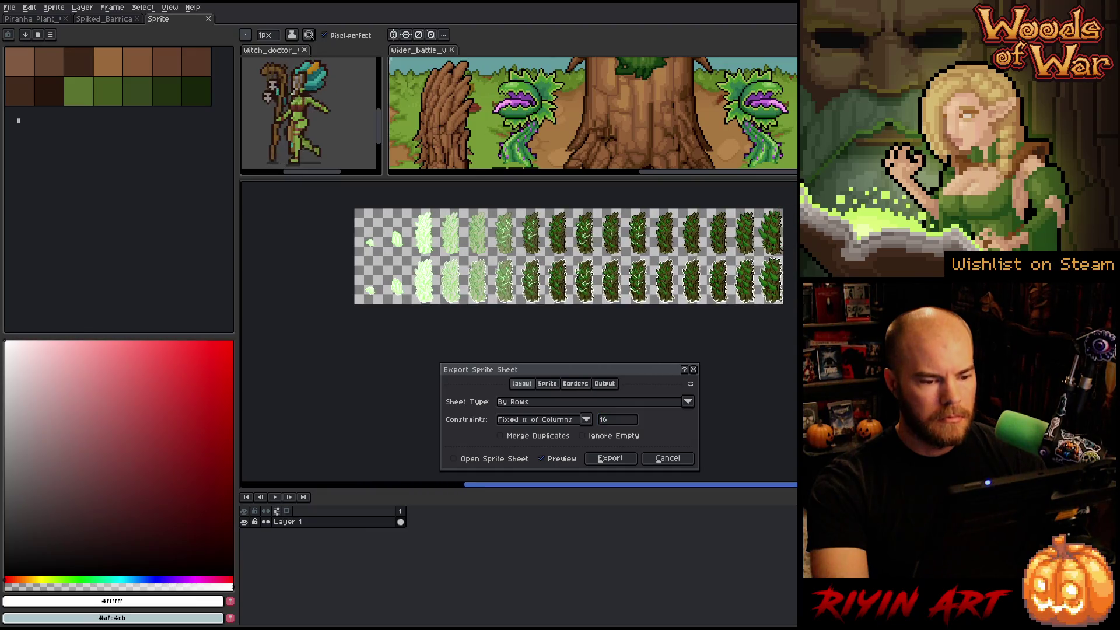
click(605, 384)
click(670, 403)
click(610, 439)
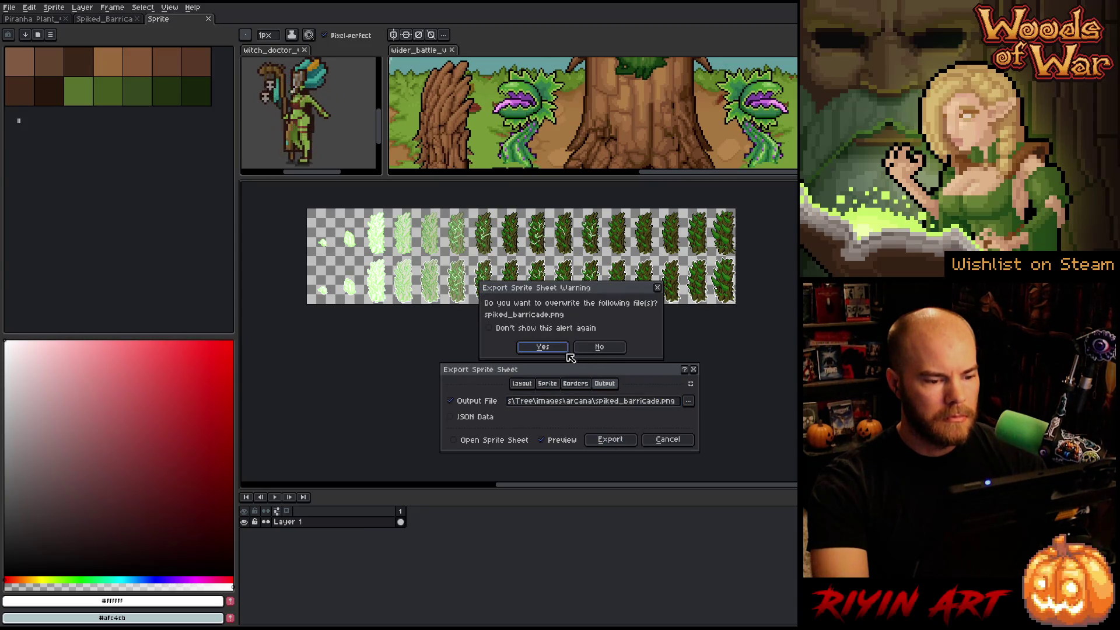
click(548, 348)
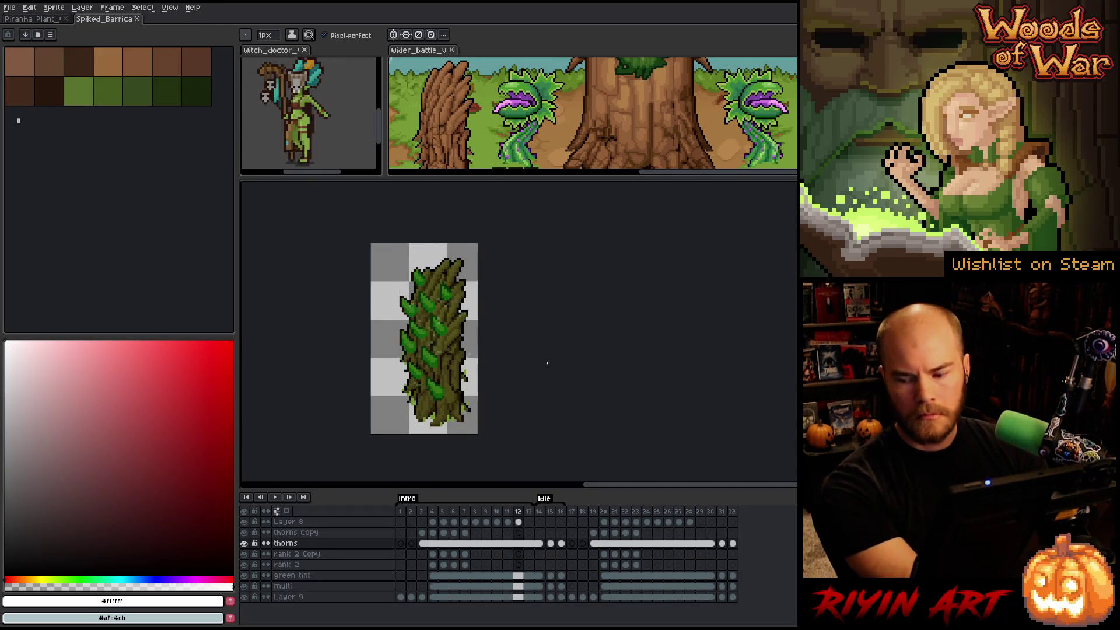
- Close the Spiked_Barricade file, leaving the Piranha Plant sprite in view
click(140, 20)
scroll(535, 343, down, 2)
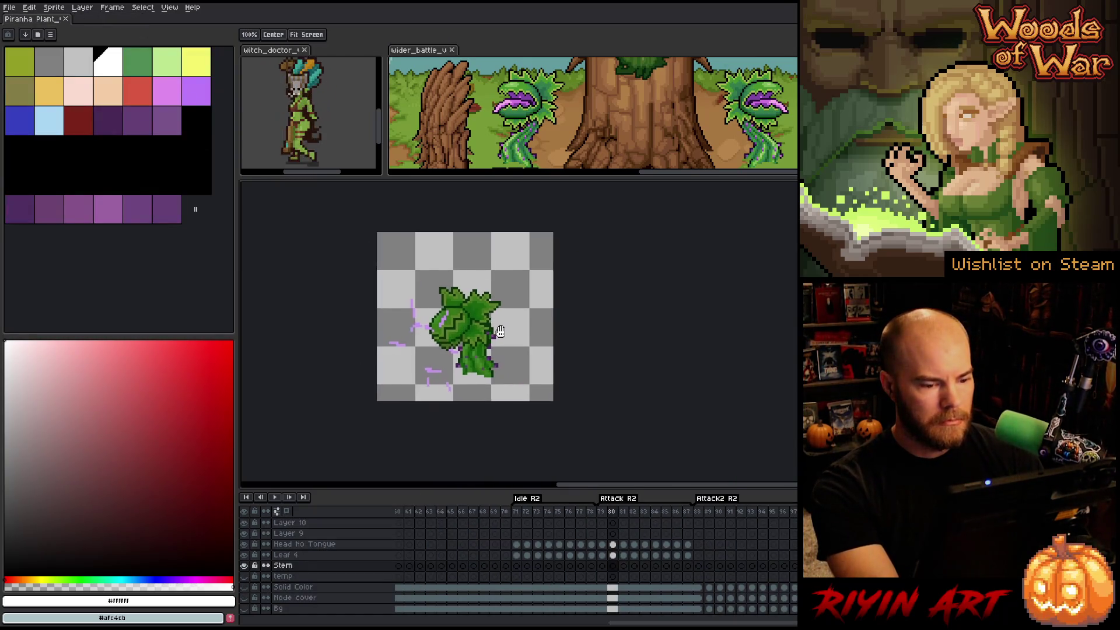
scroll(477, 325, up, 1)
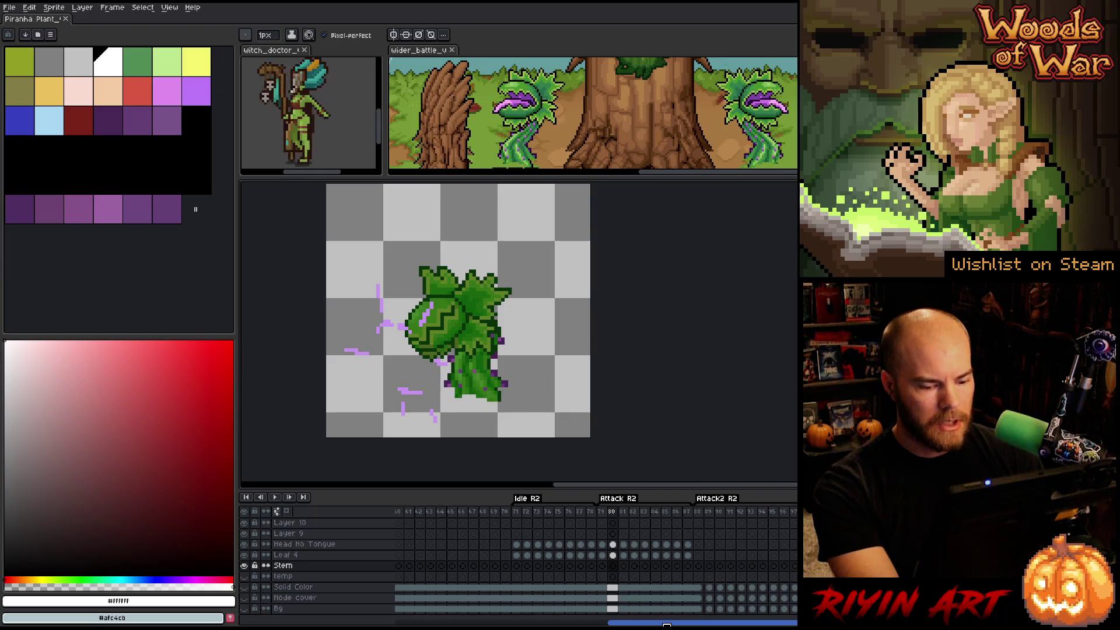
scroll(557, 594, right, 10)
scroll(595, 560, left, 20)
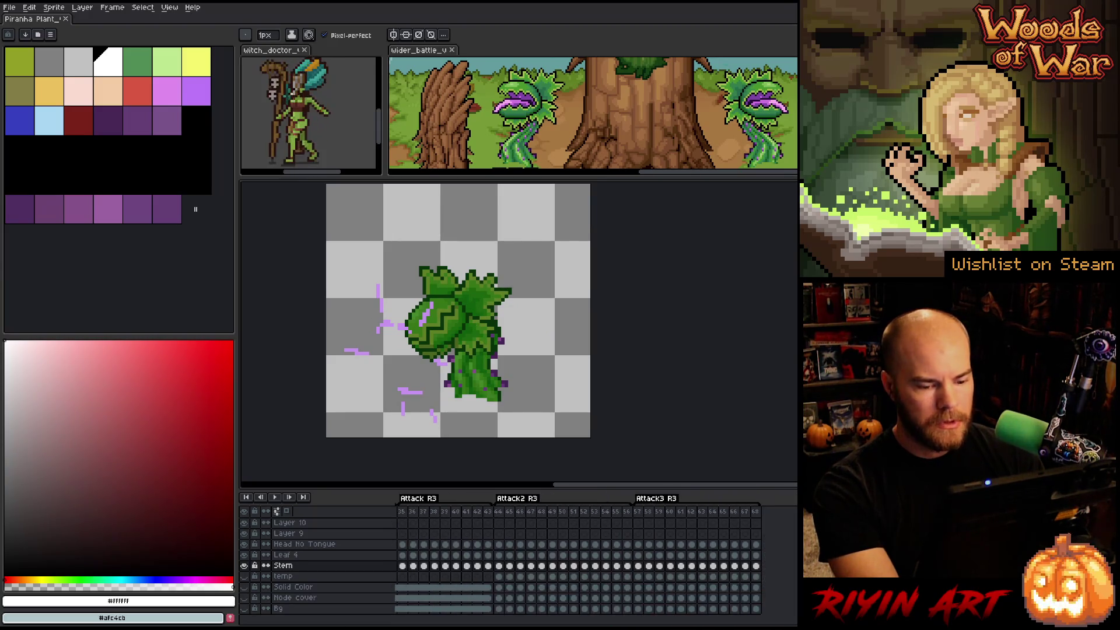
scroll(365, 624, right, 5)
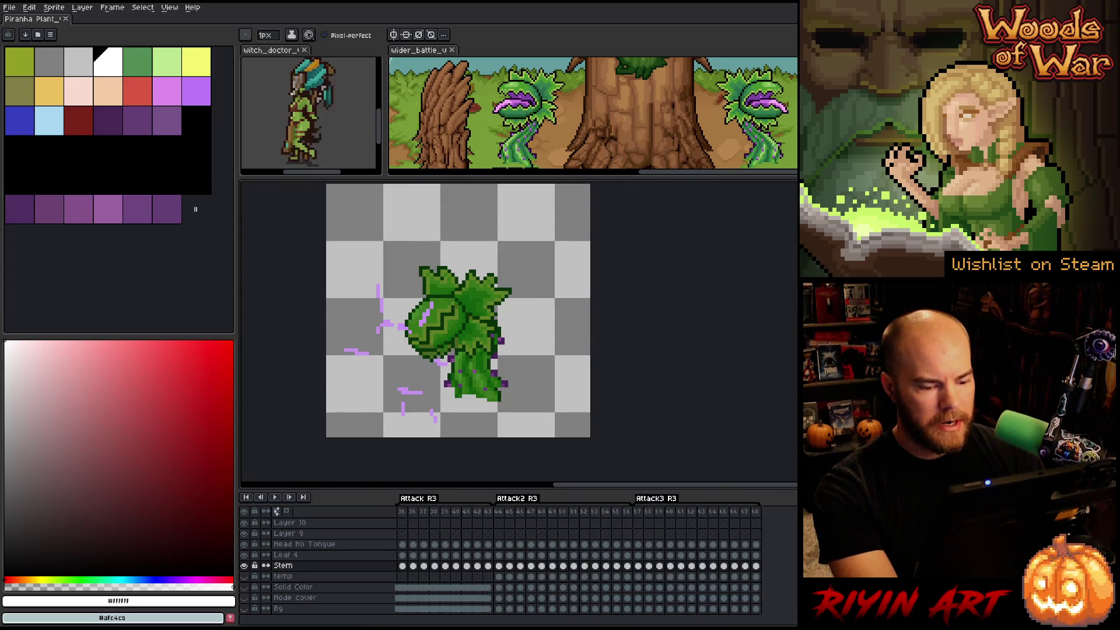
scroll(366, 623, left, 5)
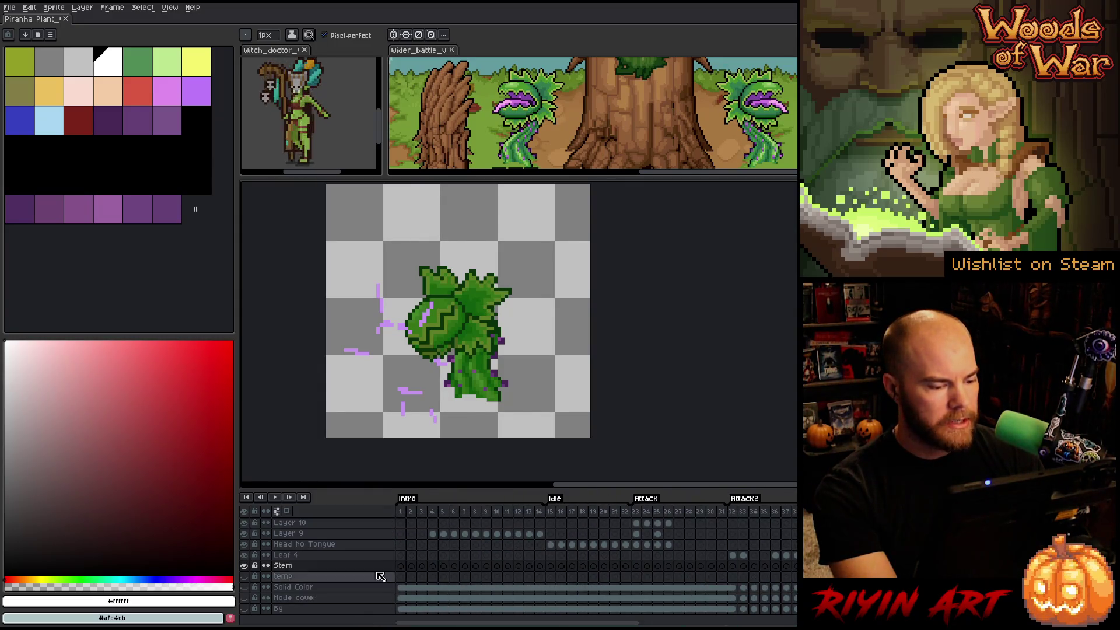
- Select frames 1–11 of the Piranha Plant timeline and play them
drag(401, 512, 519, 520)
key(Return)
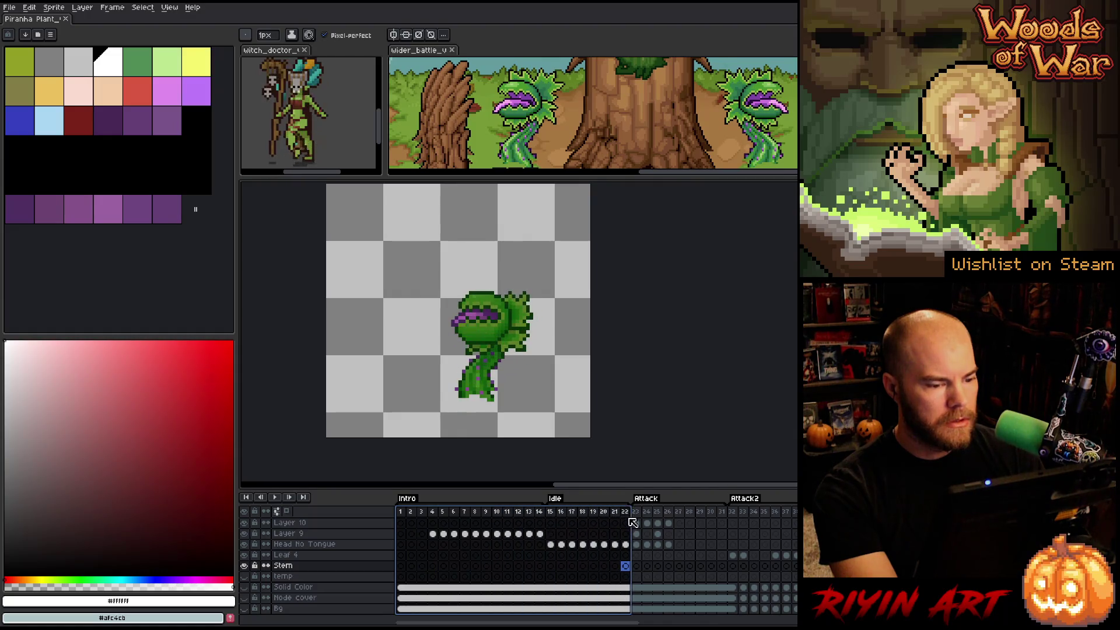
click(555, 514)
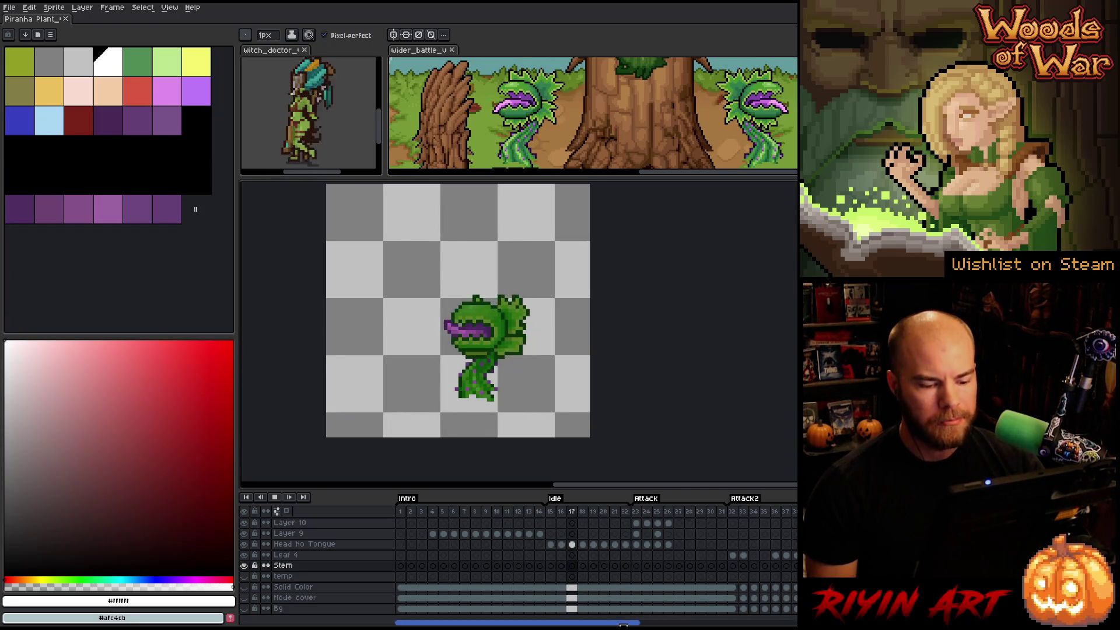
- Stop playback, play Idle R2 from frame 74, step to frame 78 and enlarge the reference panes
right_click(274, 497)
mouse_move(536, 615)
mouse_down()
mouse_move(788, 616)
mouse_move(753, 617)
mouse_up()
click(514, 511)
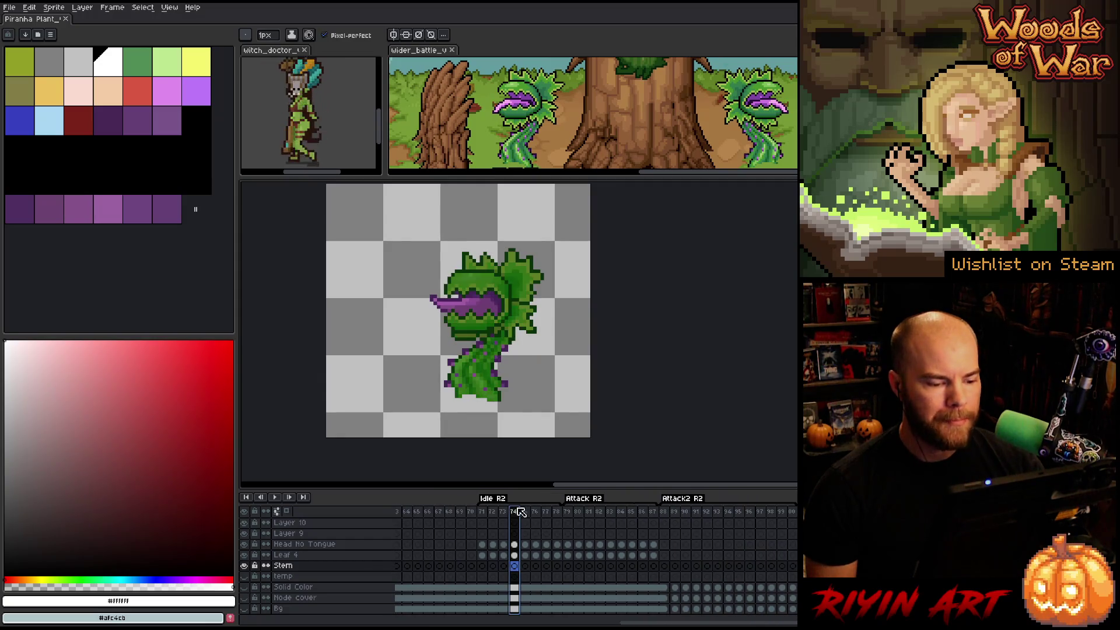
key(Return)
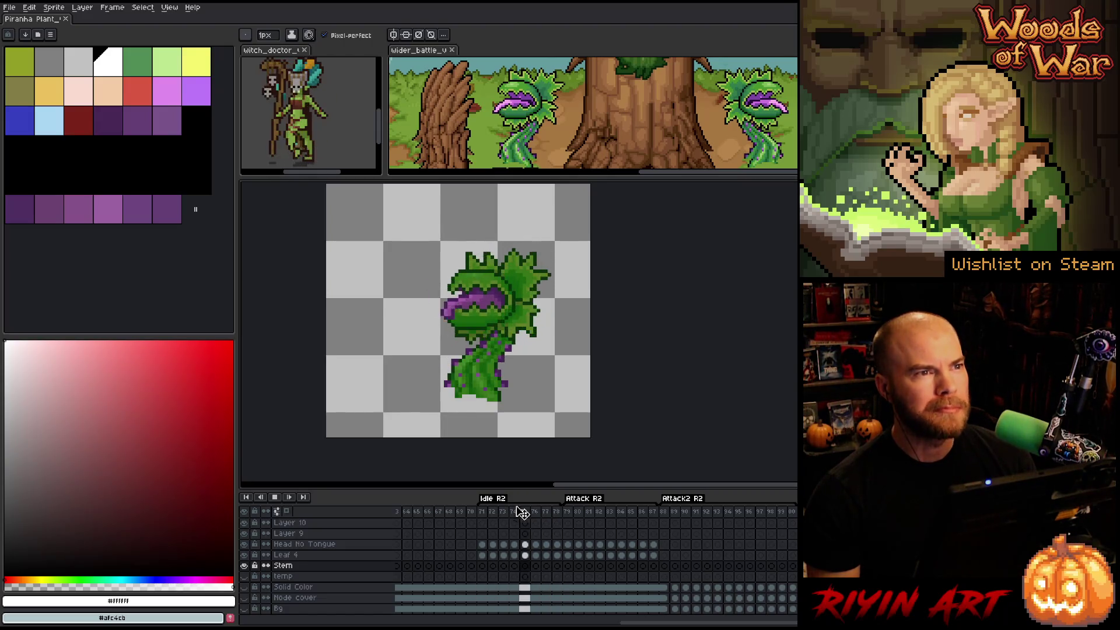
key(Right)
key(Right)
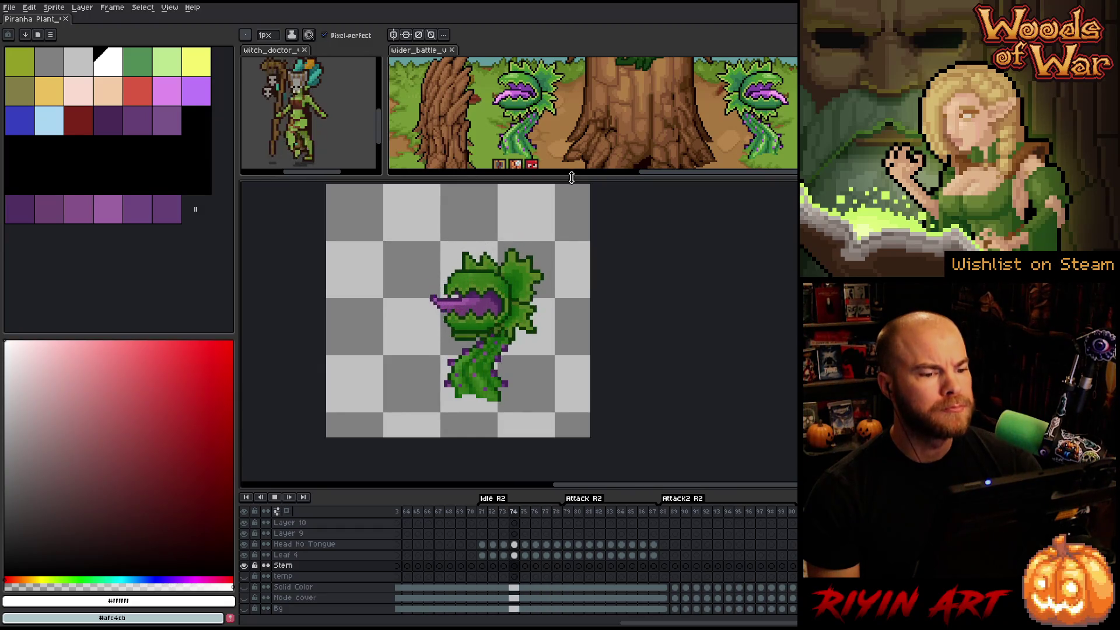
drag(572, 178, 572, 211)
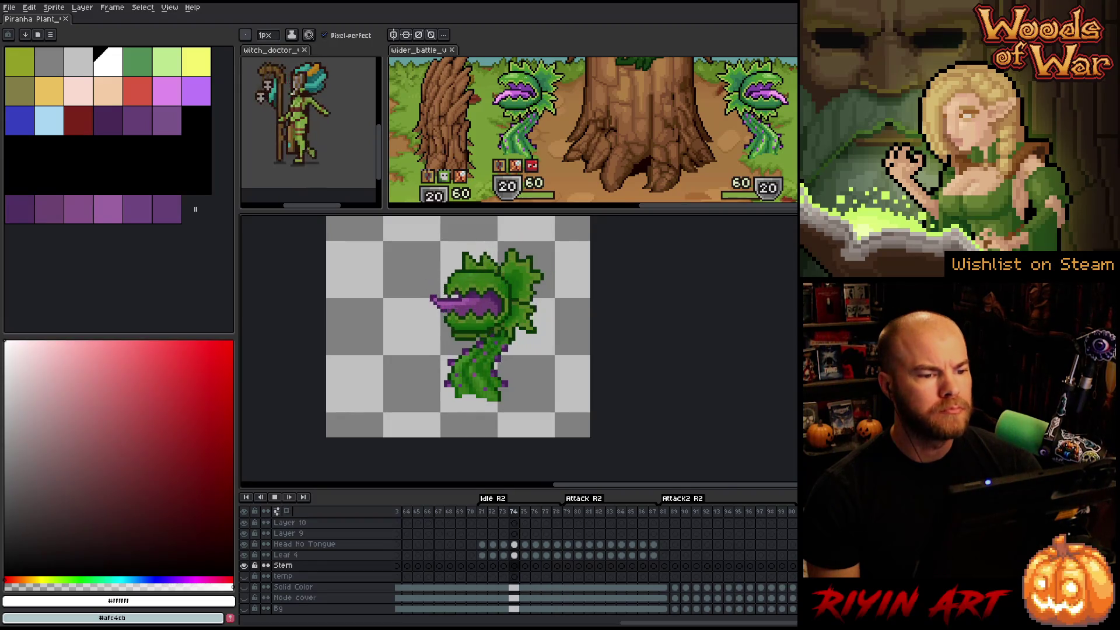
- Replay the Idle animation while toggling the Leaf 4 and Head No Tongue layers
scroll(574, 195, up, 1)
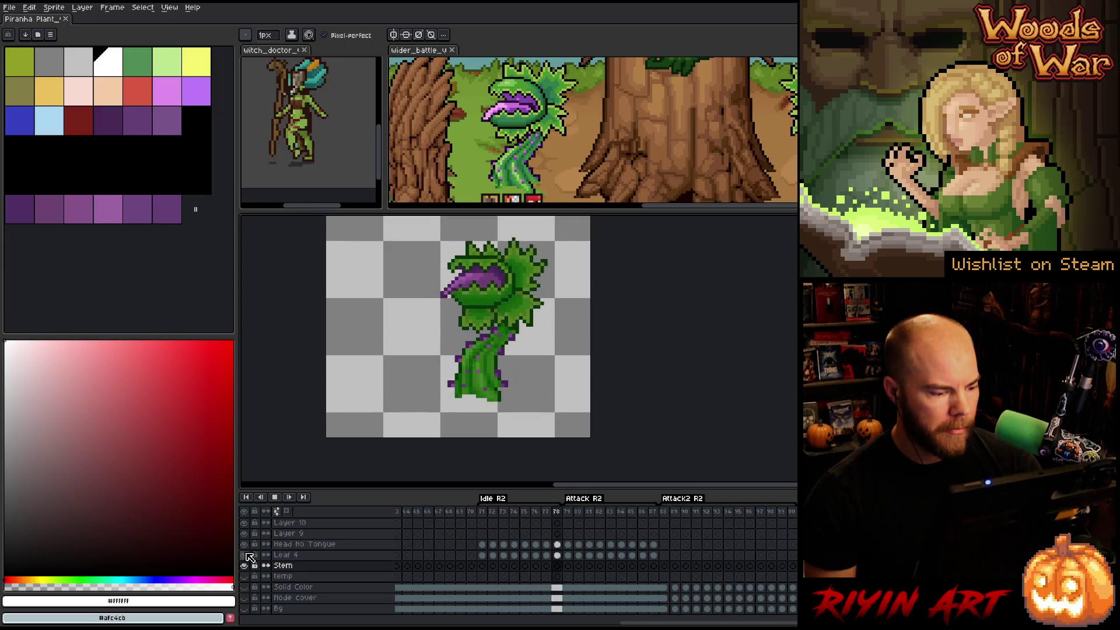
key(Return)
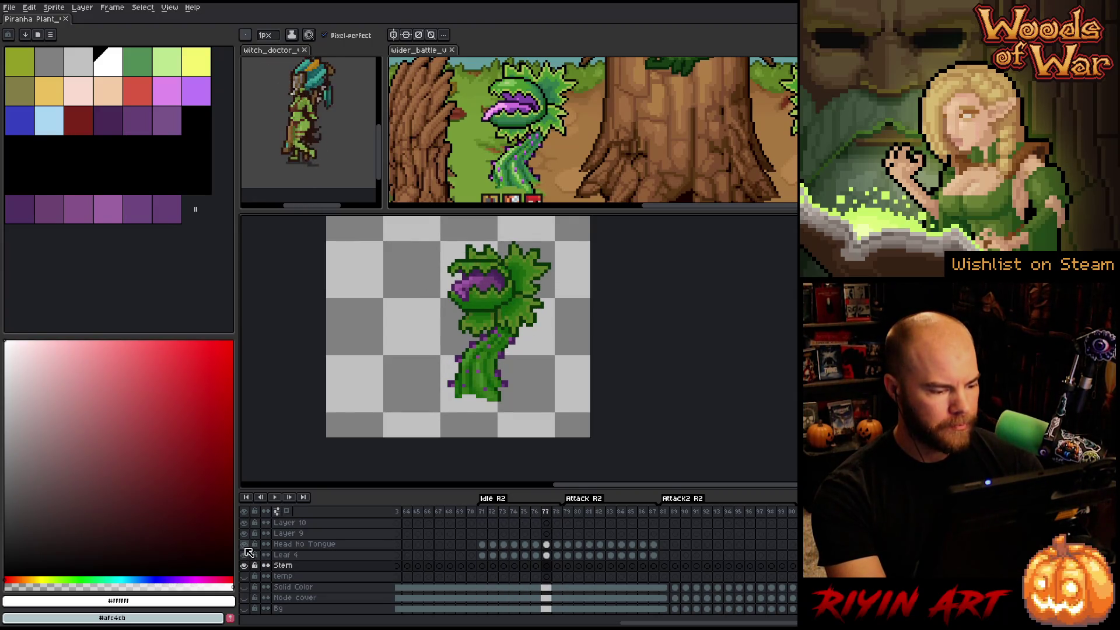
key(Return)
key(Return)
key(Return)
key(Return)
click(245, 553)
key(Return)
key(Return)
key(Return)
key(Return)
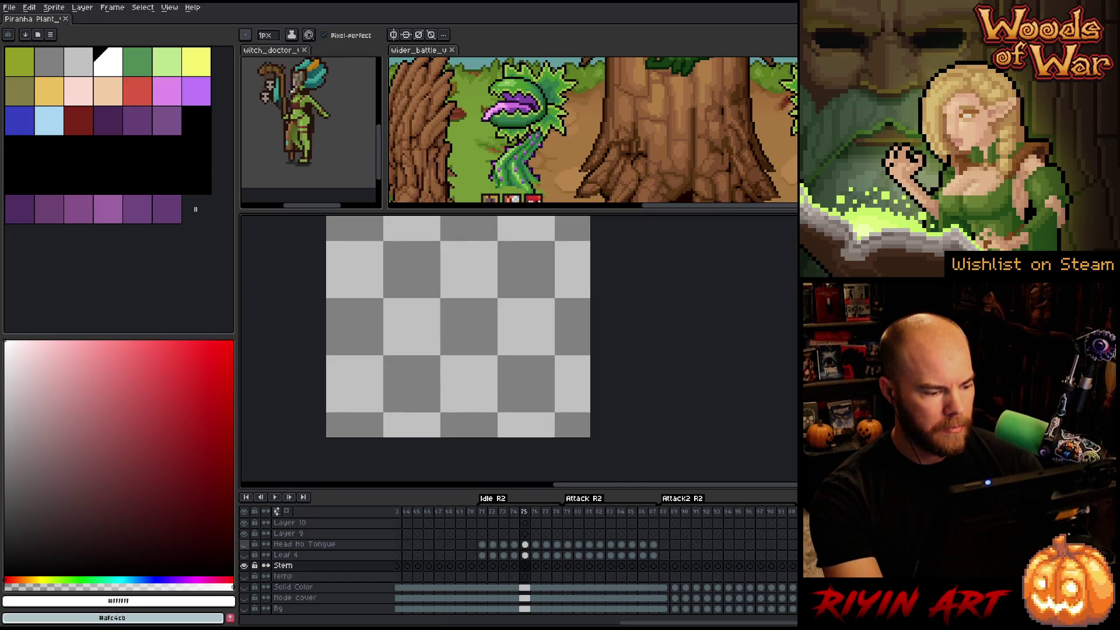
click(244, 544)
key(Return)
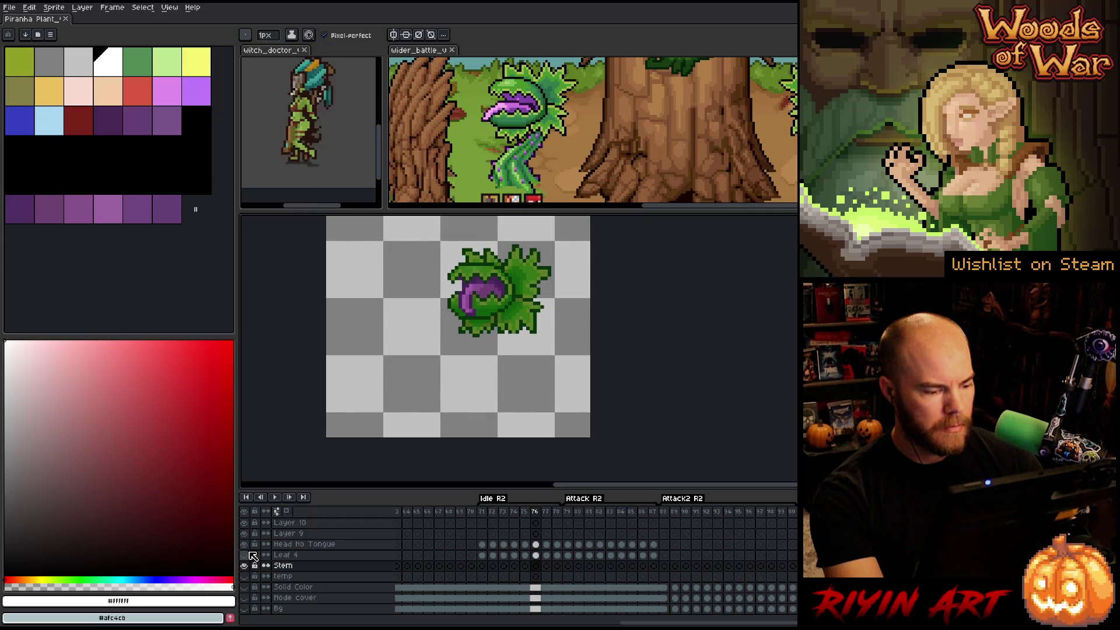
click(244, 555)
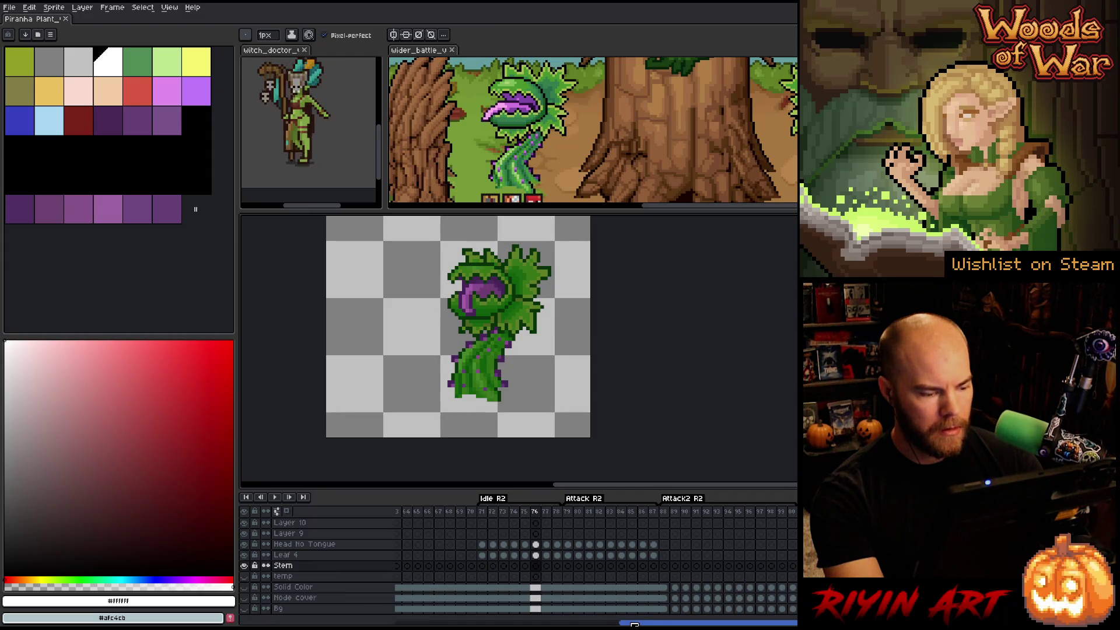
- On frame 30 of Idle R3, toggle Stem, Leaf 4 and Head No Tongue visibility to compare
scroll(627, 528, left, 10)
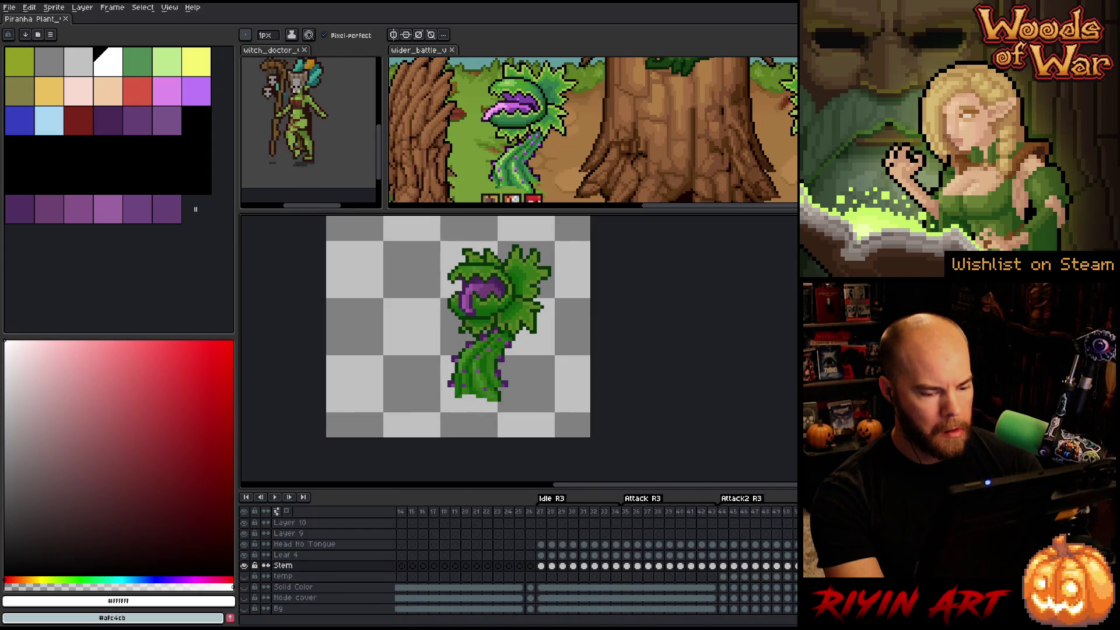
click(571, 512)
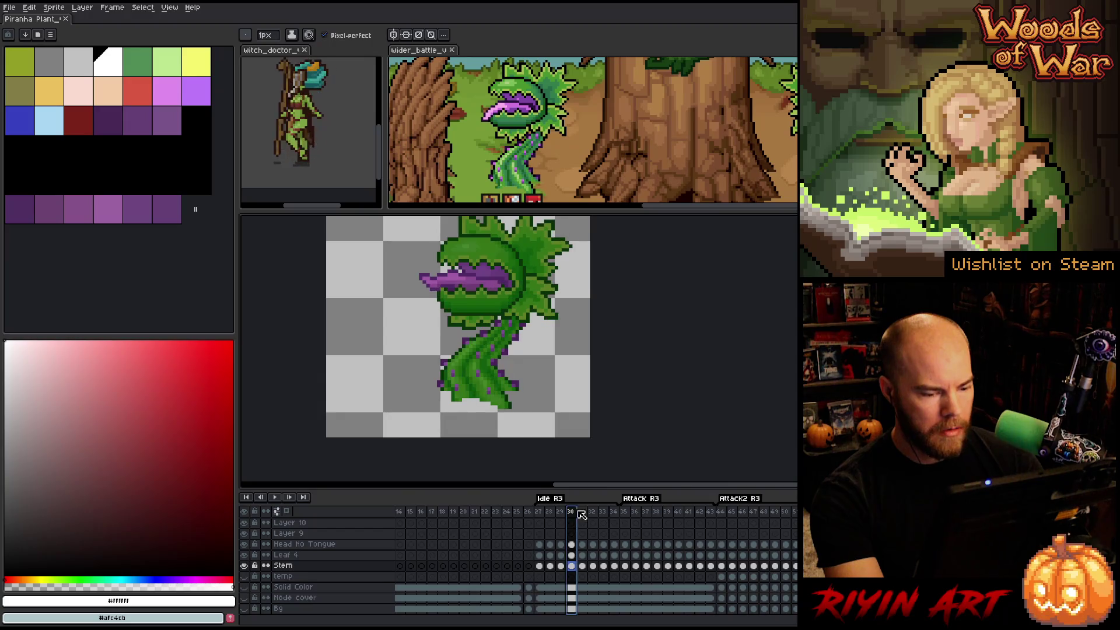
click(244, 565)
click(244, 565)
click(244, 565)
click(245, 565)
click(244, 555)
click(244, 555)
click(245, 555)
click(244, 555)
click(245, 544)
click(244, 544)
click(244, 543)
click(244, 544)
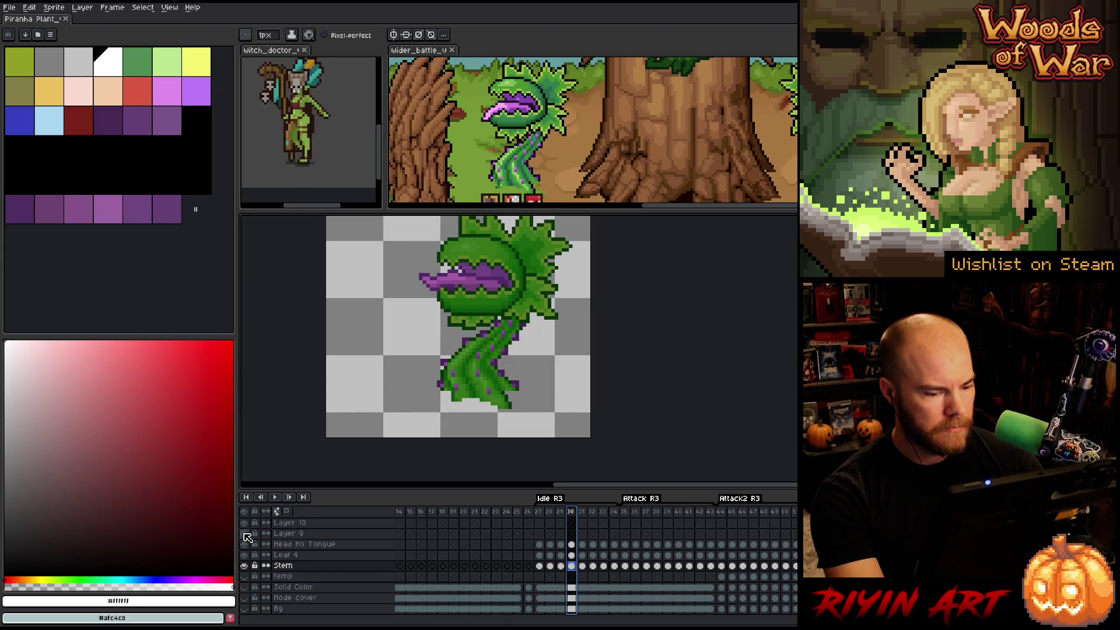
- Check the tongue layer, then show the snap layer's closed-mouth attack cel at frame 37
scroll(383, 541, up, 3)
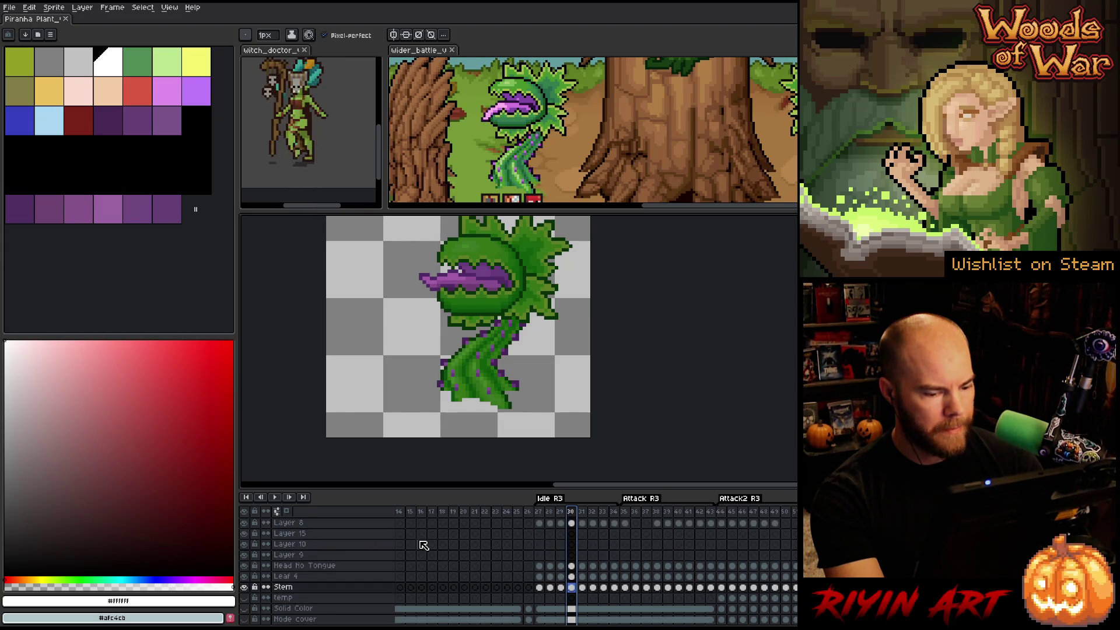
click(245, 533)
click(245, 533)
click(245, 533)
click(245, 533)
scroll(320, 539, up, 3)
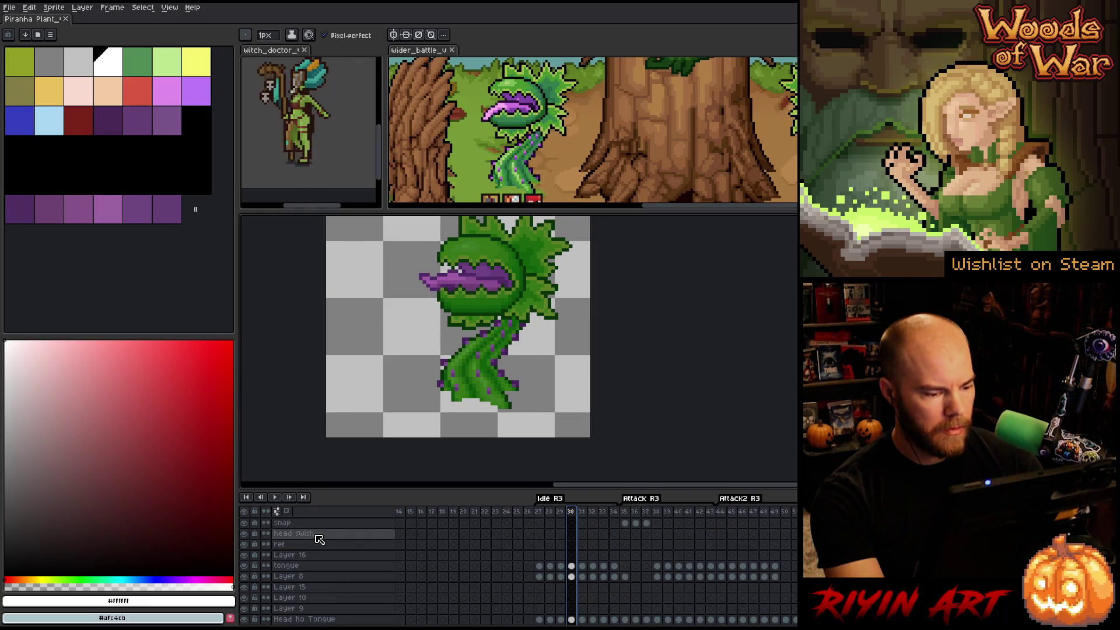
scroll(315, 545, up, 3)
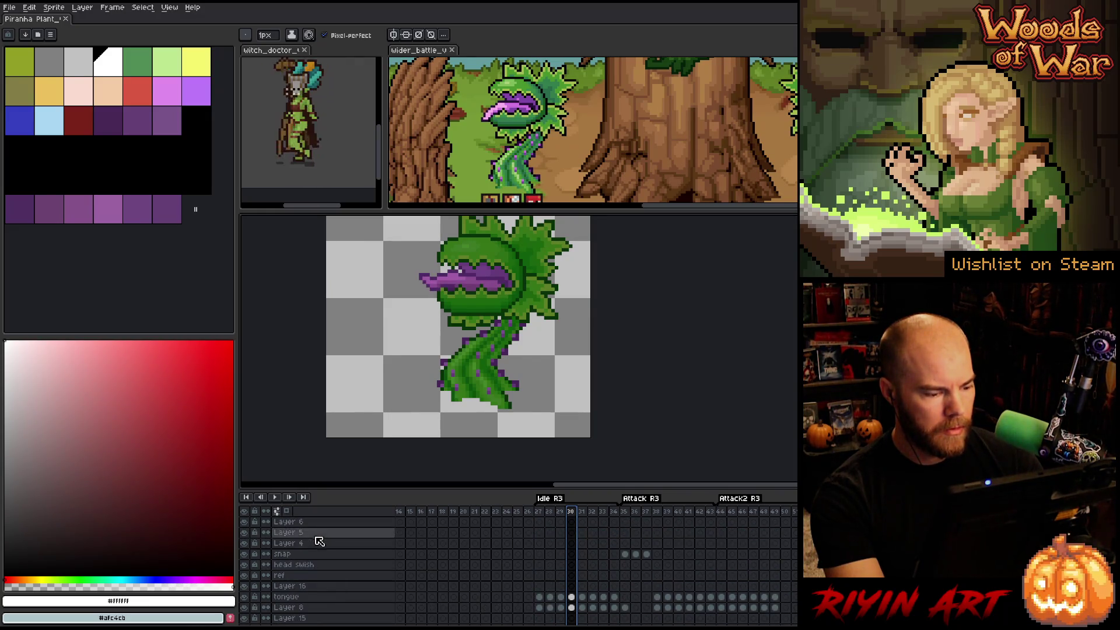
click(647, 554)
click(244, 553)
click(244, 554)
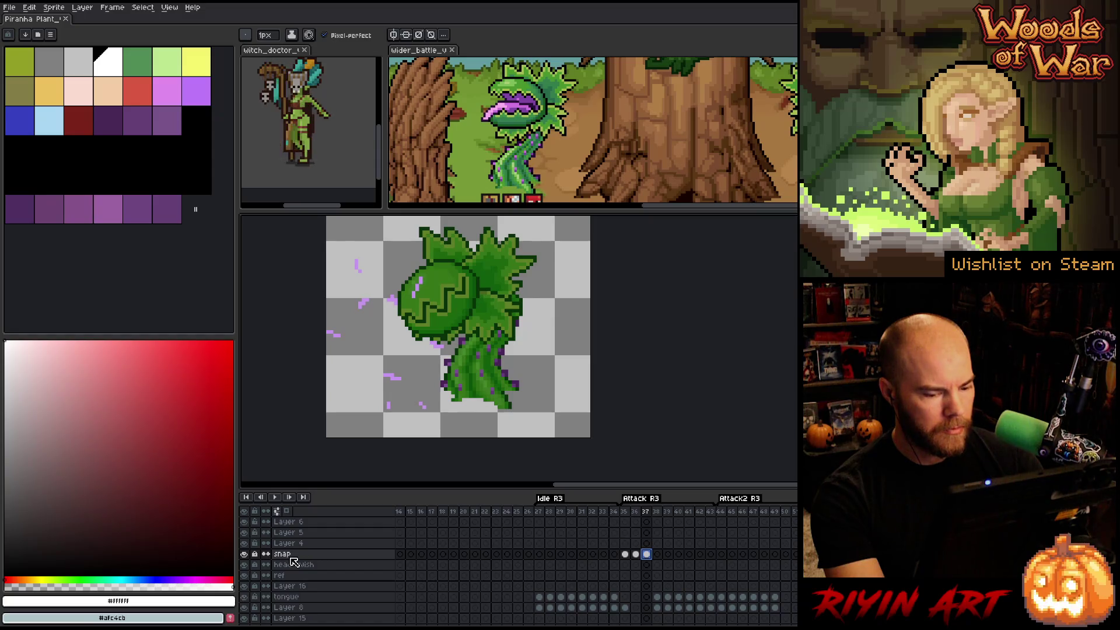
scroll(561, 606, right, 10)
scroll(562, 583, left, 1)
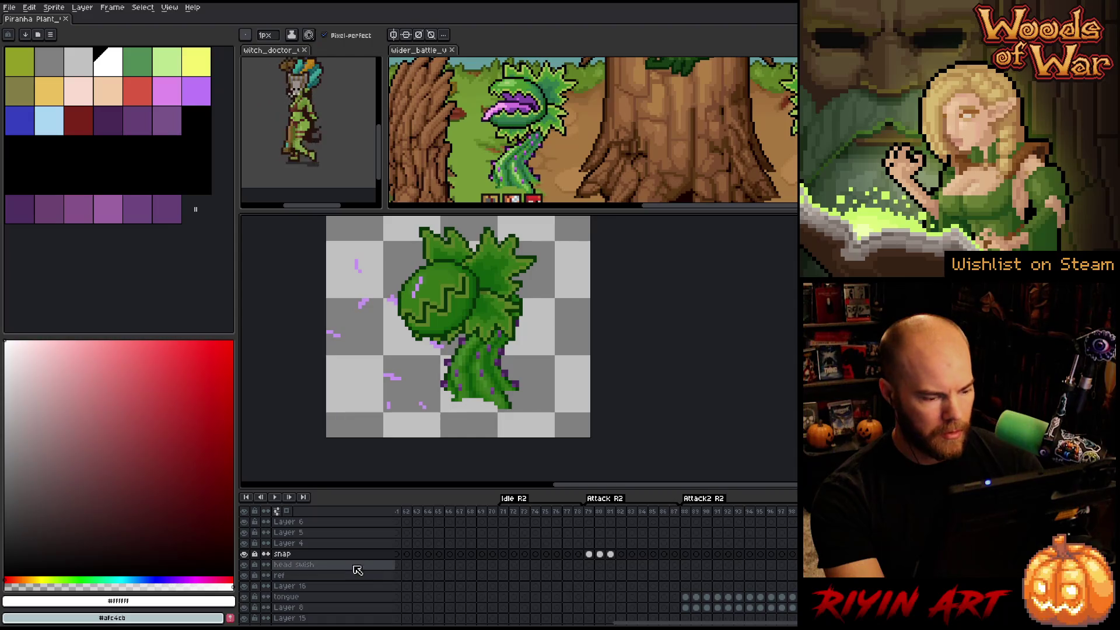
right_click(281, 559)
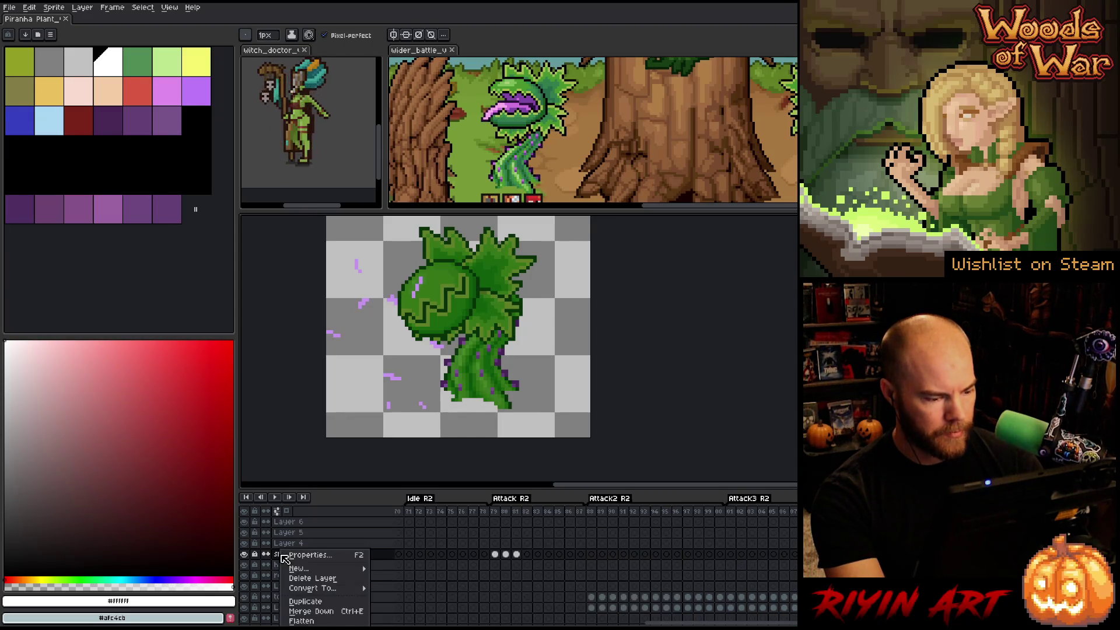
- Give the snap layer a dark purple colour using the HSL sliders in Layer Properties
click(283, 556)
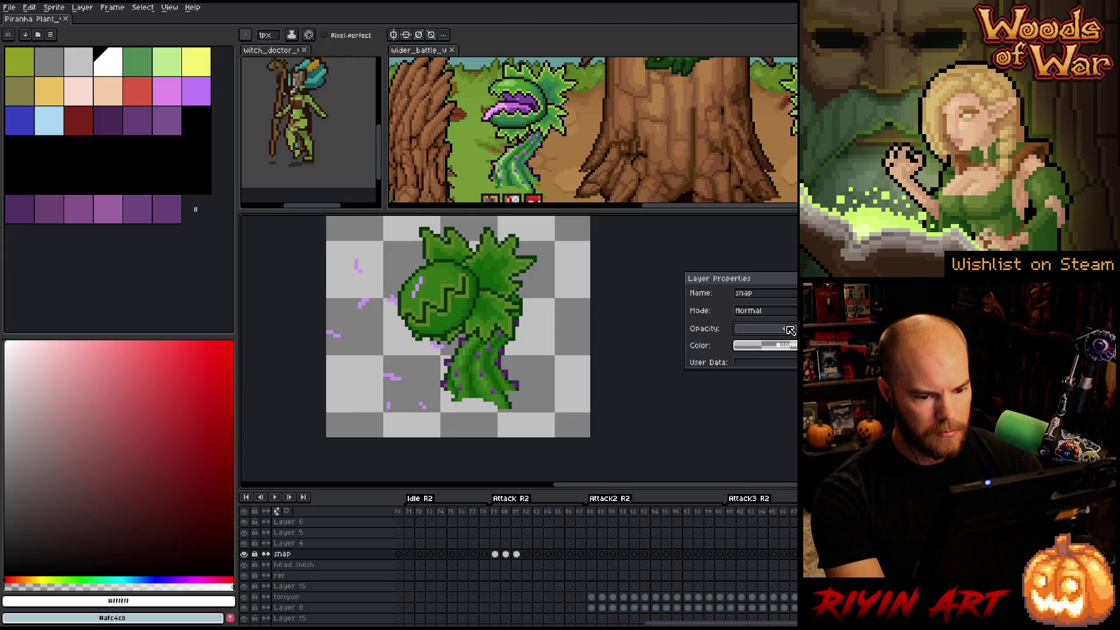
click(770, 345)
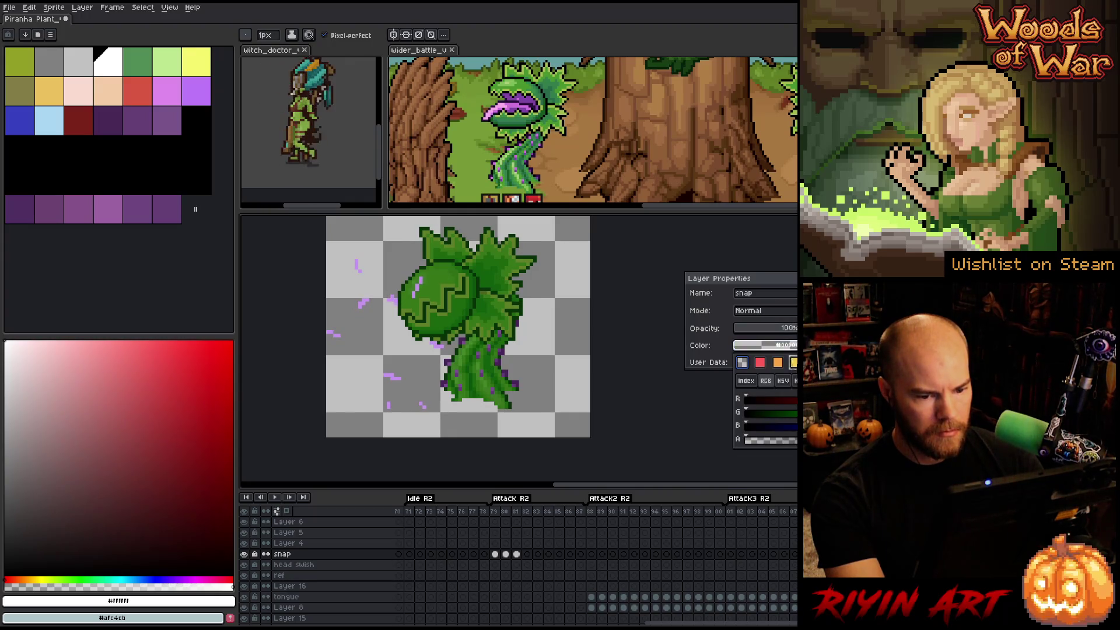
click(782, 359)
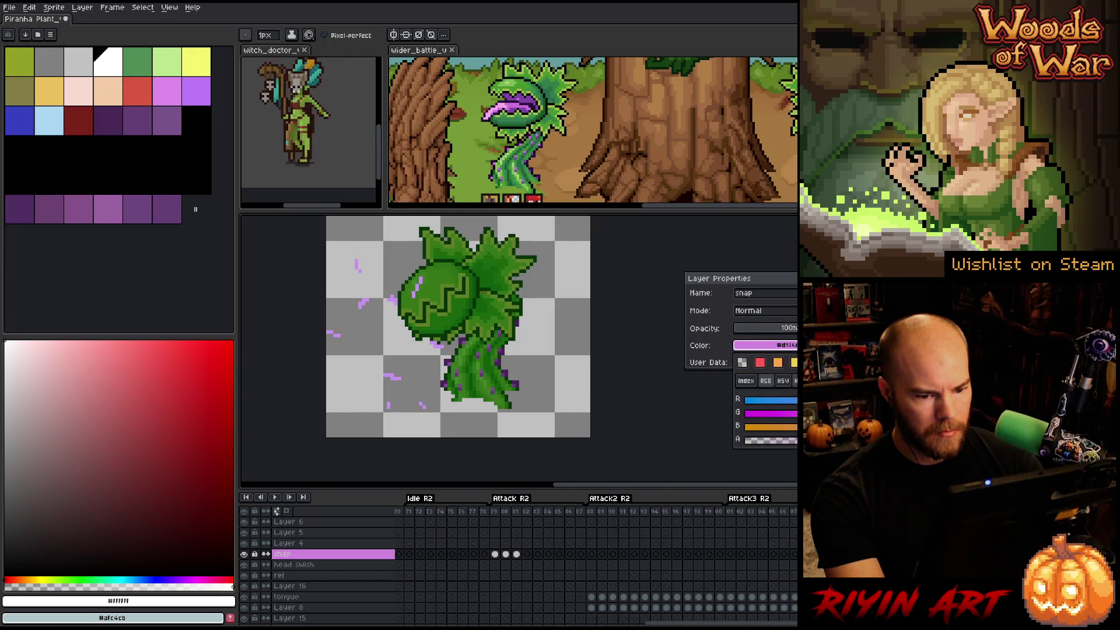
click(797, 381)
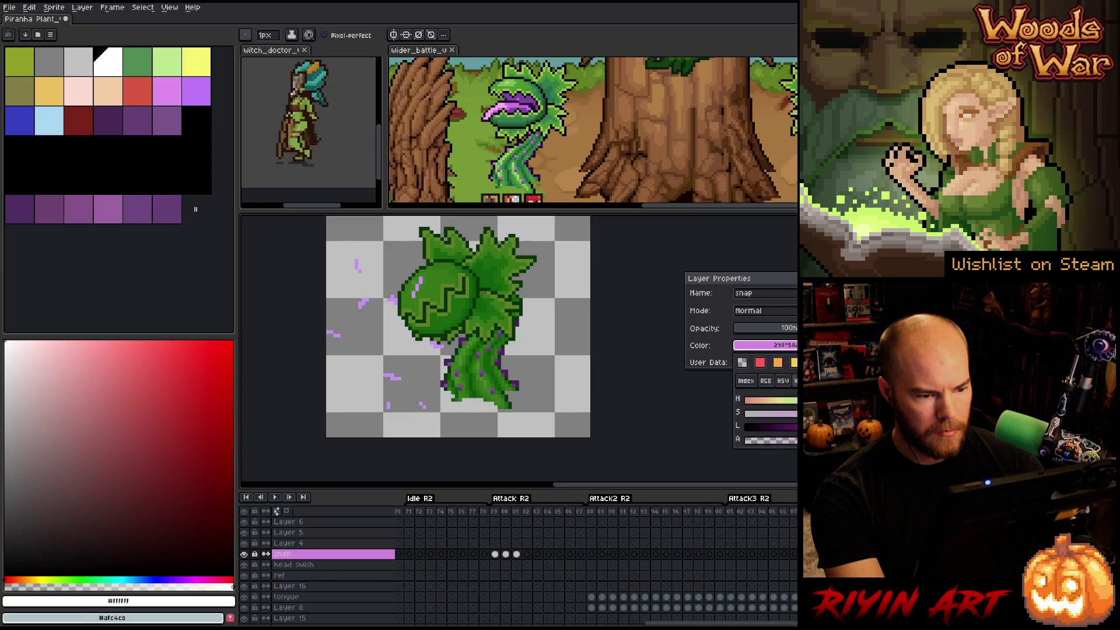
click(781, 430)
mouse_move(781, 425)
mouse_down()
mouse_move(802, 425)
mouse_move(782, 426)
mouse_up()
click(707, 358)
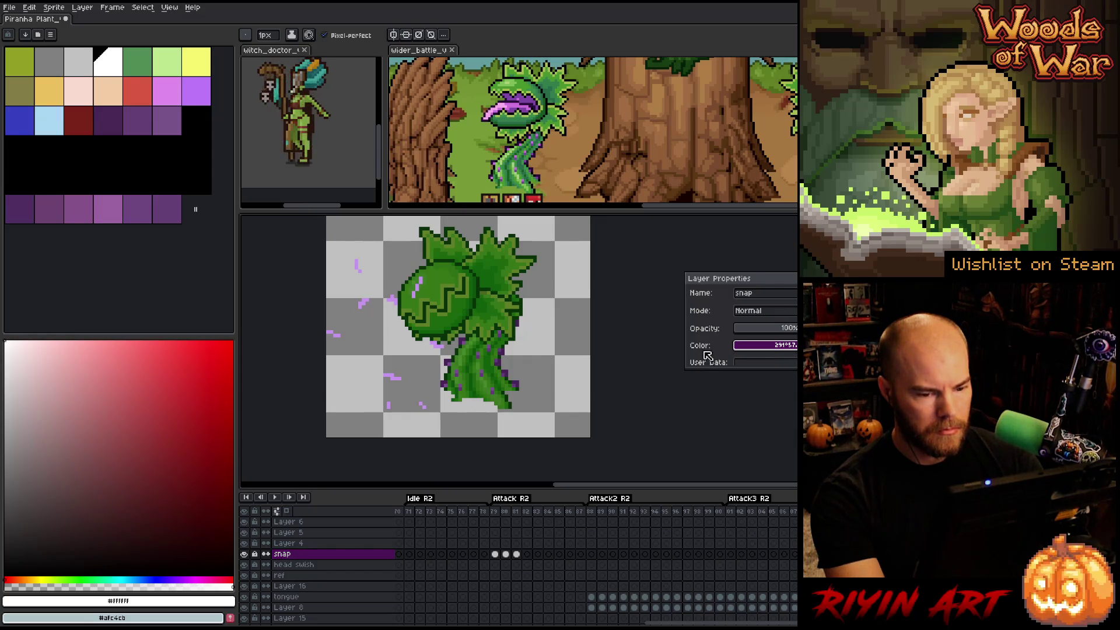
key(Escape)
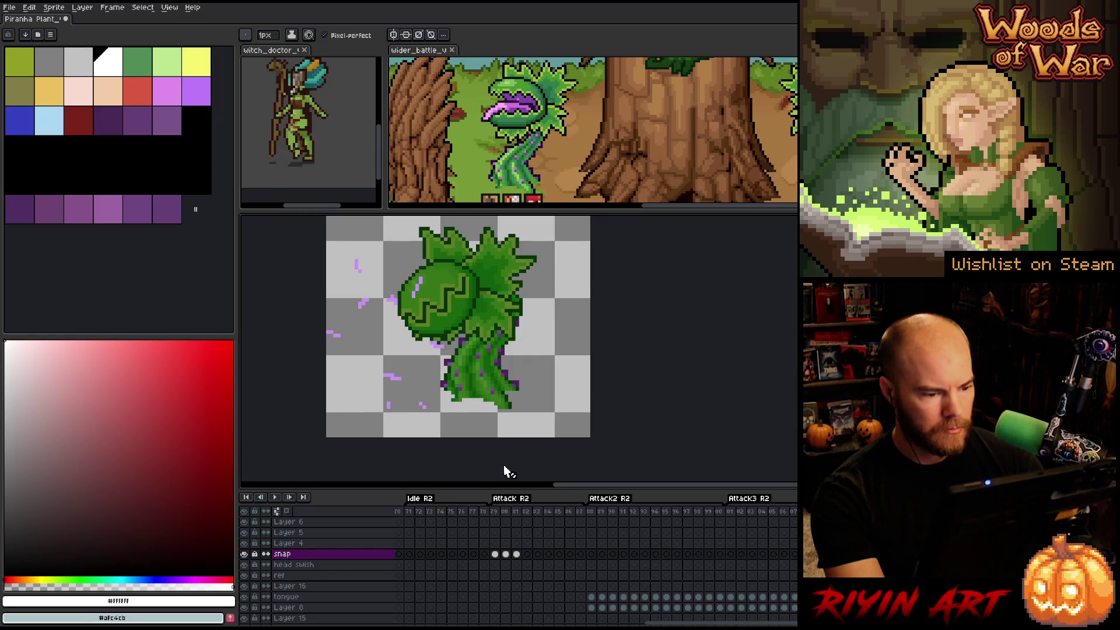
- Delete the empty Layer 4, Layer 5 and Layer 6, then bring up Save As
drag(670, 623, 219, 624)
drag(289, 543, 289, 521)
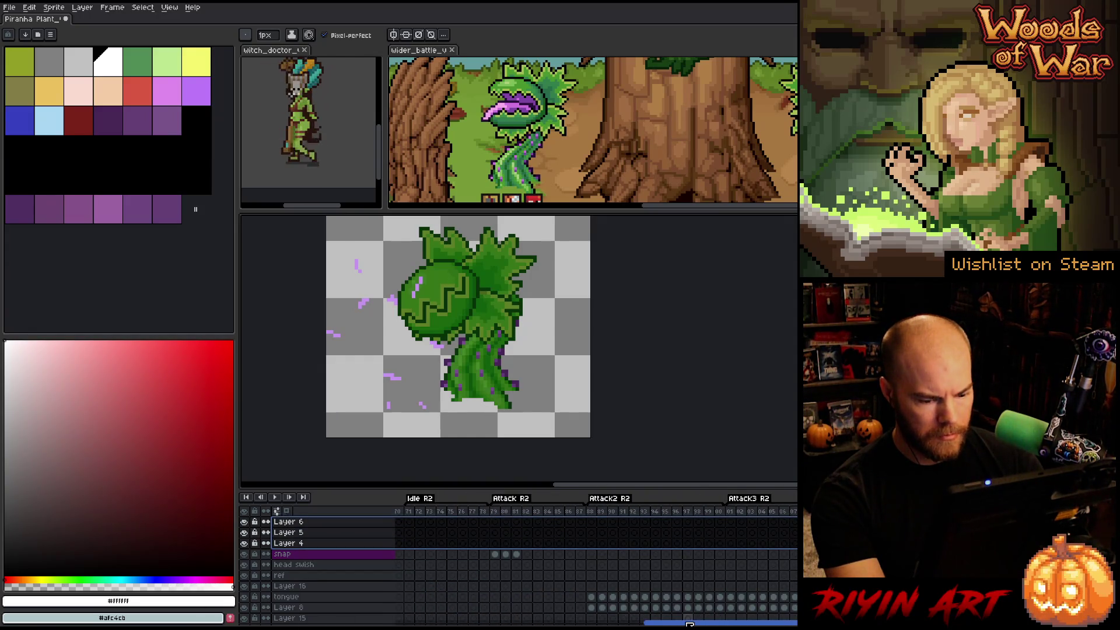
drag(689, 623, 439, 623)
scroll(594, 559, left, 10)
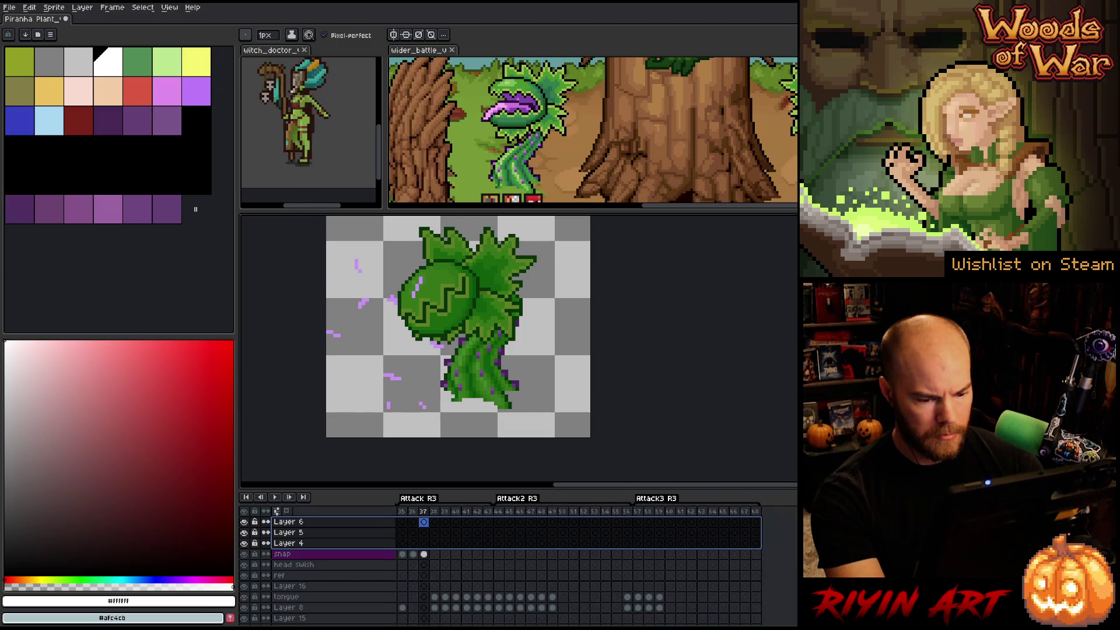
right_click(286, 535)
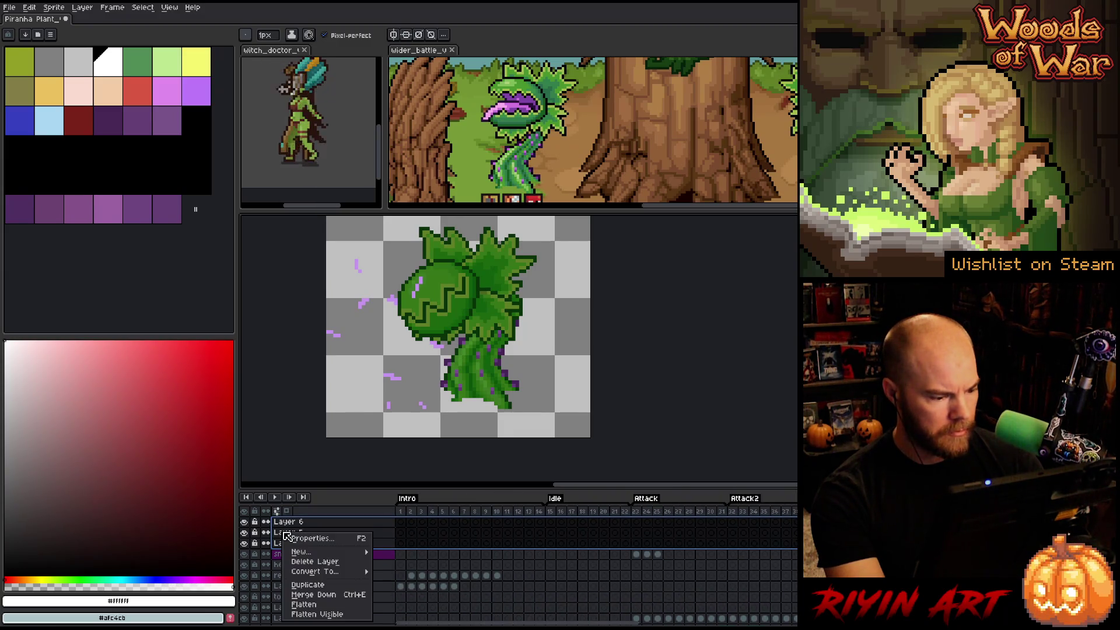
click(315, 561)
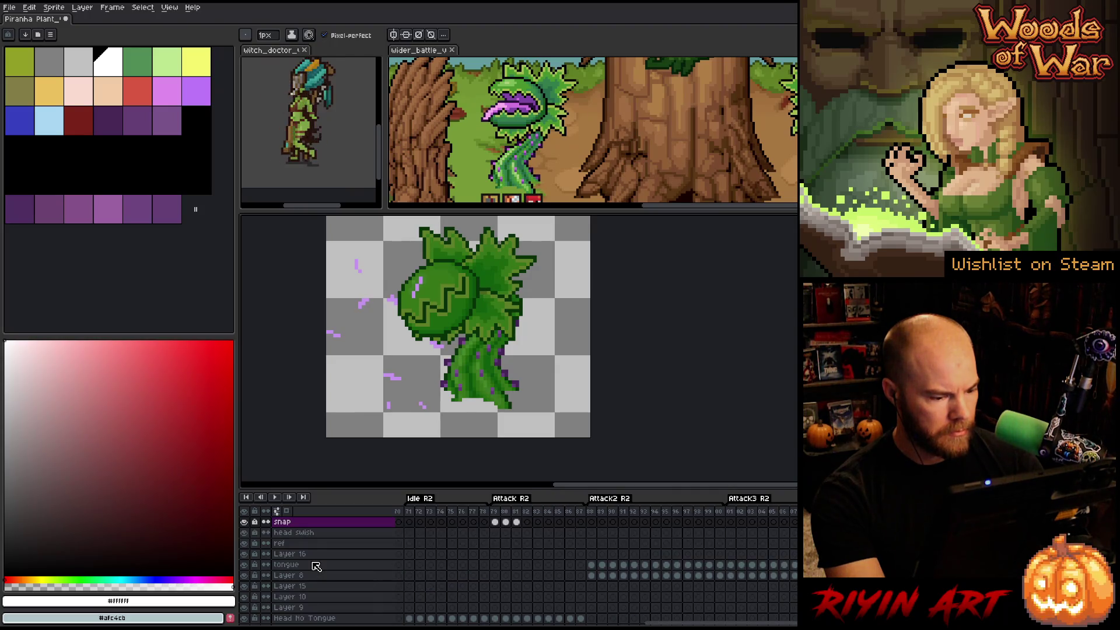
click(9, 7)
click(37, 68)
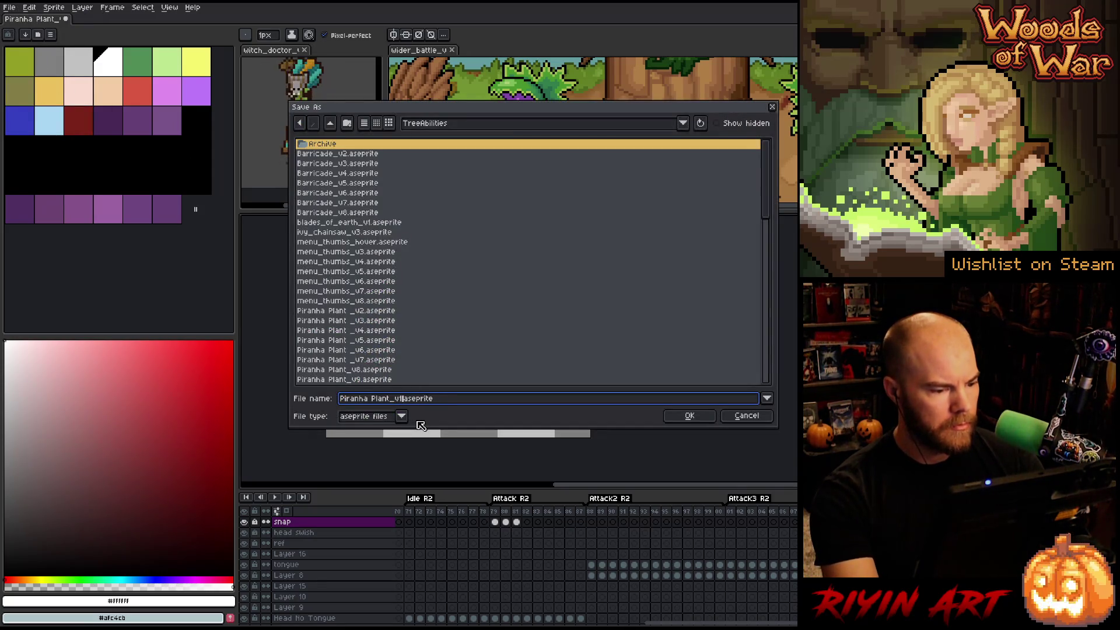
- Save the Piranha Plant file under the next numbered version name
click(680, 416)
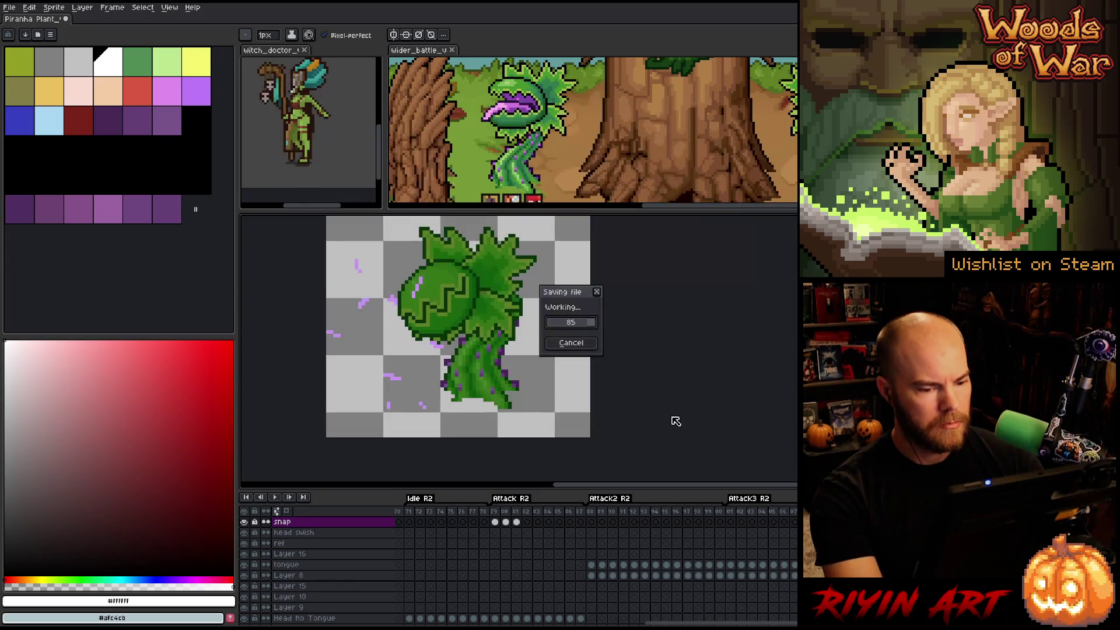
click(9, 9)
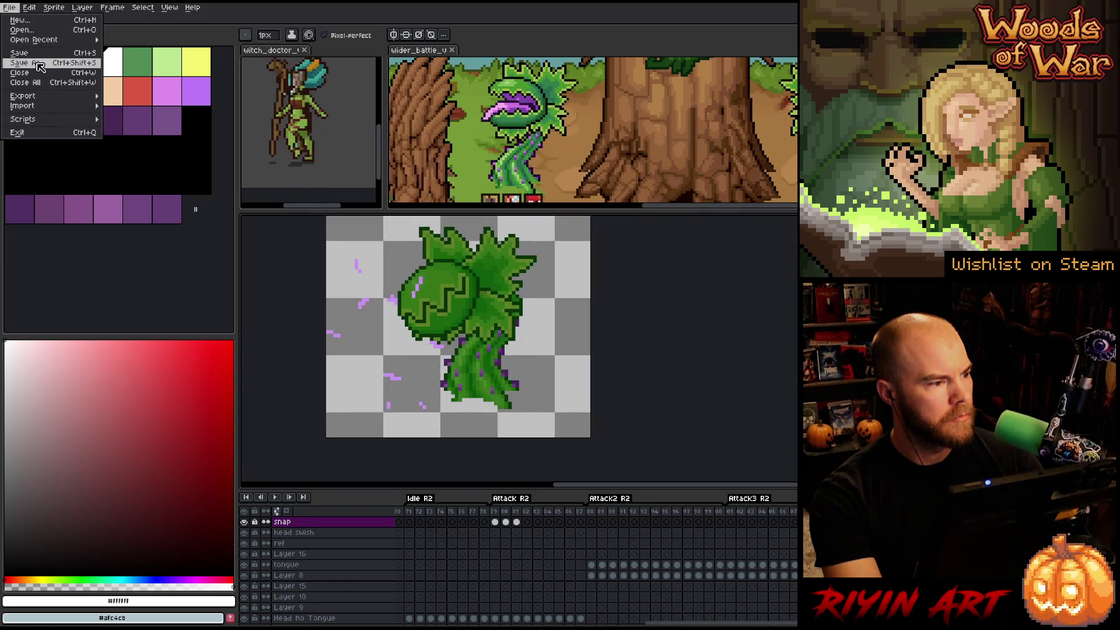
click(38, 68)
click(396, 401)
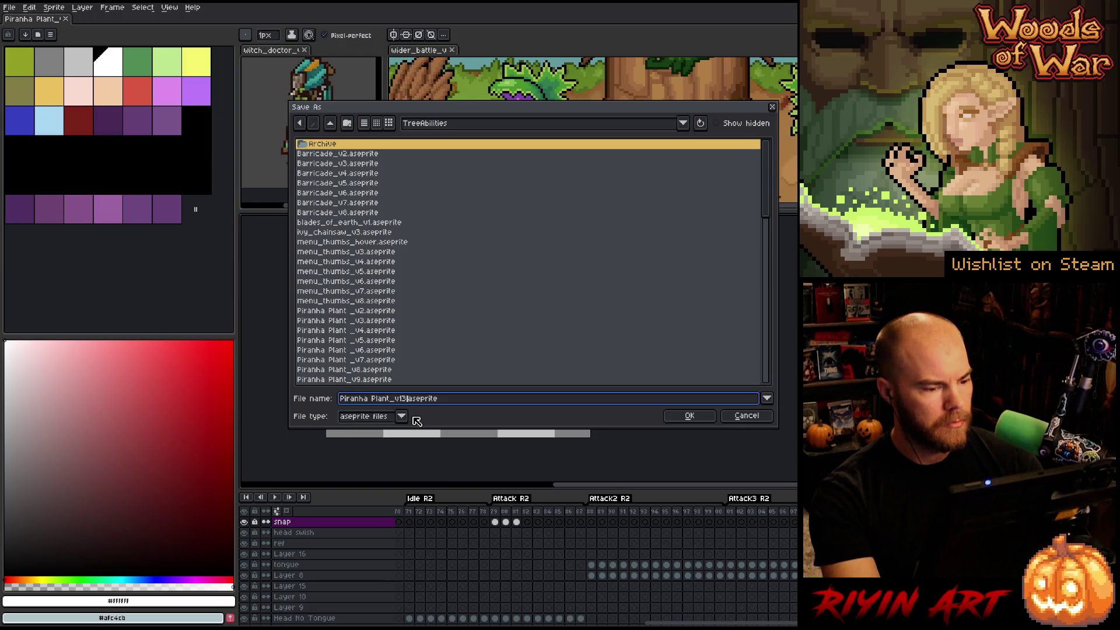
key(Return)
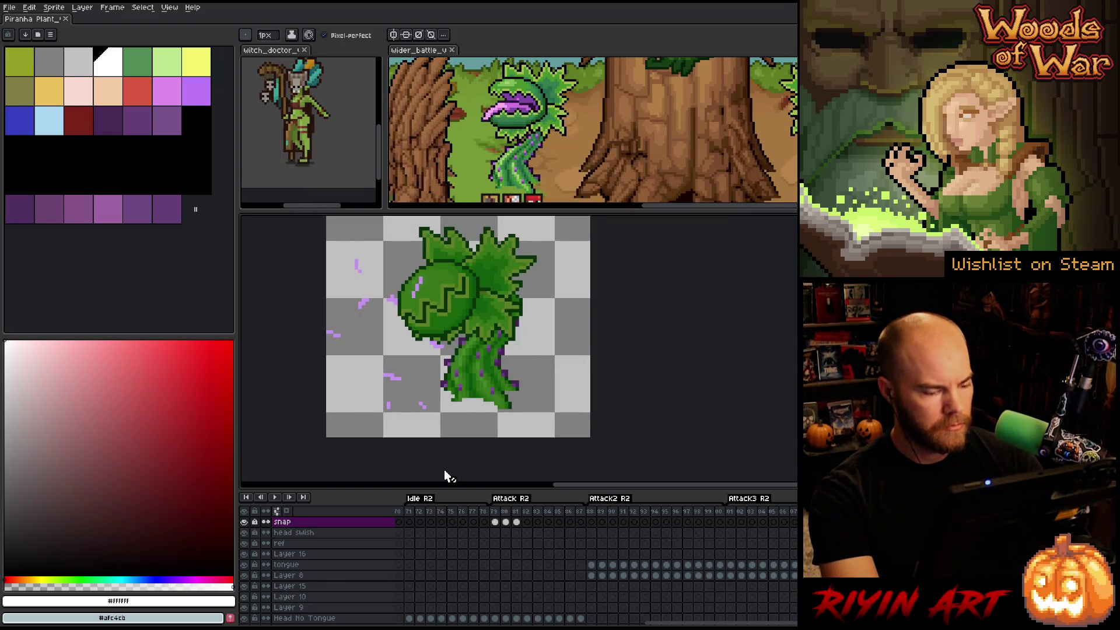
- Delete the head swish layer and view frame 4 of the animation
click(327, 533)
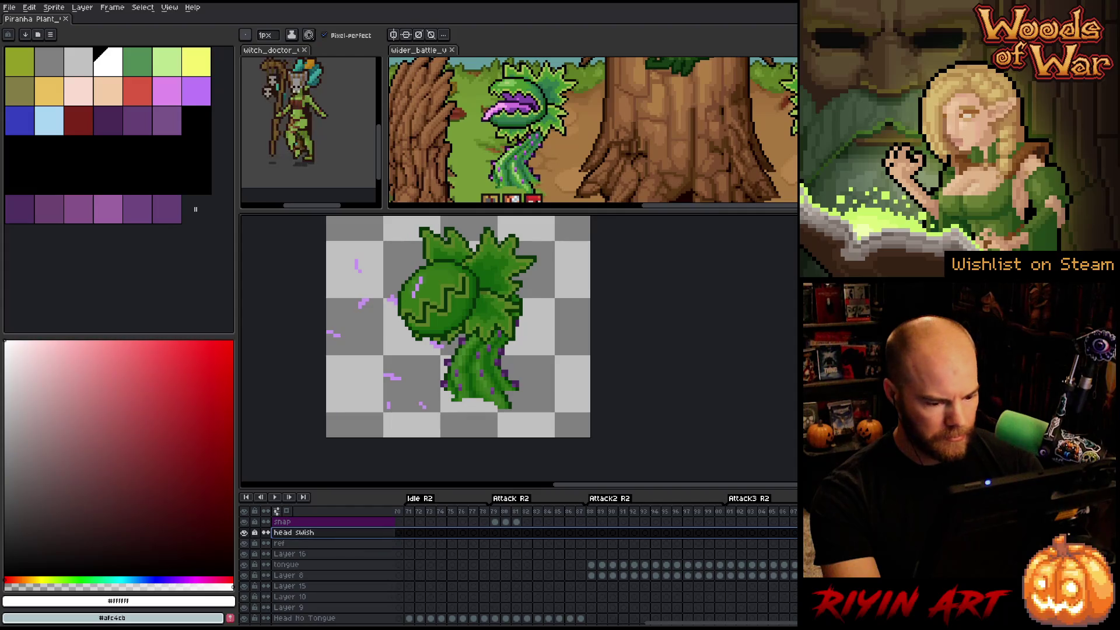
drag(680, 625, 461, 624)
right_click(294, 537)
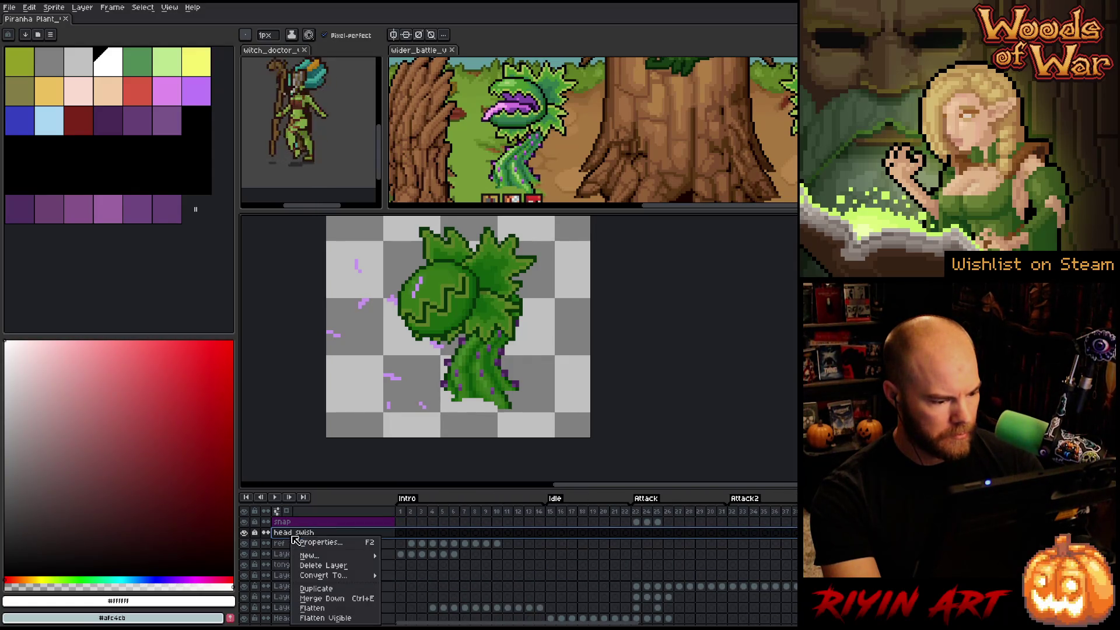
click(326, 565)
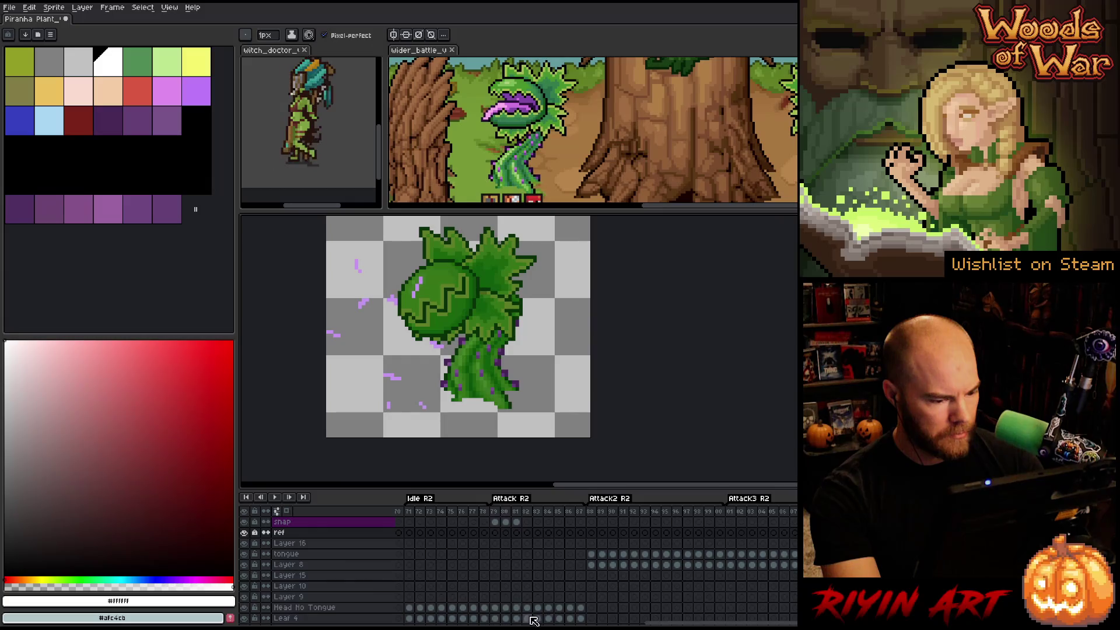
drag(674, 622, 423, 622)
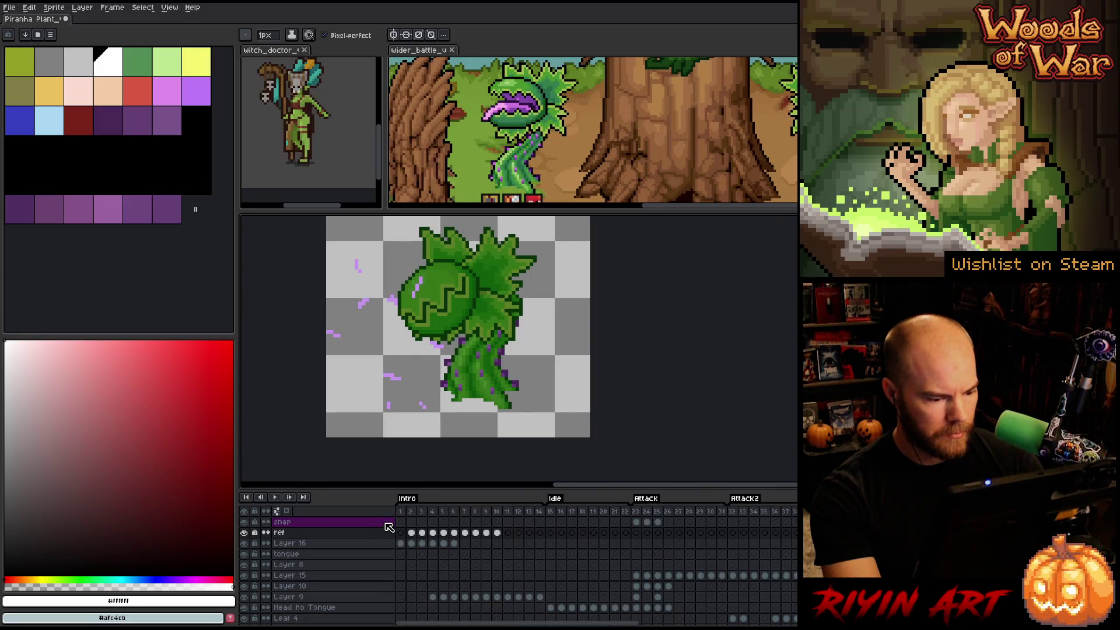
click(433, 511)
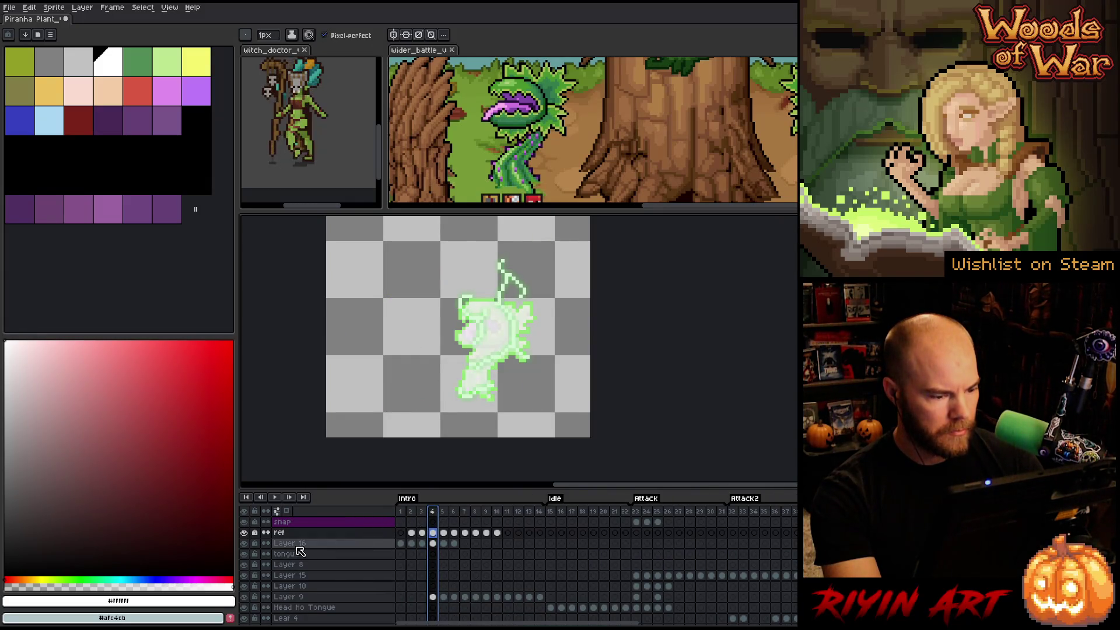